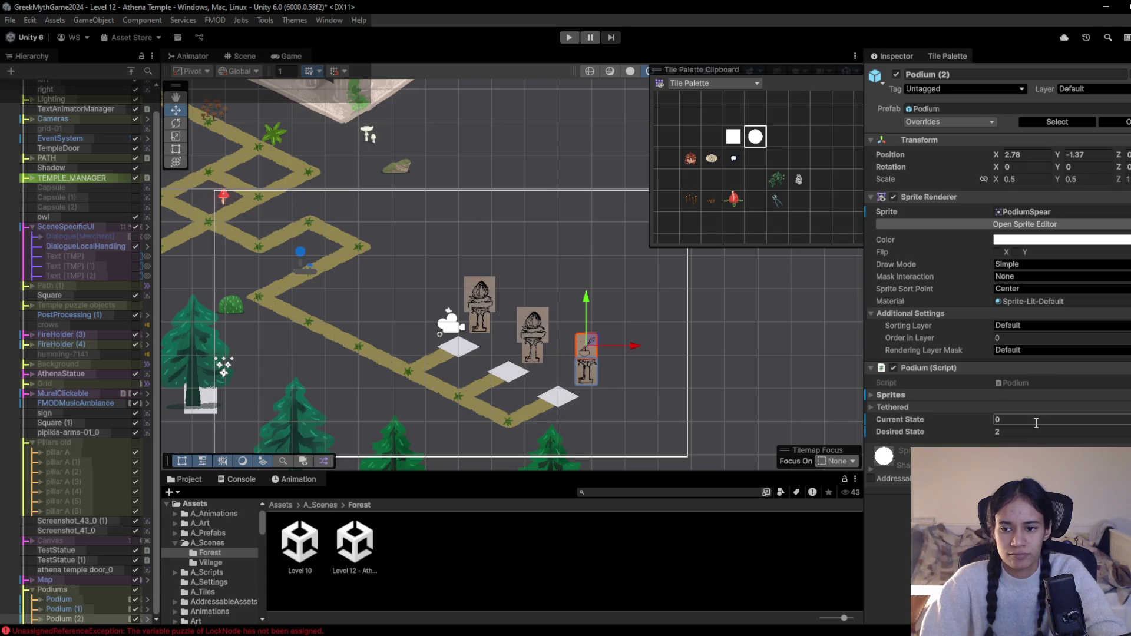
Enter 1 as Podium (2)'s Current State and zoom into the Scene view
{"action": "type", "text": "2"}
{"action": "type", "text": "1"}
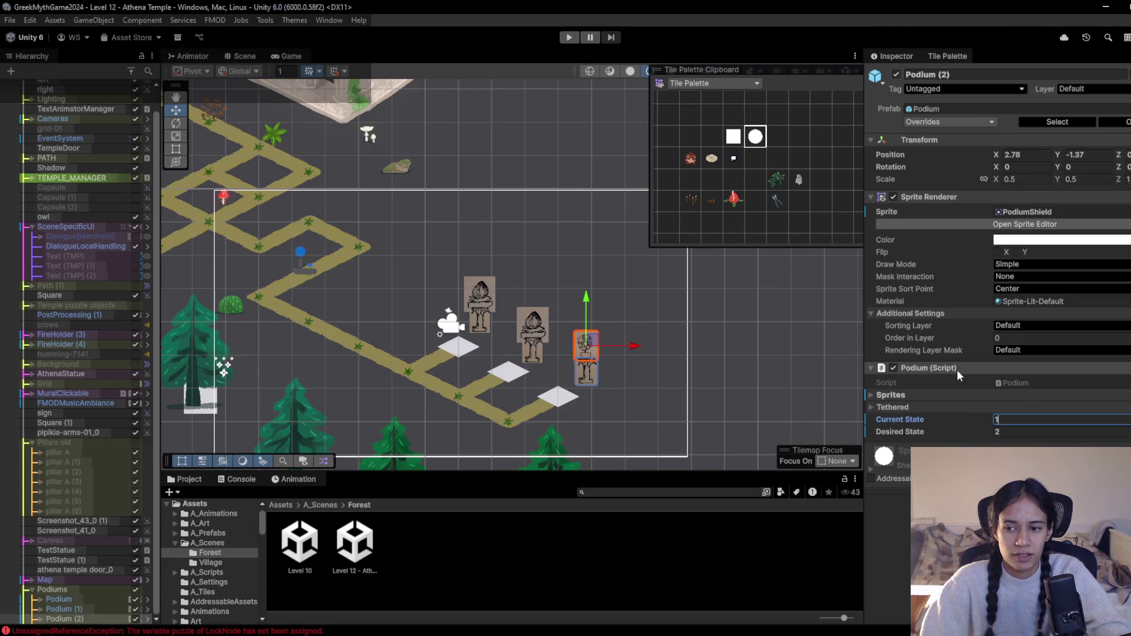
{"action": "scroll", "coordinate": [553, 402], "scroll_direction": "up", "scroll_amount": 2}
{"action": "scroll", "coordinate": [553, 402], "scroll_direction": "up", "scroll_amount": 2}
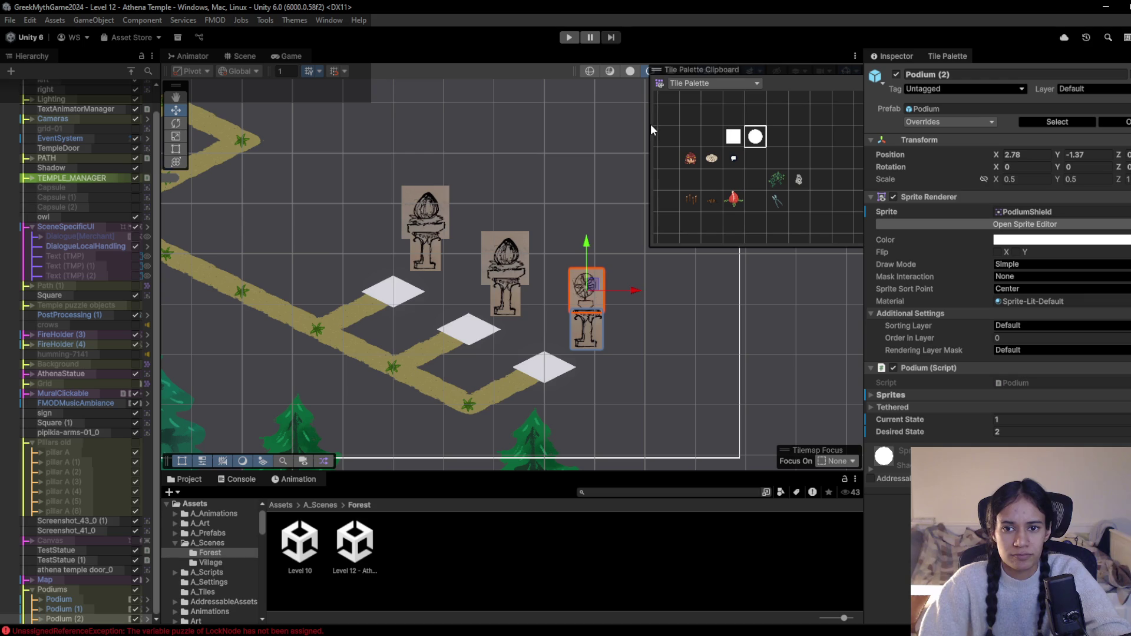
Narrow the Tile Palette overlay and select the DialogueLocalHandling object
{"action": "left_click_drag", "start_coordinate": [652, 124], "coordinate": [743, 147]}
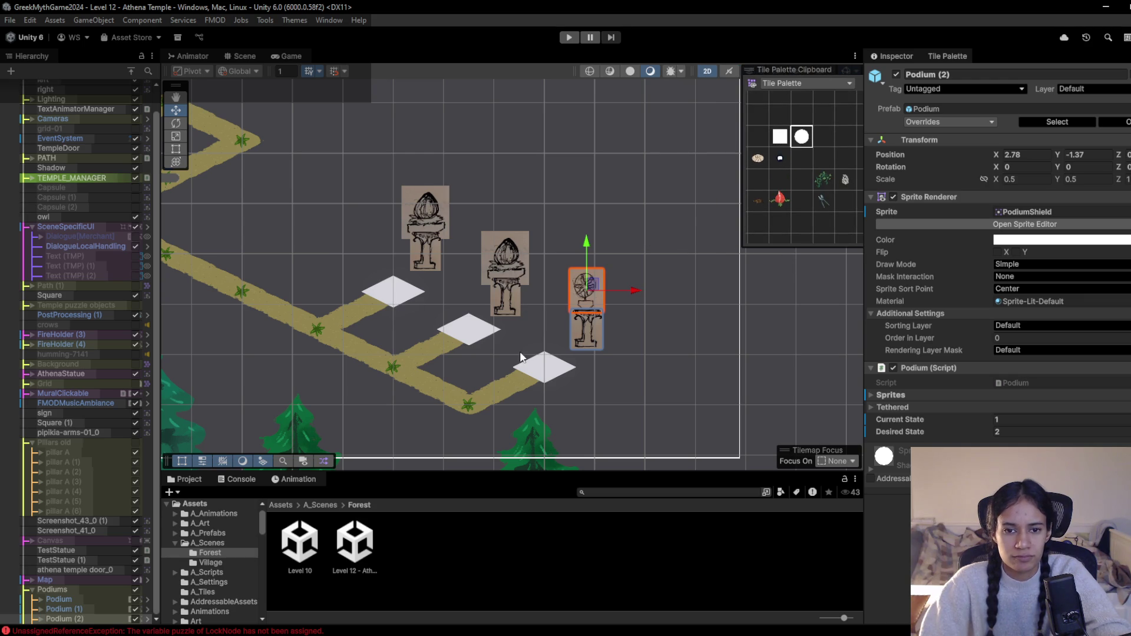
{"action": "scroll", "coordinate": [489, 352], "scroll_direction": "right", "scroll_amount": 2}
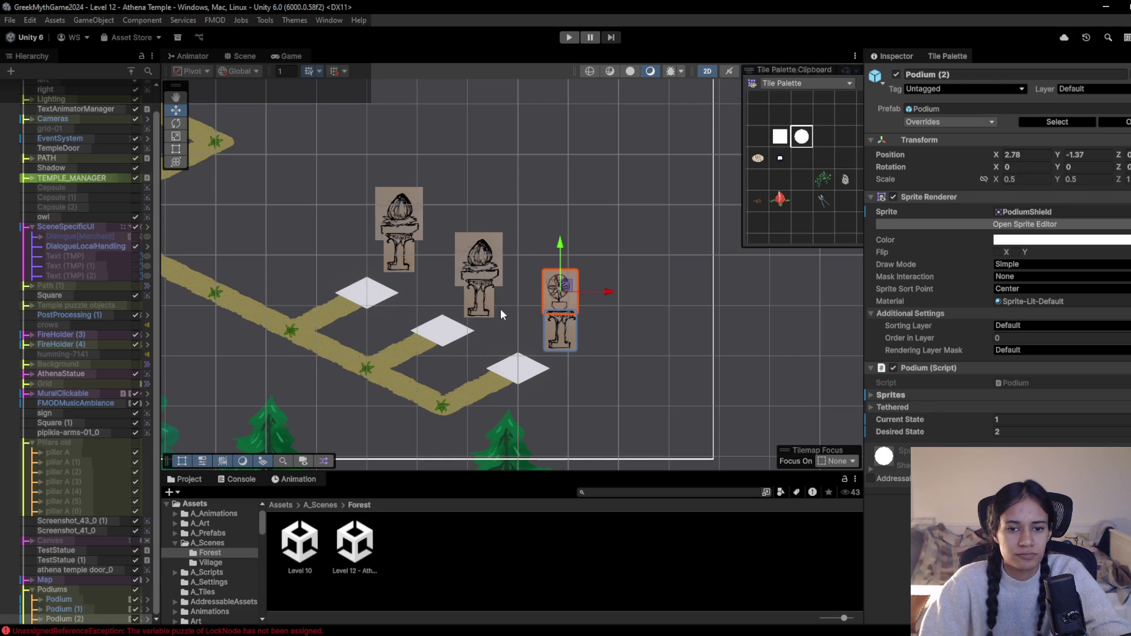
{"action": "left_click", "coordinate": [367, 290]}
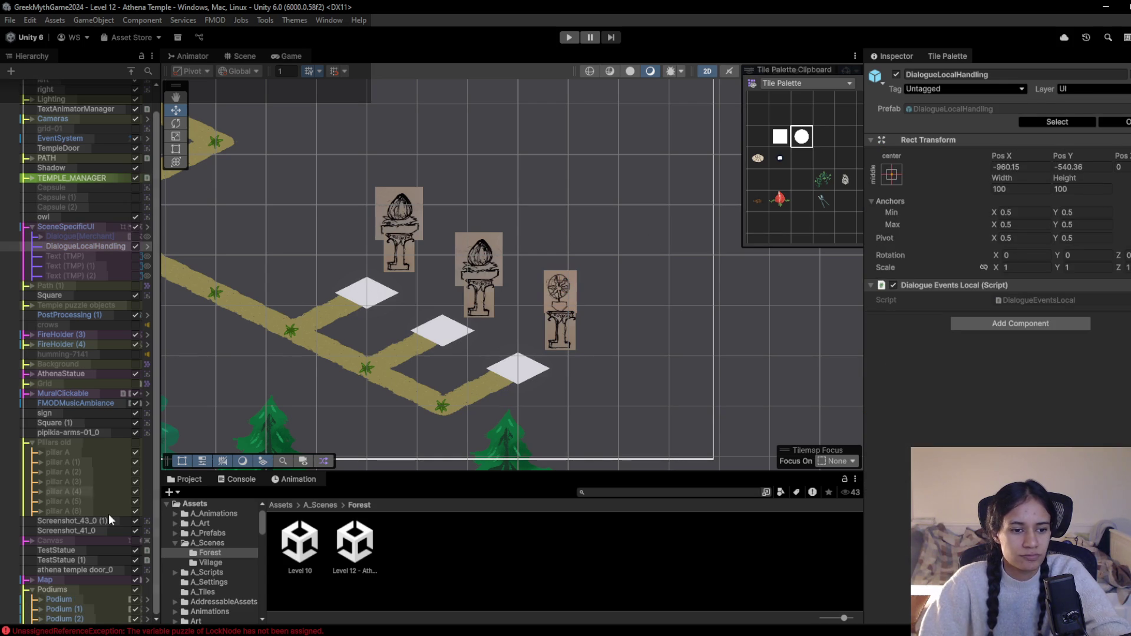
Expand Map and set the first Pressure Plate Node's Interactable to Podium
{"action": "left_click", "coordinate": [27, 580]}
{"action": "scroll", "coordinate": [82, 548], "scroll_direction": "down", "scroll_amount": 5}
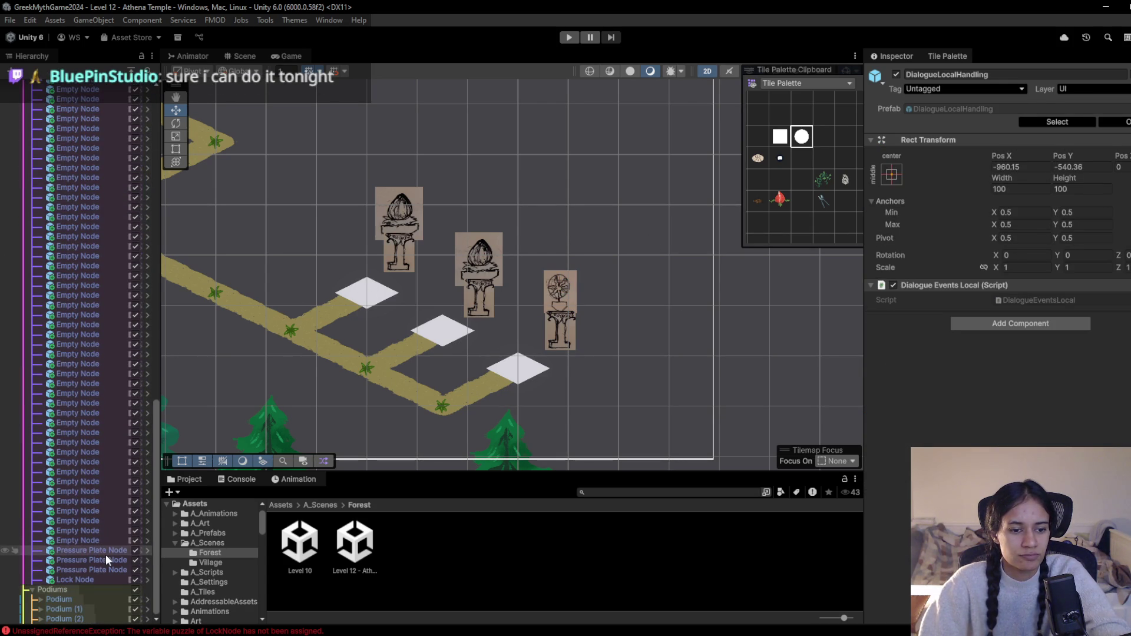
{"action": "left_click", "coordinate": [105, 552]}
{"action": "mouse_move", "coordinate": [90, 599]}
{"action": "left_mouse_down"}
{"action": "mouse_move", "coordinate": [1098, 416]}
{"action": "mouse_move", "coordinate": [1067, 403]}
{"action": "left_mouse_up"}
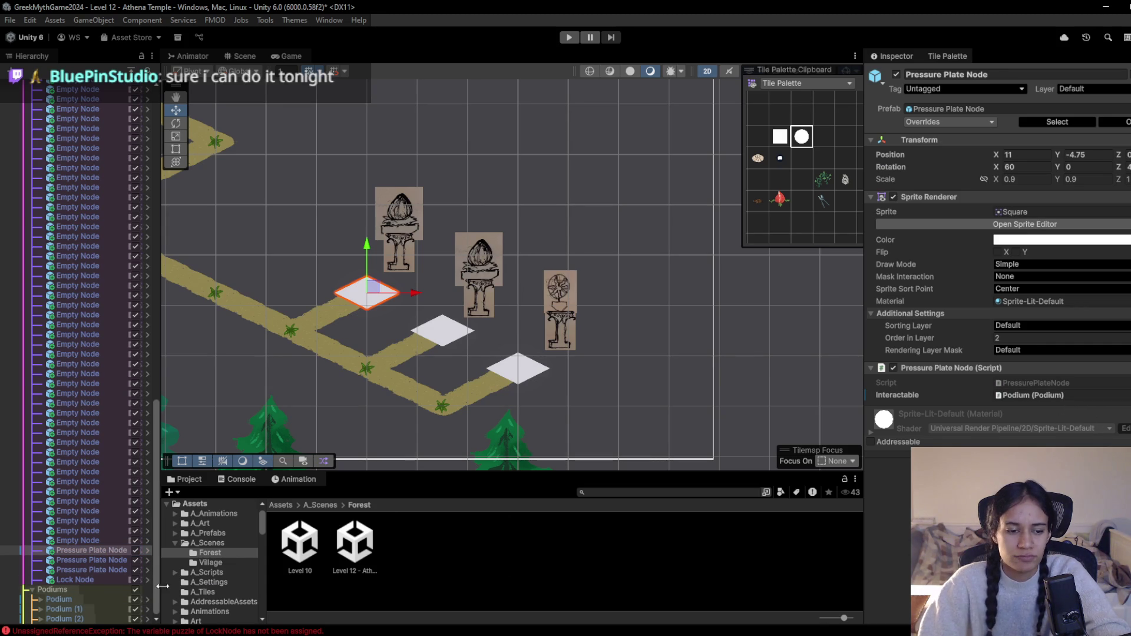
Set the second and third plates' Interactable to Podium (1) and Podium (2), then enter Play mode
{"action": "left_click", "coordinate": [108, 560]}
{"action": "mouse_move", "coordinate": [80, 609]}
{"action": "left_mouse_down"}
{"action": "mouse_move", "coordinate": [1070, 419]}
{"action": "mouse_move", "coordinate": [1060, 394]}
{"action": "left_mouse_up"}
{"action": "left_click", "coordinate": [102, 568]}
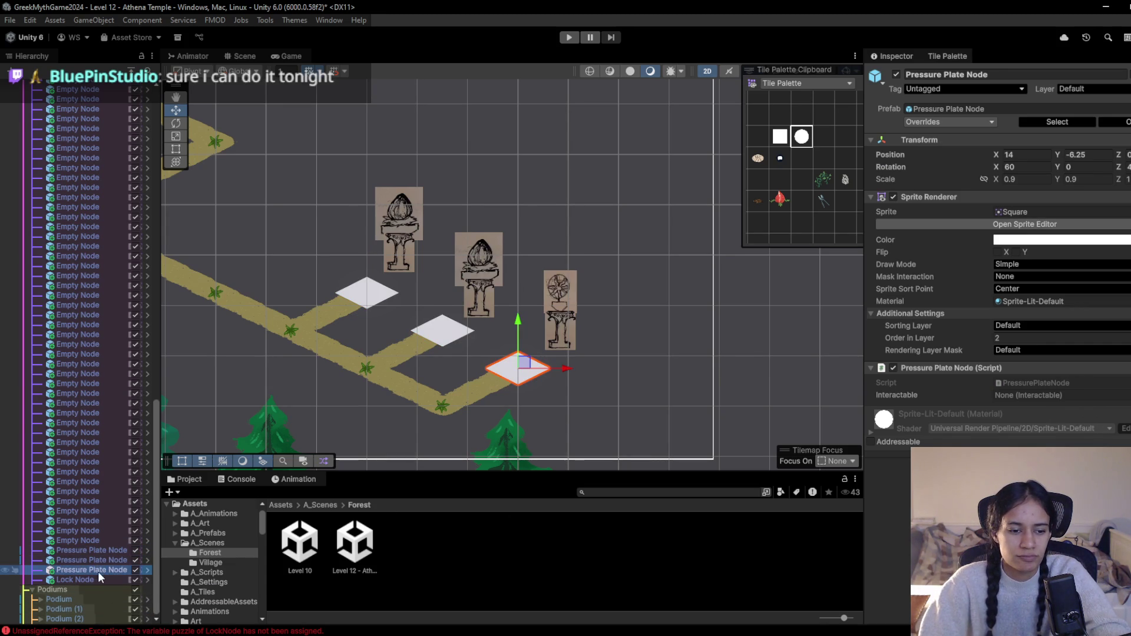
{"action": "mouse_move", "coordinate": [82, 619]}
{"action": "left_mouse_down"}
{"action": "mouse_move", "coordinate": [859, 538]}
{"action": "mouse_move", "coordinate": [1052, 400]}
{"action": "left_mouse_up"}
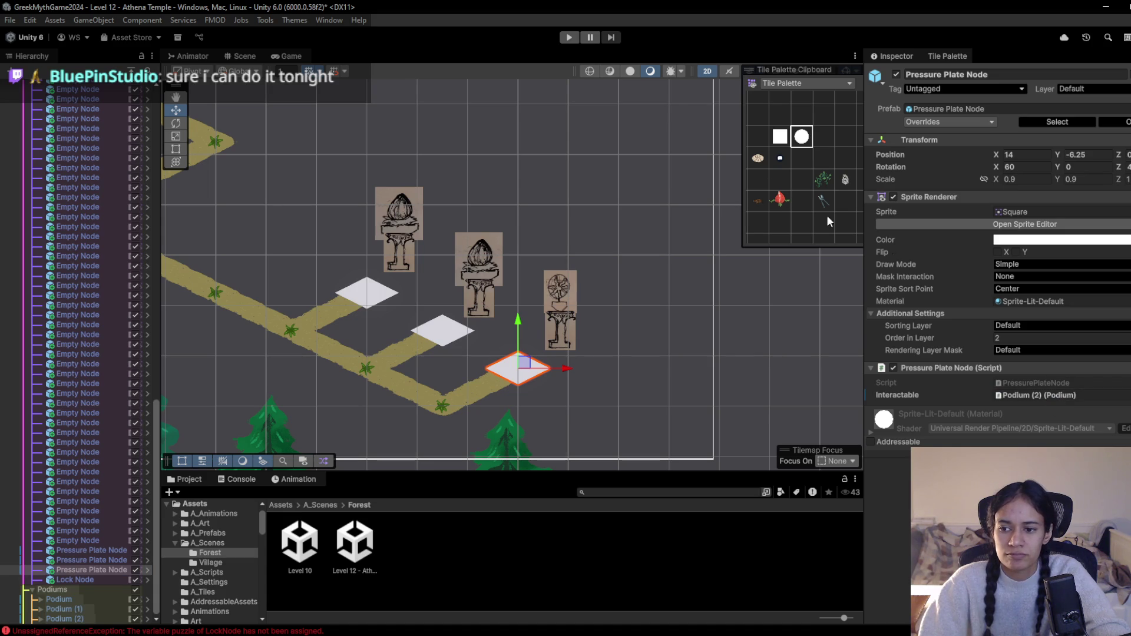
{"action": "left_click", "coordinate": [569, 38]}
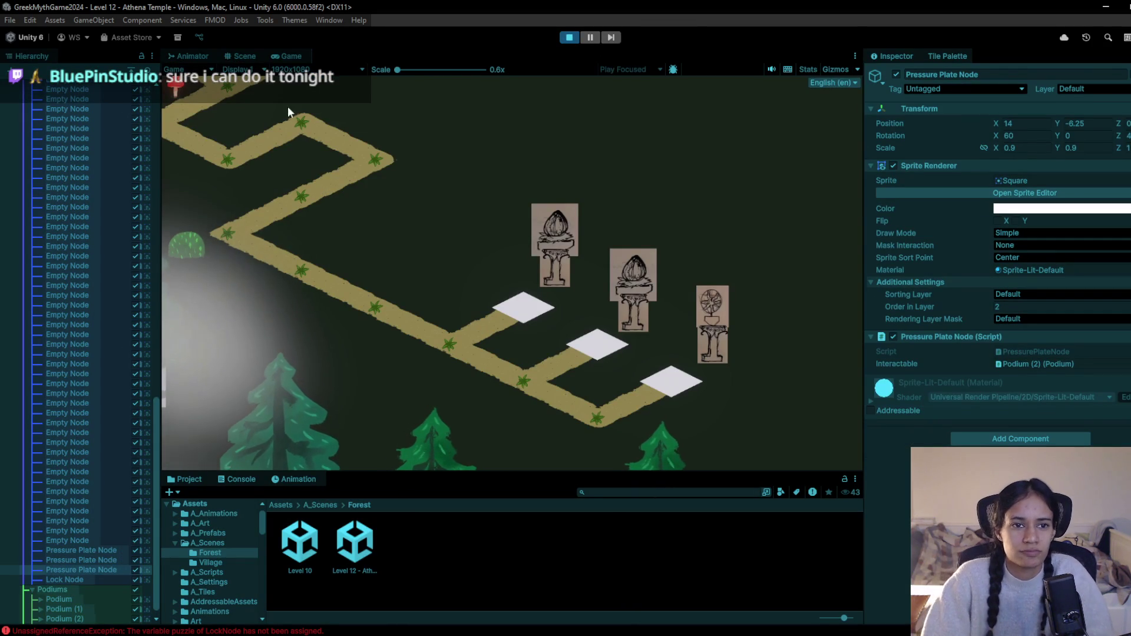
Exit play mode, paint the Sophia tile at the path's start, and play again
{"action": "left_click", "coordinate": [570, 38]}
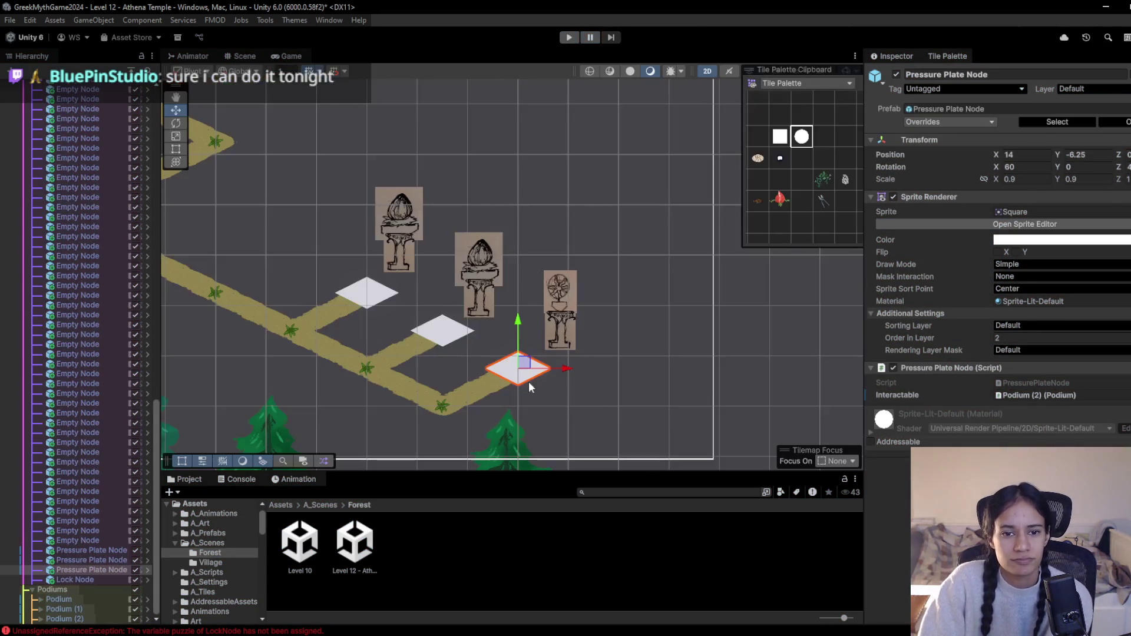
{"action": "left_click", "coordinate": [797, 147]}
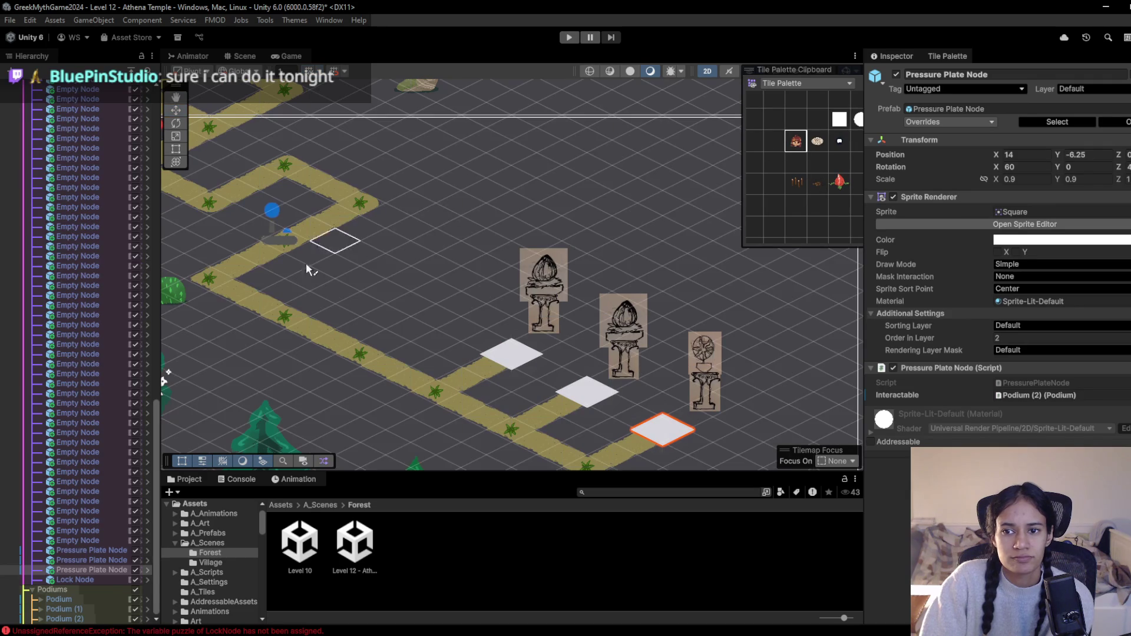
{"action": "left_click", "coordinate": [226, 279]}
{"action": "left_click", "coordinate": [577, 39]}
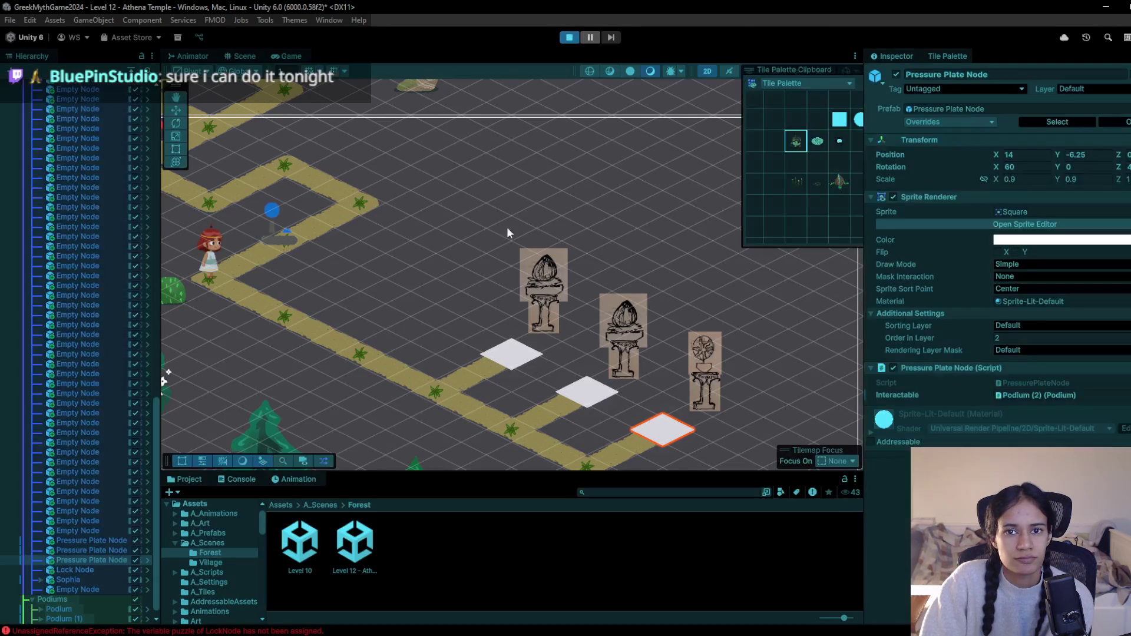
Walk Sophia across the first, second and third pressure plates and back
{"action": "left_click", "coordinate": [523, 307]}
{"action": "left_click", "coordinate": [495, 330]}
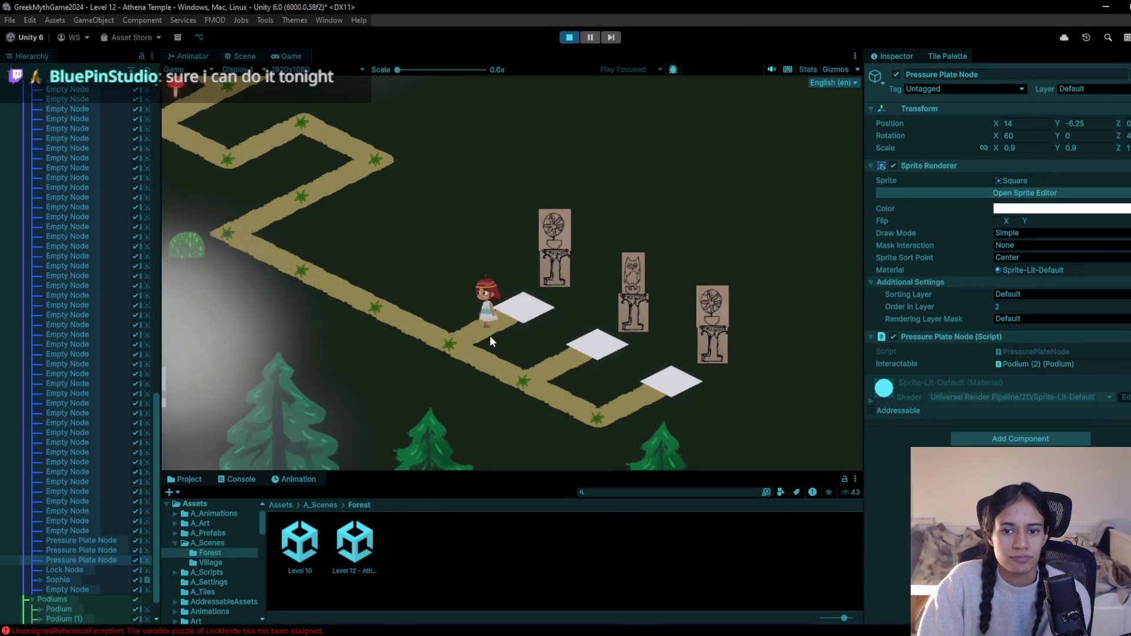
{"action": "left_click", "coordinate": [592, 353]}
{"action": "left_click", "coordinate": [548, 394]}
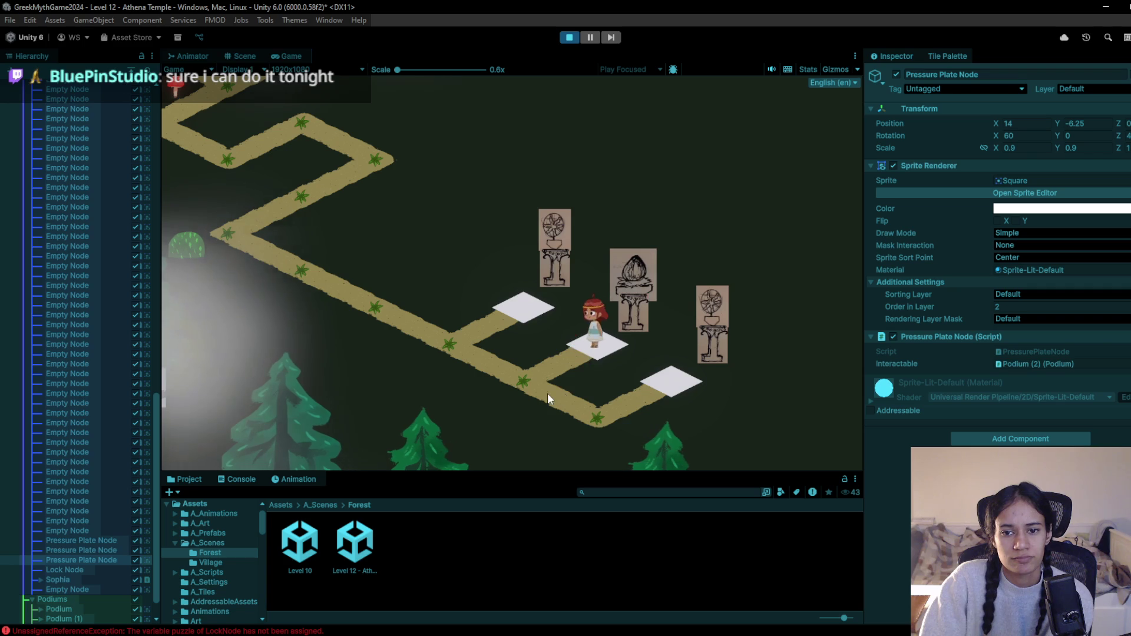
{"action": "left_click", "coordinate": [436, 350]}
{"action": "left_click", "coordinate": [511, 309]}
{"action": "left_click", "coordinate": [454, 342]}
{"action": "left_click", "coordinate": [517, 377]}
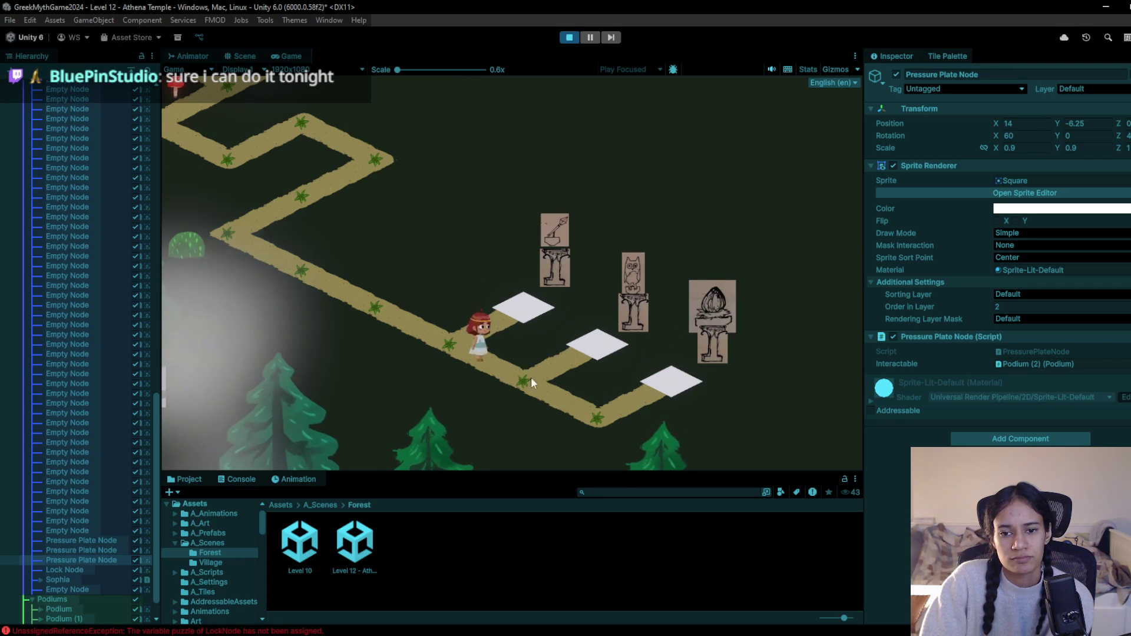
{"action": "left_click", "coordinate": [638, 366]}
{"action": "left_click", "coordinate": [529, 383]}
Walk Sophia onto the middle and right plates repeatedly, then stop the playtest
{"action": "left_click", "coordinate": [599, 349]}
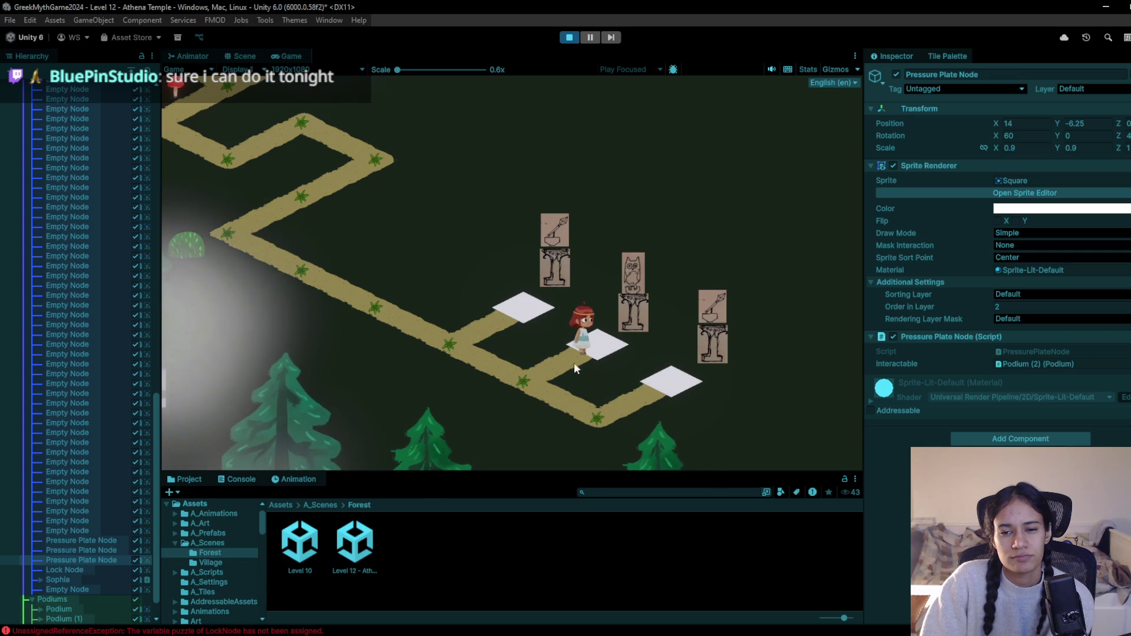
{"action": "left_click", "coordinate": [509, 380]}
{"action": "left_click", "coordinate": [547, 311]}
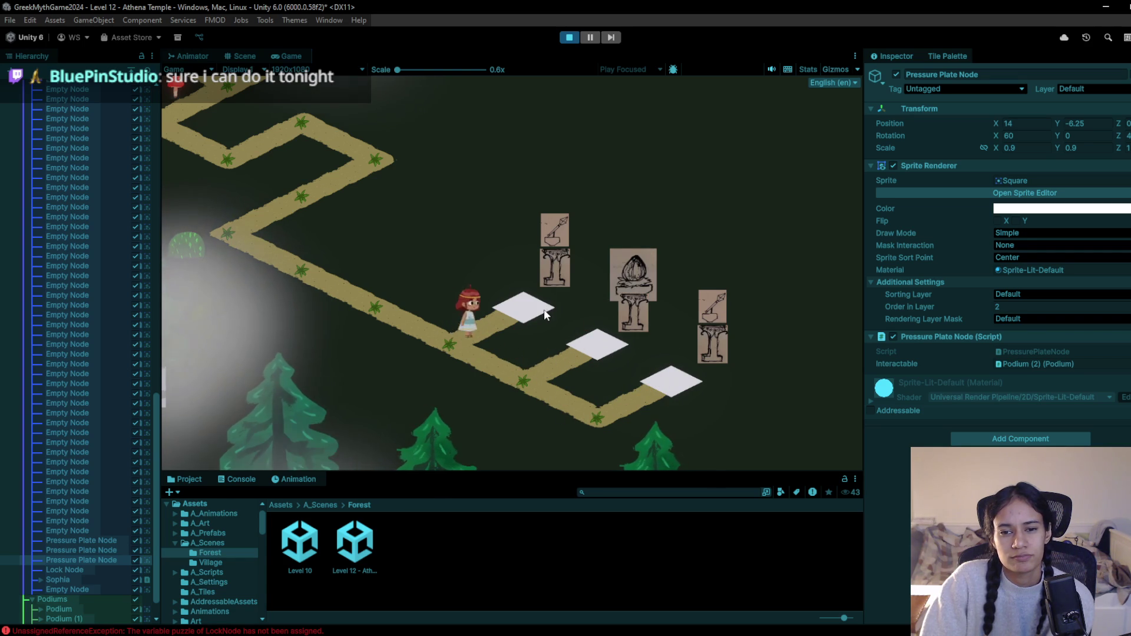
{"action": "left_click", "coordinate": [520, 385]}
{"action": "left_click", "coordinate": [573, 341]}
{"action": "left_click", "coordinate": [543, 380]}
{"action": "left_click", "coordinate": [671, 383]}
{"action": "left_click", "coordinate": [621, 390]}
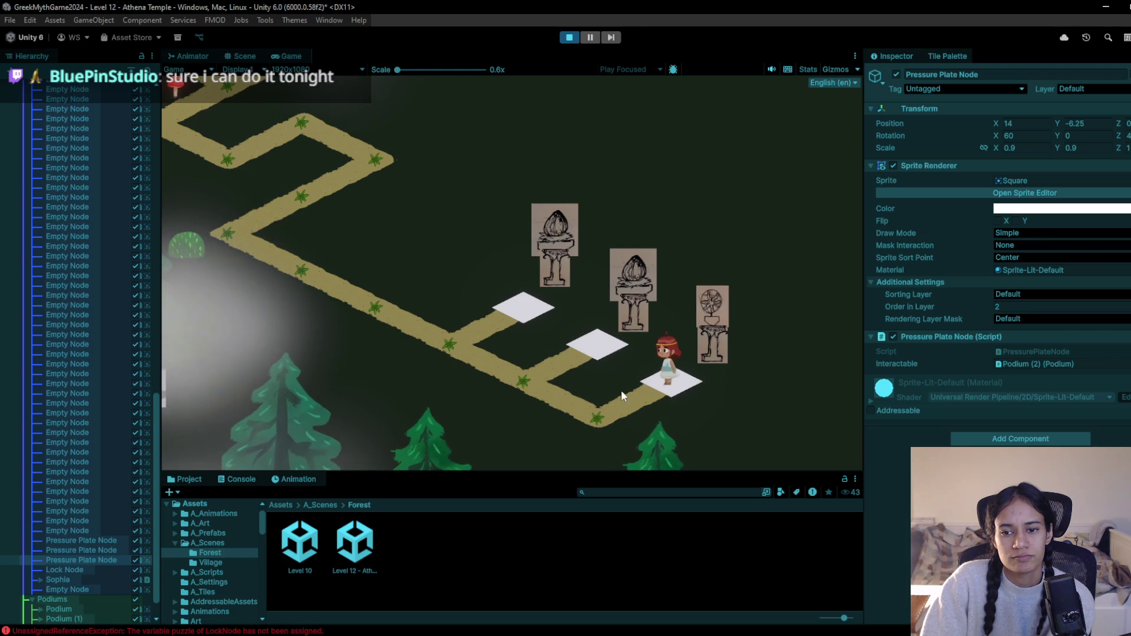
{"action": "left_click", "coordinate": [664, 373]}
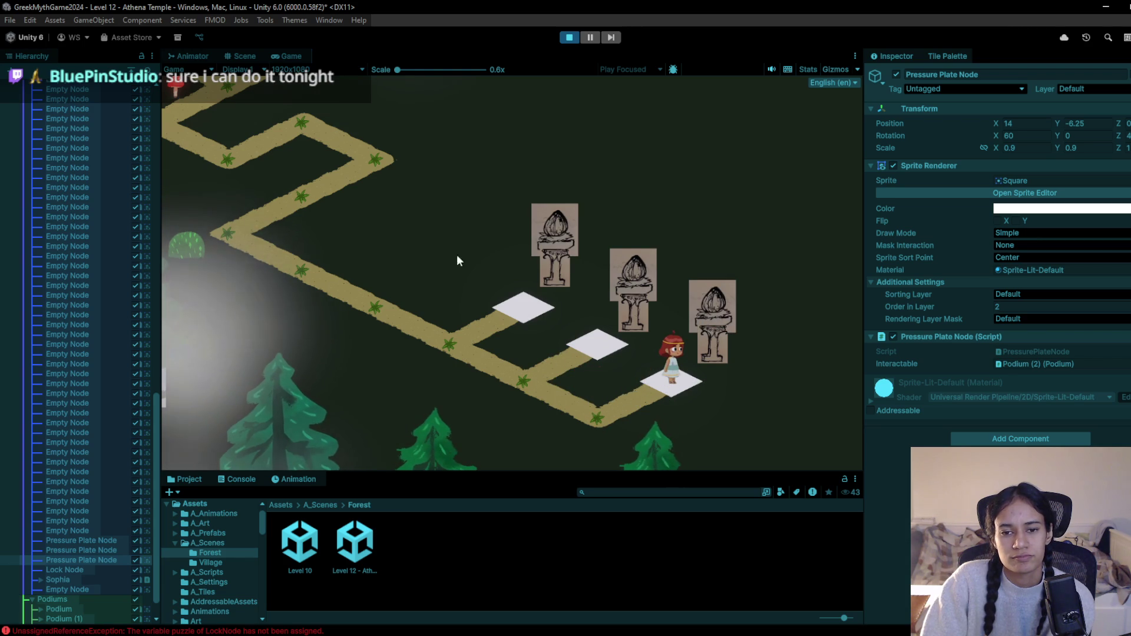
{"action": "left_click", "coordinate": [568, 38]}
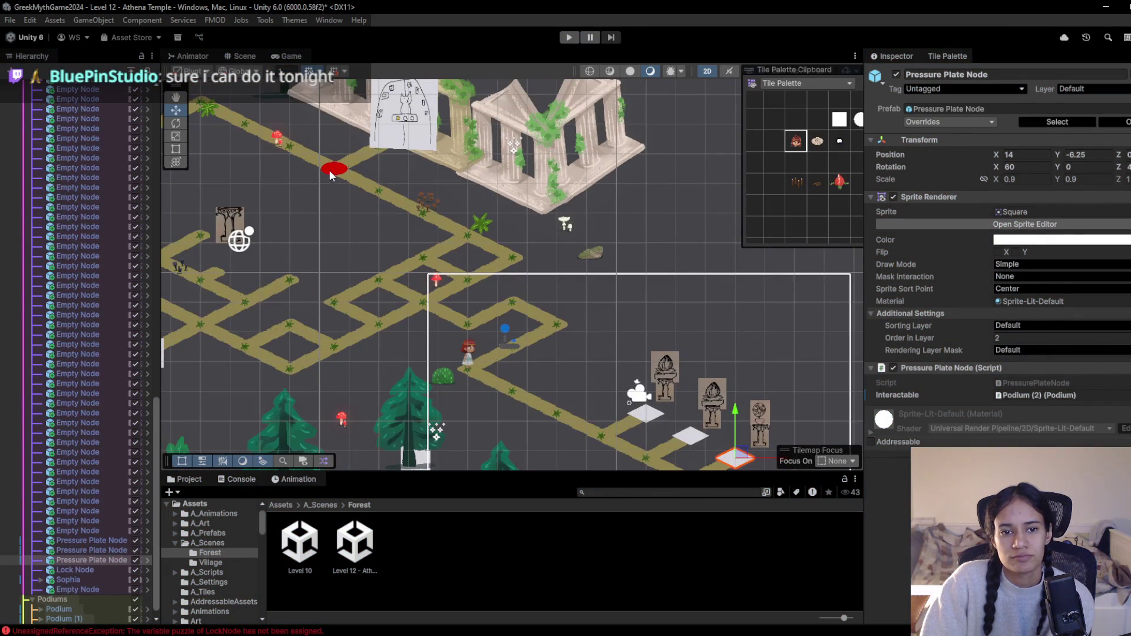
Select the Lock Node, browse Element 0's object picker without choosing, and open its LockNode script
{"action": "left_click", "coordinate": [331, 171]}
{"action": "left_click", "coordinate": [331, 170]}
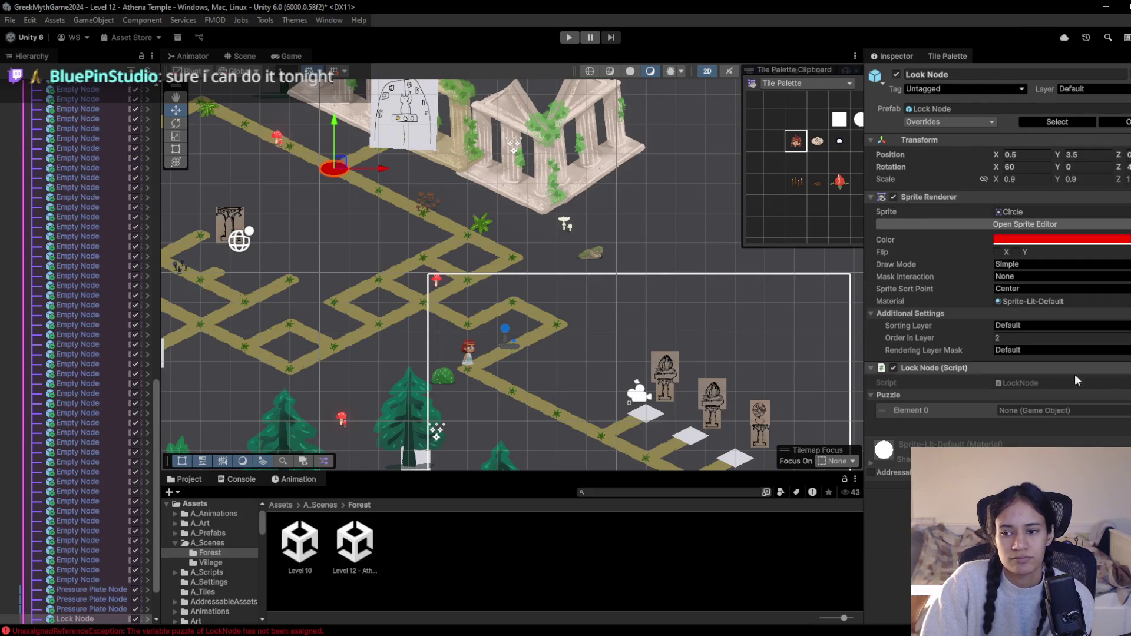
{"action": "left_click", "coordinate": [1126, 410]}
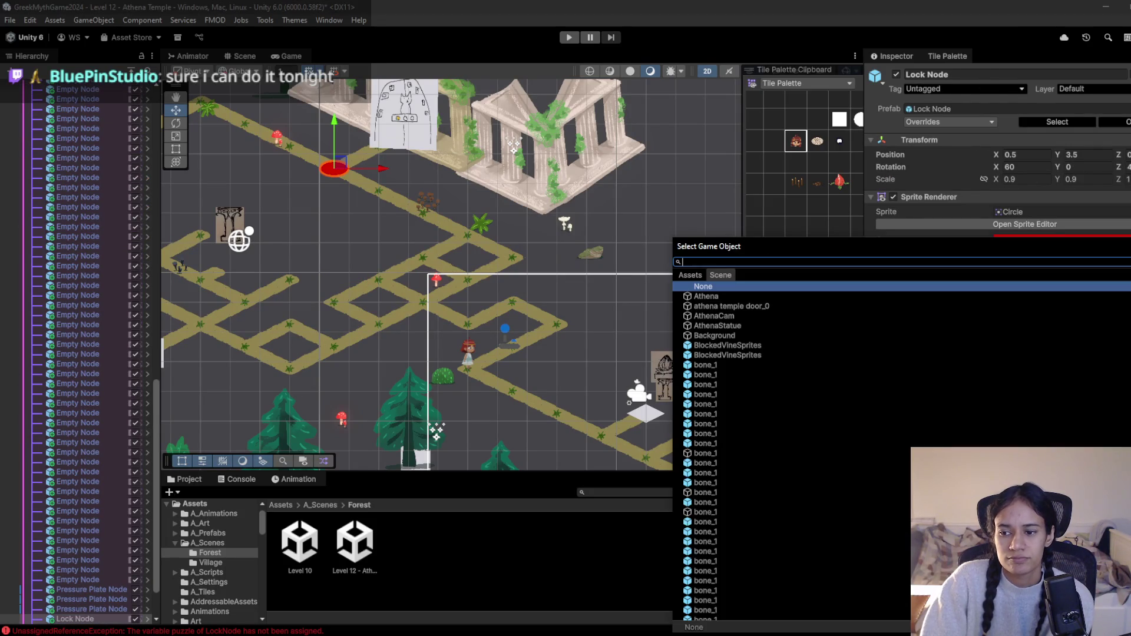
{"action": "left_click", "coordinate": [690, 275]}
{"action": "left_click", "coordinate": [720, 275]}
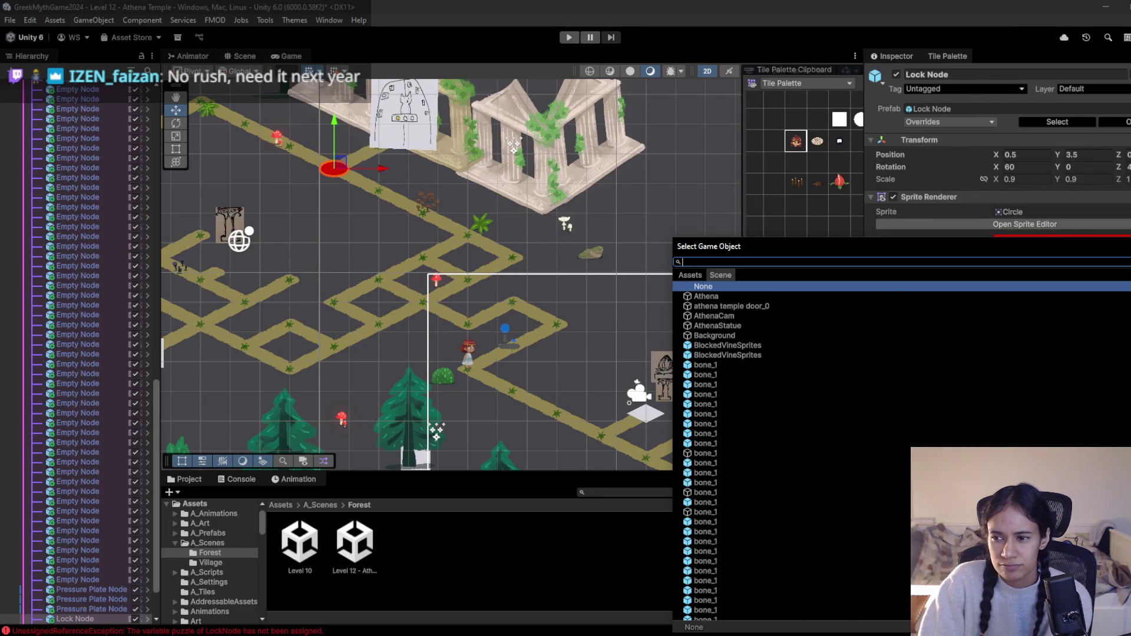
{"action": "key", "text": "Escape"}
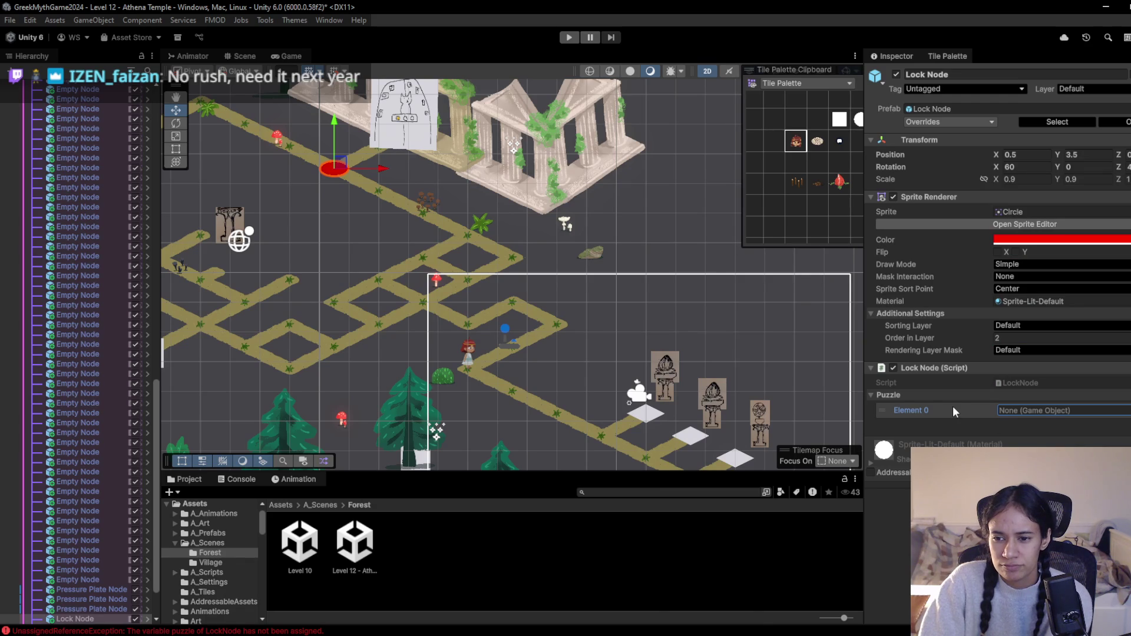
{"action": "scroll", "coordinate": [118, 418], "scroll_direction": "down", "scroll_amount": 3}
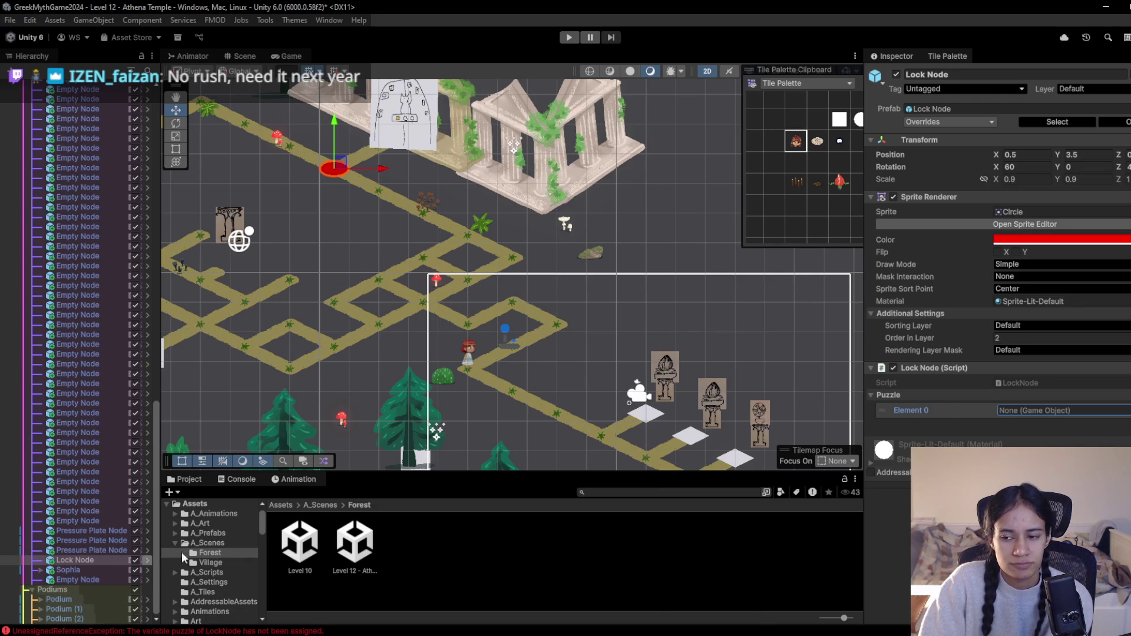
{"action": "left_click", "coordinate": [1038, 382]}
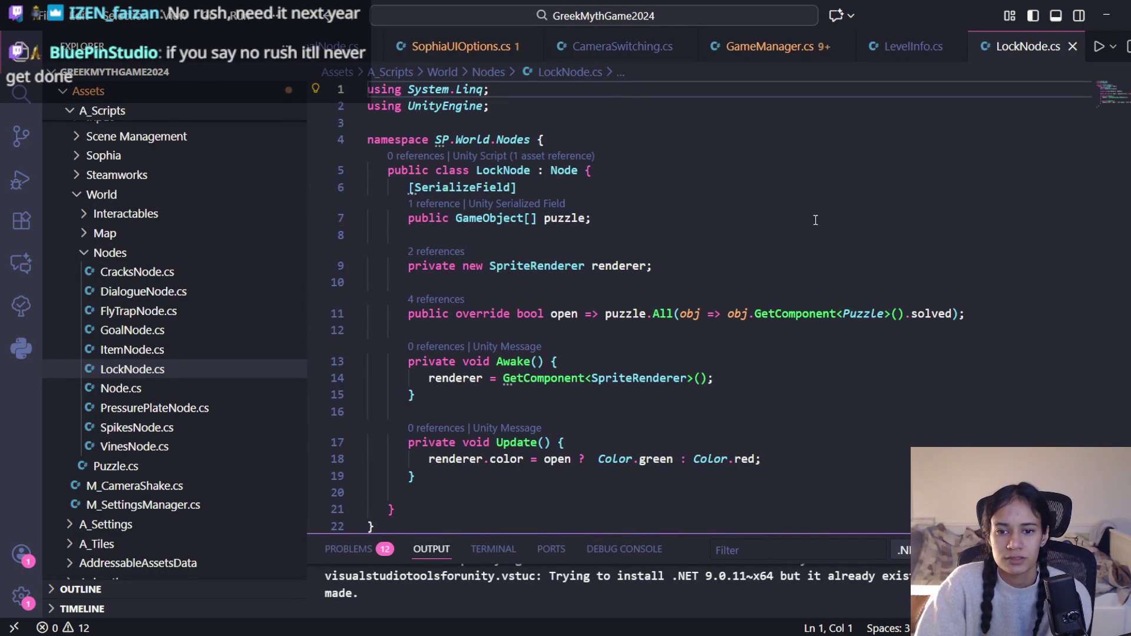
Leave the LockNode.cs script in VS Code and return to the Unity editor
{"action": "key", "text": "alt+Tab"}
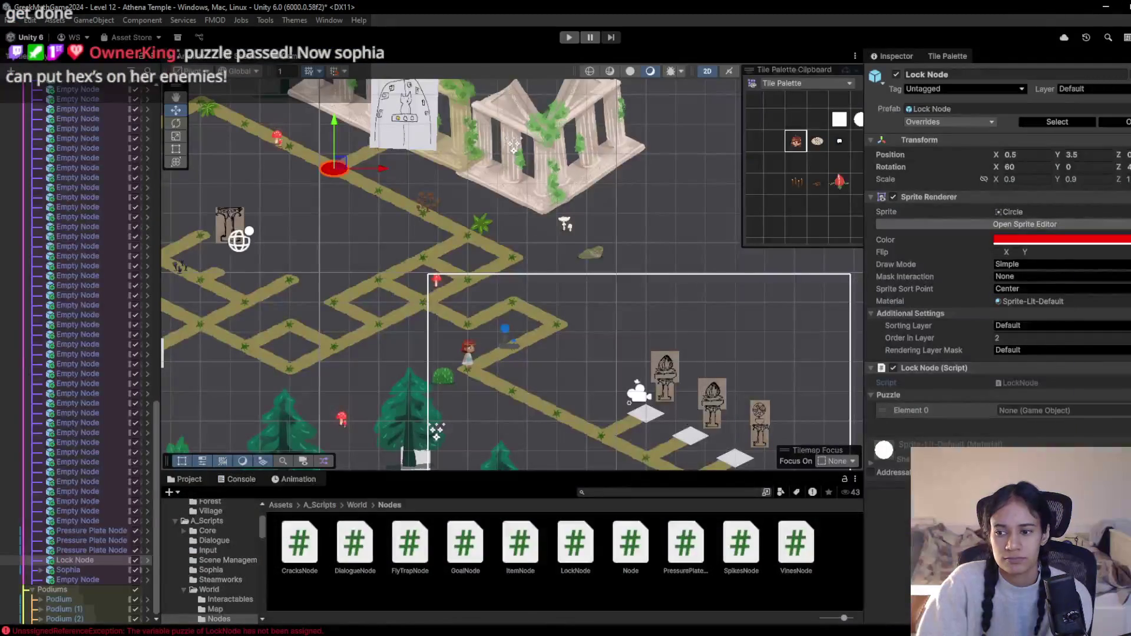
Add two puzzle slots, assign Podium, Podium (1), Podium (2) to Elements 0–2, and enter Play mode
{"action": "left_click", "coordinate": [1125, 435]}
{"action": "left_click", "coordinate": [1125, 434]}
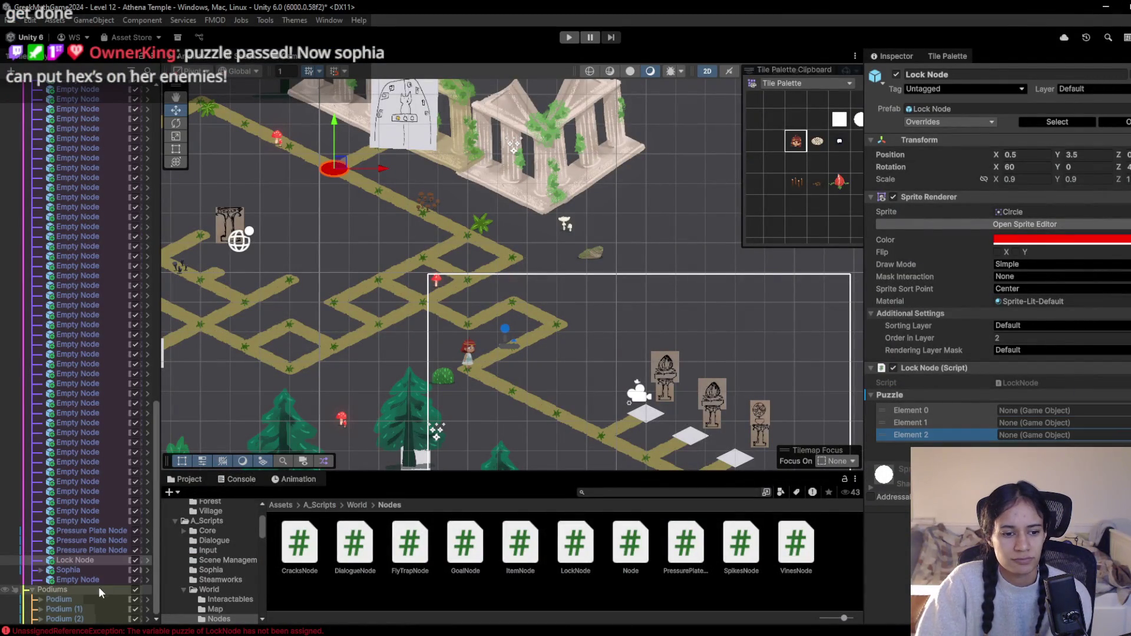
{"action": "left_click_drag", "start_coordinate": [59, 599], "coordinate": [1037, 410]}
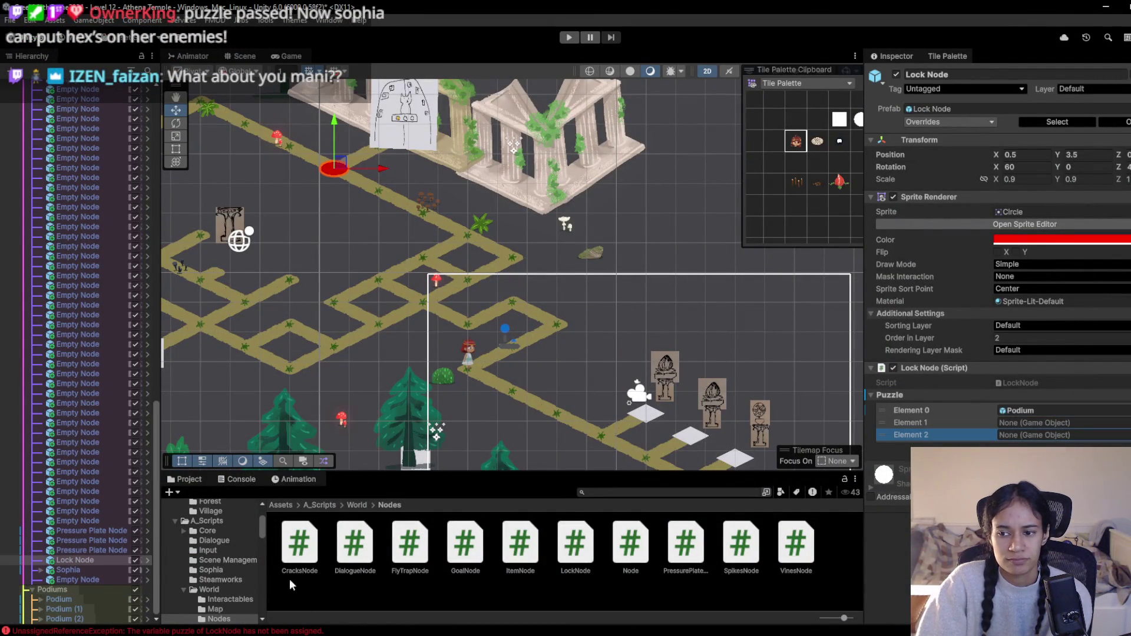
{"action": "left_click", "coordinate": [126, 609]}
{"action": "mouse_move", "coordinate": [125, 609]}
{"action": "left_mouse_down"}
{"action": "mouse_move", "coordinate": [1096, 442]}
{"action": "mouse_move", "coordinate": [1037, 422]}
{"action": "left_mouse_up"}
{"action": "mouse_move", "coordinate": [101, 623]}
{"action": "left_mouse_down"}
{"action": "mouse_move", "coordinate": [589, 501]}
{"action": "mouse_move", "coordinate": [1036, 434]}
{"action": "left_mouse_up"}
{"action": "left_click", "coordinate": [570, 37]}
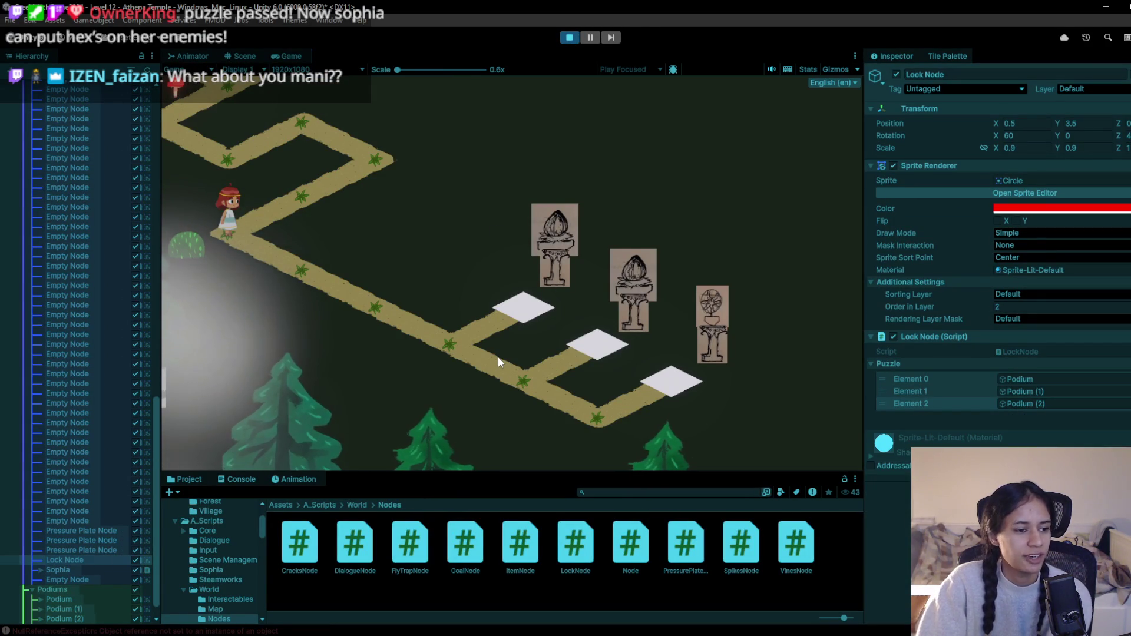
Walk the character onto the first white plate, then check the first podium's current and desired state
{"action": "left_click", "coordinate": [408, 312]}
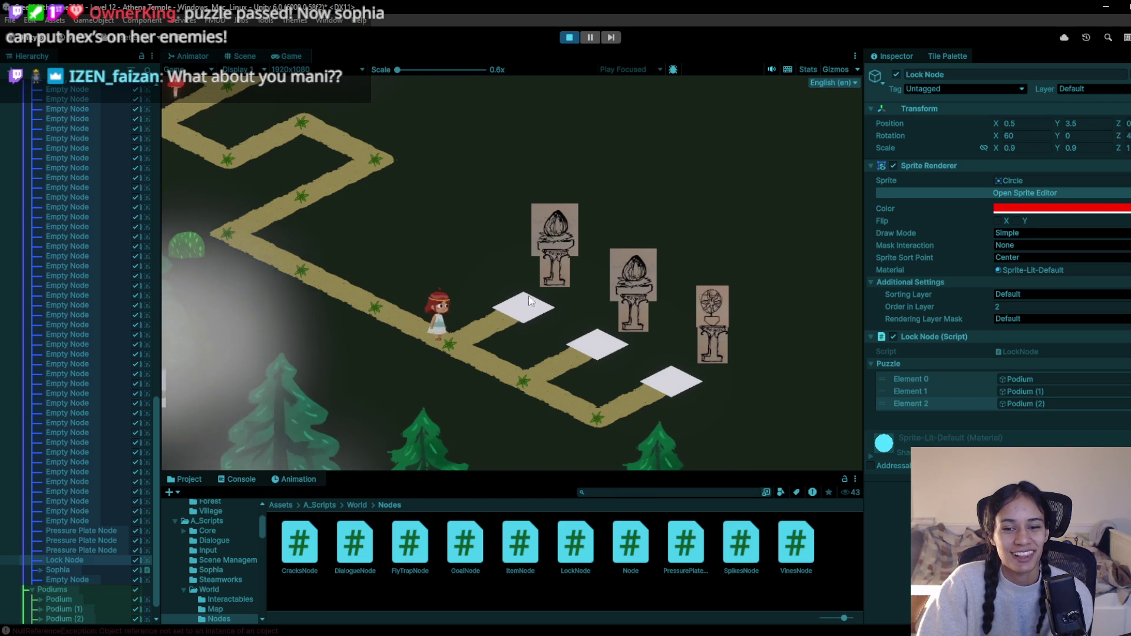
{"action": "left_click", "coordinate": [473, 341]}
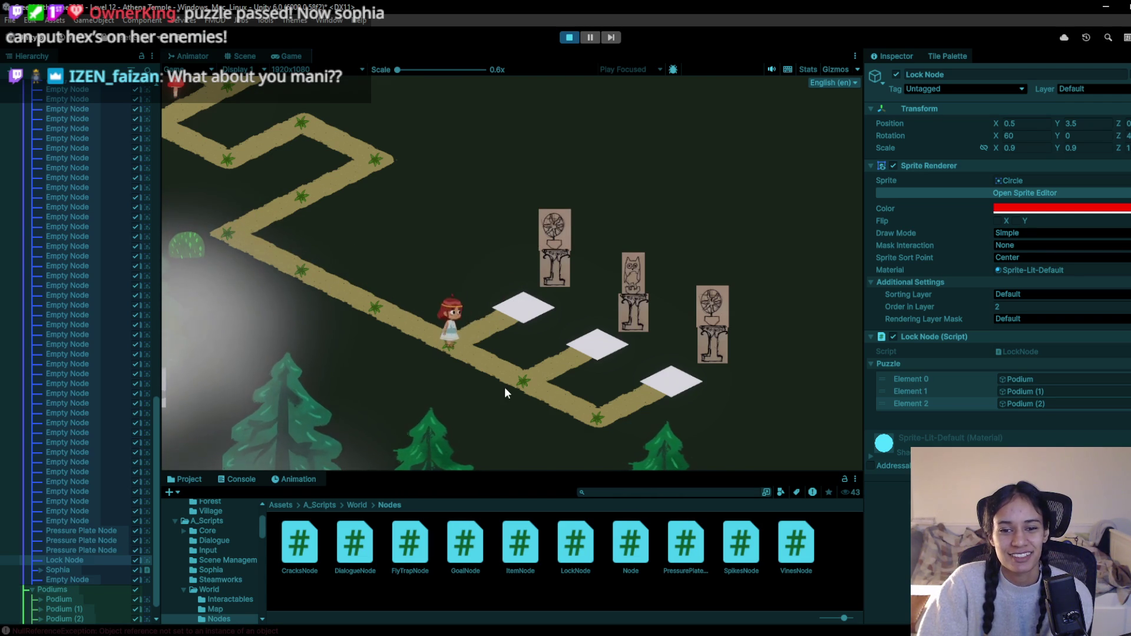
{"action": "left_click", "coordinate": [544, 387]}
{"action": "left_click", "coordinate": [478, 314]}
{"action": "left_click", "coordinate": [460, 342]}
{"action": "left_click", "coordinate": [514, 302]}
{"action": "left_click", "coordinate": [466, 344]}
{"action": "left_click", "coordinate": [516, 364]}
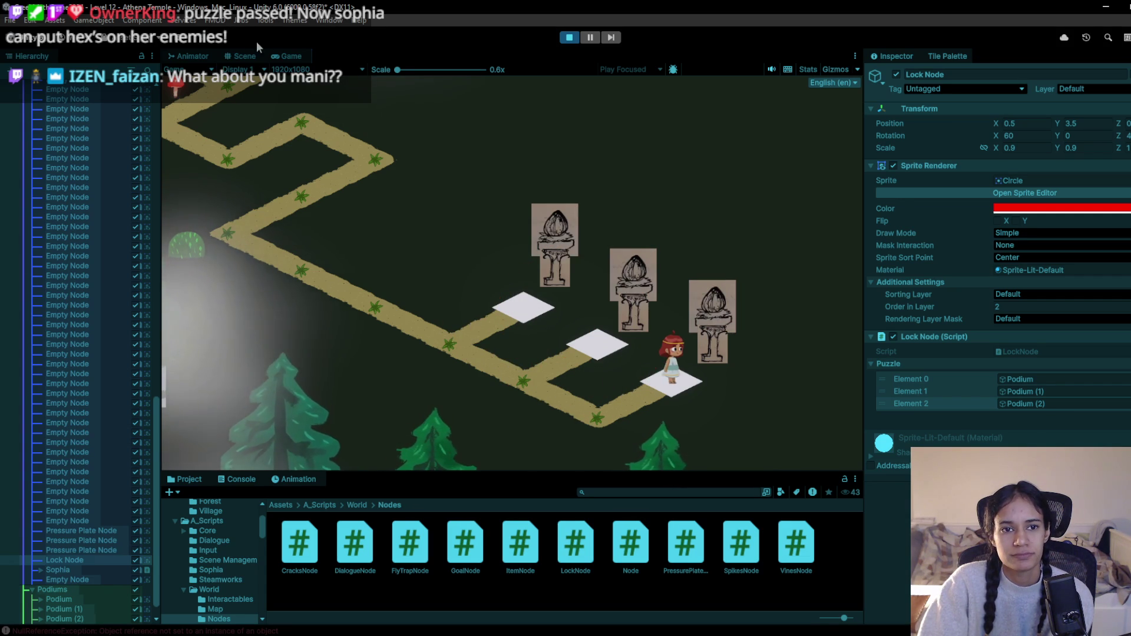
{"action": "left_click", "coordinate": [240, 56]}
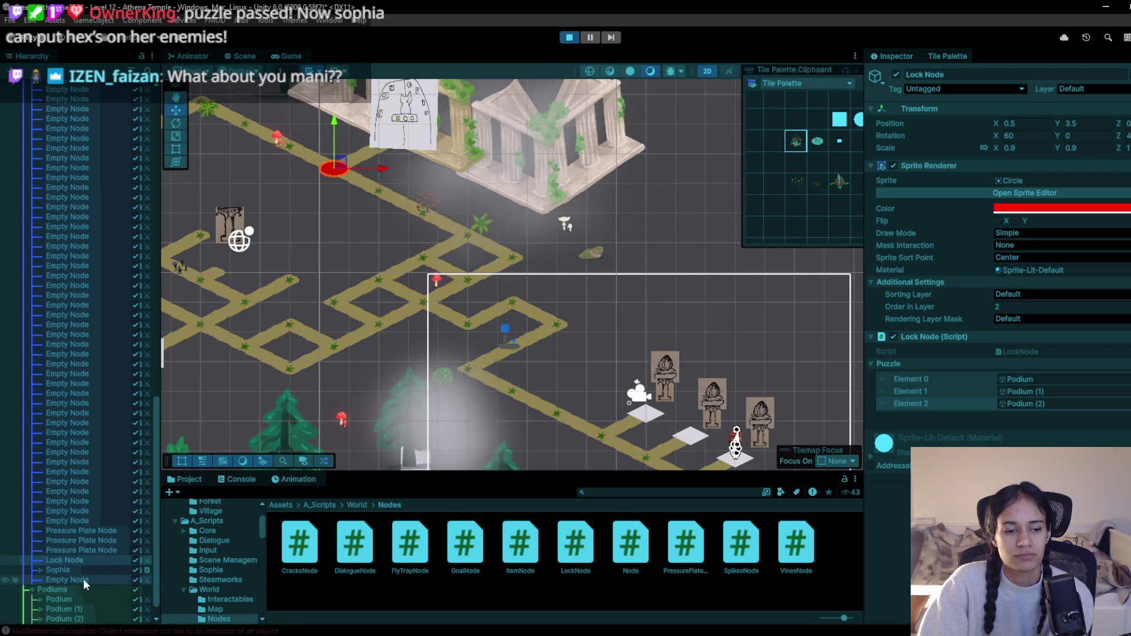
{"action": "left_click", "coordinate": [59, 599]}
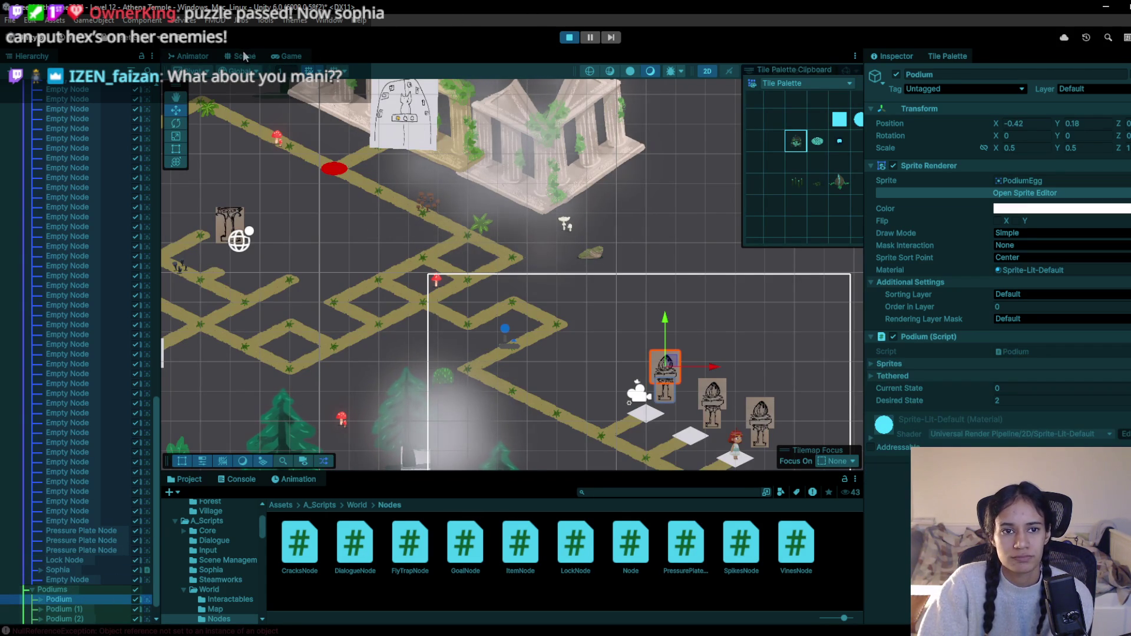
{"action": "left_click", "coordinate": [280, 56]}
Step on and off the first plate to cycle the podium state, checking Podium (1)
{"action": "left_click", "coordinate": [554, 405]}
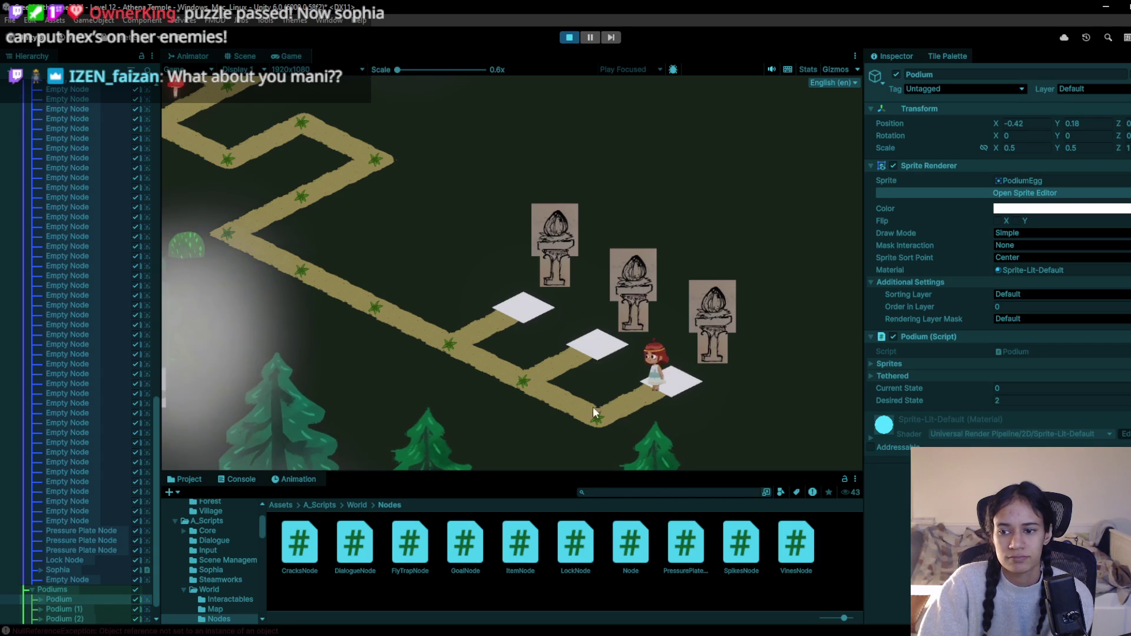
{"action": "left_click", "coordinate": [454, 338]}
{"action": "left_click", "coordinate": [467, 324]}
{"action": "left_click", "coordinate": [468, 324]}
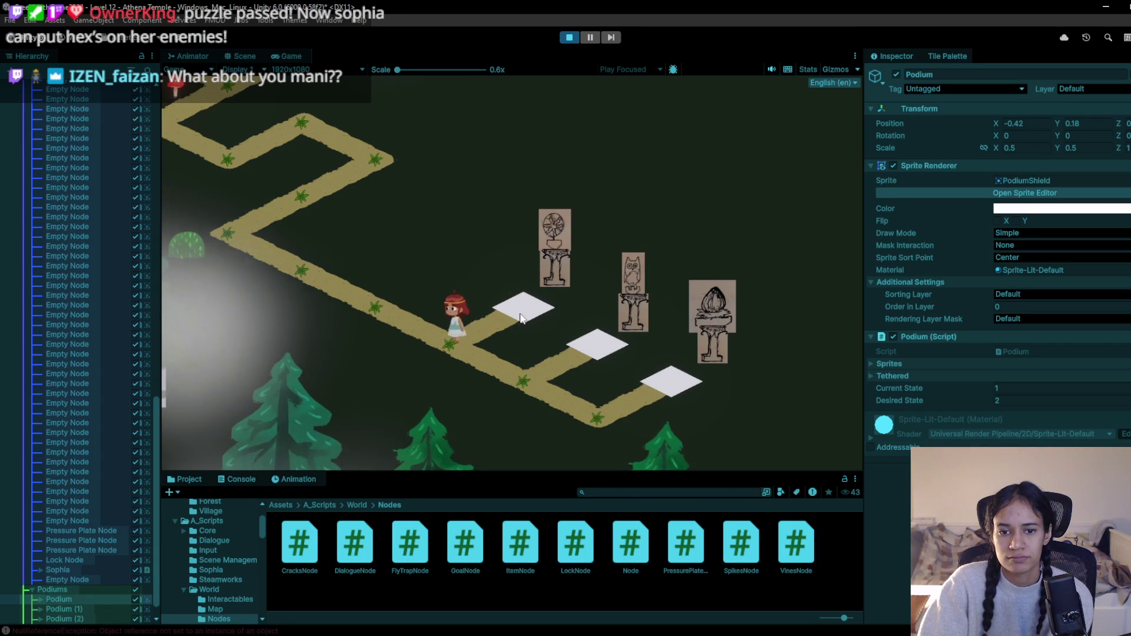
{"action": "left_click", "coordinate": [471, 331]}
{"action": "left_click", "coordinate": [476, 338]}
{"action": "left_click", "coordinate": [498, 354]}
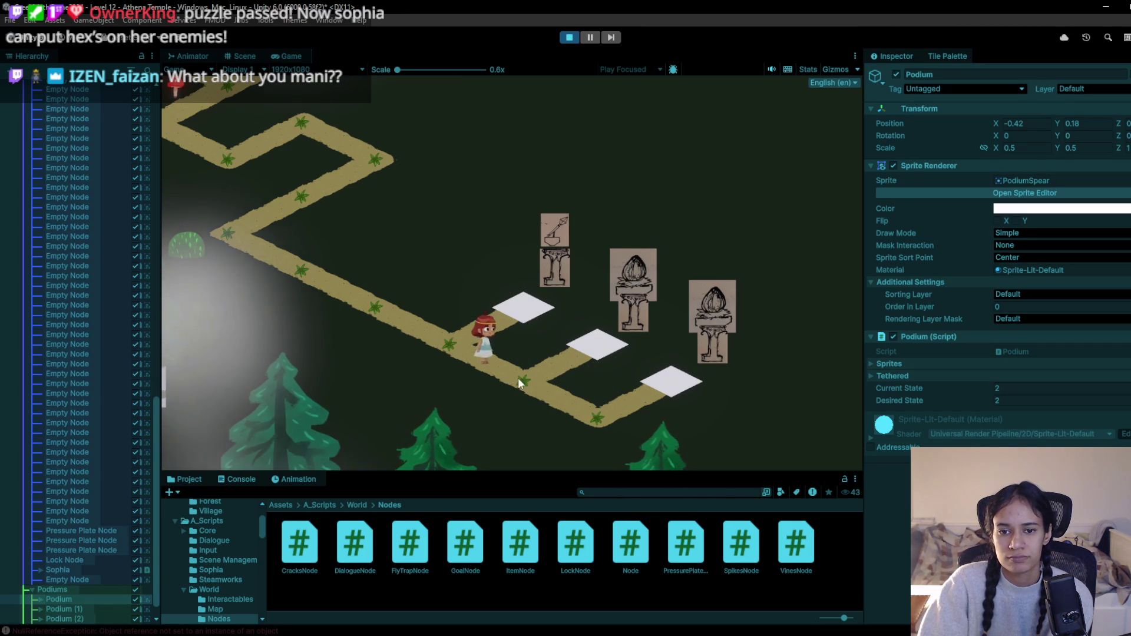
Step on and off the middle white plate and check Podium (2)'s state
{"action": "left_click", "coordinate": [66, 609]}
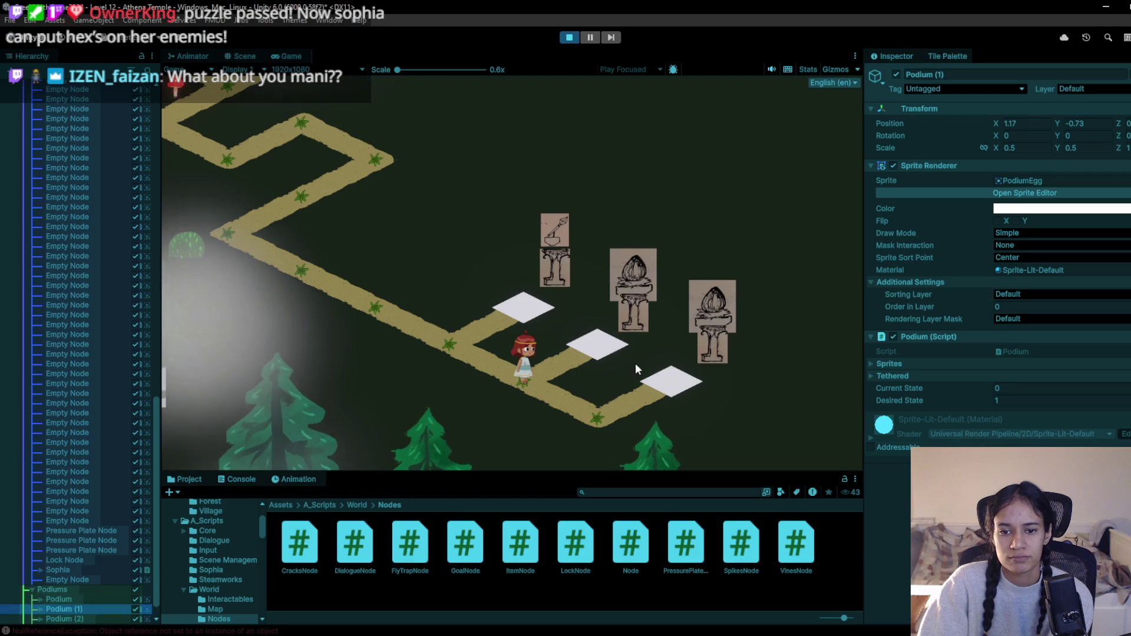
{"action": "left_click", "coordinate": [588, 344]}
{"action": "left_click", "coordinate": [591, 355]}
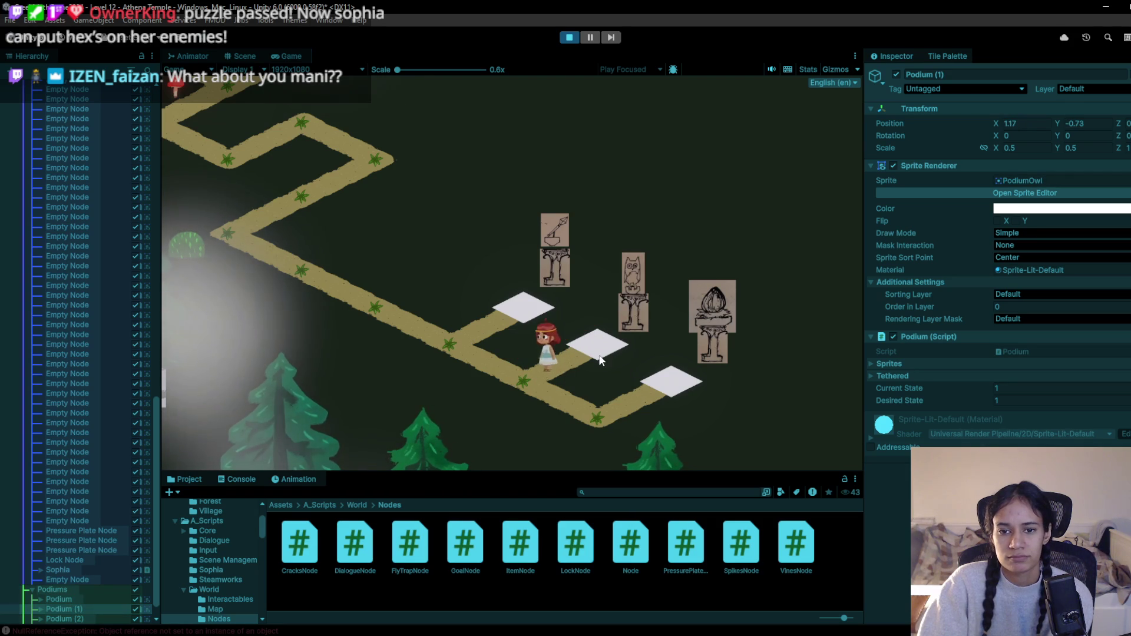
{"action": "left_click", "coordinate": [593, 359]}
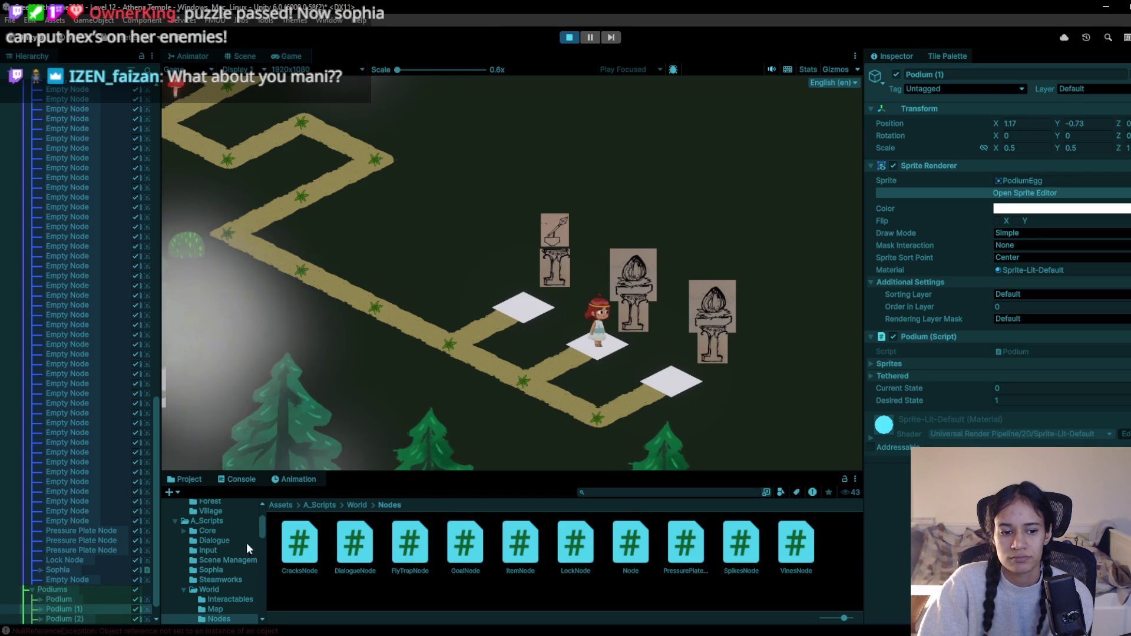
{"action": "left_click", "coordinate": [65, 620]}
{"action": "left_click", "coordinate": [596, 413]}
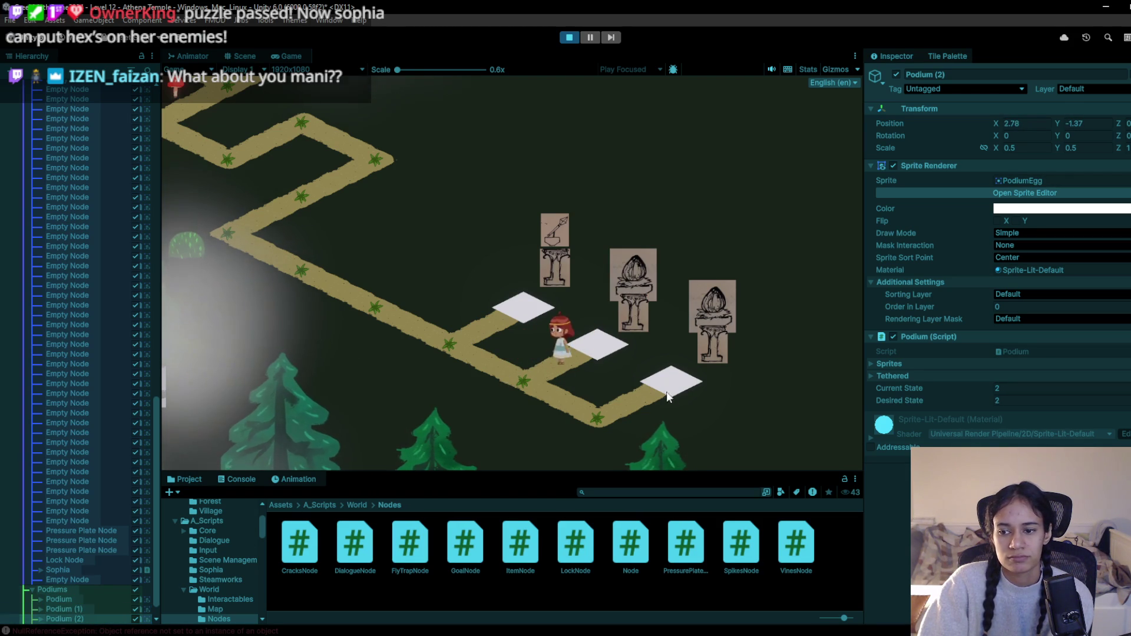
Recheck the first podium and Podium (1) states, then stop the game
{"action": "left_click", "coordinate": [239, 59]}
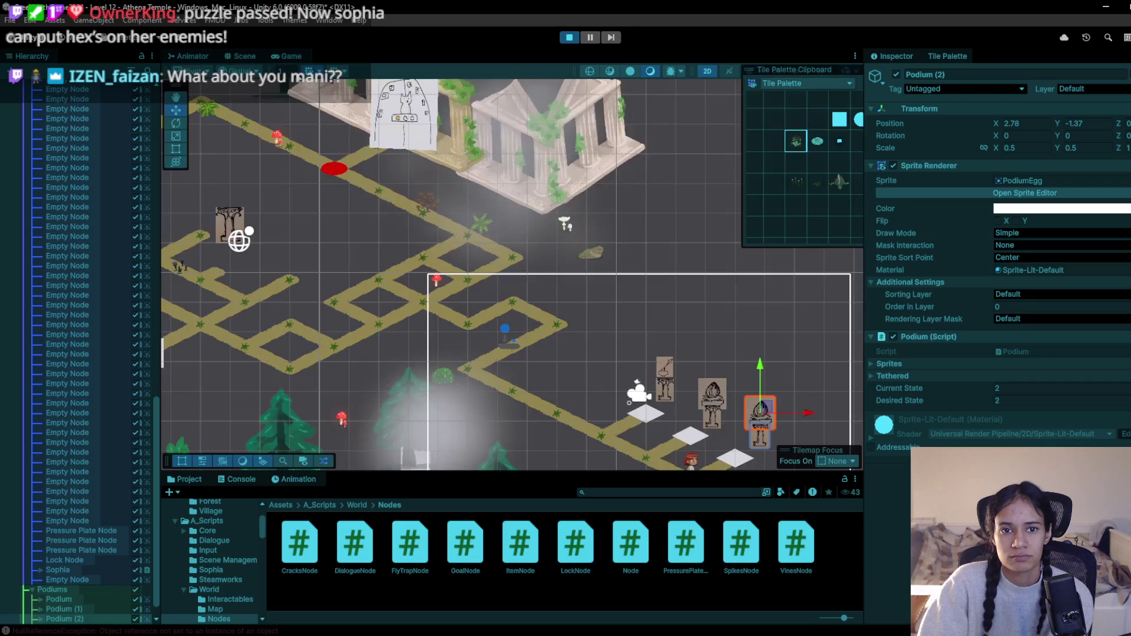
{"action": "left_click", "coordinate": [289, 56]}
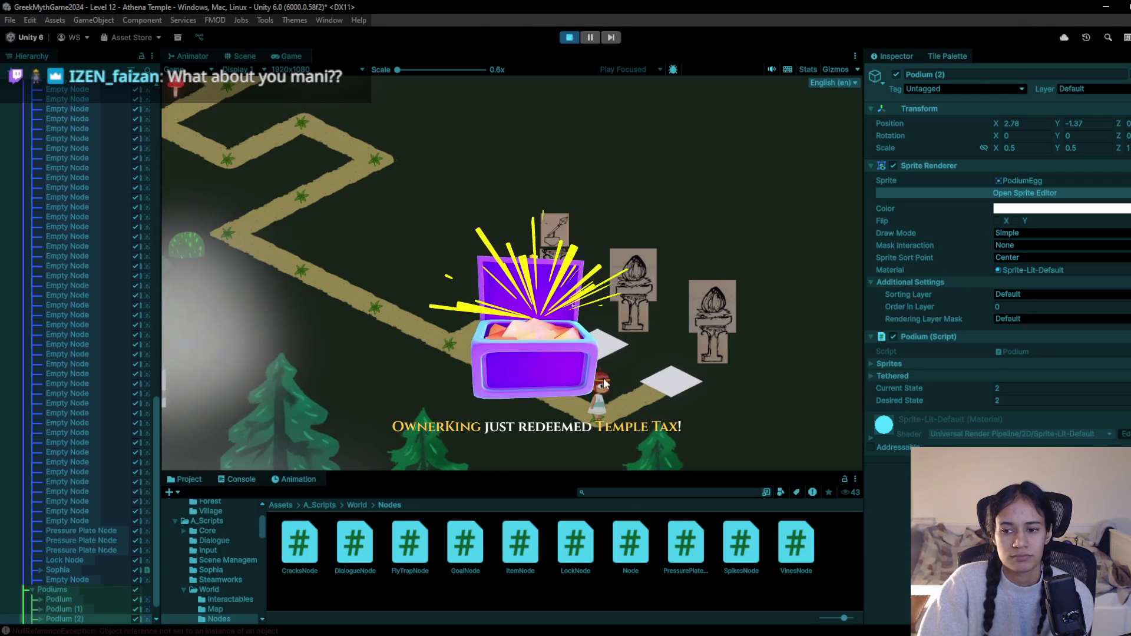
{"action": "left_click", "coordinate": [85, 609]}
{"action": "left_click", "coordinate": [86, 600]}
{"action": "left_click", "coordinate": [76, 608]}
{"action": "left_click", "coordinate": [456, 409]}
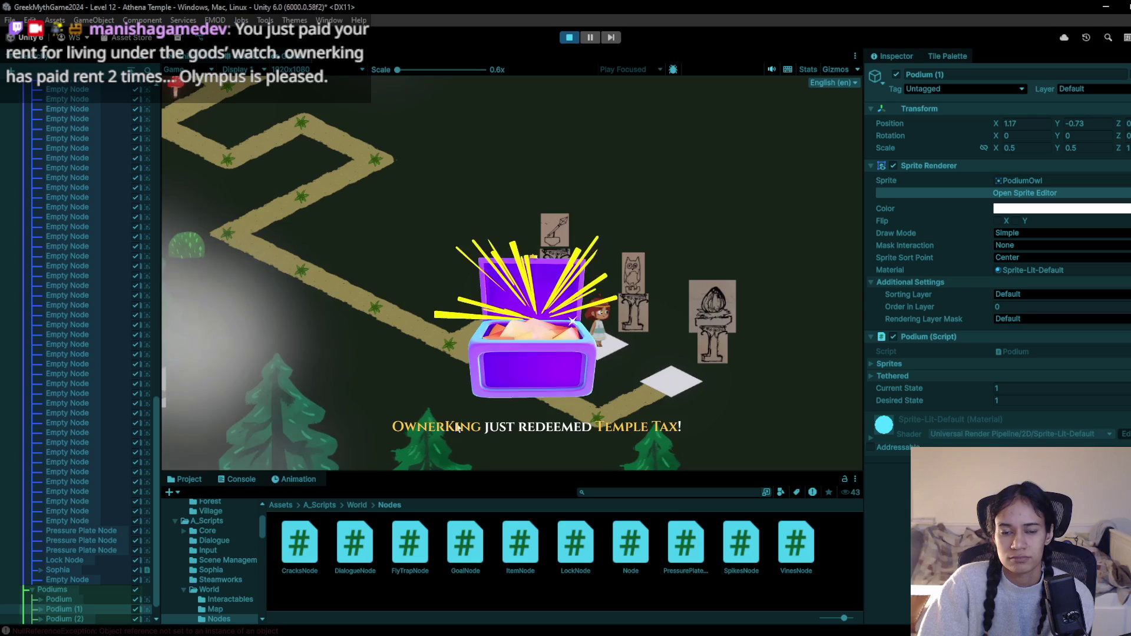
{"action": "left_click", "coordinate": [245, 61]}
{"action": "left_click", "coordinate": [564, 39]}
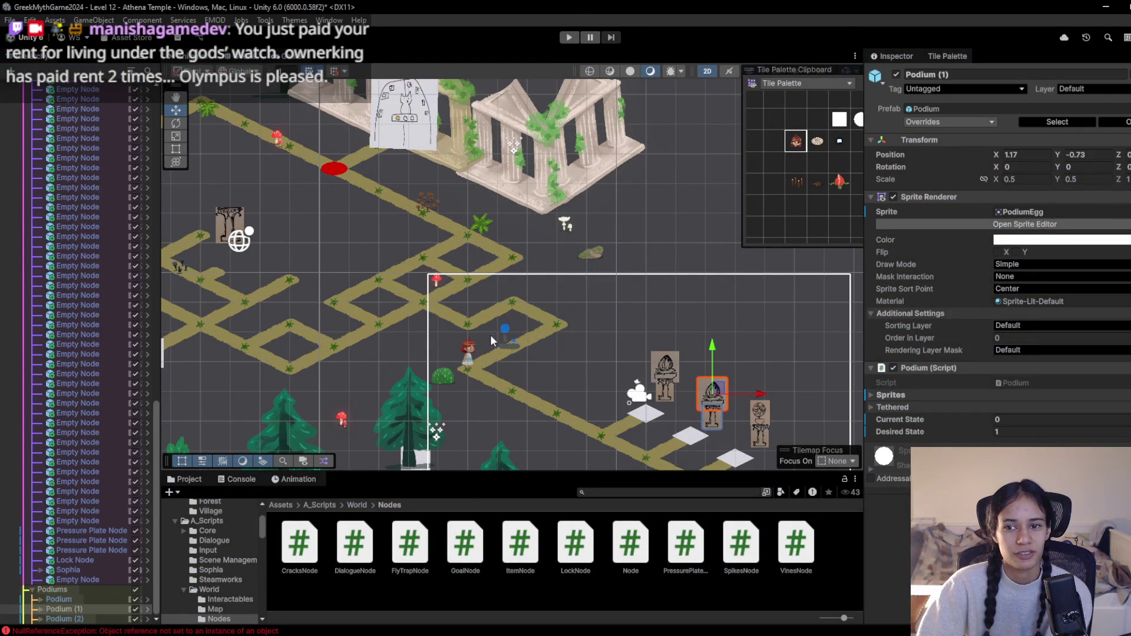
{"action": "scroll", "coordinate": [521, 333], "scroll_direction": "down", "scroll_amount": 3}
{"action": "mouse_move", "coordinate": [521, 333]}
{"action": "left_mouse_down"}
{"action": "mouse_move", "coordinate": [518, 386]}
{"action": "mouse_move", "coordinate": [487, 364]}
{"action": "left_mouse_up"}
{"action": "scroll", "coordinate": [425, 322], "scroll_direction": "up", "scroll_amount": 3}
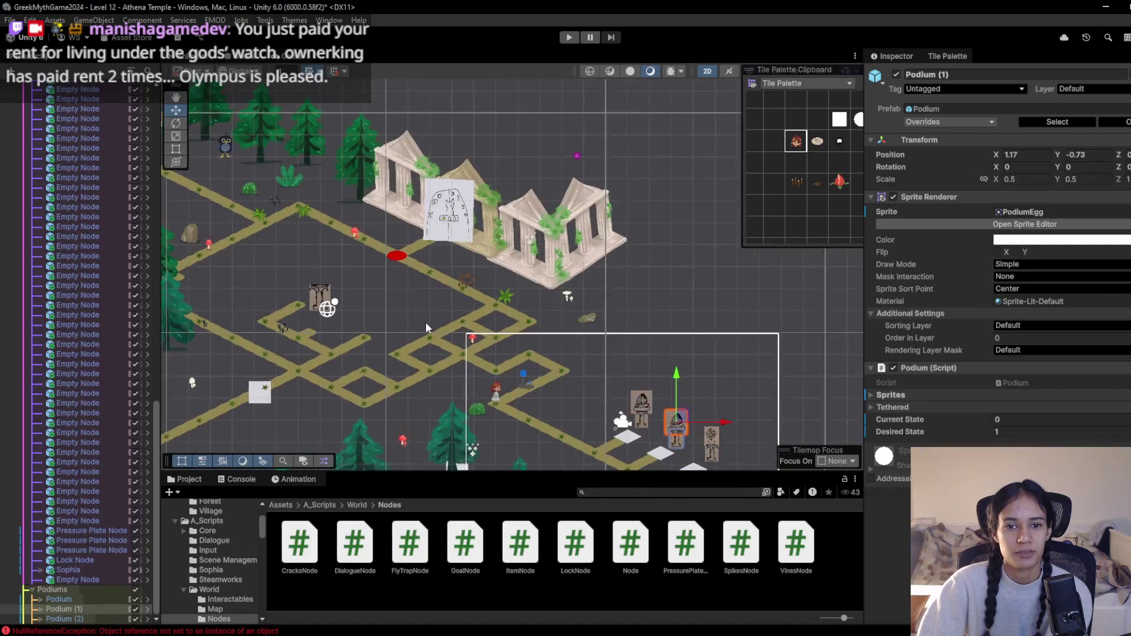
{"action": "mouse_move", "coordinate": [391, 325]}
{"action": "left_mouse_down"}
{"action": "mouse_move", "coordinate": [570, 320]}
{"action": "mouse_move", "coordinate": [520, 300]}
{"action": "left_mouse_up"}
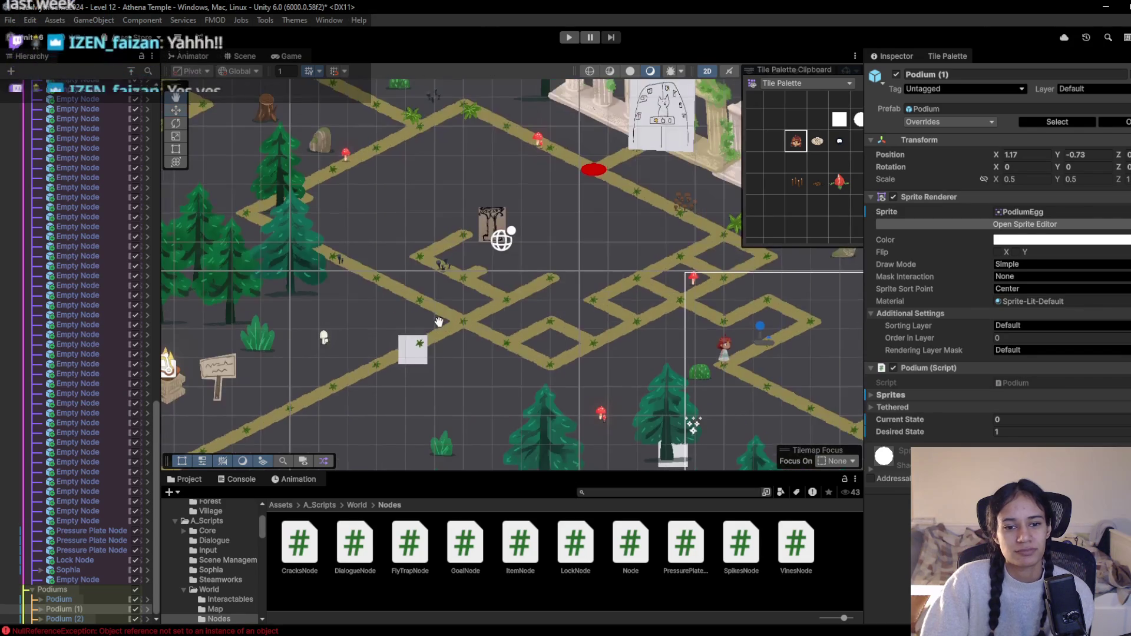
{"action": "key", "text": "ctrl+p"}
Walk the character over the first and second plates, then stop the game
{"action": "left_click", "coordinate": [274, 273]}
{"action": "left_click", "coordinate": [428, 337]}
{"action": "left_click", "coordinate": [500, 310]}
{"action": "left_click", "coordinate": [459, 337]}
{"action": "left_click", "coordinate": [517, 362]}
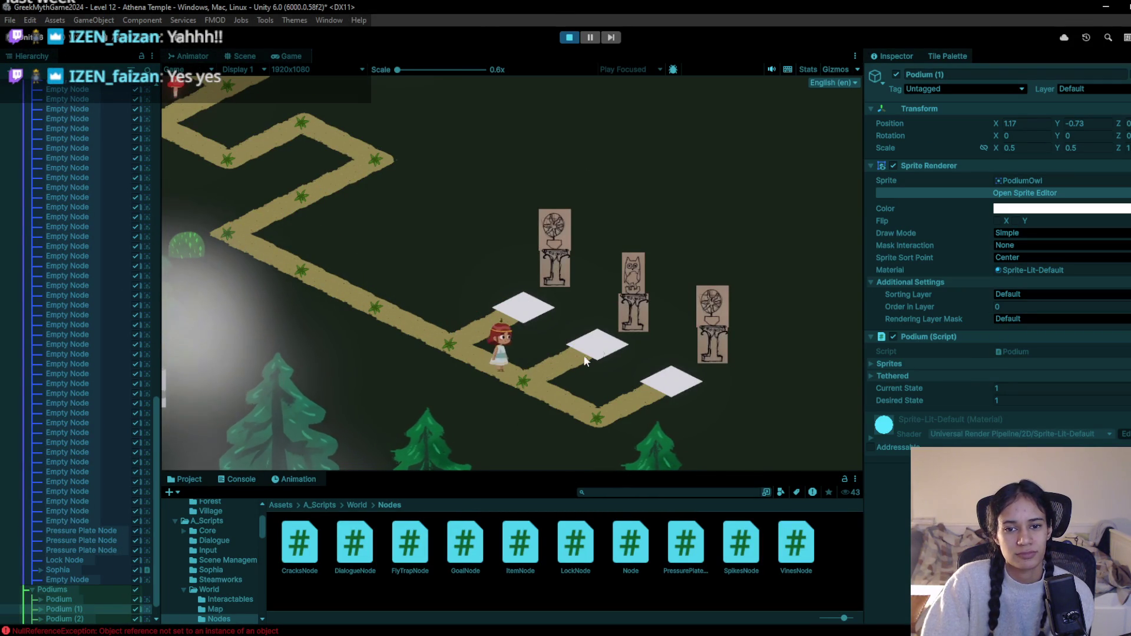
{"action": "left_click", "coordinate": [604, 342]}
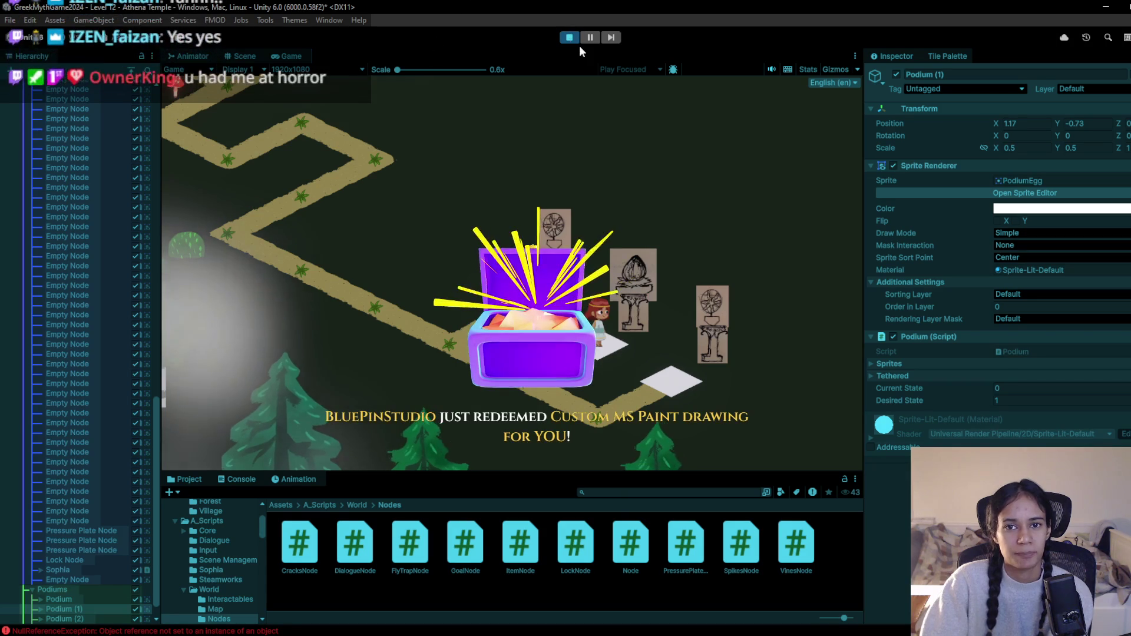
{"action": "left_click", "coordinate": [574, 37]}
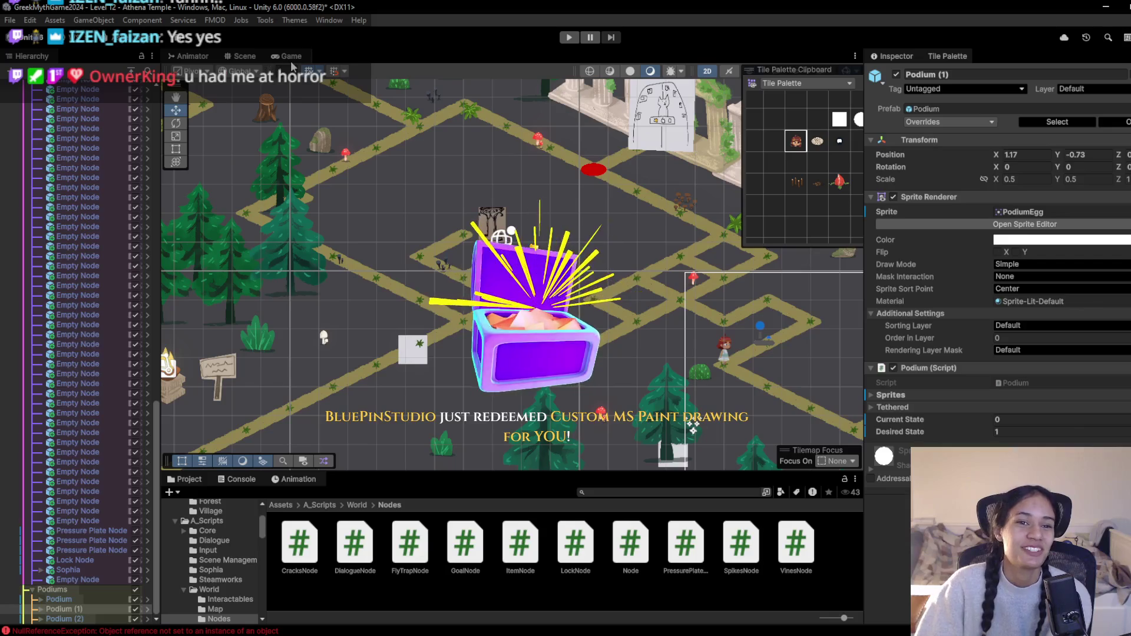
Restart the game, walk onto the middle and right plates, and return uphill
{"action": "left_click", "coordinate": [569, 38]}
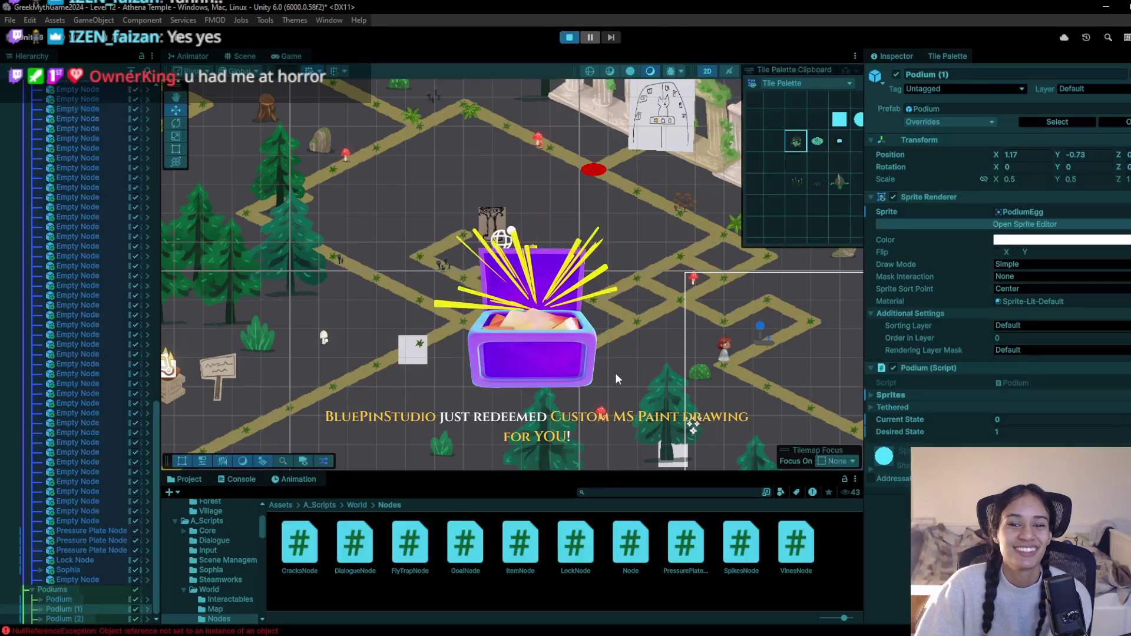
{"action": "left_click", "coordinate": [386, 284]}
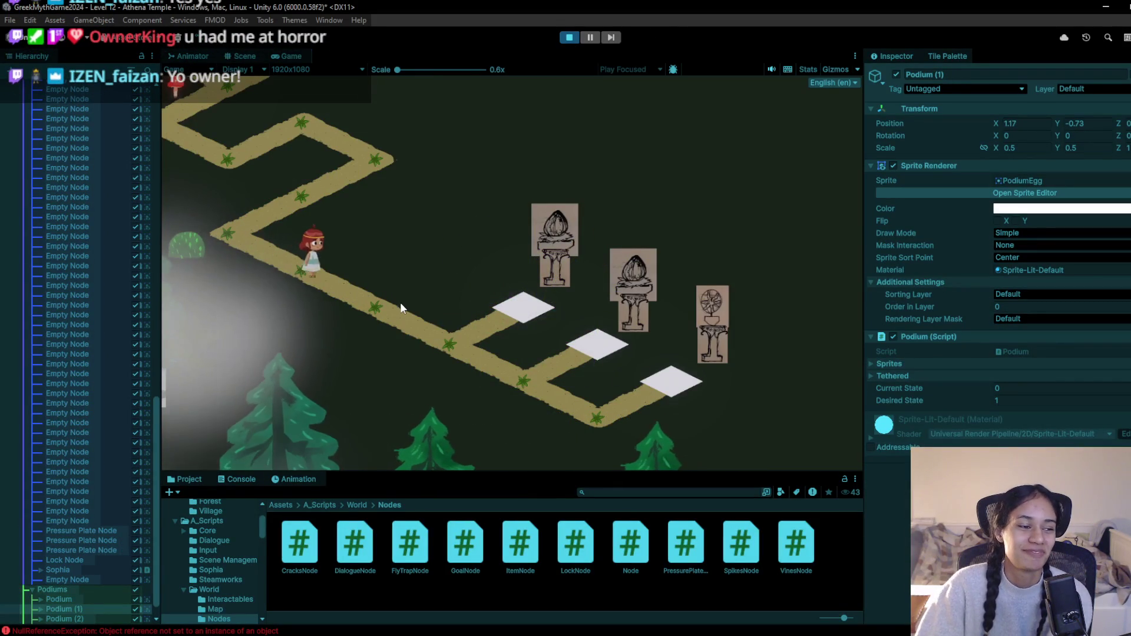
{"action": "left_click", "coordinate": [462, 330]}
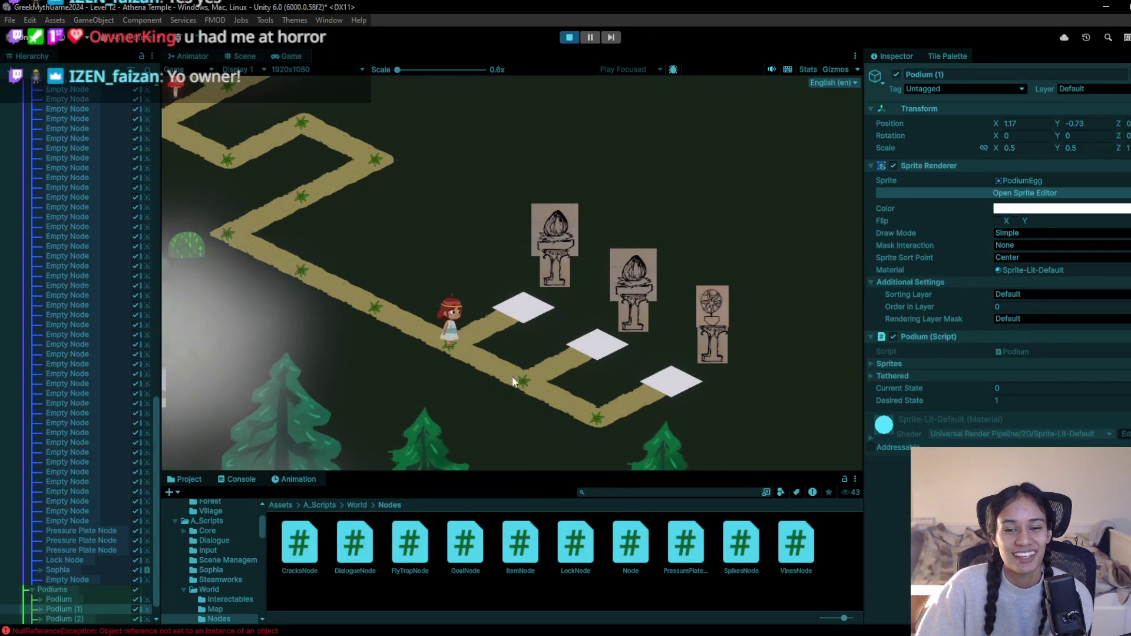
{"action": "left_click", "coordinate": [553, 381]}
{"action": "left_click", "coordinate": [551, 361]}
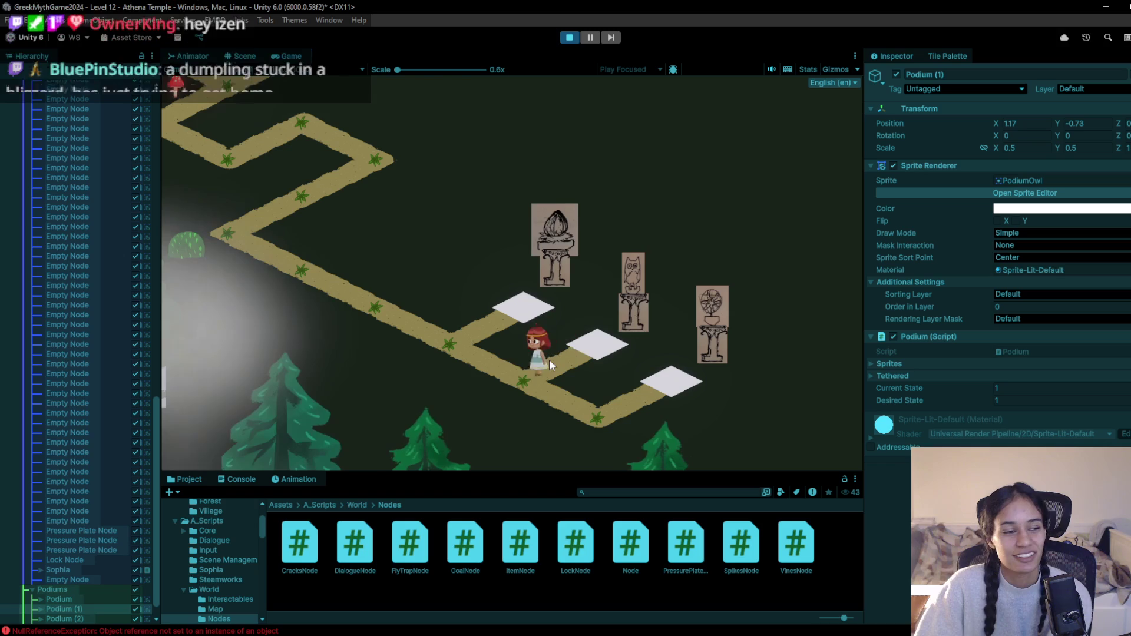
{"action": "left_click", "coordinate": [562, 386]}
{"action": "left_click", "coordinate": [571, 397]}
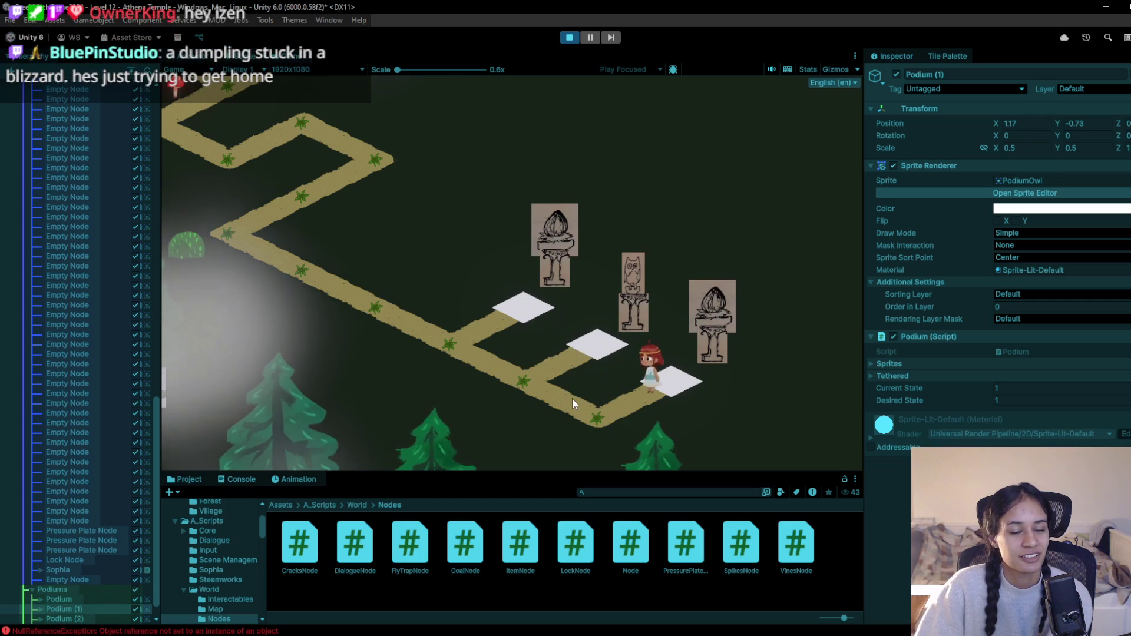
{"action": "left_click", "coordinate": [460, 353]}
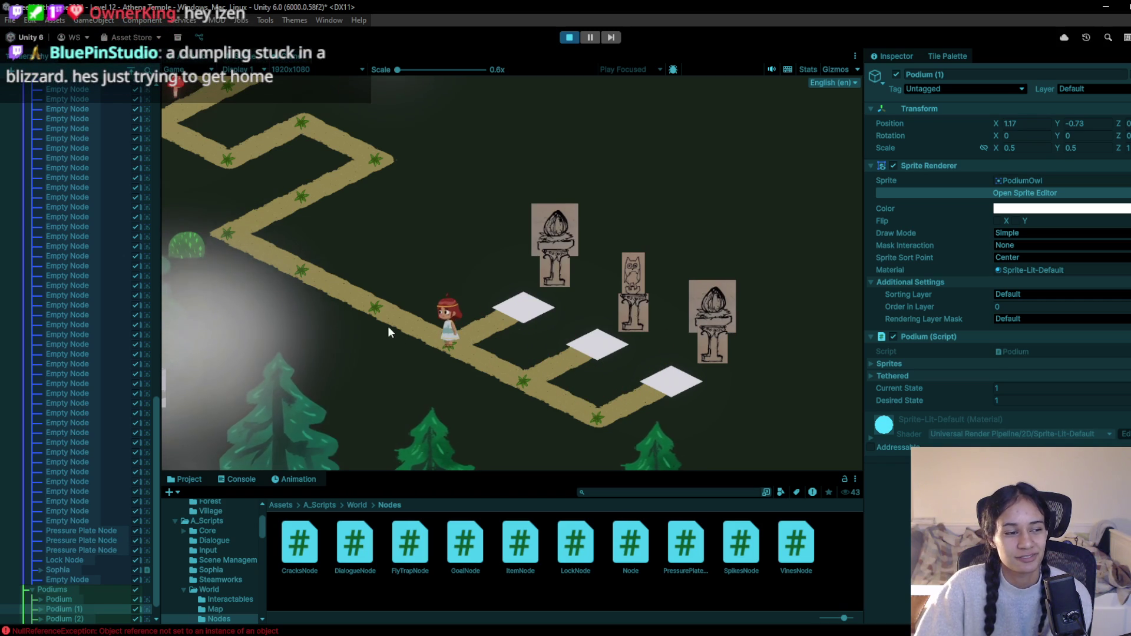
{"action": "left_click", "coordinate": [291, 270]}
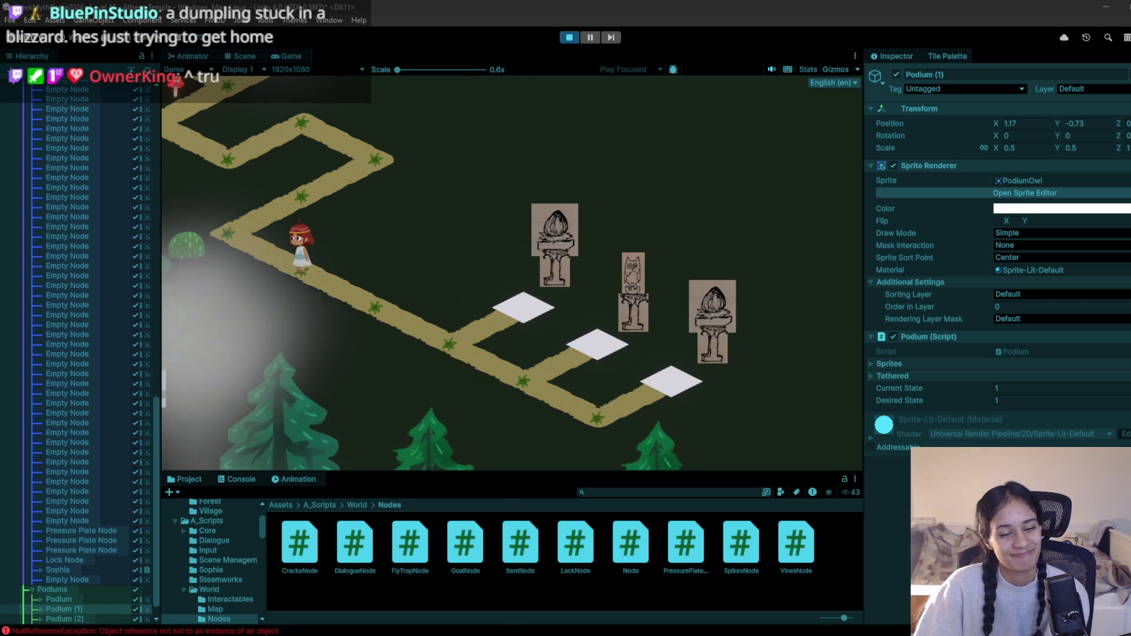
{"action": "key", "text": "super"}
Launch Paint and brush a thick wavy light-blue ground line across the lower canvas
{"action": "type", "text": "paint"}
{"action": "key", "text": "Return"}
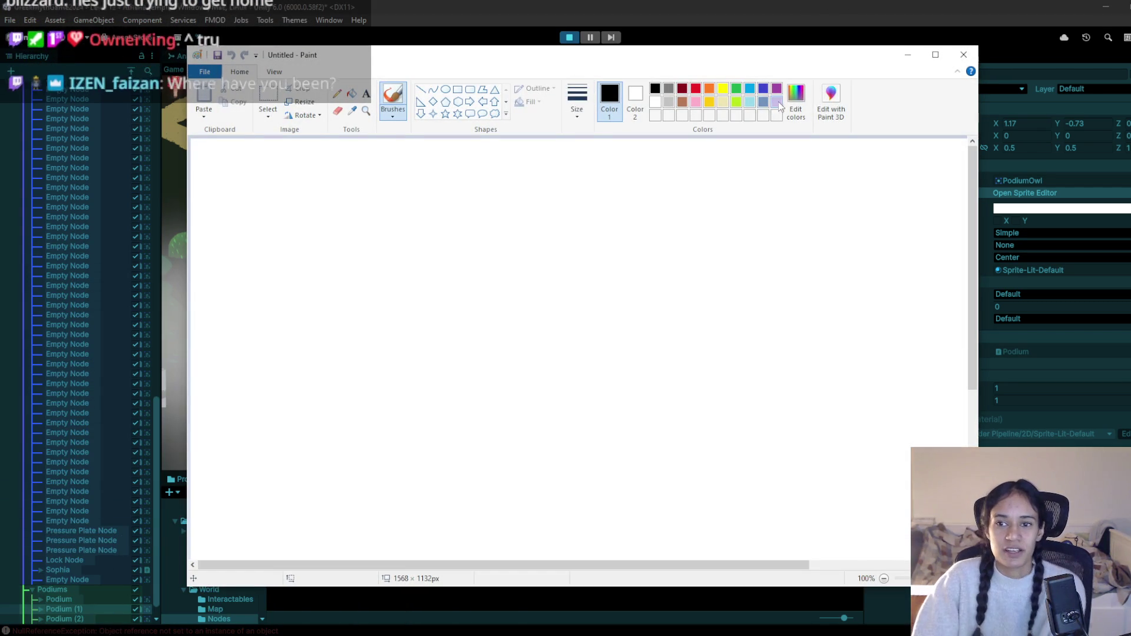
{"action": "left_click", "coordinate": [762, 89]}
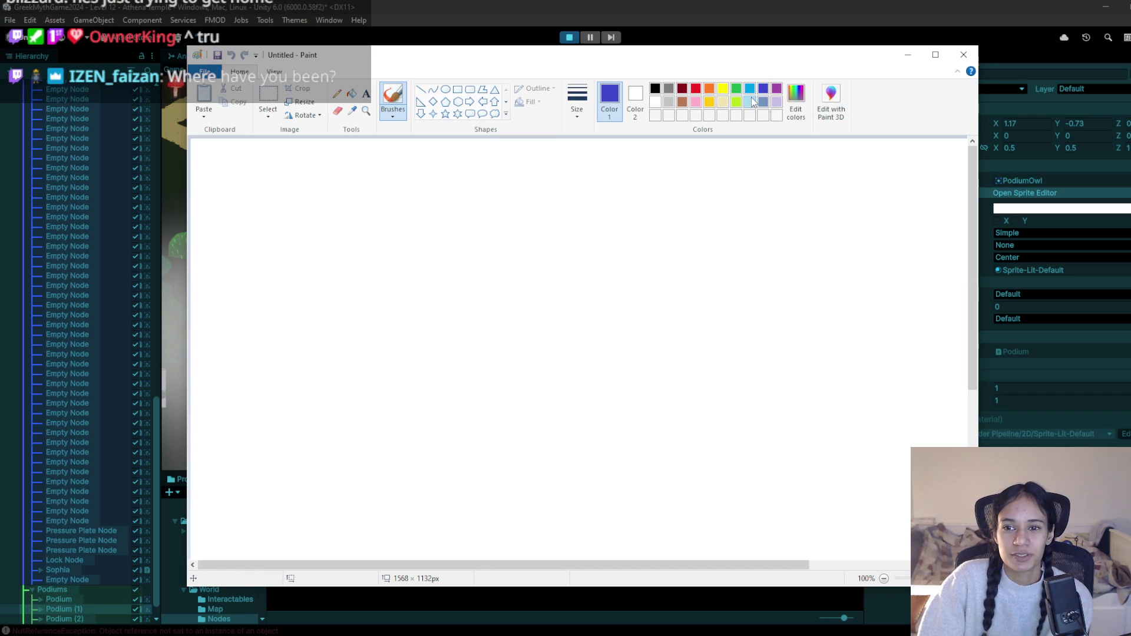
{"action": "left_click", "coordinate": [750, 102]}
{"action": "left_click_drag", "start_coordinate": [628, 224], "coordinate": [706, 237]}
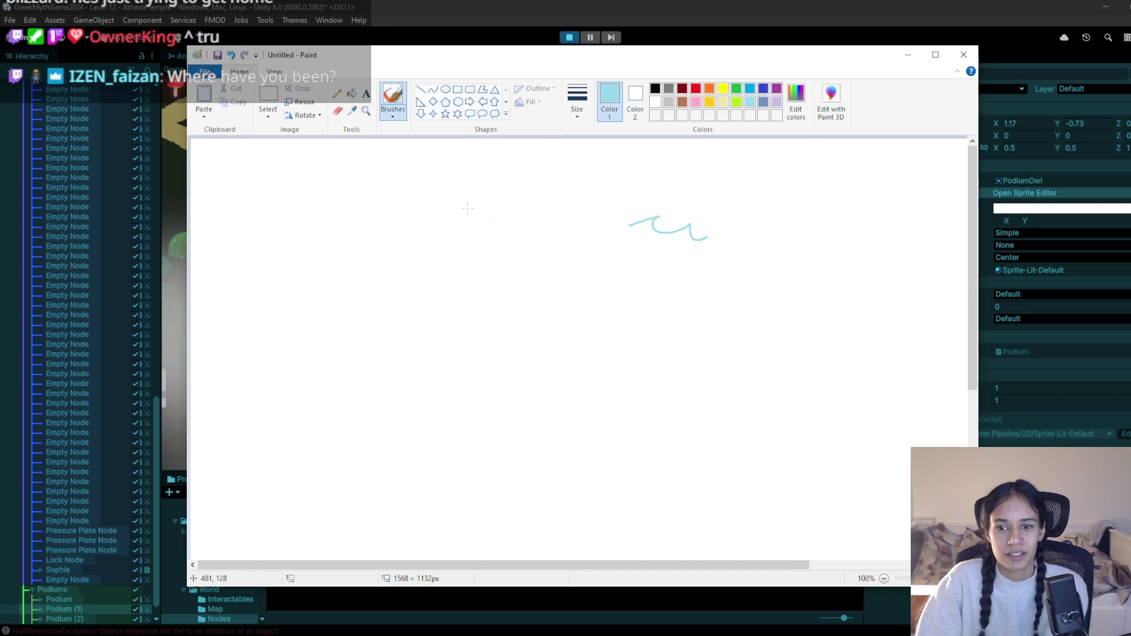
{"action": "key", "text": "ctrl+z"}
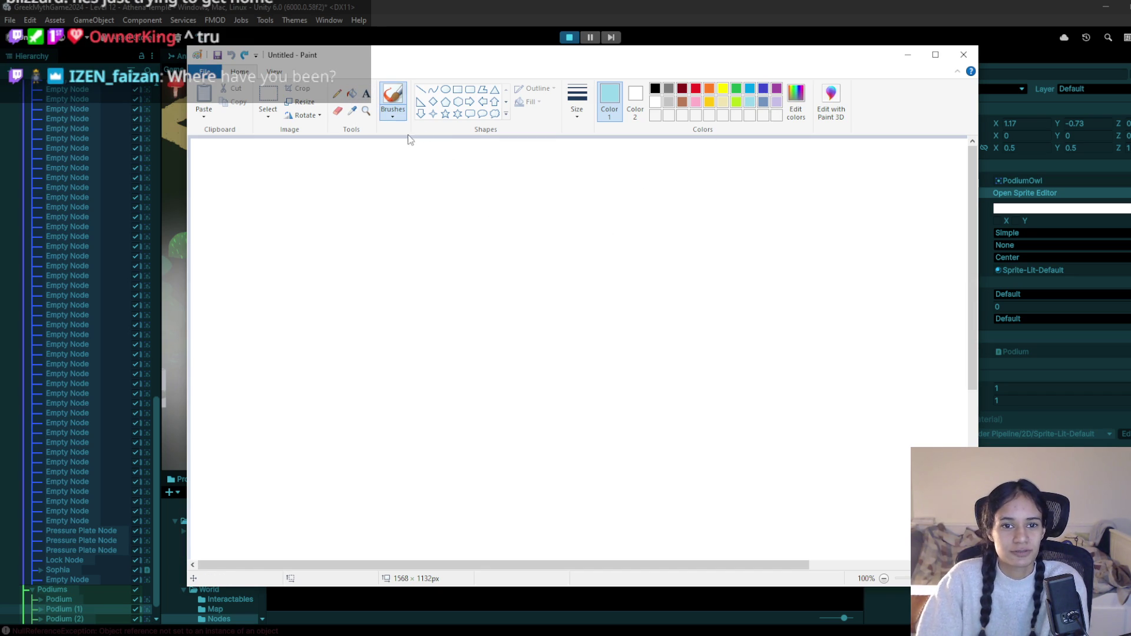
{"action": "left_click", "coordinate": [577, 103]}
{"action": "left_click", "coordinate": [601, 188]}
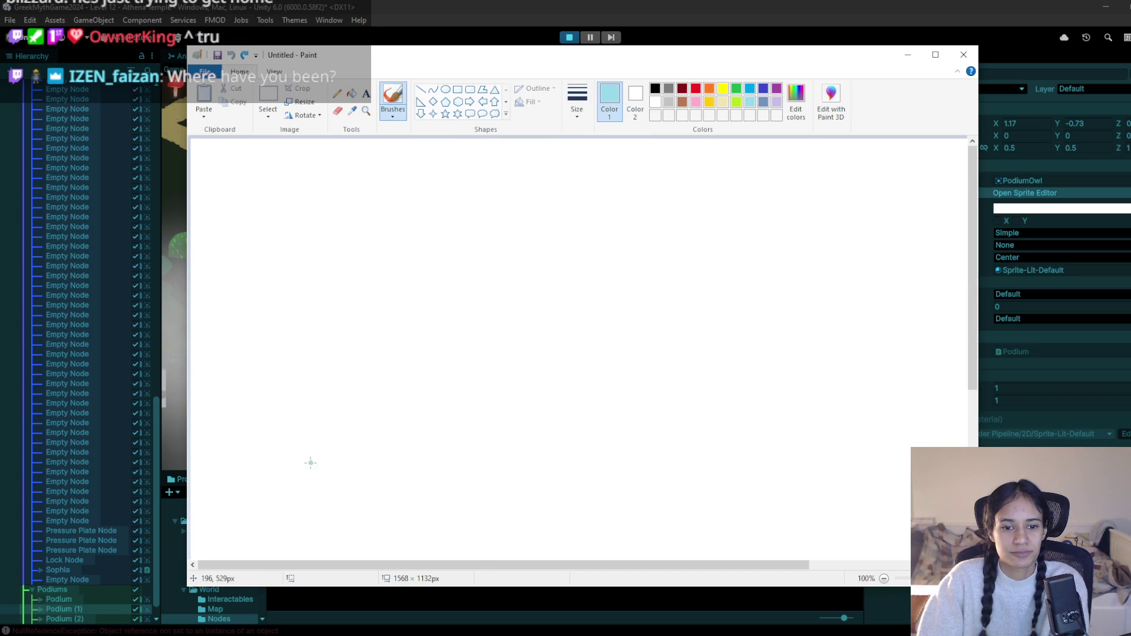
{"action": "mouse_move", "coordinate": [256, 453]}
{"action": "left_mouse_down"}
{"action": "mouse_move", "coordinate": [589, 445]}
{"action": "mouse_move", "coordinate": [911, 458]}
{"action": "left_mouse_up"}
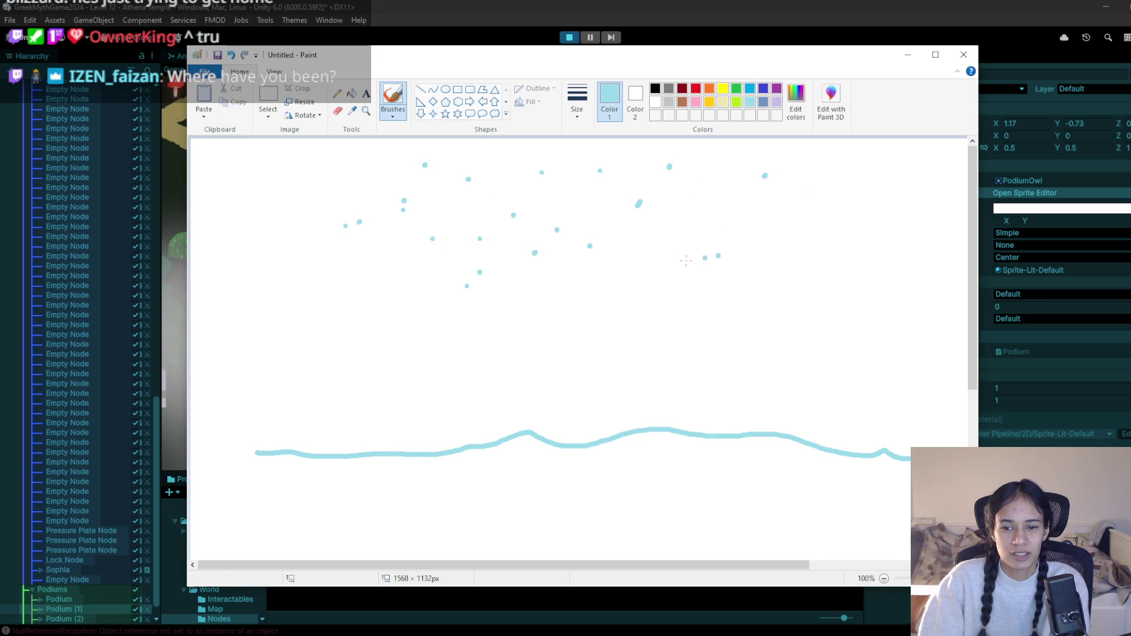
Scatter light-blue snow dots across the sky on the right side
{"action": "left_click", "coordinate": [775, 314]}
{"action": "left_click", "coordinate": [820, 292]}
{"action": "left_click", "coordinate": [837, 248]}
{"action": "left_click", "coordinate": [847, 194]}
{"action": "left_click", "coordinate": [788, 197]}
{"action": "left_click", "coordinate": [790, 253]}
{"action": "left_click", "coordinate": [793, 265]}
{"action": "left_click", "coordinate": [880, 254]}
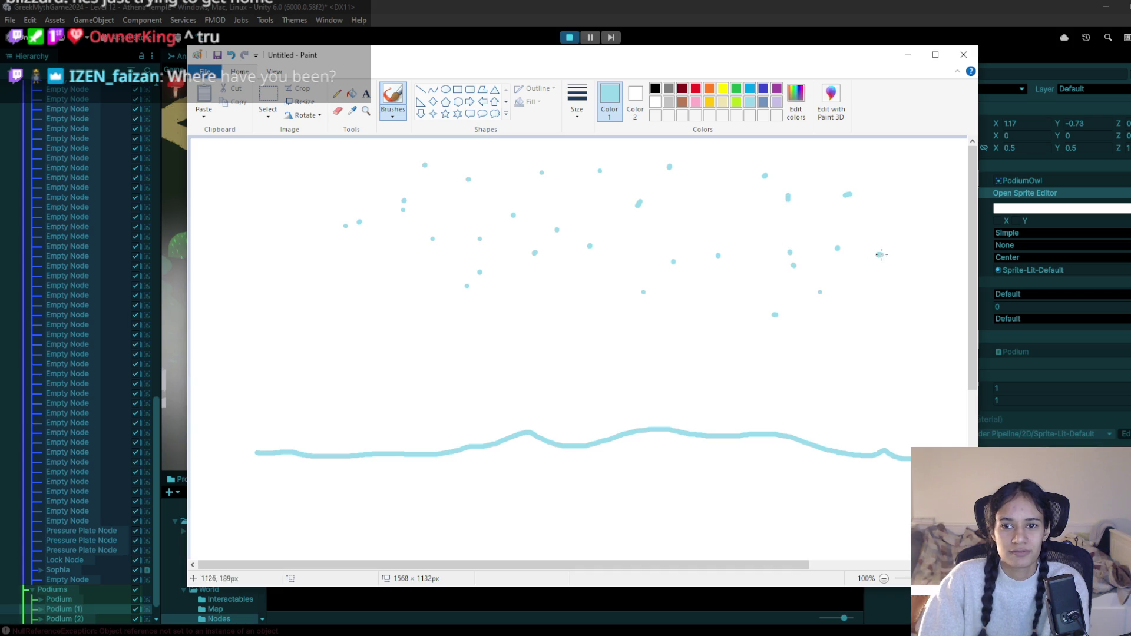
{"action": "left_click", "coordinate": [682, 101]}
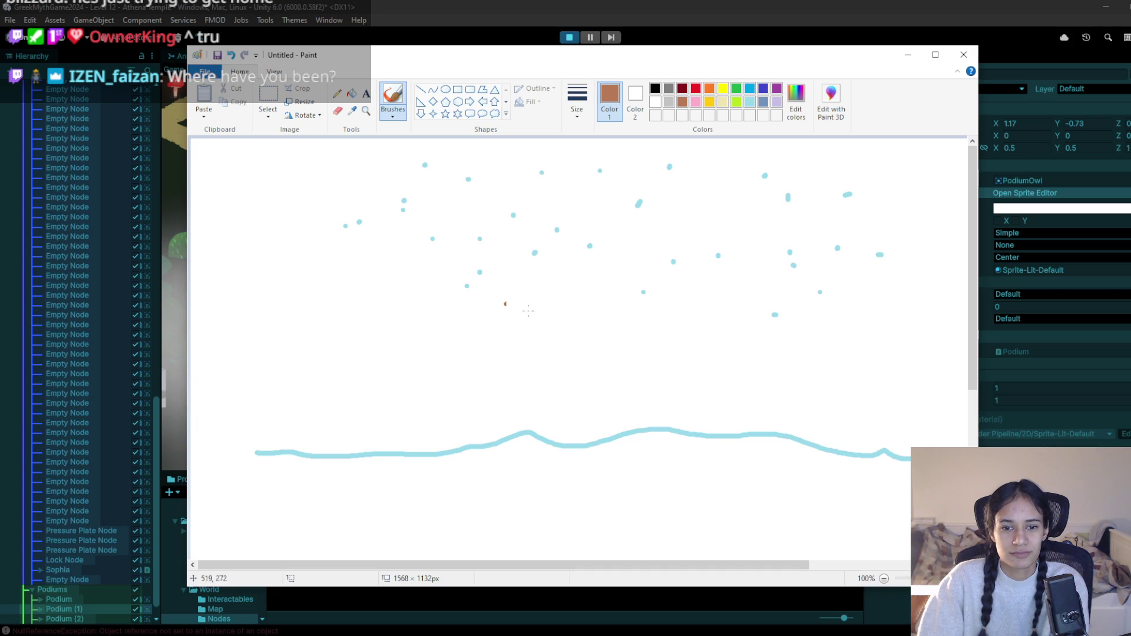
Outline a brown dumpling and wrap an orange scarf band beneath it
{"action": "left_click_drag", "start_coordinate": [525, 297], "coordinate": [533, 262]}
{"action": "key", "text": "ctrl+z"}
{"action": "mouse_move", "coordinate": [533, 306]}
{"action": "left_mouse_down"}
{"action": "mouse_move", "coordinate": [567, 260]}
{"action": "mouse_move", "coordinate": [598, 252]}
{"action": "mouse_move", "coordinate": [597, 292]}
{"action": "left_mouse_up"}
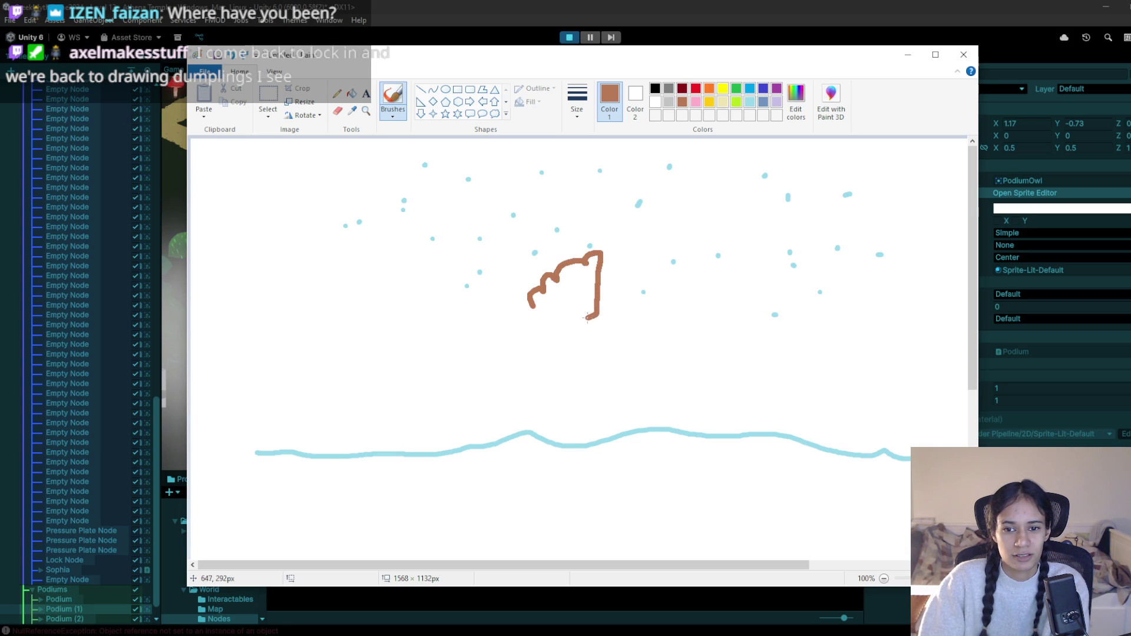
{"action": "left_click_drag", "start_coordinate": [564, 315], "coordinate": [538, 310]}
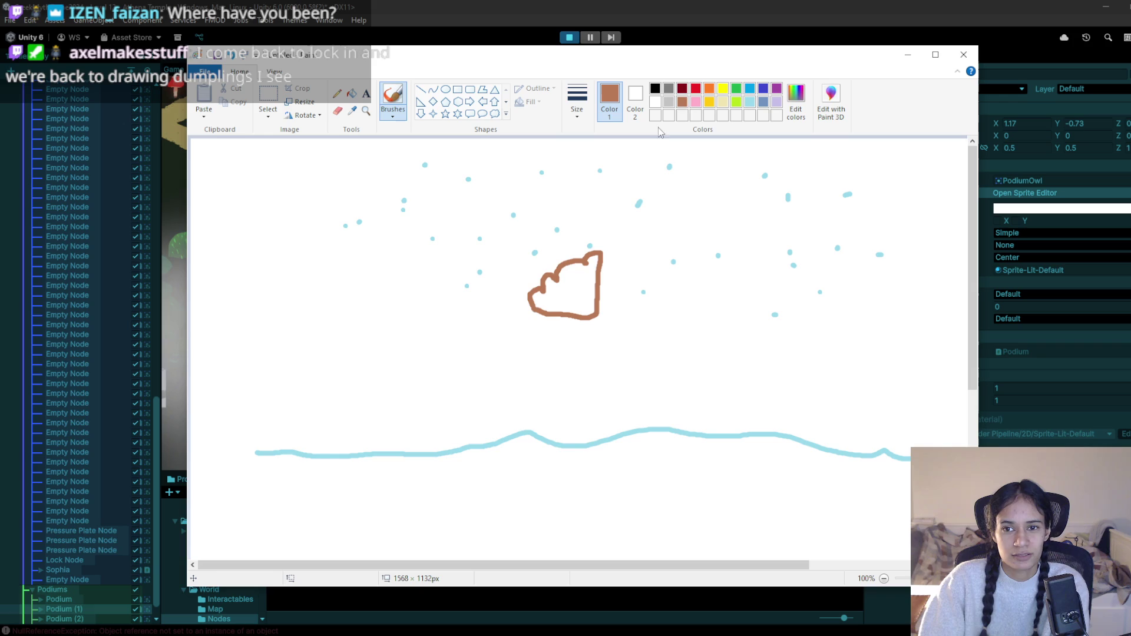
{"action": "left_click", "coordinate": [710, 88]}
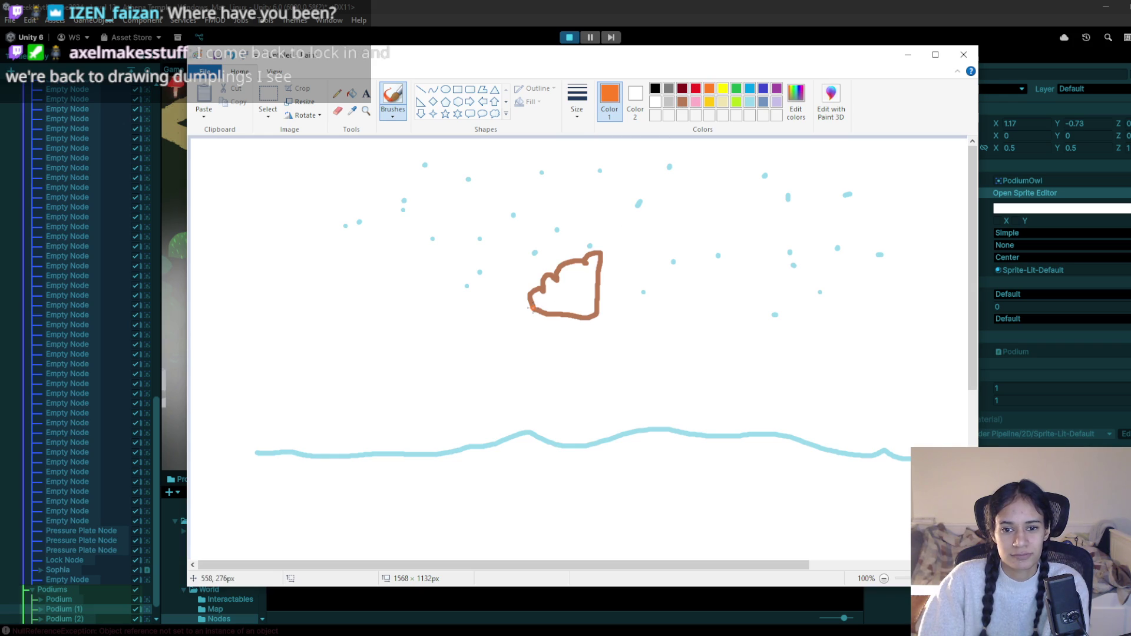
{"action": "mouse_move", "coordinate": [531, 321]}
{"action": "left_mouse_down"}
{"action": "mouse_move", "coordinate": [587, 329]}
{"action": "mouse_move", "coordinate": [601, 311]}
{"action": "left_mouse_up"}
{"action": "mouse_move", "coordinate": [533, 314]}
{"action": "left_mouse_down"}
{"action": "mouse_move", "coordinate": [495, 330]}
{"action": "mouse_move", "coordinate": [530, 323]}
{"action": "left_mouse_up"}
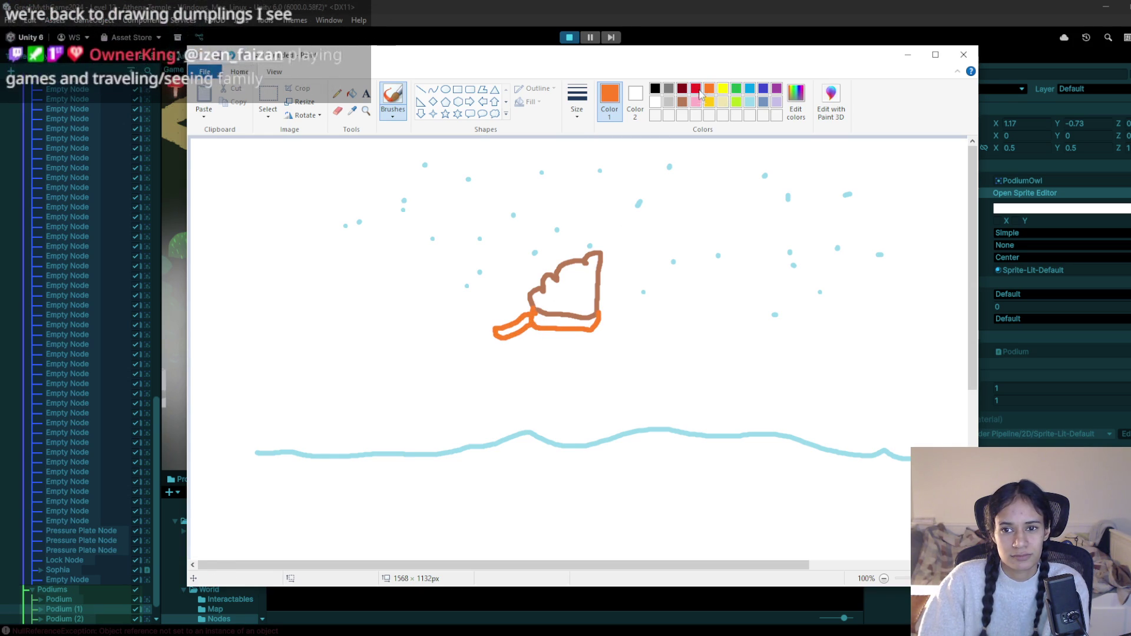
Add green body sides, a black eye, and a small brown face mark
{"action": "left_click", "coordinate": [737, 89]}
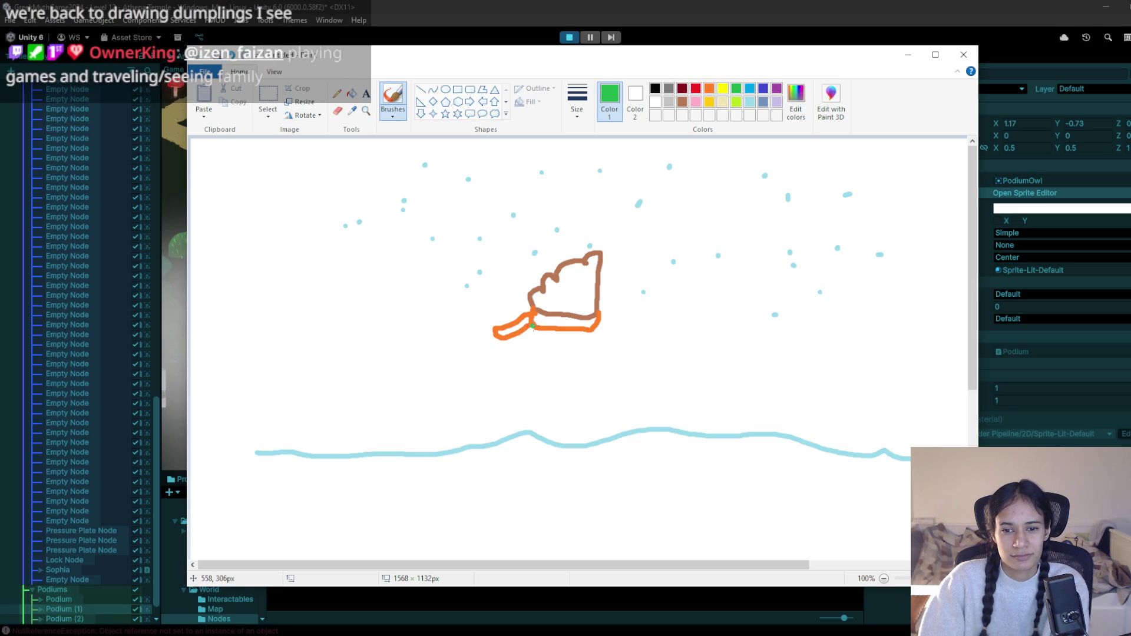
{"action": "left_click_drag", "start_coordinate": [532, 328], "coordinate": [524, 347]}
{"action": "left_click_drag", "start_coordinate": [599, 328], "coordinate": [590, 366]}
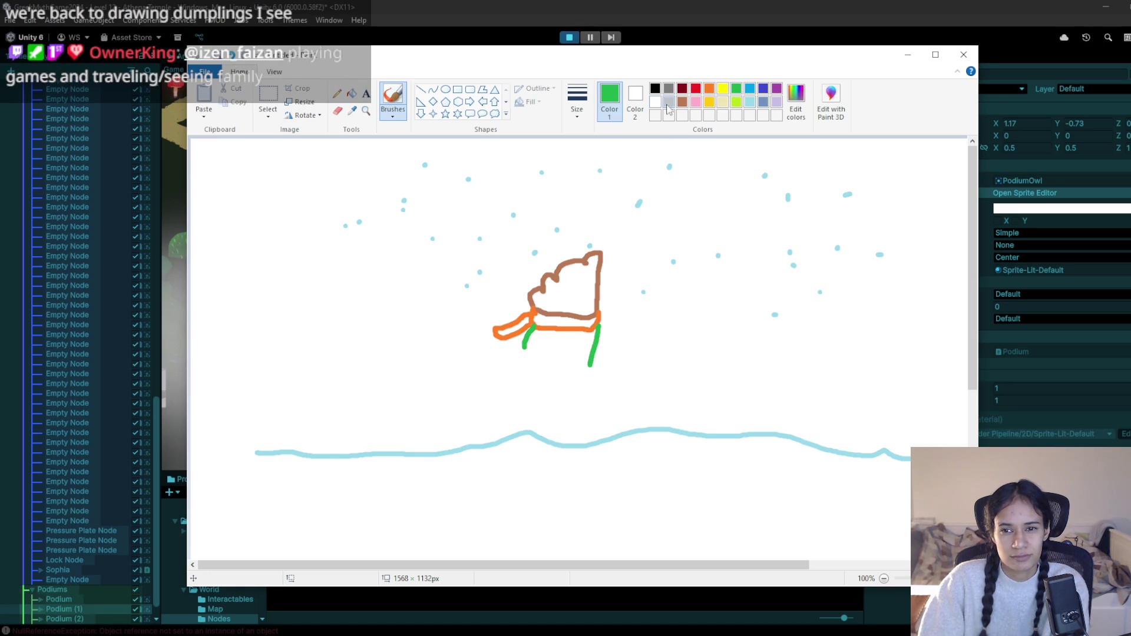
{"action": "left_click", "coordinate": [656, 91]}
{"action": "left_click_drag", "start_coordinate": [578, 287], "coordinate": [592, 290]}
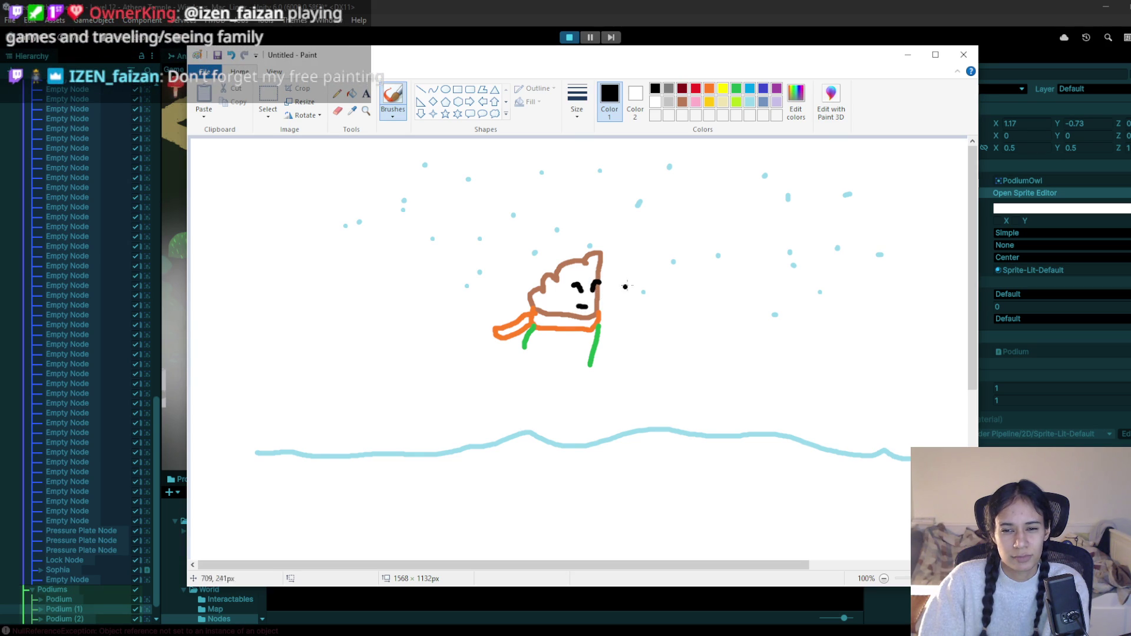
{"action": "left_click", "coordinate": [682, 102]}
{"action": "left_click", "coordinate": [565, 282]}
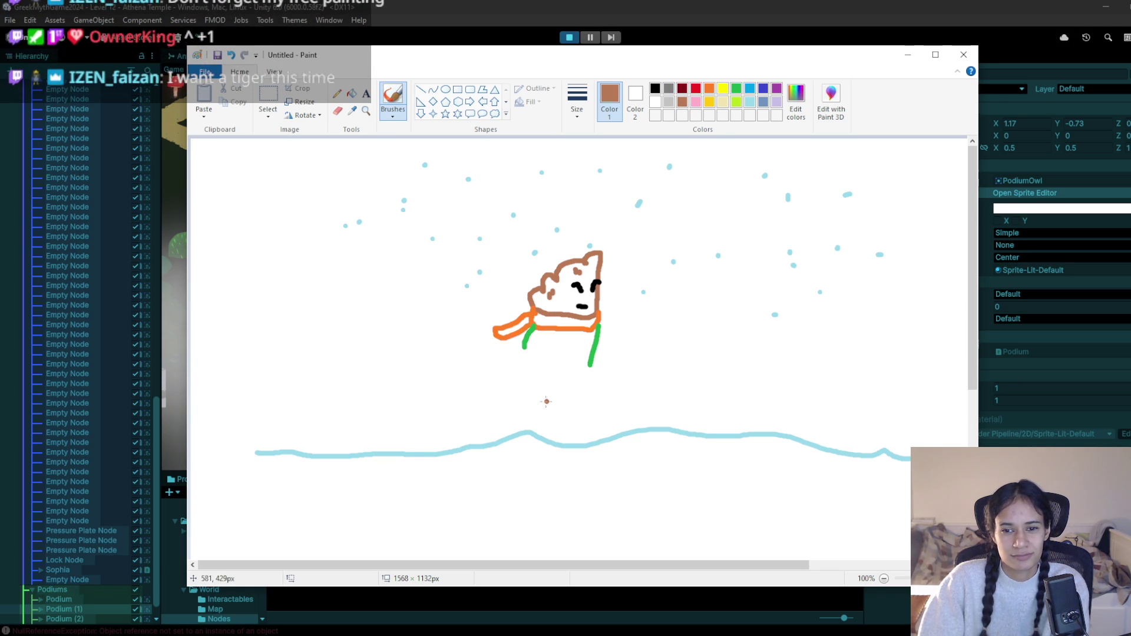
Draw brown legs under the dumpling and extend and close its green sweater body
{"action": "mouse_move", "coordinate": [535, 402]}
{"action": "left_mouse_down"}
{"action": "mouse_move", "coordinate": [580, 400]}
{"action": "mouse_move", "coordinate": [566, 421]}
{"action": "mouse_move", "coordinate": [543, 420]}
{"action": "mouse_move", "coordinate": [542, 400]}
{"action": "mouse_move", "coordinate": [571, 446]}
{"action": "mouse_move", "coordinate": [589, 447]}
{"action": "mouse_move", "coordinate": [526, 451]}
{"action": "left_mouse_up"}
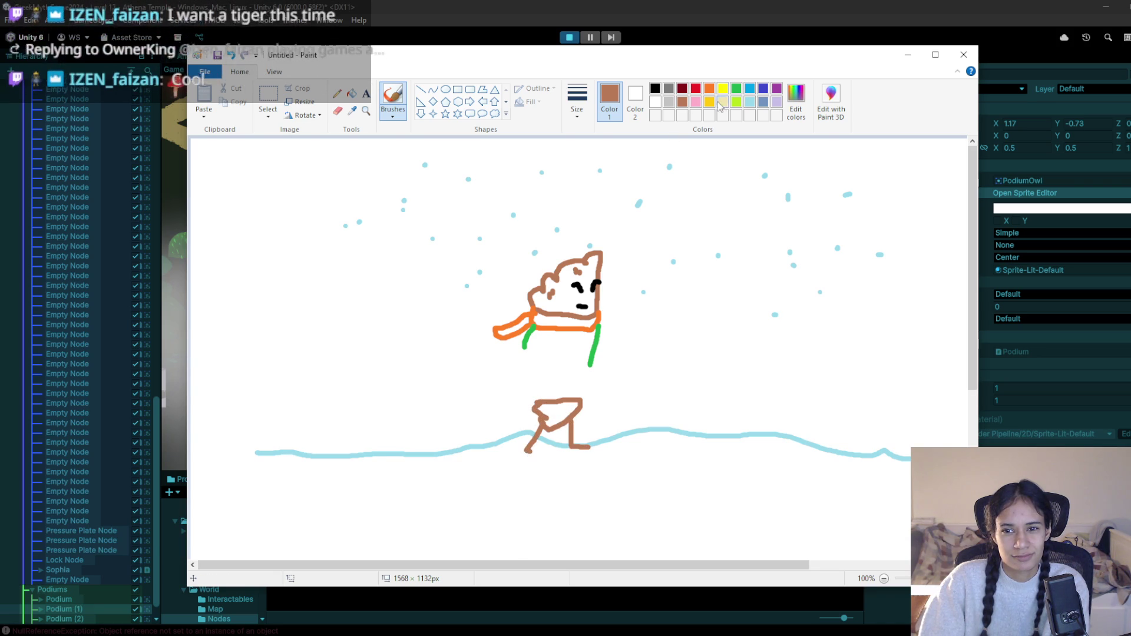
{"action": "left_click", "coordinate": [735, 89]}
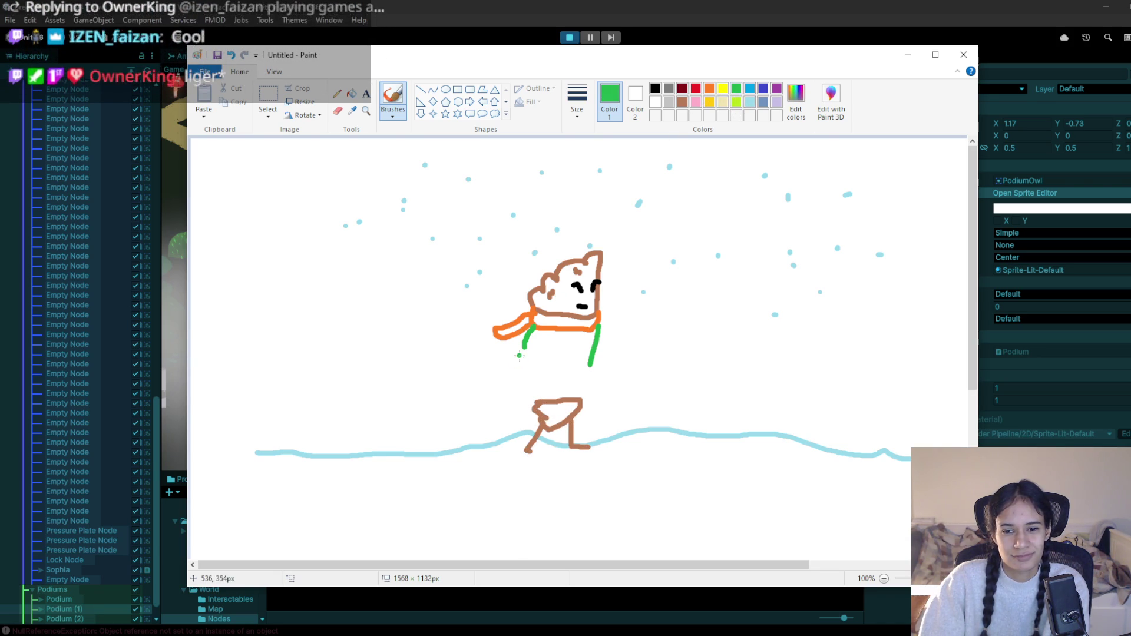
{"action": "mouse_move", "coordinate": [524, 351]}
{"action": "left_mouse_down"}
{"action": "mouse_move", "coordinate": [517, 367]}
{"action": "mouse_move", "coordinate": [592, 377]}
{"action": "mouse_move", "coordinate": [576, 395]}
{"action": "left_mouse_up"}
{"action": "mouse_move", "coordinate": [510, 383]}
{"action": "left_mouse_down"}
{"action": "mouse_move", "coordinate": [536, 402]}
{"action": "mouse_move", "coordinate": [581, 393]}
{"action": "left_mouse_up"}
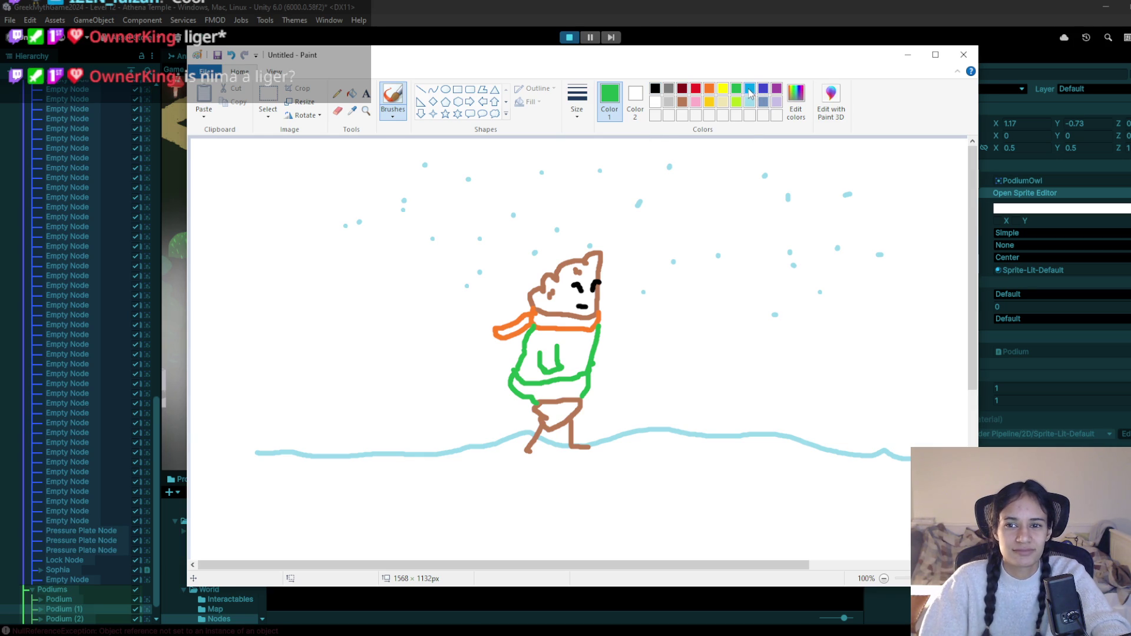
Brush three blue asterisk snowflakes into the sky around the figure
{"action": "mouse_move", "coordinate": [680, 304]}
{"action": "left_mouse_down"}
{"action": "mouse_move", "coordinate": [687, 320]}
{"action": "mouse_move", "coordinate": [675, 326]}
{"action": "left_mouse_up"}
{"action": "mouse_move", "coordinate": [349, 290]}
{"action": "left_mouse_down"}
{"action": "mouse_move", "coordinate": [364, 316]}
{"action": "mouse_move", "coordinate": [367, 306]}
{"action": "left_mouse_up"}
{"action": "mouse_move", "coordinate": [437, 377]}
{"action": "left_mouse_down"}
{"action": "mouse_move", "coordinate": [450, 400]}
{"action": "mouse_move", "coordinate": [437, 396]}
{"action": "left_mouse_up"}
{"action": "left_click_drag", "start_coordinate": [433, 389], "coordinate": [451, 386]}
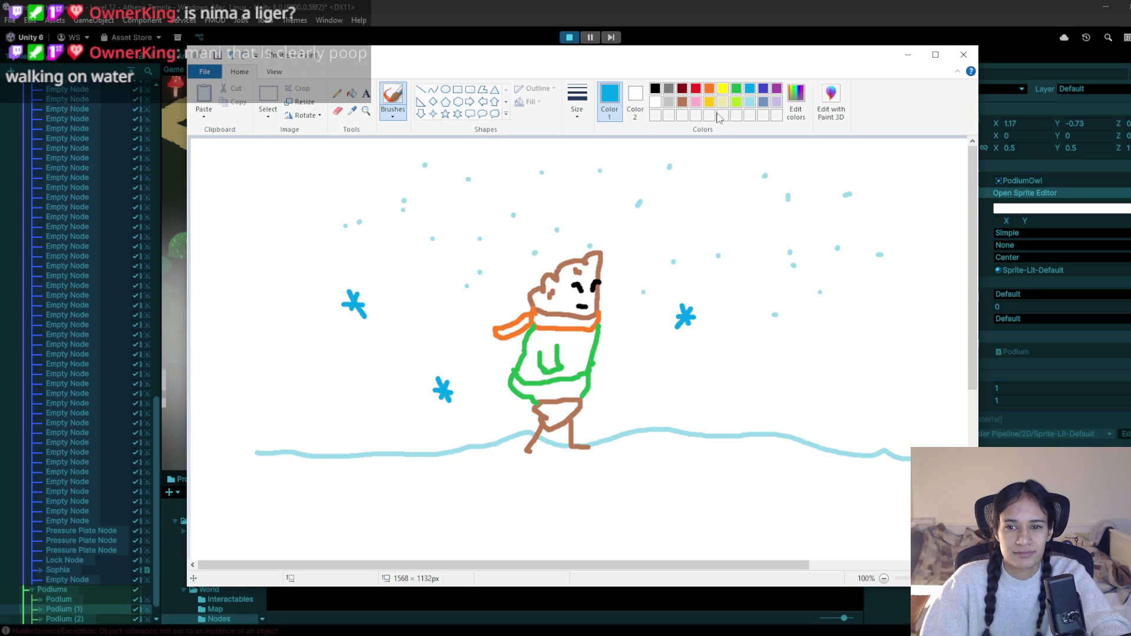
Dot light-turquoise snow across the sky on both sides of the dumpling
{"action": "left_click", "coordinate": [749, 102]}
{"action": "left_click", "coordinate": [750, 159]}
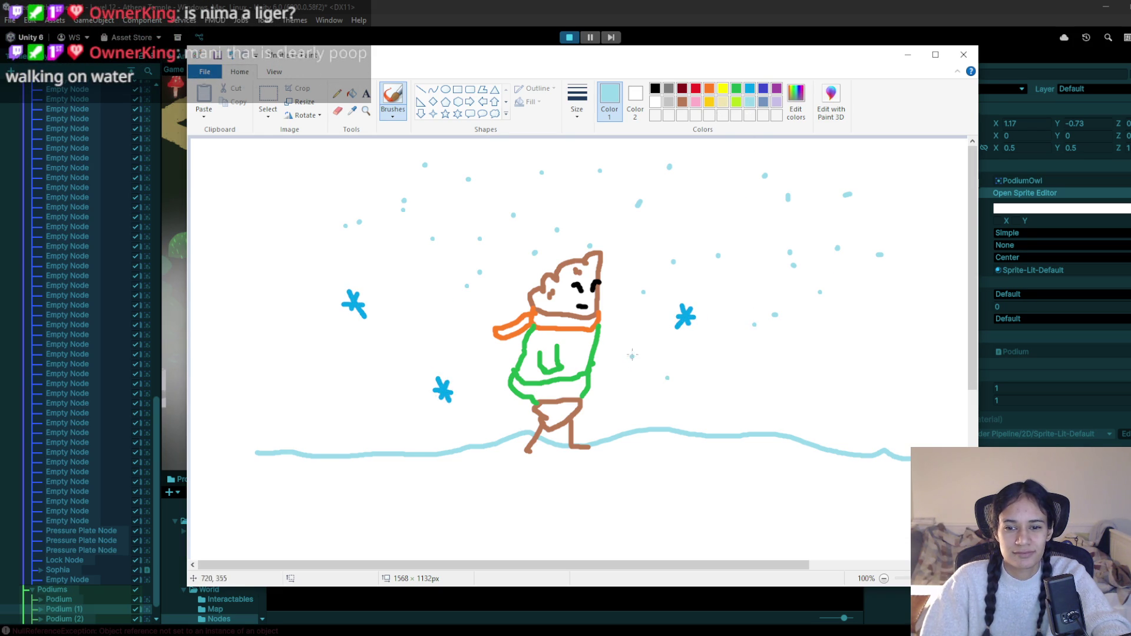
{"action": "left_click", "coordinate": [826, 368]}
{"action": "left_click", "coordinate": [876, 334]}
{"action": "left_click", "coordinate": [802, 409]}
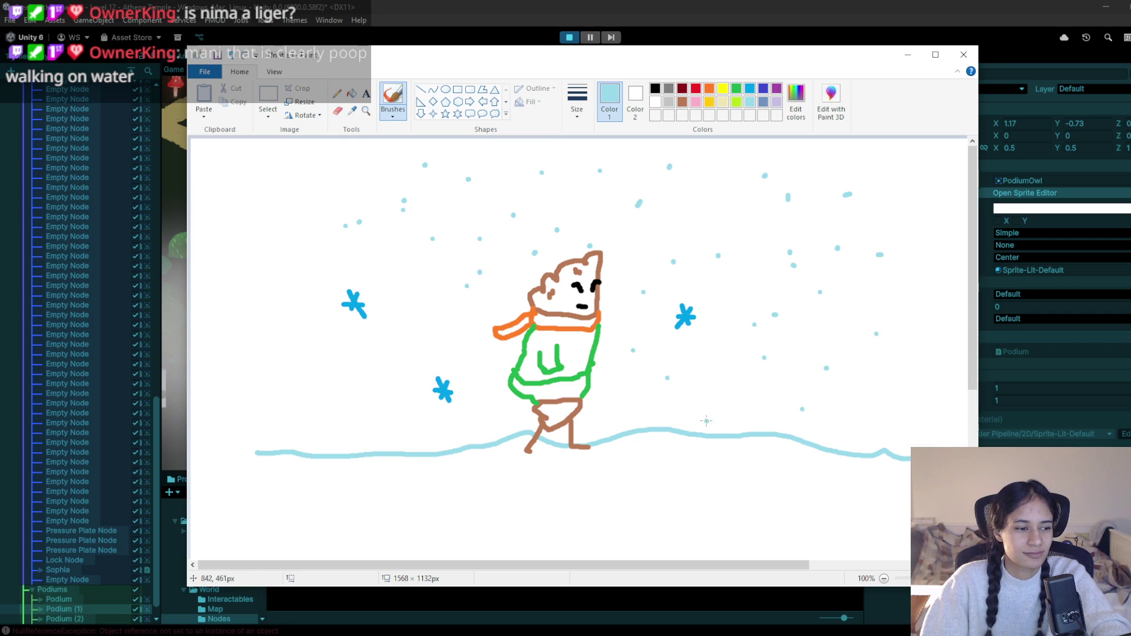
{"action": "left_click", "coordinate": [278, 293]}
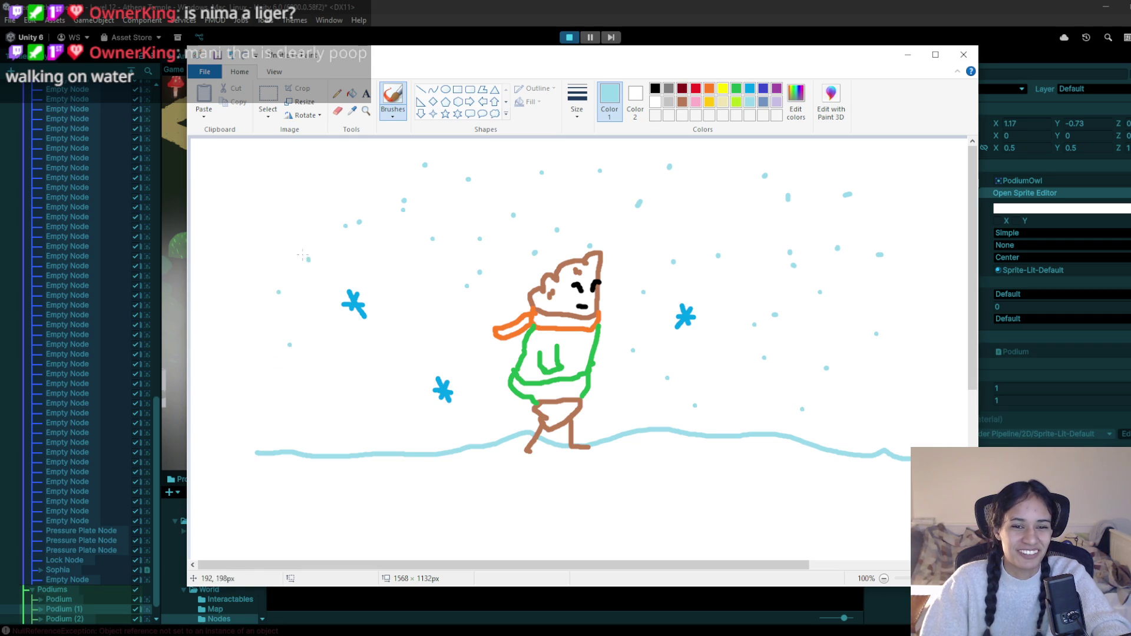
{"action": "left_click", "coordinate": [336, 359]}
{"action": "left_click", "coordinate": [415, 383]}
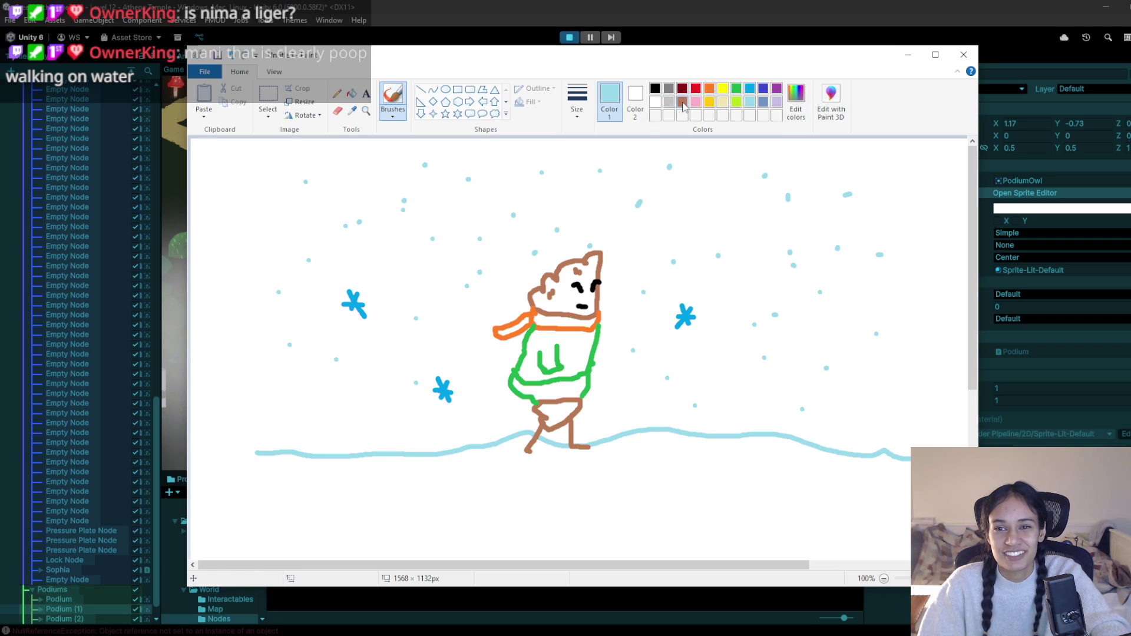
Colour the dumpling's head pale yellow and erase the beige marks above it
{"action": "left_click", "coordinate": [726, 104]}
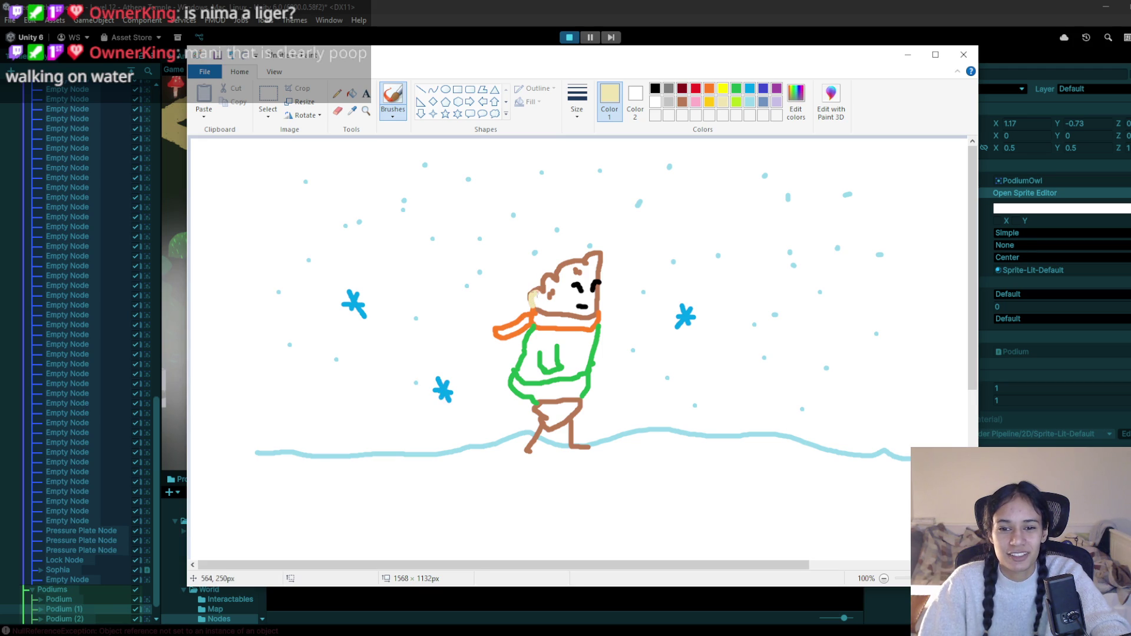
{"action": "mouse_move", "coordinate": [564, 277]}
{"action": "left_mouse_down"}
{"action": "mouse_move", "coordinate": [551, 278]}
{"action": "mouse_move", "coordinate": [584, 255]}
{"action": "mouse_move", "coordinate": [598, 274]}
{"action": "mouse_move", "coordinate": [589, 309]}
{"action": "mouse_move", "coordinate": [572, 311]}
{"action": "left_mouse_up"}
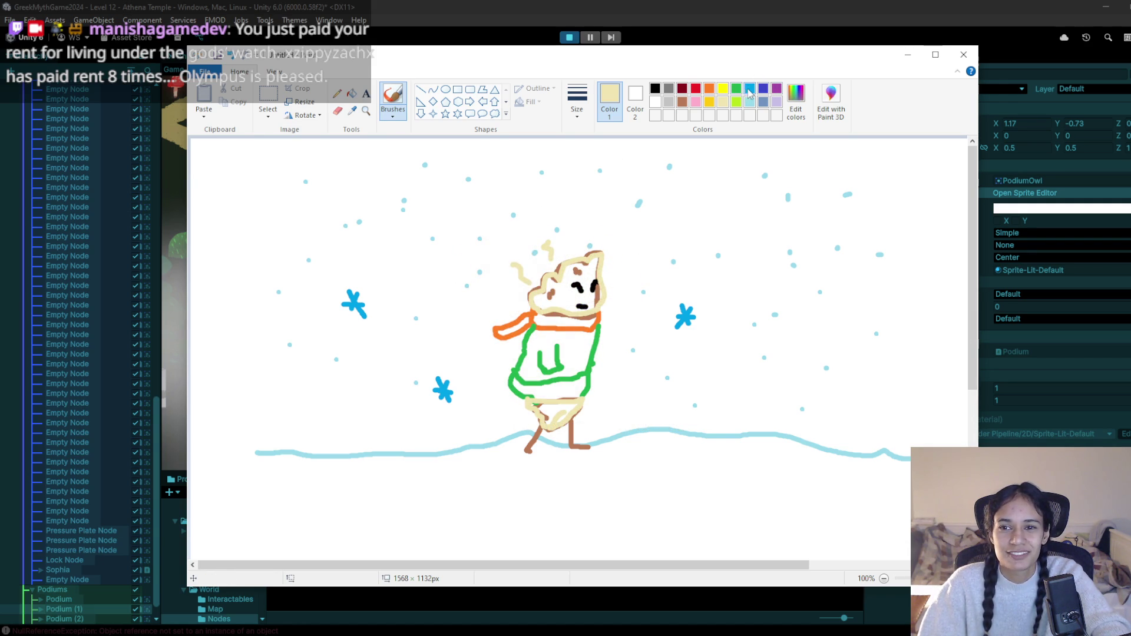
{"action": "left_click", "coordinate": [750, 89]}
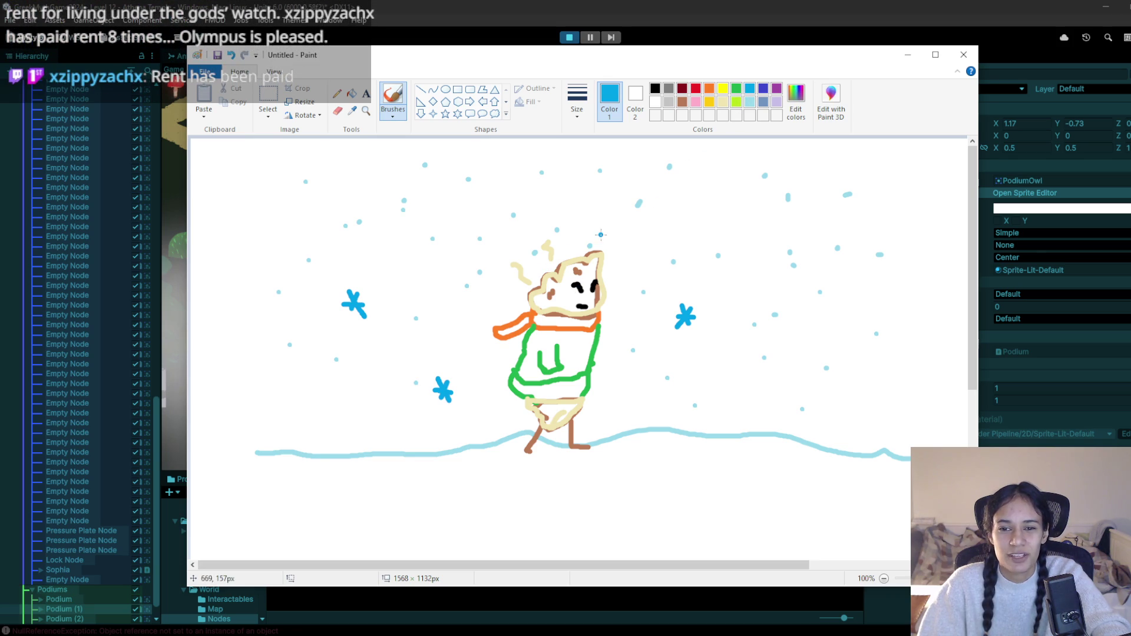
{"action": "left_click", "coordinate": [339, 111]}
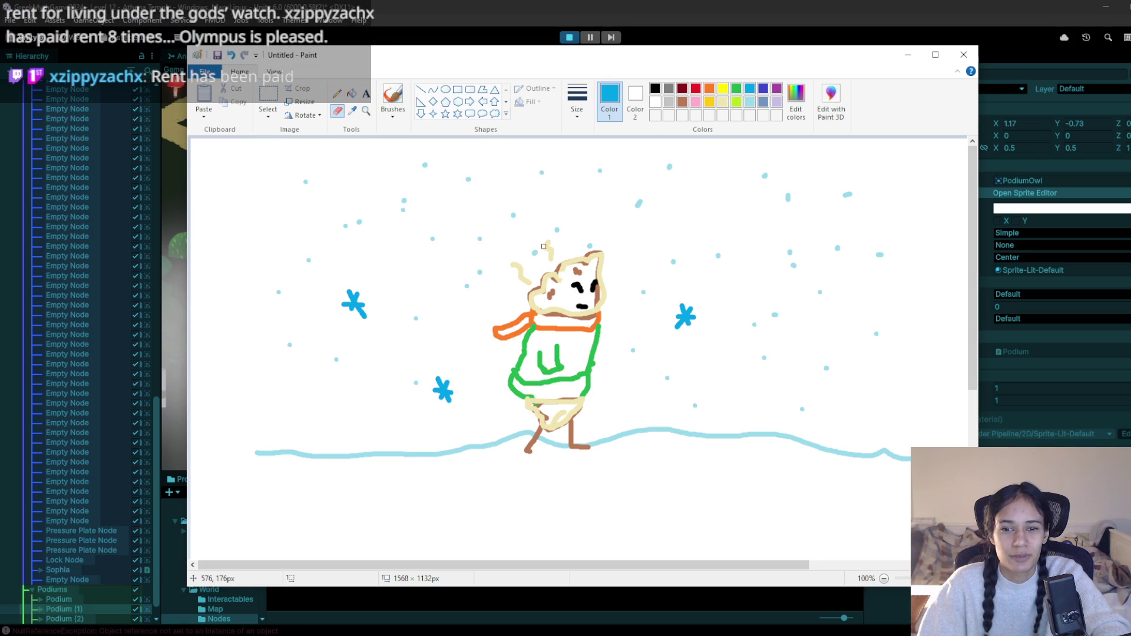
{"action": "left_click_drag", "start_coordinate": [549, 260], "coordinate": [548, 240]}
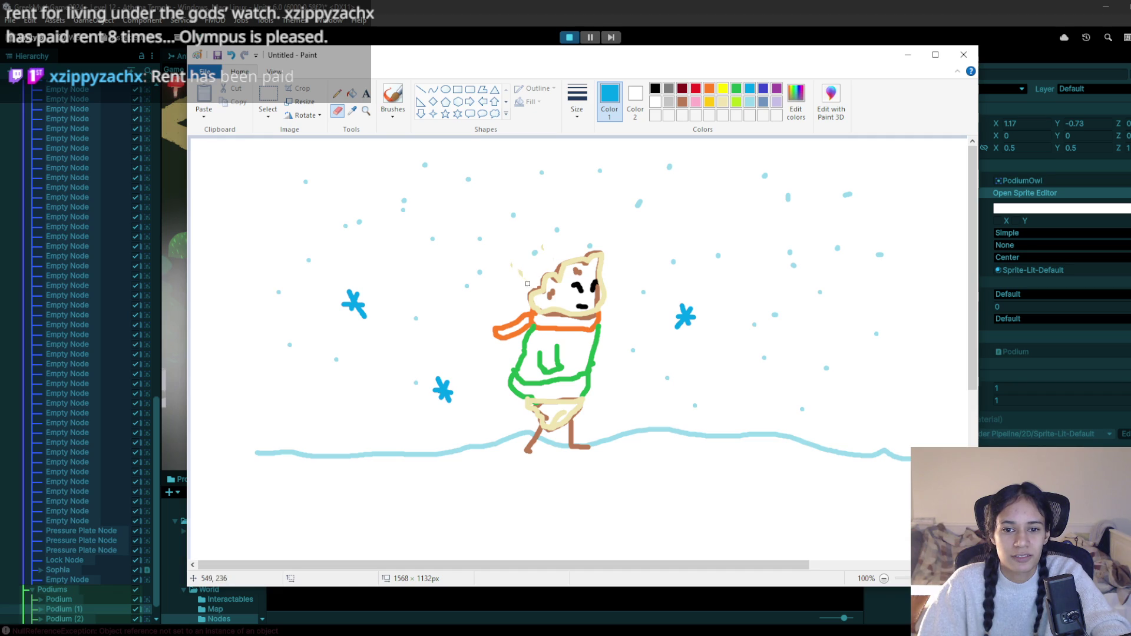
{"action": "left_click_drag", "start_coordinate": [533, 252], "coordinate": [545, 246]}
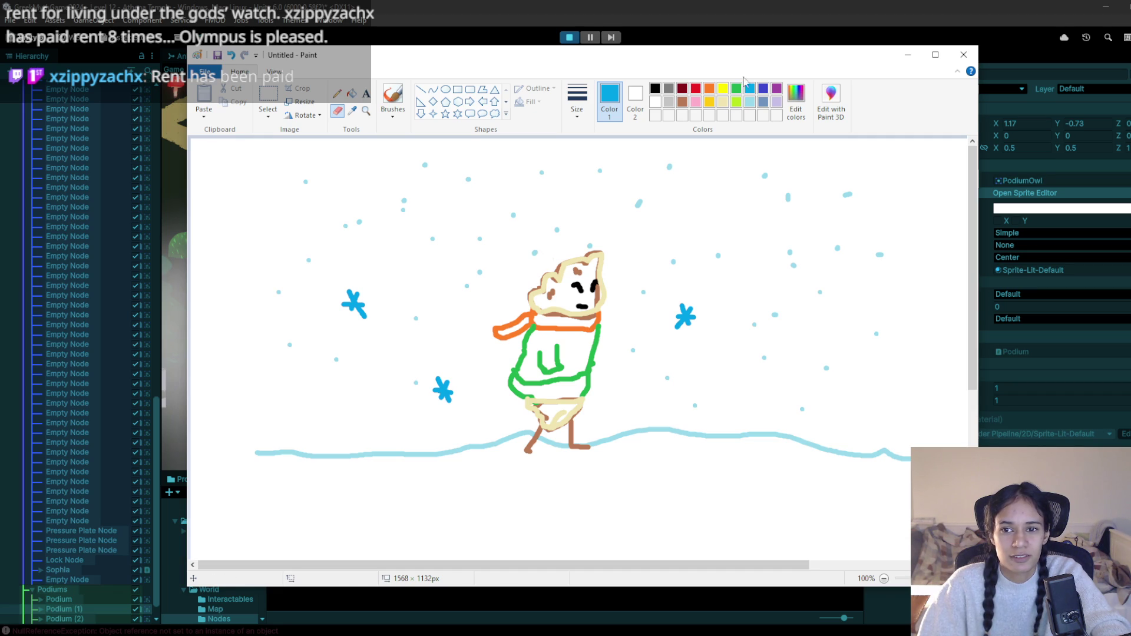
Add a light-blue frost stroke on the dumpling's left side and place a caption box below
{"action": "left_click", "coordinate": [749, 102]}
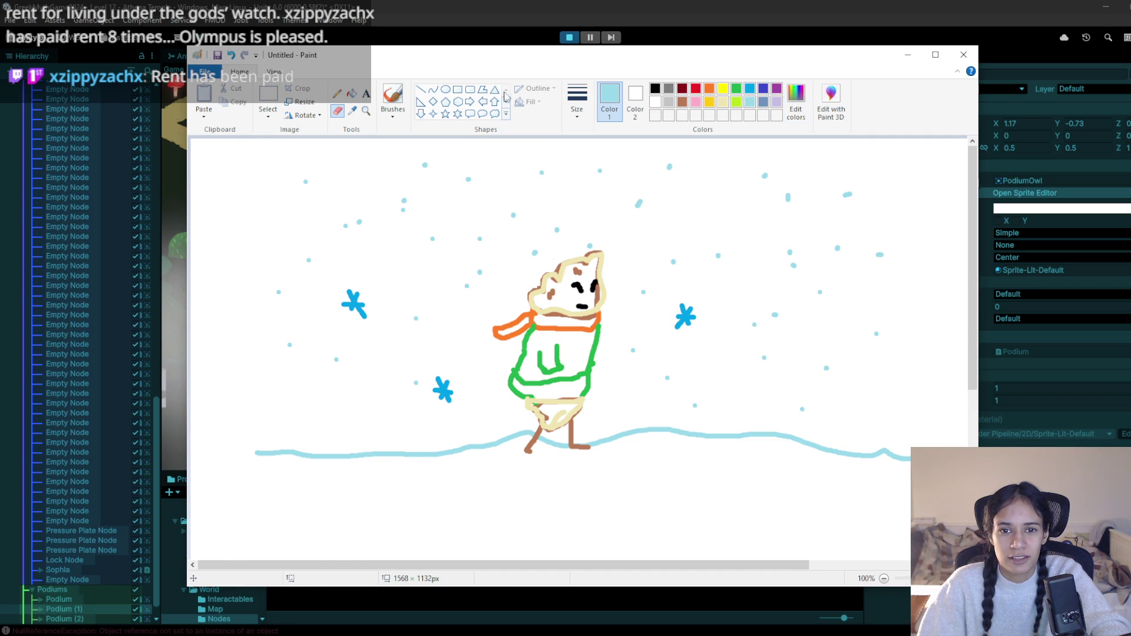
{"action": "left_click", "coordinate": [393, 103]}
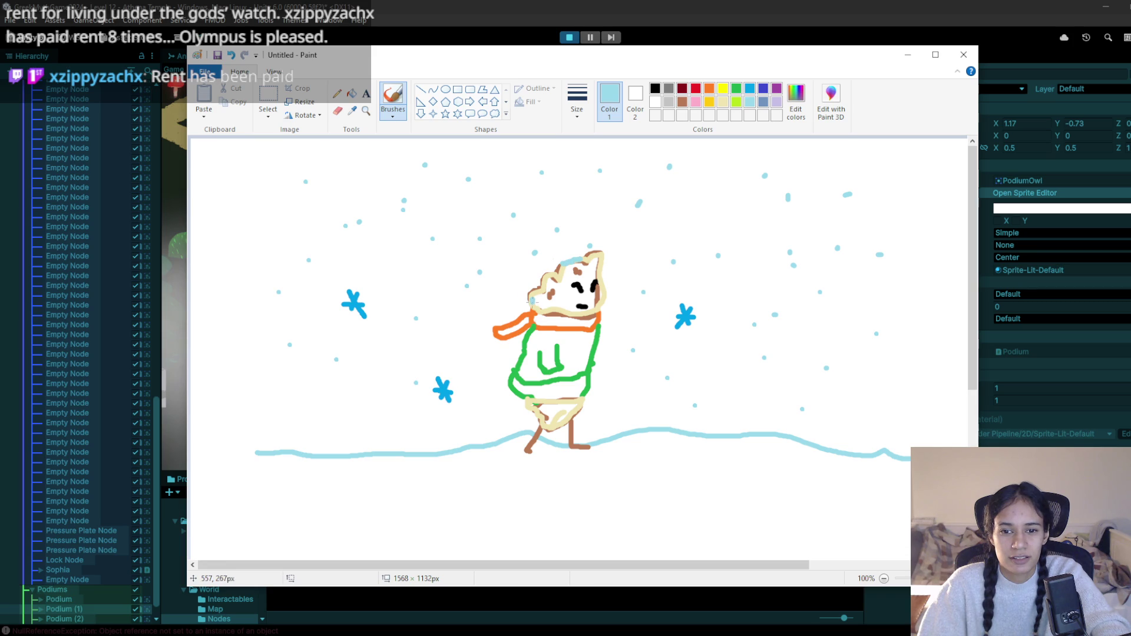
{"action": "left_click_drag", "start_coordinate": [510, 368], "coordinate": [532, 406]}
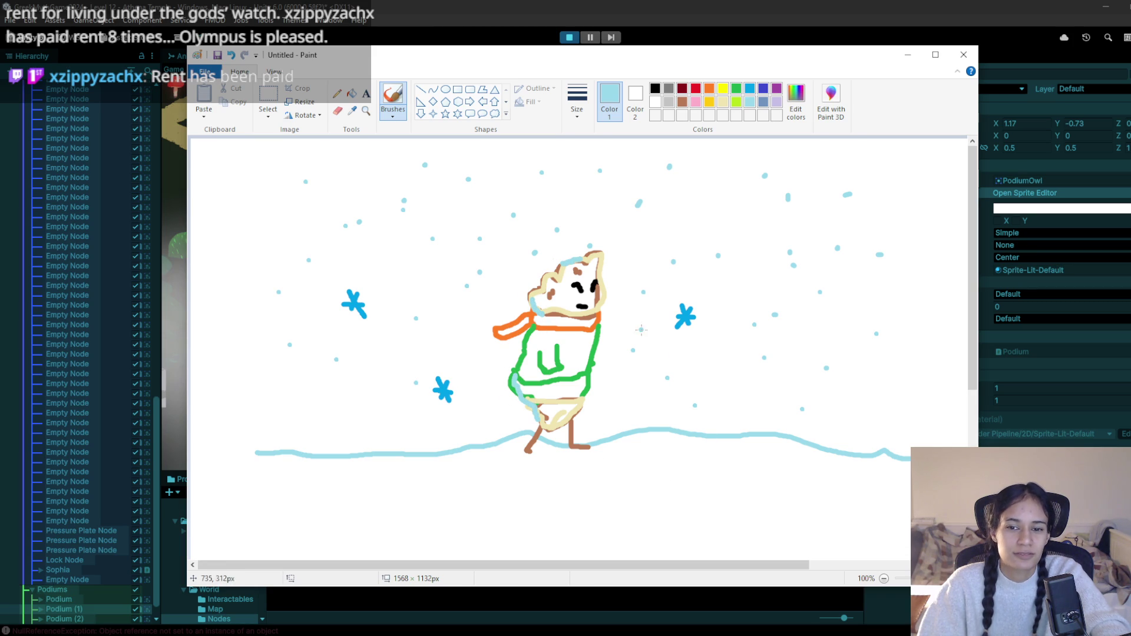
{"action": "left_click", "coordinate": [366, 96]}
{"action": "left_click", "coordinate": [615, 459]}
{"action": "type", "text": "Frozen dumpling"}
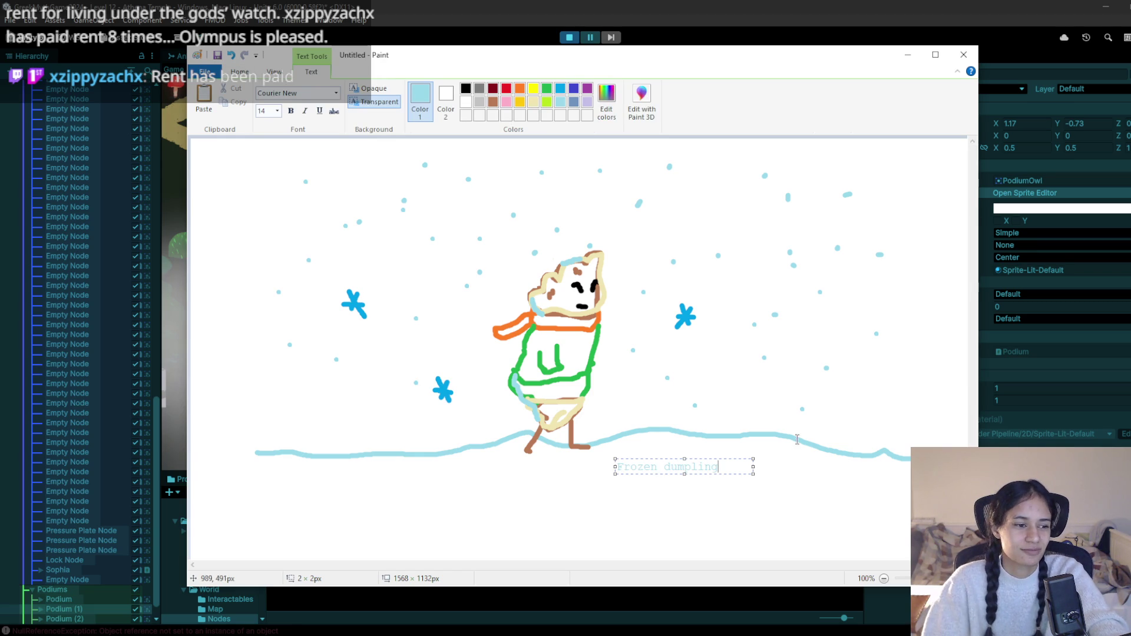
Commit the 'Frozen dumpling' caption, return to Unity and walk Sophia down-right along the path
{"action": "left_click", "coordinate": [704, 383]}
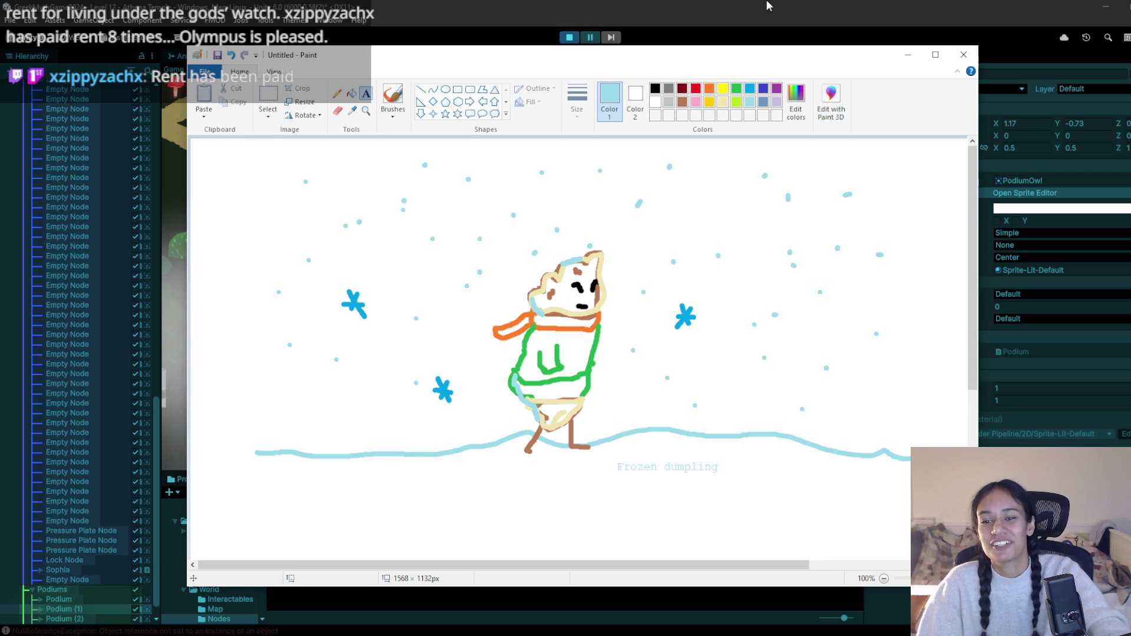
{"action": "left_click", "coordinate": [695, 5]}
{"action": "left_click", "coordinate": [380, 309]}
{"action": "left_click", "coordinate": [458, 362]}
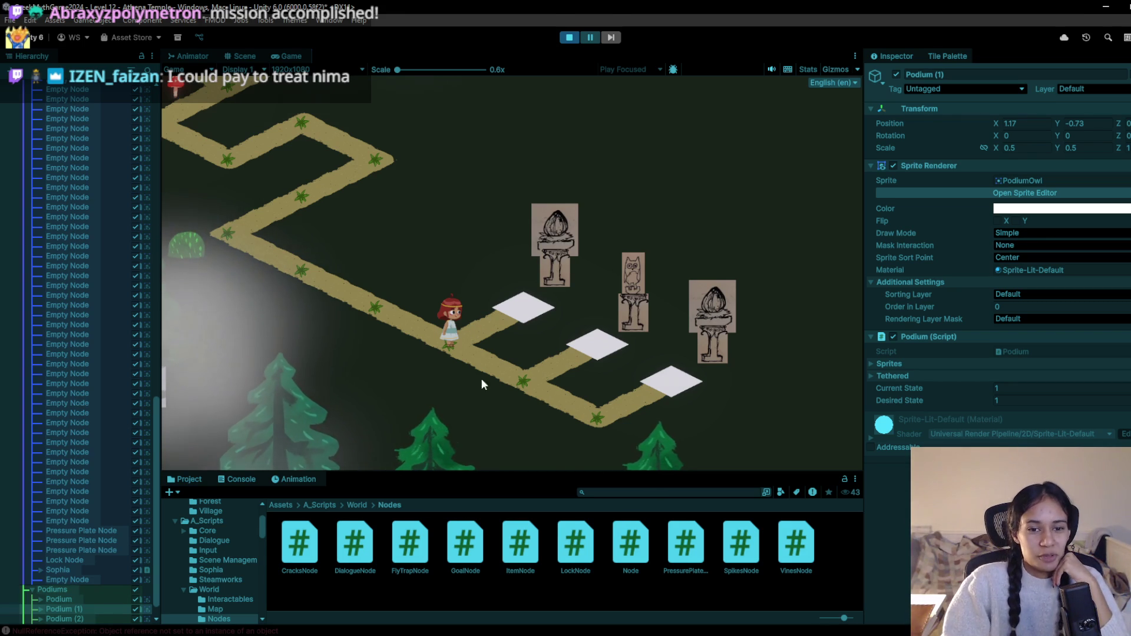
Walk the character on and off the first white plate and along the path, then stop playing
{"action": "key", "text": "Up"}
{"action": "key", "text": "Down"}
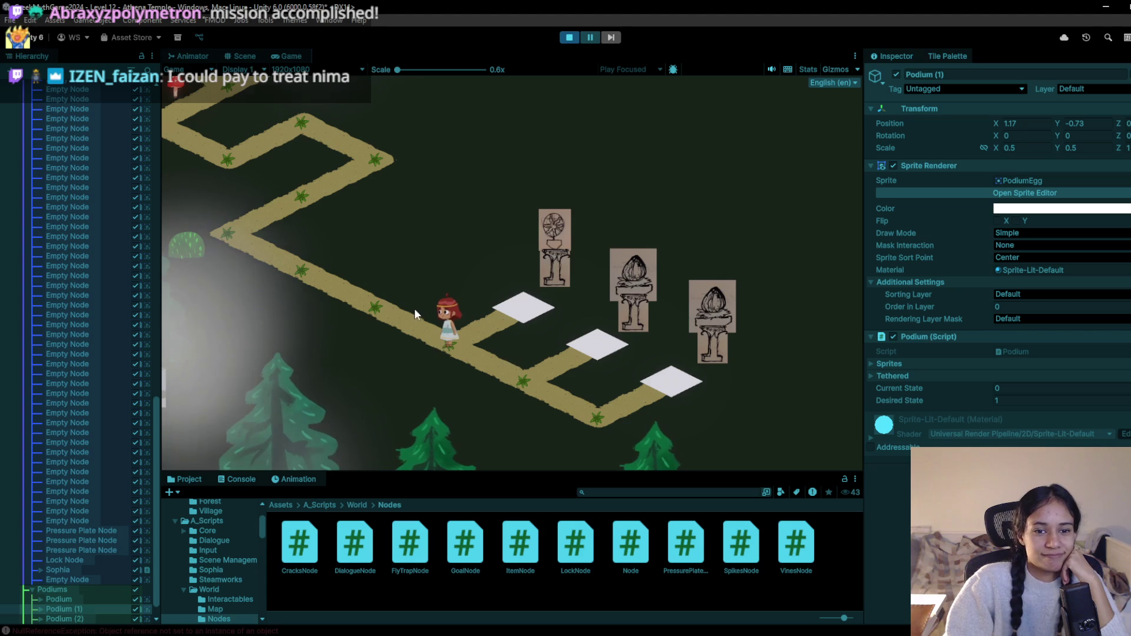
{"action": "key", "text": "Left"}
{"action": "key", "text": "Left"}
{"action": "key", "text": "Left"}
{"action": "key", "text": "Up"}
{"action": "key", "text": "Up"}
{"action": "key", "text": "Left"}
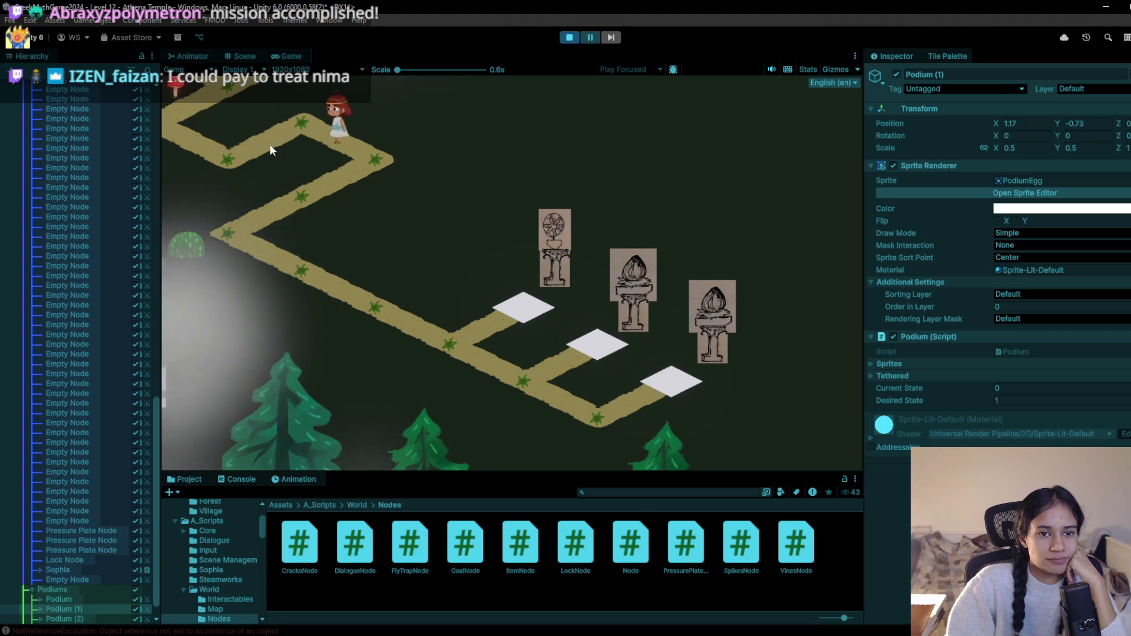
{"action": "key", "text": "Down"}
{"action": "key", "text": "Left"}
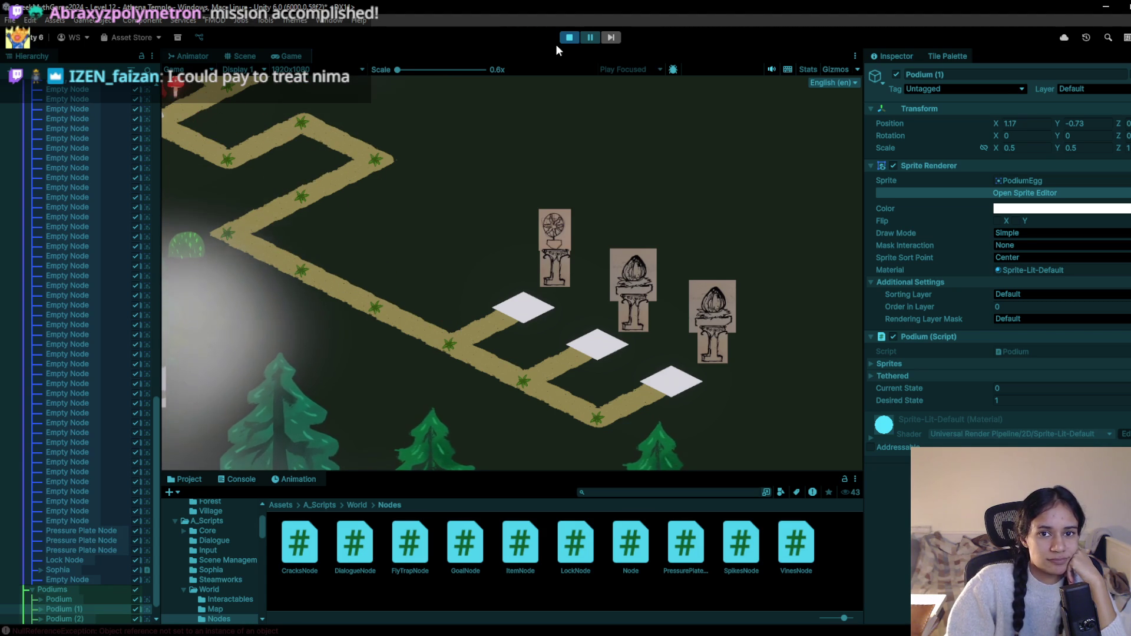
{"action": "left_click", "coordinate": [569, 37]}
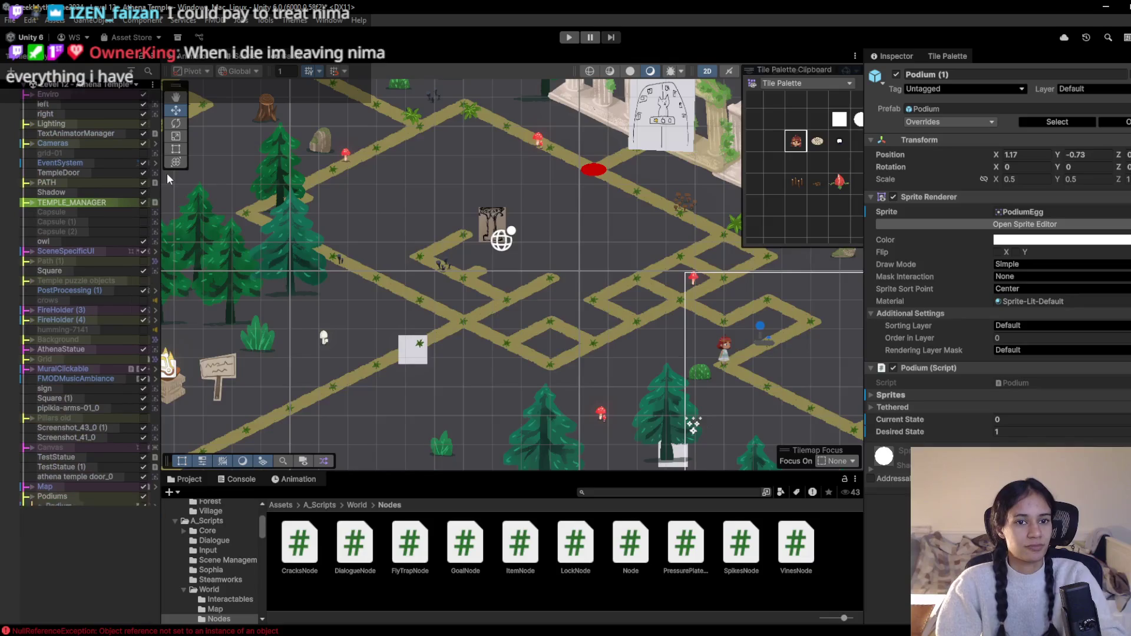
Paint three white tiles along another branch of the level's path
{"action": "mouse_move", "coordinate": [367, 154]}
{"action": "left_mouse_down"}
{"action": "mouse_move", "coordinate": [412, 224]}
{"action": "mouse_move", "coordinate": [483, 285]}
{"action": "left_mouse_up"}
{"action": "scroll", "coordinate": [542, 259], "scroll_direction": "up", "scroll_amount": 4}
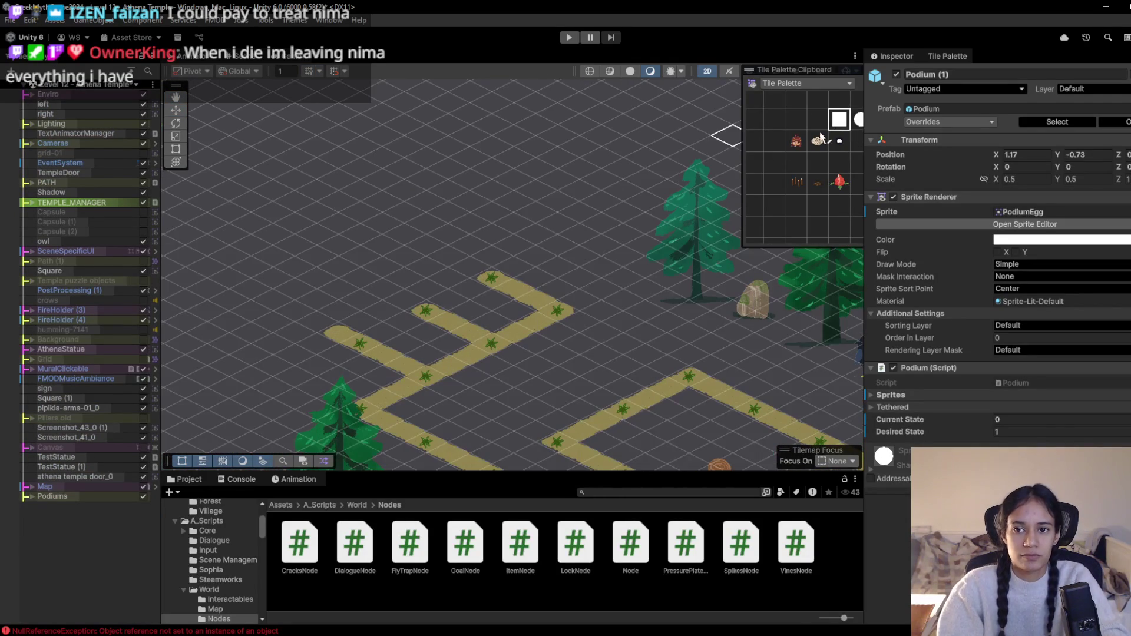
{"action": "left_click", "coordinate": [361, 341]}
{"action": "left_click", "coordinate": [426, 311]}
{"action": "left_click", "coordinate": [494, 278]}
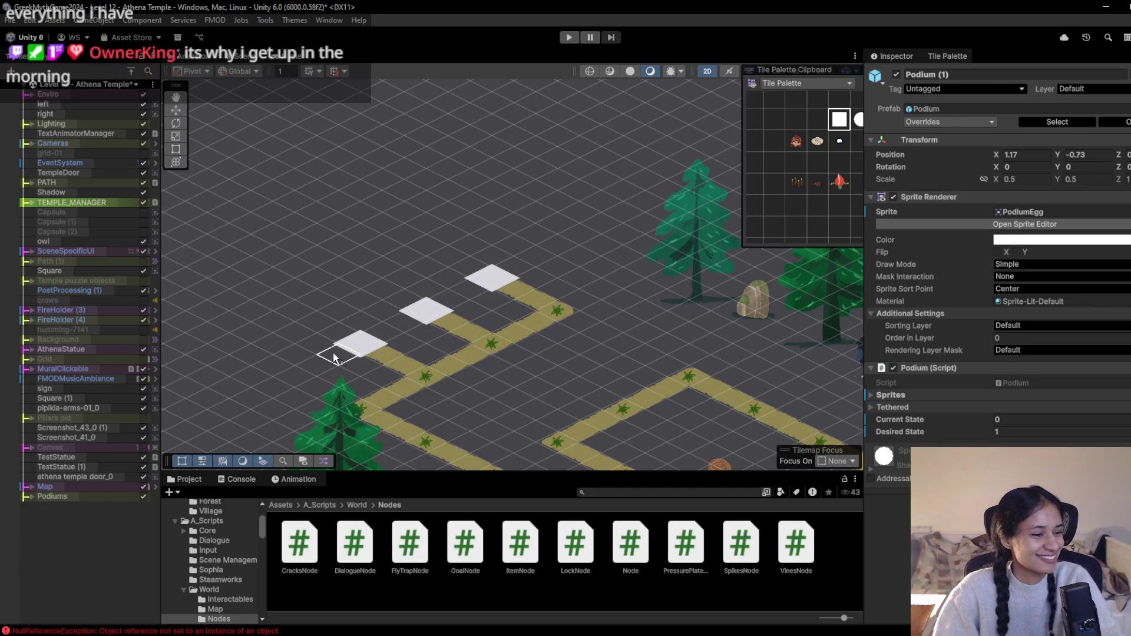
Pan the Scene view and expand the Podiums group in the Hierarchy
{"action": "key", "text": "Right"}
{"action": "key", "text": "Down"}
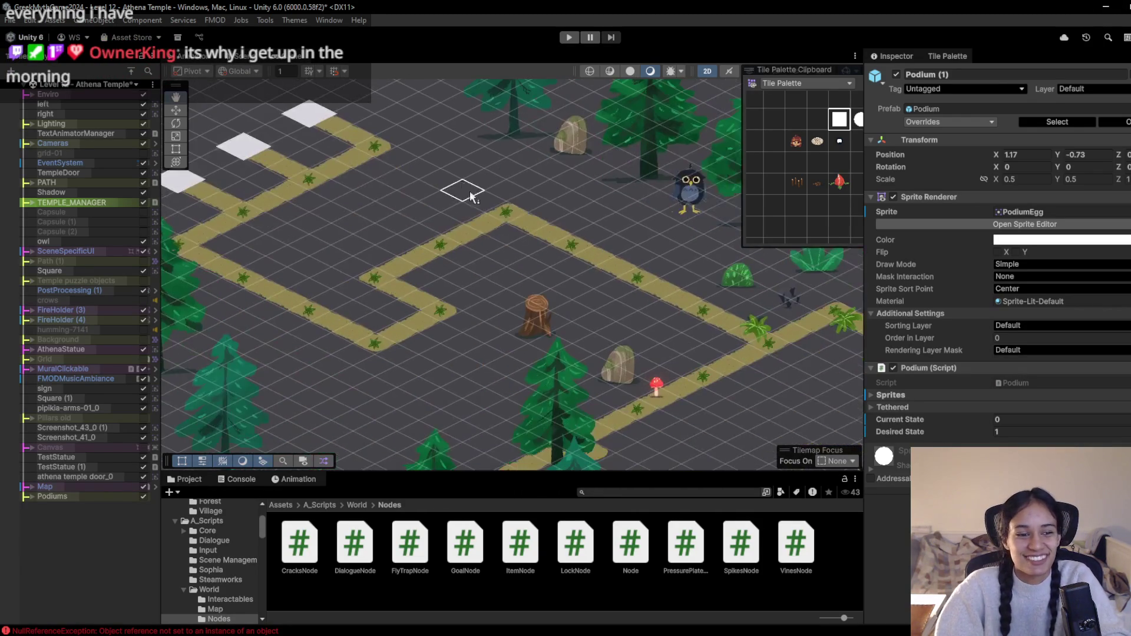
{"action": "left_click", "coordinate": [32, 499]}
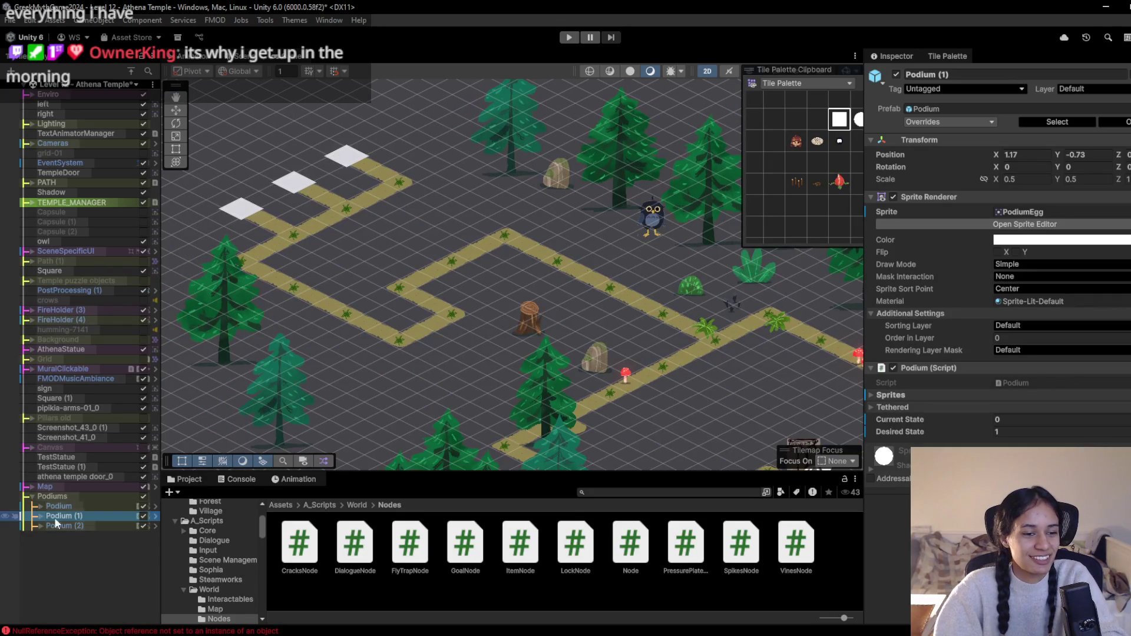
Duplicate the three podiums and move the copies beside the new white tiles
{"action": "left_click", "coordinate": [67, 526]}
{"action": "left_click", "coordinate": [86, 507], "text": "shift"}
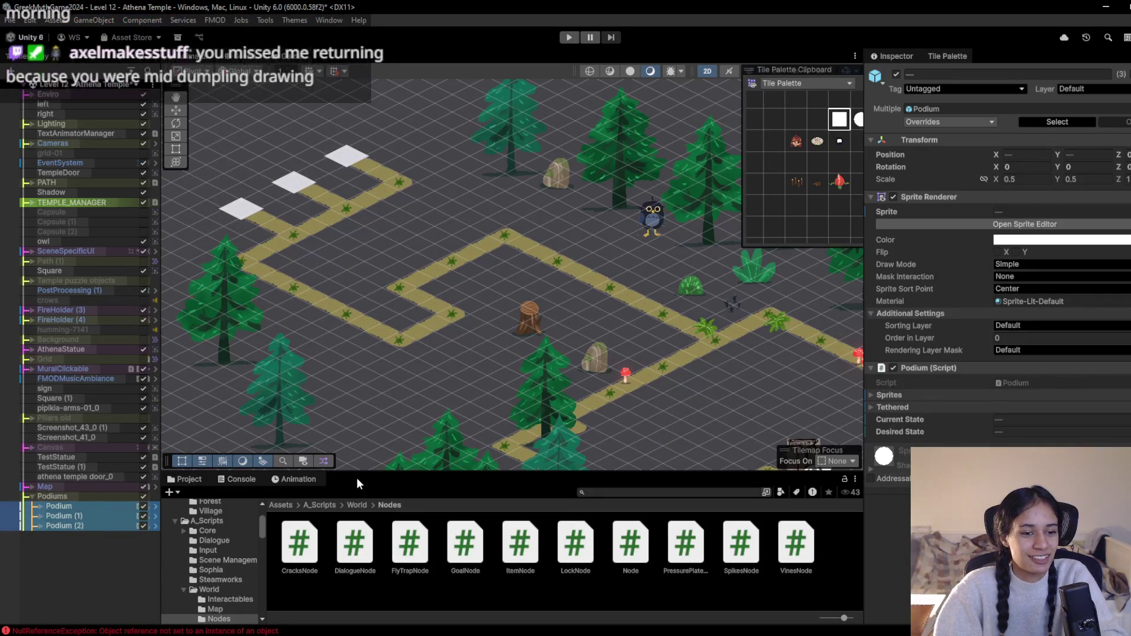
{"action": "key", "text": "ctrl+d"}
{"action": "scroll", "coordinate": [656, 310], "scroll_direction": "down", "scroll_amount": 3}
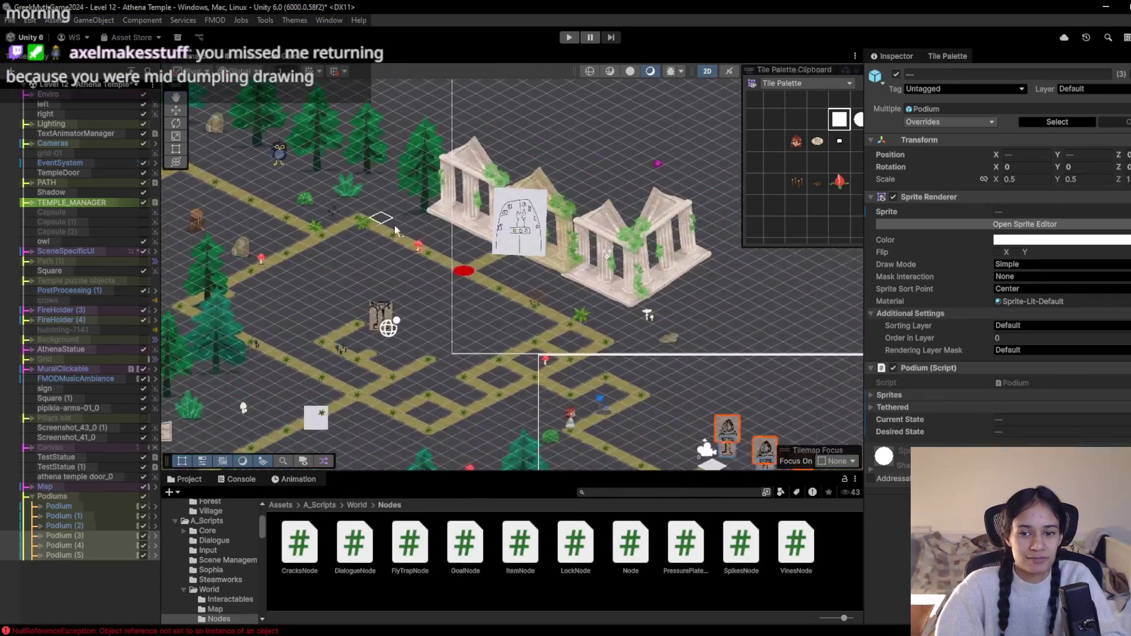
{"action": "mouse_move", "coordinate": [703, 400]}
{"action": "left_mouse_down"}
{"action": "mouse_move", "coordinate": [332, 225]}
{"action": "mouse_move", "coordinate": [604, 360]}
{"action": "left_mouse_up"}
{"action": "mouse_move", "coordinate": [586, 297]}
{"action": "left_mouse_down"}
{"action": "mouse_move", "coordinate": [353, 250]}
{"action": "mouse_move", "coordinate": [362, 256]}
{"action": "left_mouse_up"}
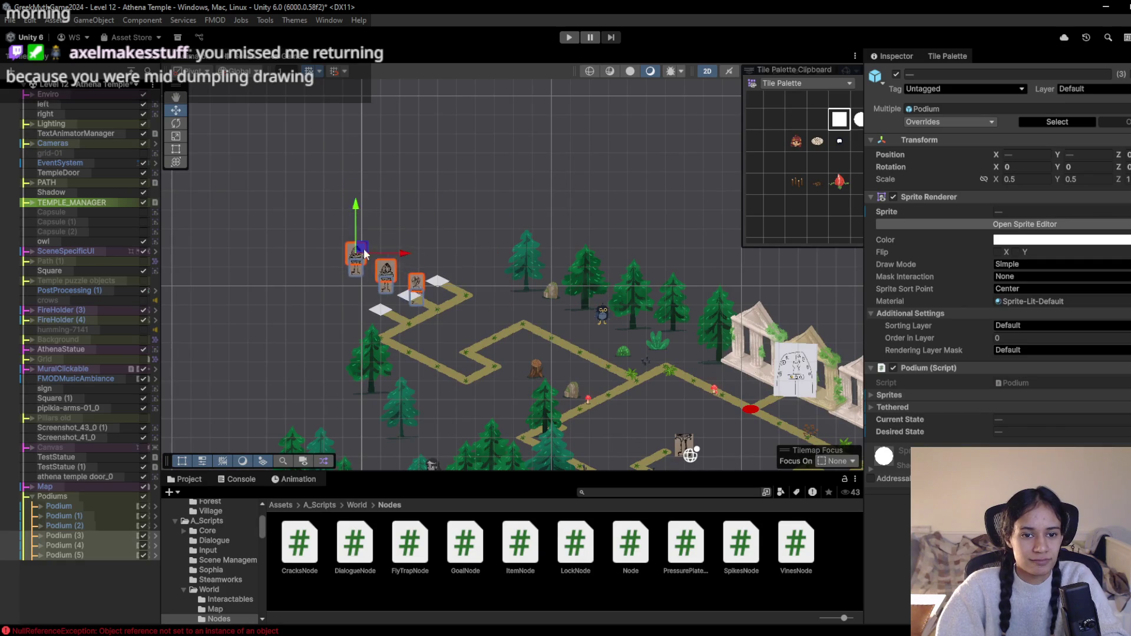
{"action": "scroll", "coordinate": [412, 283], "scroll_direction": "up", "scroll_amount": 5}
Nudge Podium (3) and Podium (4) into place, then select the lower-left pressure plate
{"action": "left_click", "coordinate": [65, 535]}
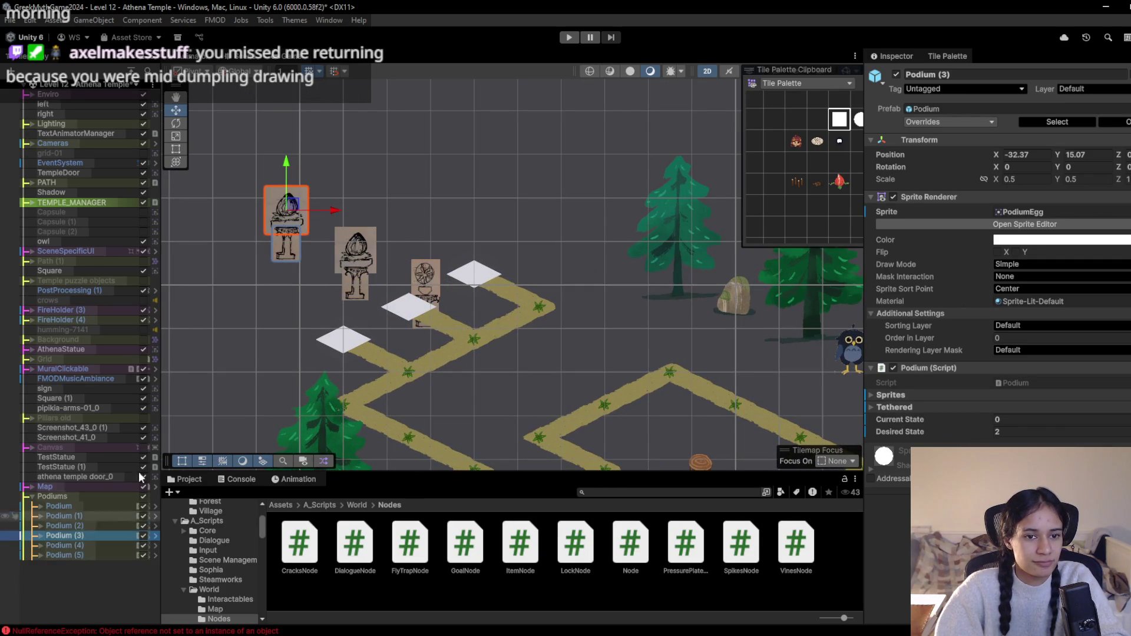
{"action": "left_click_drag", "start_coordinate": [318, 273], "coordinate": [322, 282]}
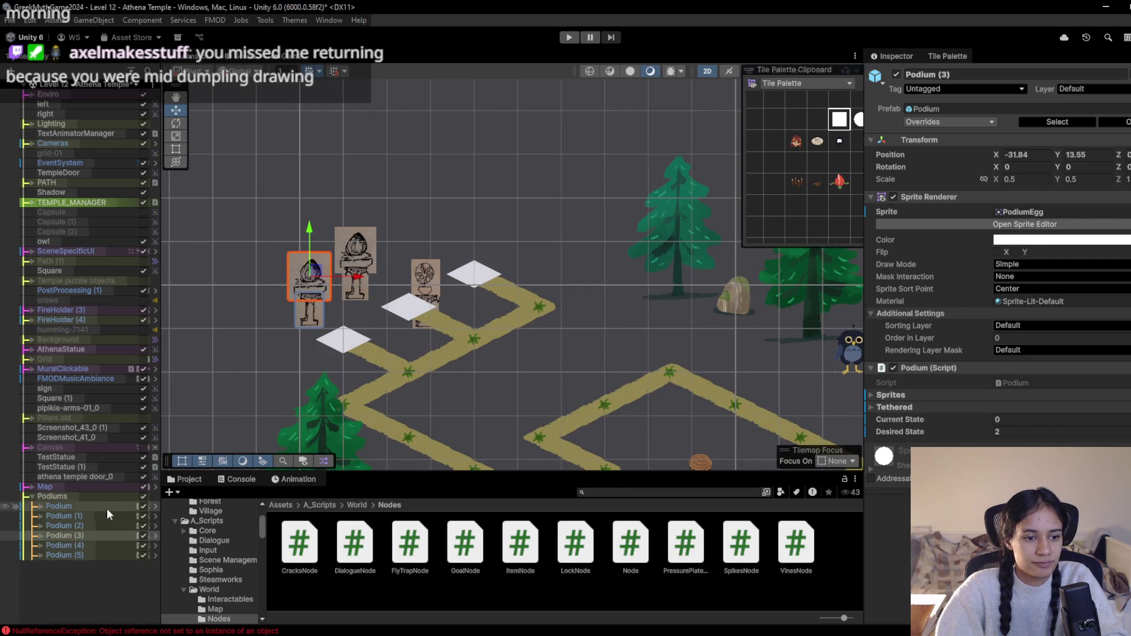
{"action": "left_click", "coordinate": [106, 547]}
{"action": "mouse_move", "coordinate": [365, 246]}
{"action": "left_mouse_down"}
{"action": "mouse_move", "coordinate": [468, 215]}
{"action": "mouse_move", "coordinate": [453, 199]}
{"action": "left_mouse_up"}
{"action": "left_click", "coordinate": [109, 555]}
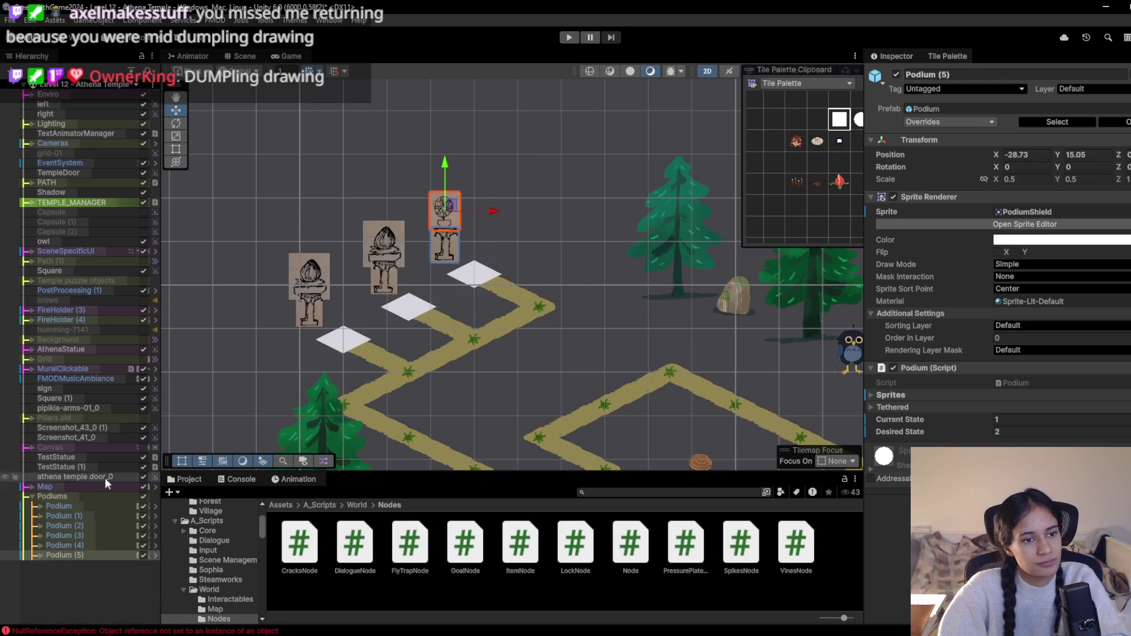
{"action": "left_click", "coordinate": [341, 344]}
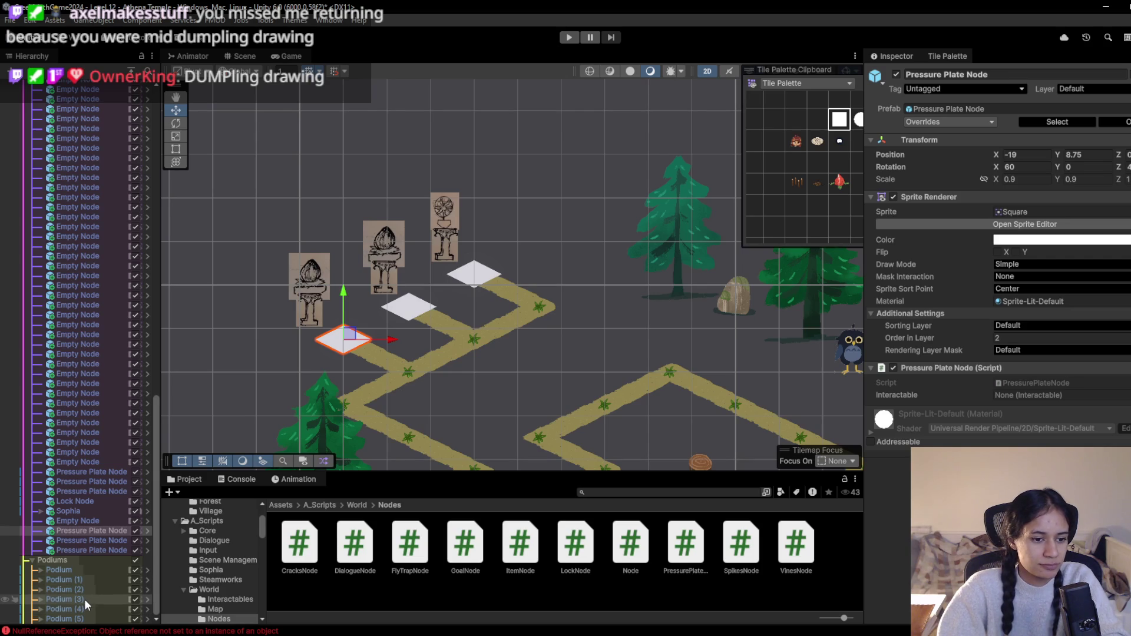
Assign Podium (3), Podium (4) and Podium (5) to the three new plates' Interactable fields
{"action": "left_click_drag", "start_coordinate": [84, 599], "coordinate": [1037, 395]}
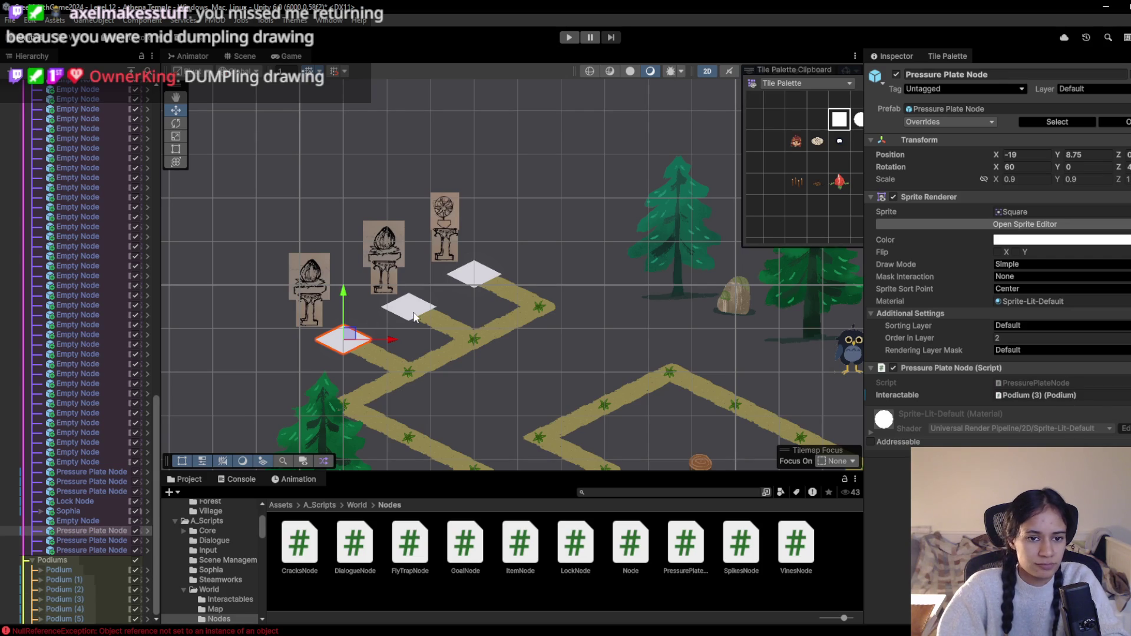
{"action": "left_click", "coordinate": [89, 599]}
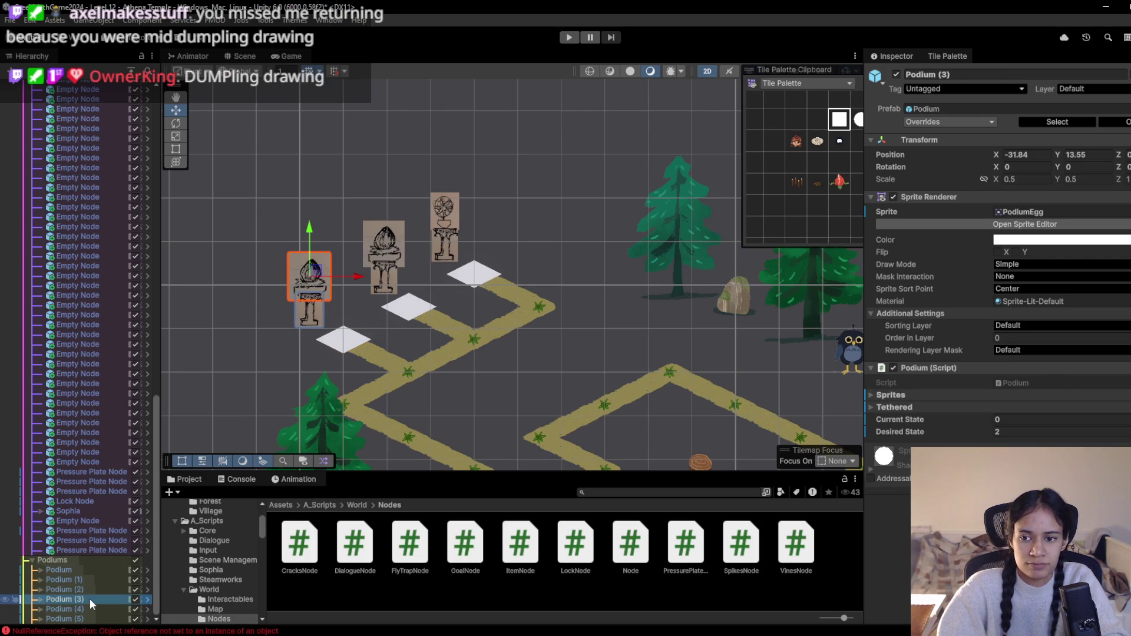
{"action": "left_click", "coordinate": [94, 540]}
{"action": "mouse_move", "coordinate": [78, 611]}
{"action": "left_mouse_down"}
{"action": "mouse_move", "coordinate": [487, 595]}
{"action": "mouse_move", "coordinate": [1070, 401]}
{"action": "left_mouse_up"}
{"action": "mouse_move", "coordinate": [80, 611]}
{"action": "left_mouse_down"}
{"action": "mouse_move", "coordinate": [780, 530]}
{"action": "mouse_move", "coordinate": [1046, 384]}
{"action": "mouse_move", "coordinate": [1040, 398]}
{"action": "left_mouse_up"}
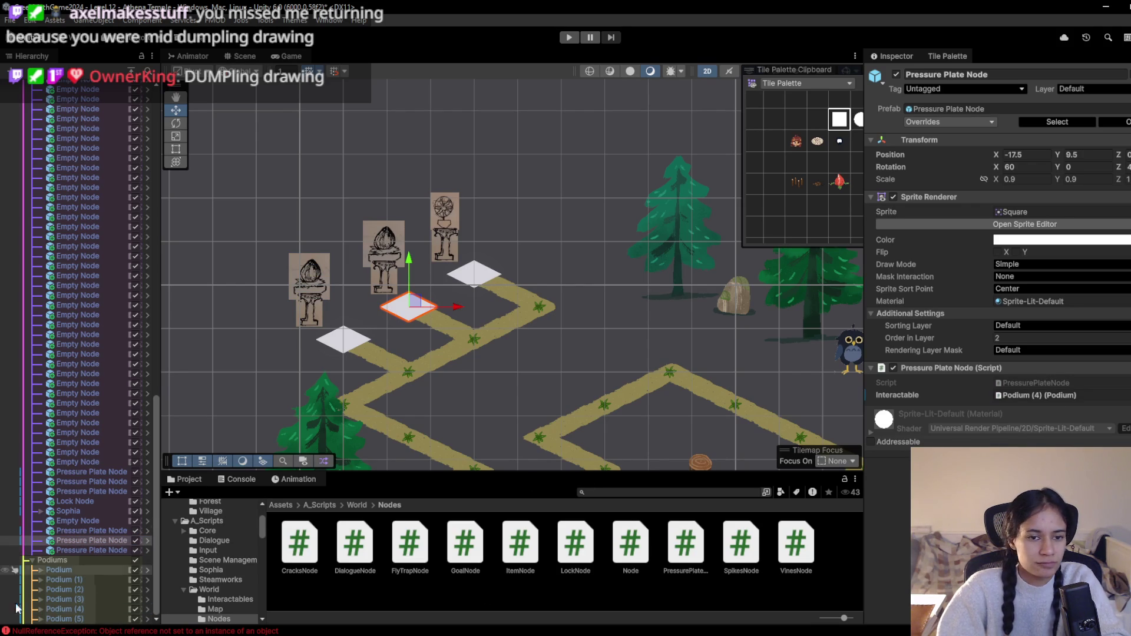
{"action": "left_click", "coordinate": [82, 549]}
{"action": "mouse_move", "coordinate": [79, 620]}
{"action": "left_mouse_down"}
{"action": "mouse_move", "coordinate": [1025, 386]}
{"action": "mouse_move", "coordinate": [1040, 396]}
{"action": "left_mouse_up"}
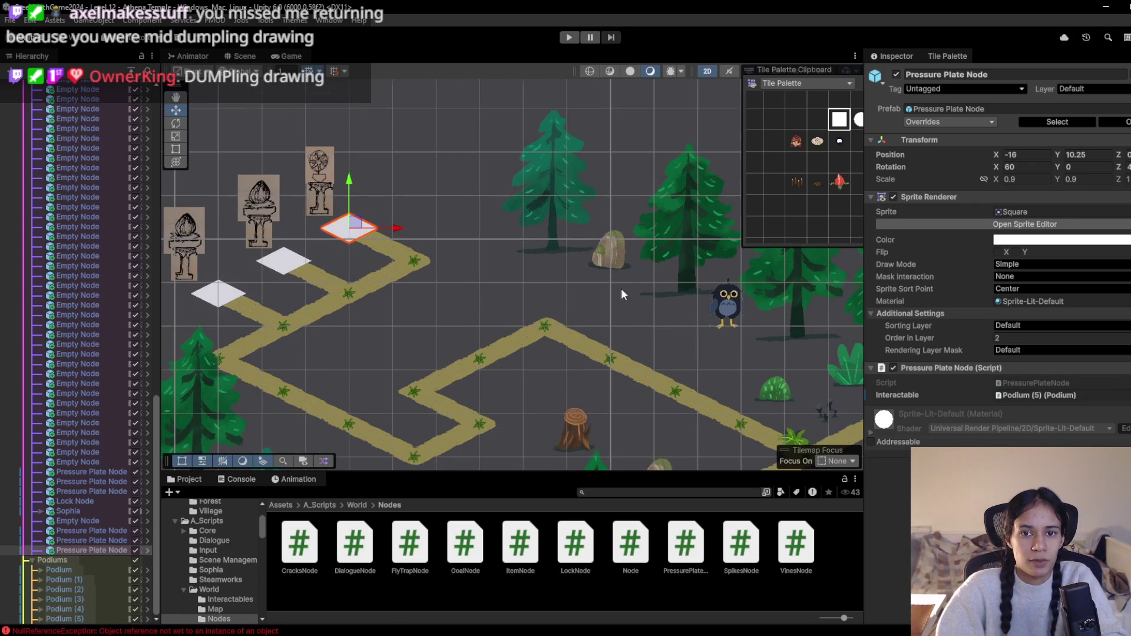
{"action": "scroll", "coordinate": [623, 295], "scroll_direction": "down", "scroll_amount": 10}
{"action": "left_click", "coordinate": [473, 229]}
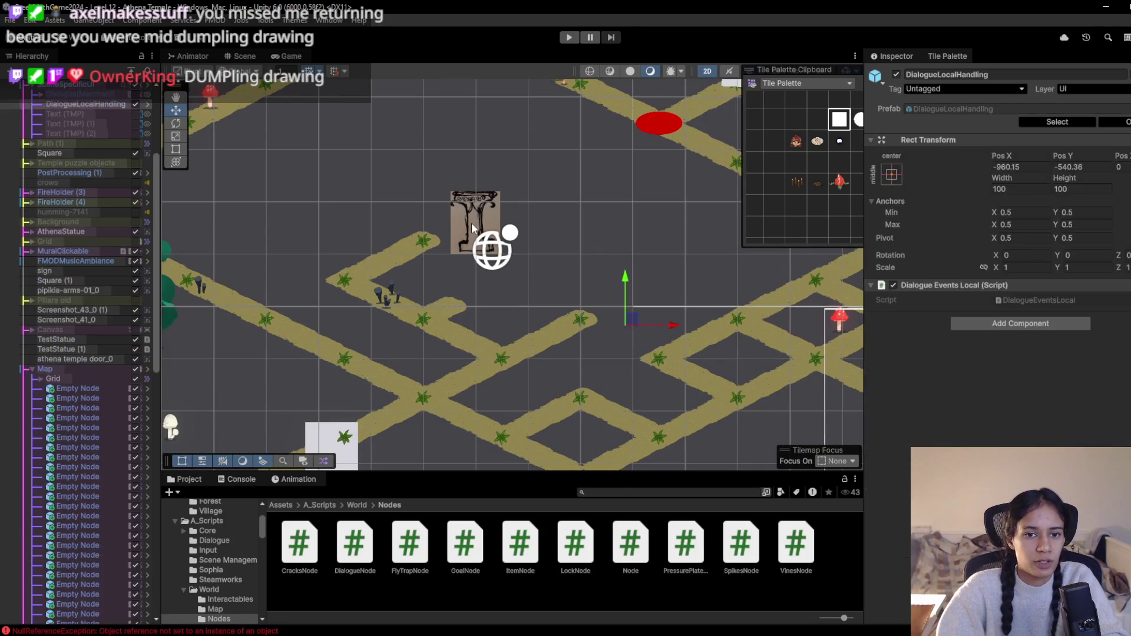
Delete the leftover podium screenshot sprite from the scene
{"action": "left_click", "coordinate": [472, 228]}
{"action": "key", "text": "Delete"}
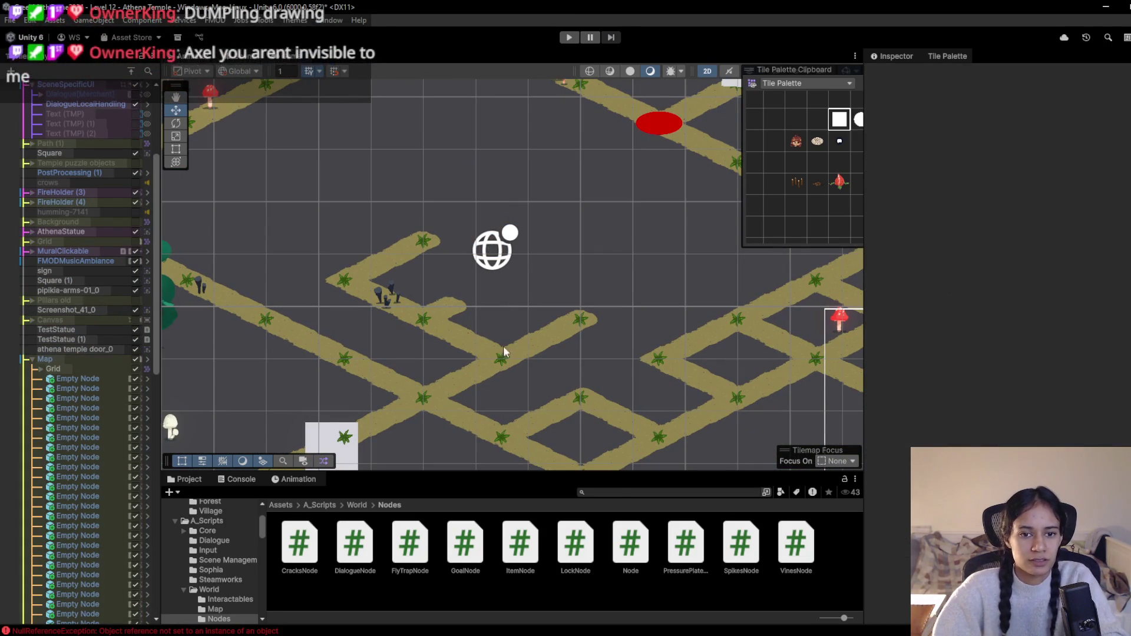
{"action": "scroll", "coordinate": [477, 322], "scroll_direction": "right", "scroll_amount": 2}
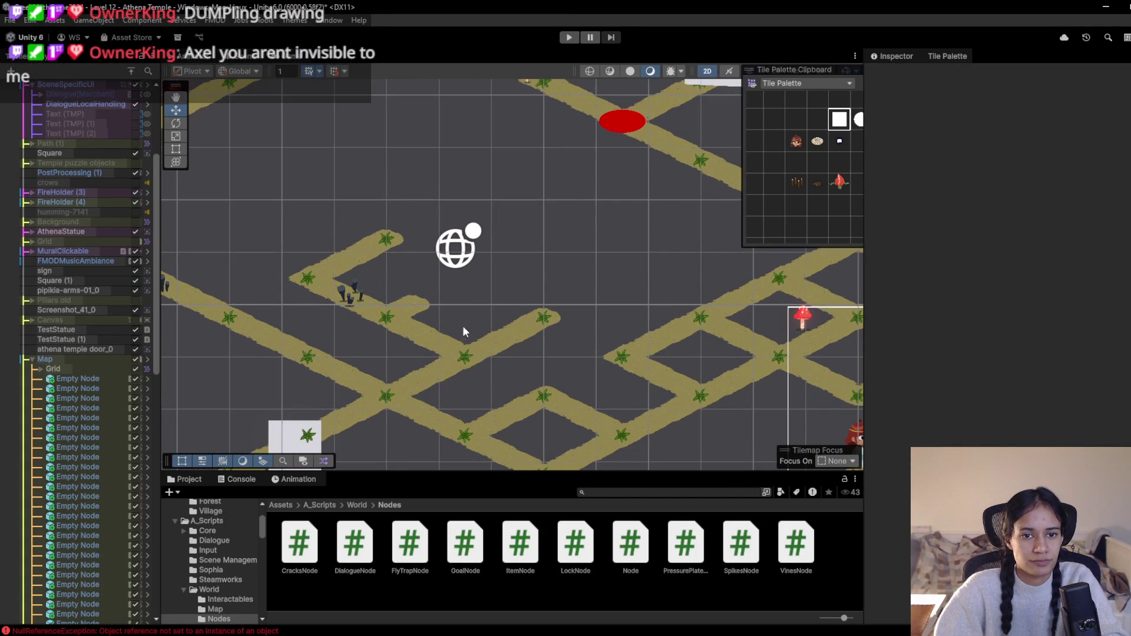
{"action": "scroll", "coordinate": [461, 332], "scroll_direction": "down", "scroll_amount": 3}
{"action": "scroll", "coordinate": [123, 225], "scroll_direction": "up", "scroll_amount": 5}
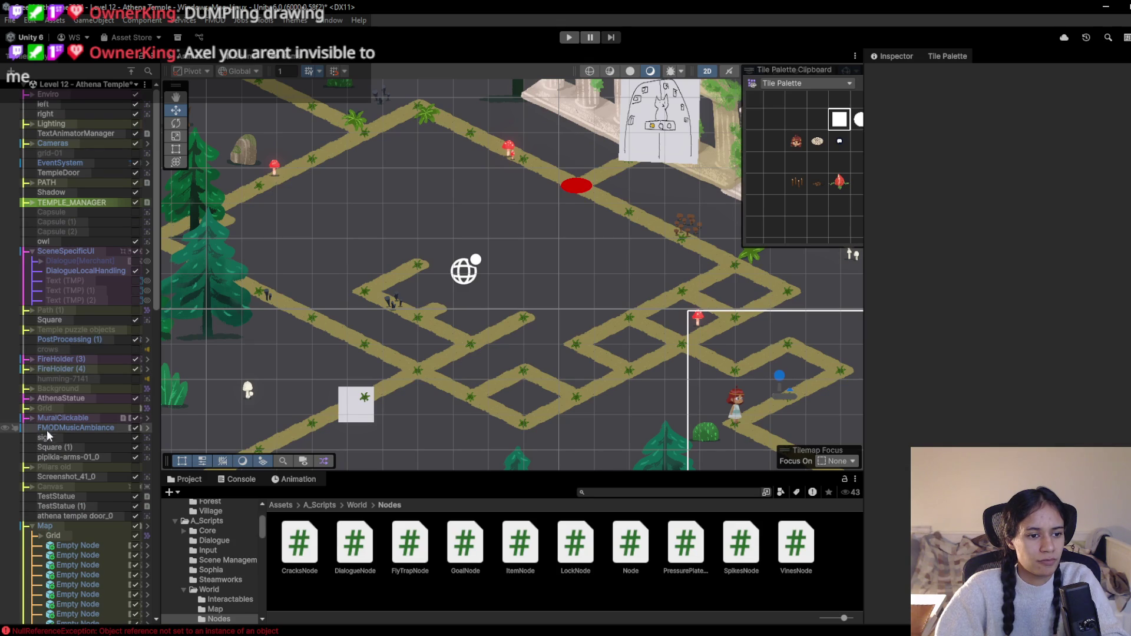
Lower Grid 0 Camera (3)'s priority to 10
{"action": "left_click", "coordinate": [32, 142]}
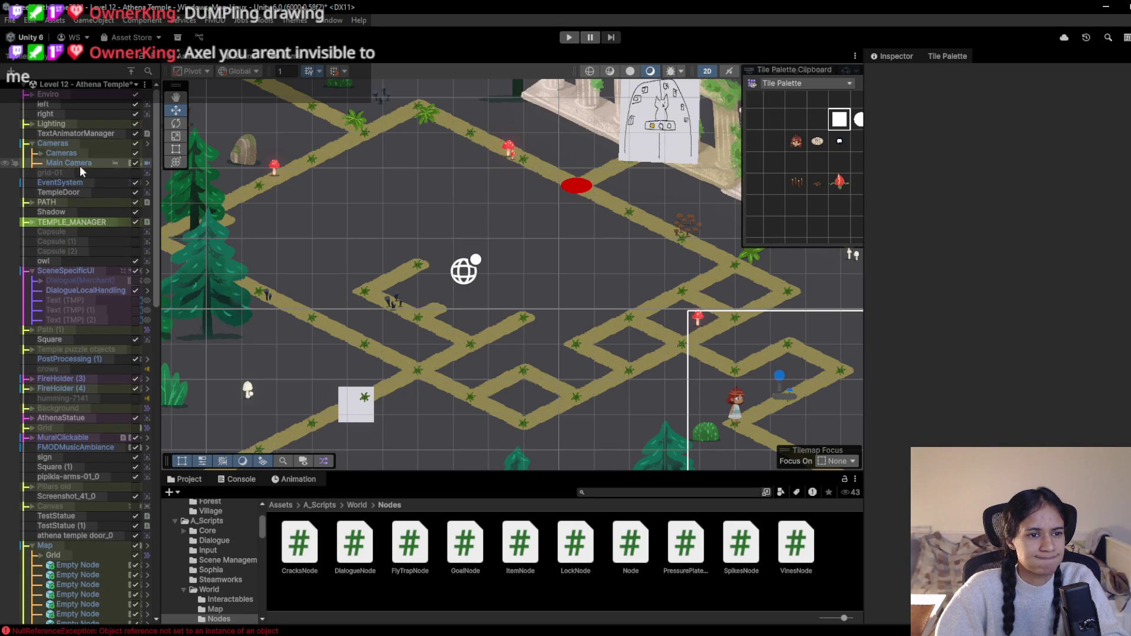
{"action": "left_click", "coordinate": [42, 154]}
{"action": "left_click", "coordinate": [89, 183]}
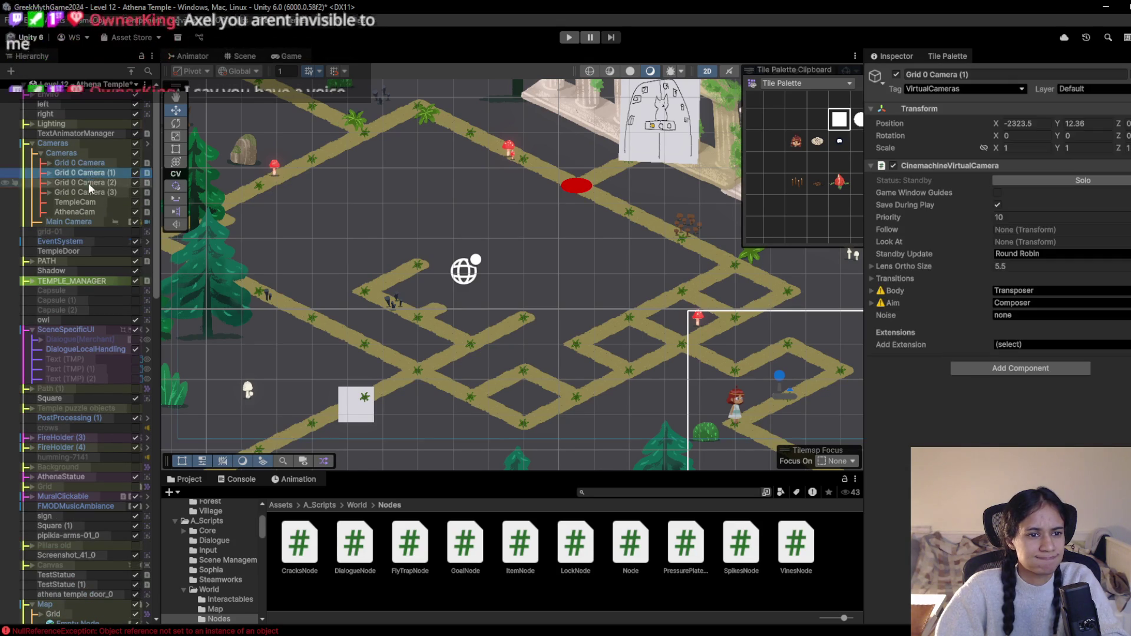
{"action": "left_click", "coordinate": [93, 193]}
{"action": "left_click", "coordinate": [1054, 217]}
{"action": "type", "text": "10"}
Raise Grid 0 Camera (1)'s priority to 15 and check it in the Game view
{"action": "left_click", "coordinate": [119, 174]}
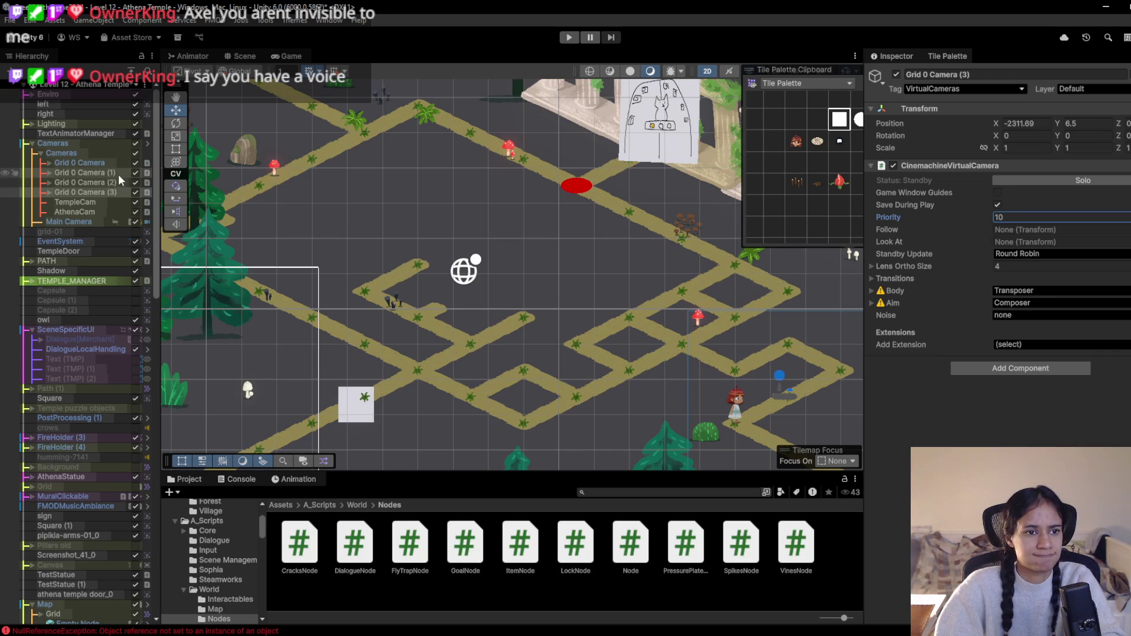
{"action": "left_click", "coordinate": [1066, 217]}
{"action": "type", "text": "15"}
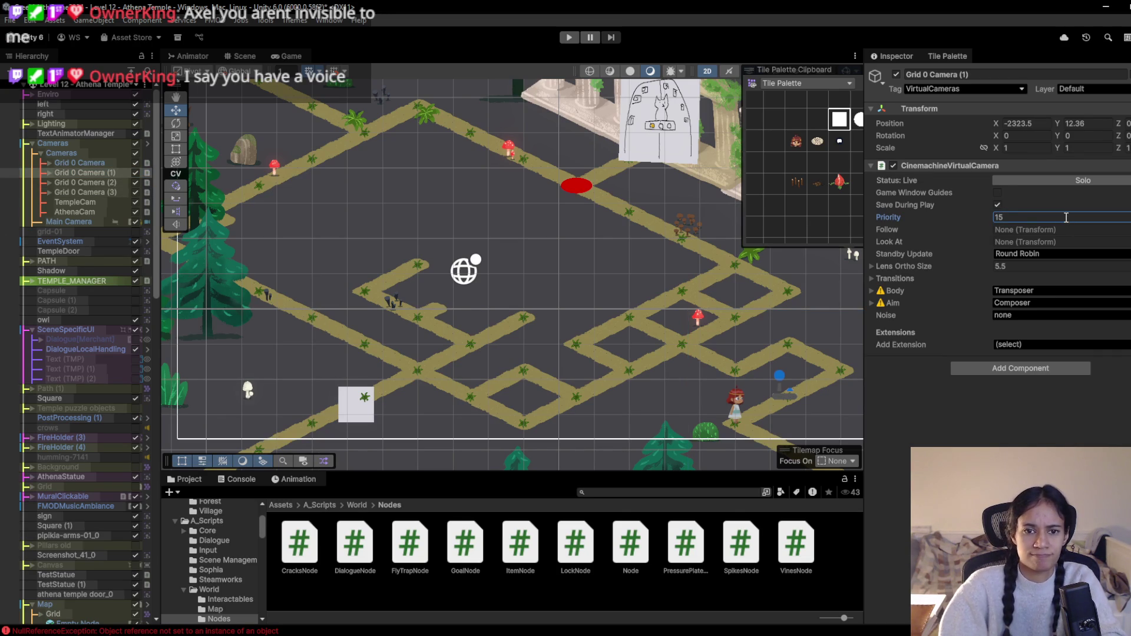
{"action": "left_click", "coordinate": [286, 55]}
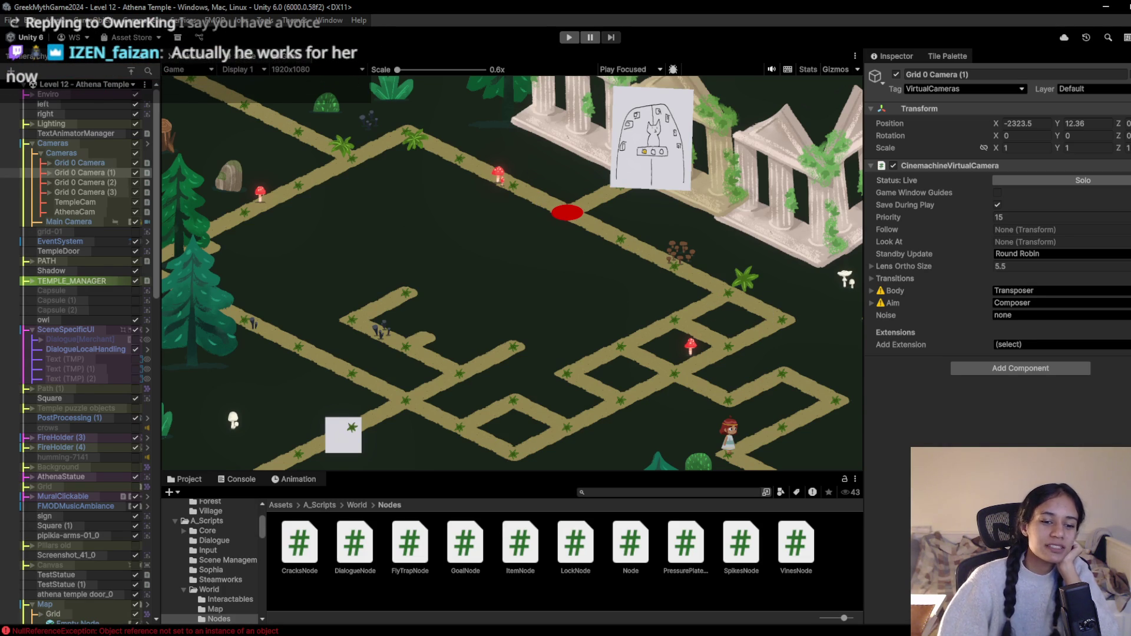
{"action": "mouse_move", "coordinate": [344, 627]}
{"action": "left_click", "coordinate": [277, 589]}
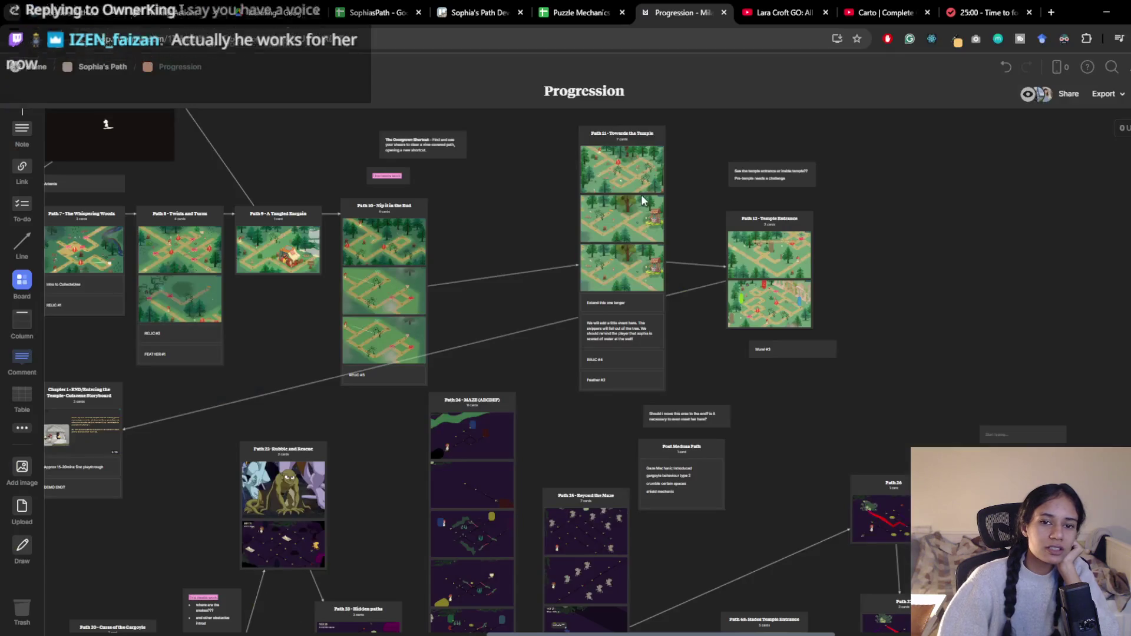
{"action": "double_click", "coordinate": [767, 266]}
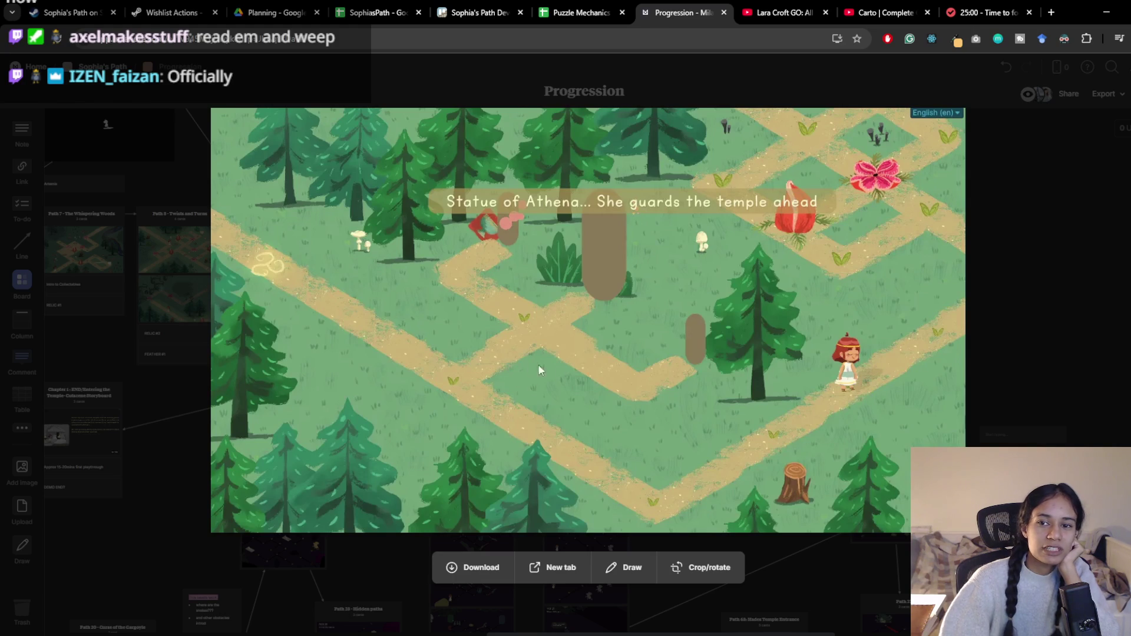
{"action": "key", "text": "alt+Tab"}
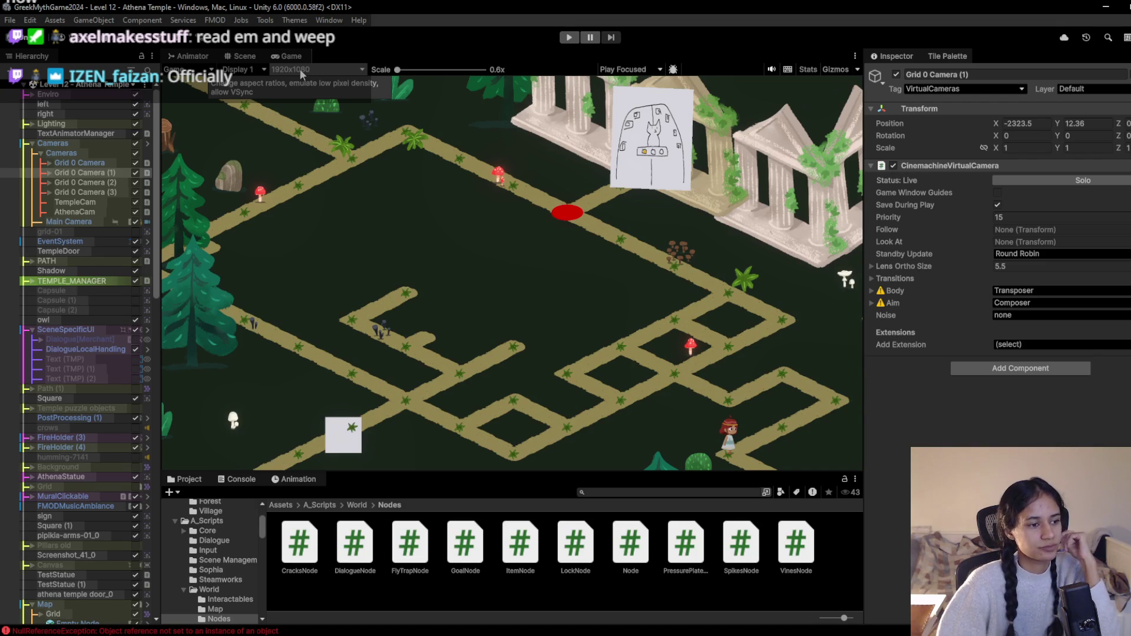
{"action": "left_click", "coordinate": [568, 37]}
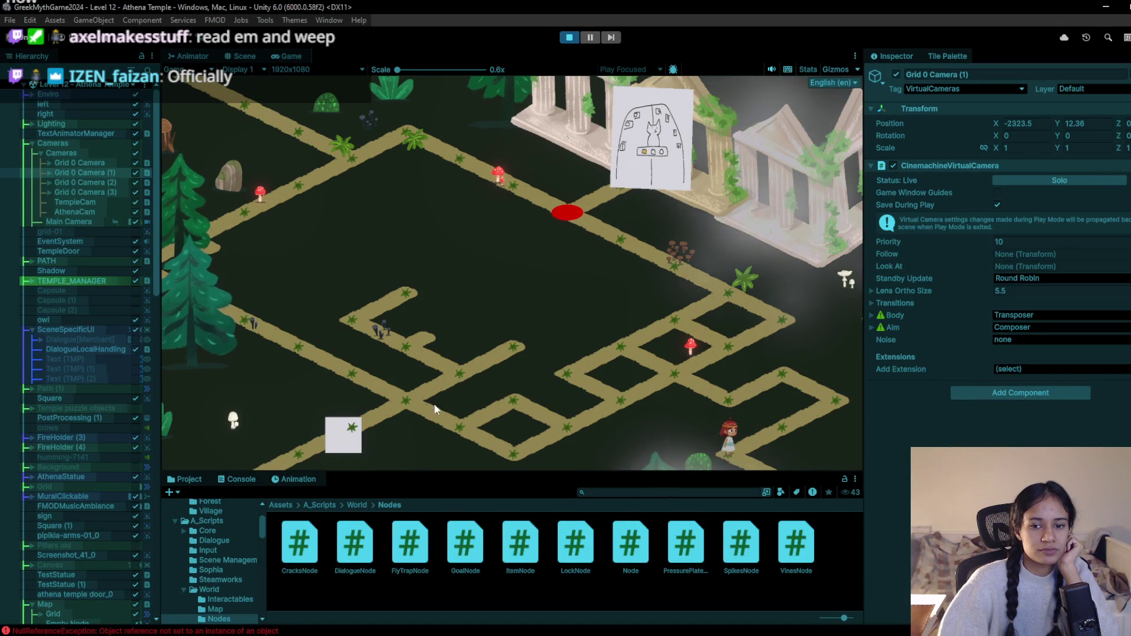
{"action": "left_click", "coordinate": [799, 429]}
{"action": "left_click", "coordinate": [785, 379]}
{"action": "left_click", "coordinate": [736, 387]}
{"action": "left_click", "coordinate": [674, 380]}
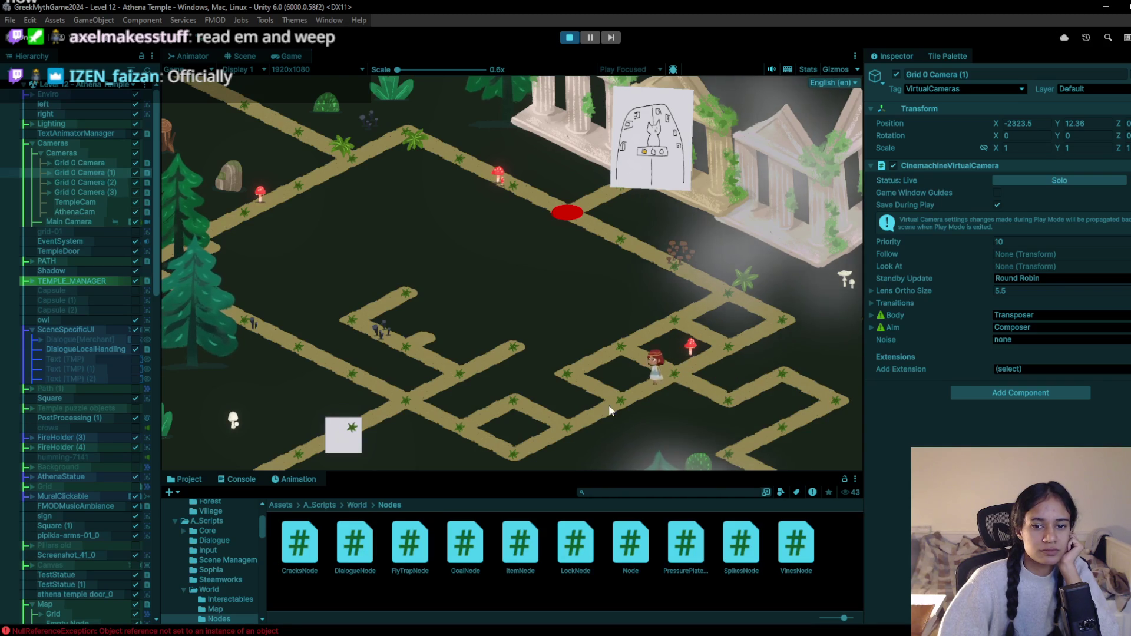
{"action": "left_click", "coordinate": [570, 428]}
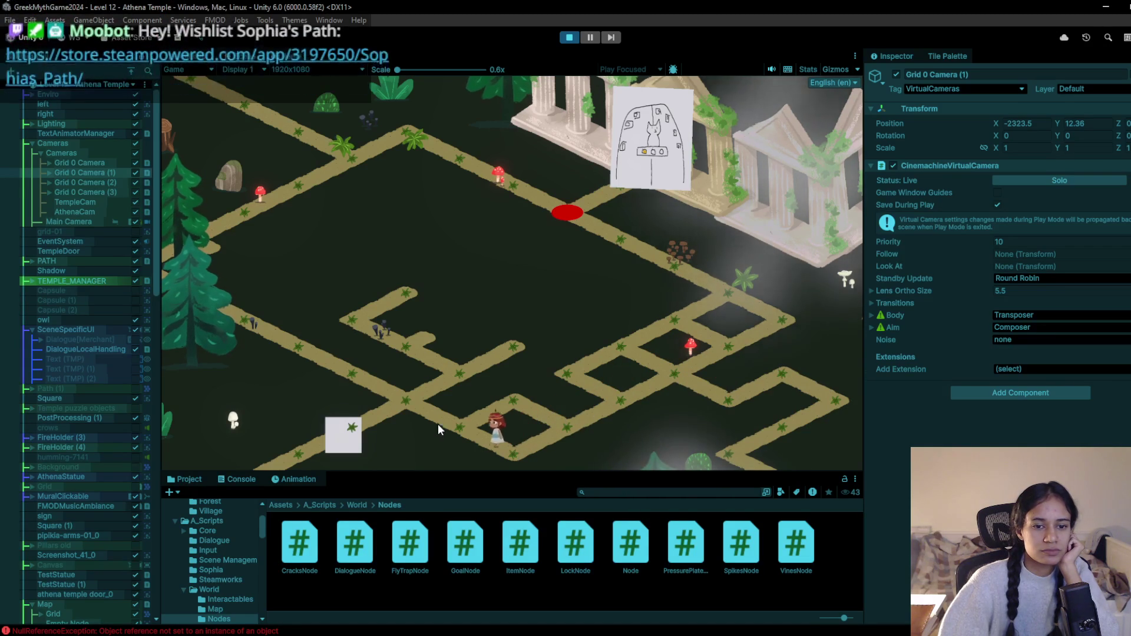
{"action": "left_click", "coordinate": [410, 406]}
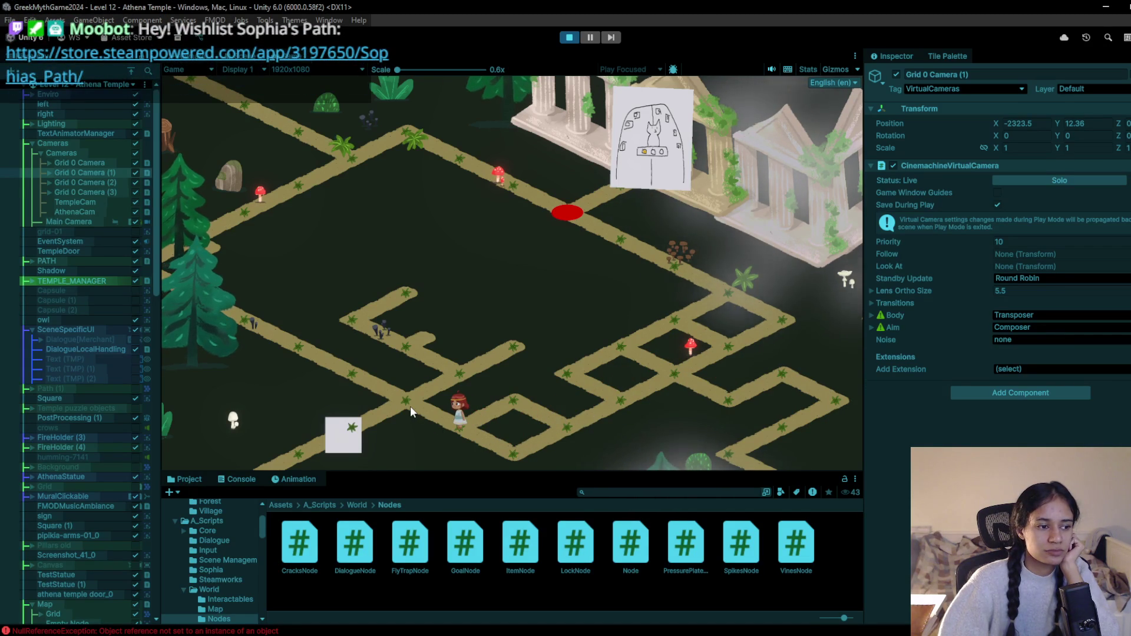
{"action": "left_click", "coordinate": [463, 377]}
{"action": "left_click", "coordinate": [572, 37]}
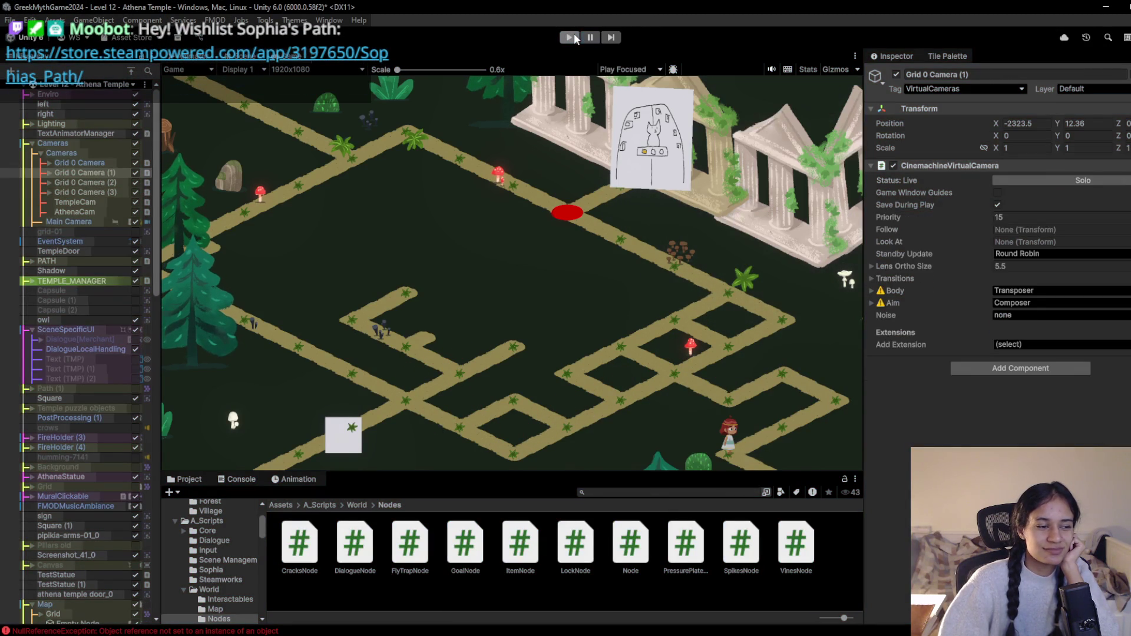
{"action": "left_click", "coordinate": [235, 57]}
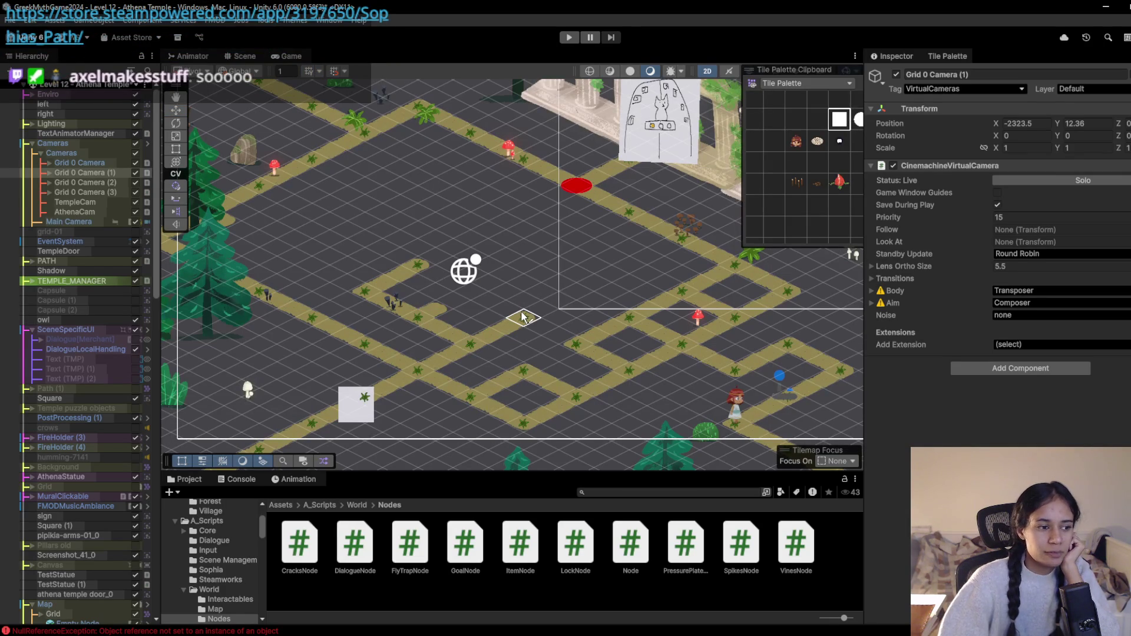
Paint two white tiles on the central path grid, then select the empty palette cell
{"action": "left_click", "coordinate": [523, 318]}
{"action": "left_click", "coordinate": [417, 264]}
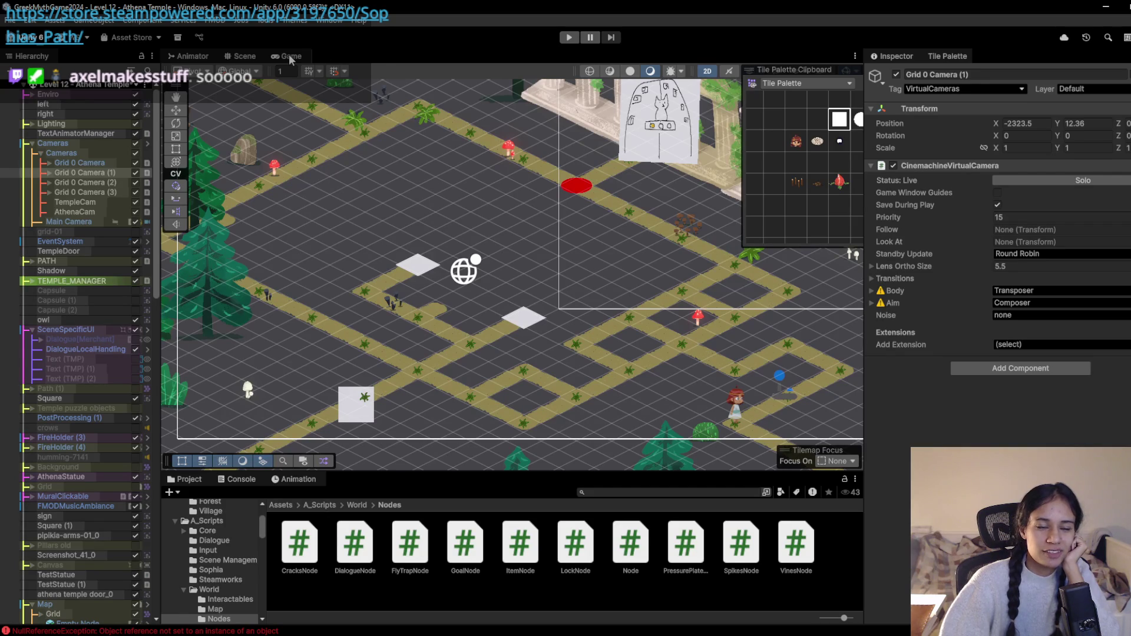
{"action": "left_click", "coordinate": [817, 119]}
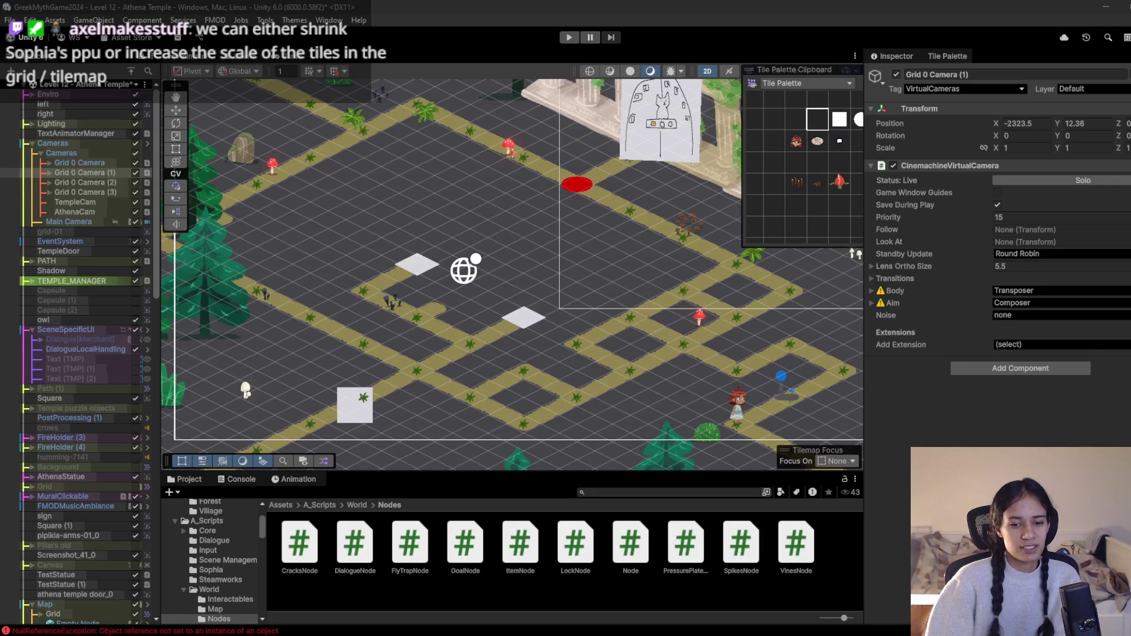
{"action": "mouse_move", "coordinate": [550, 634]}
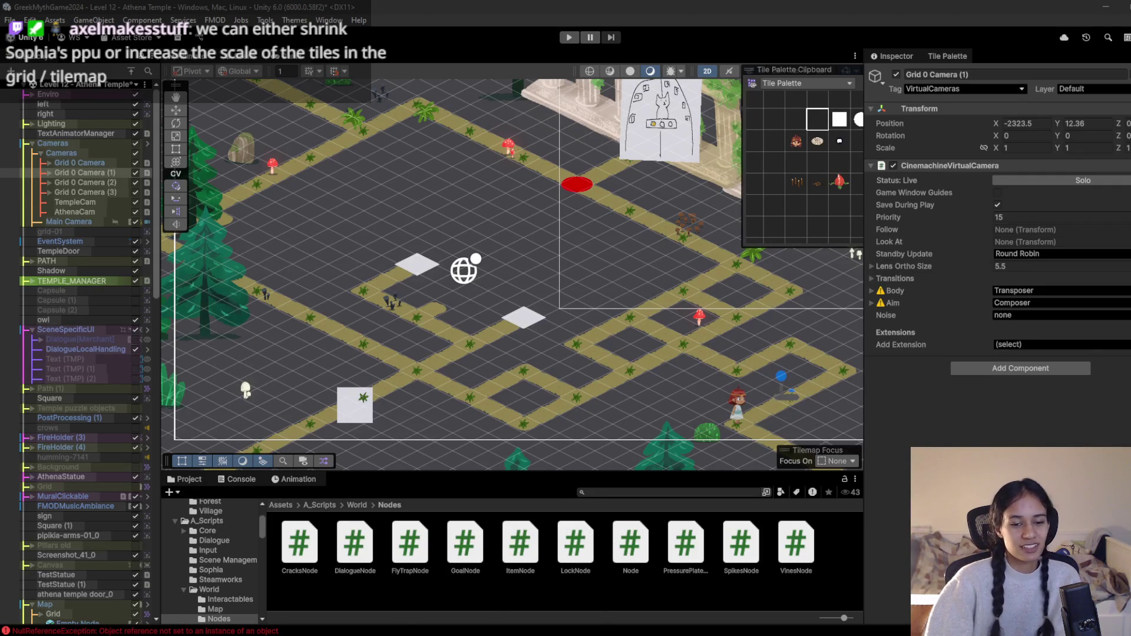
{"action": "mouse_move", "coordinate": [477, 633]}
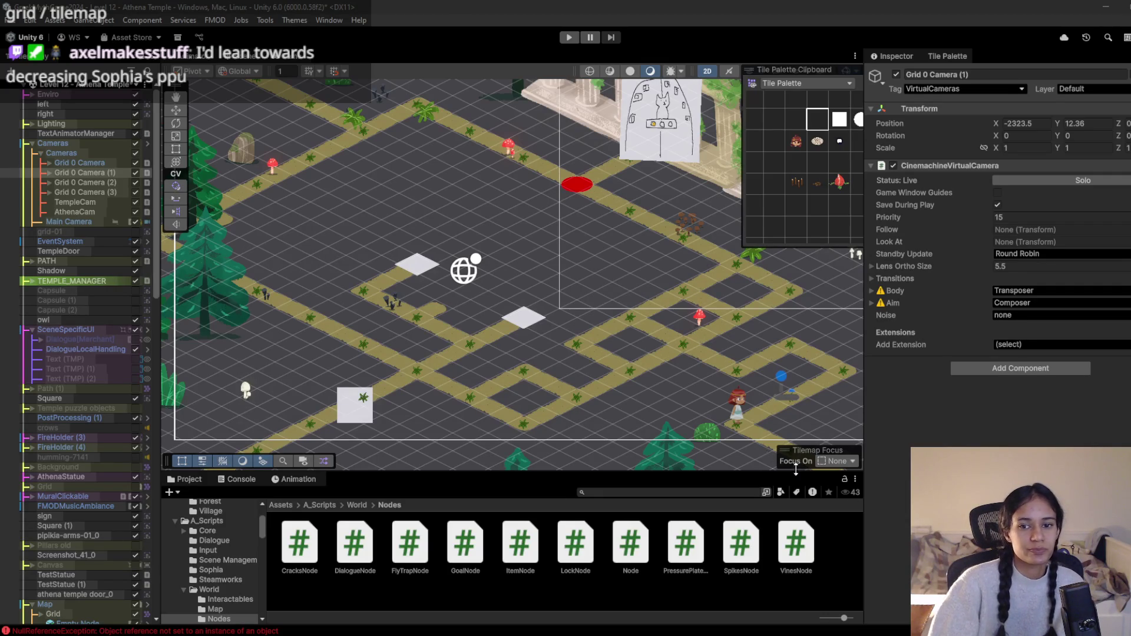
Keep Grid 0 Camera (1) at priority 15, shrink its ortho size to 3.42, and play
{"action": "scroll", "coordinate": [632, 363], "scroll_direction": "up", "scroll_amount": 5}
{"action": "left_click_drag", "start_coordinate": [590, 305], "coordinate": [498, 219]}
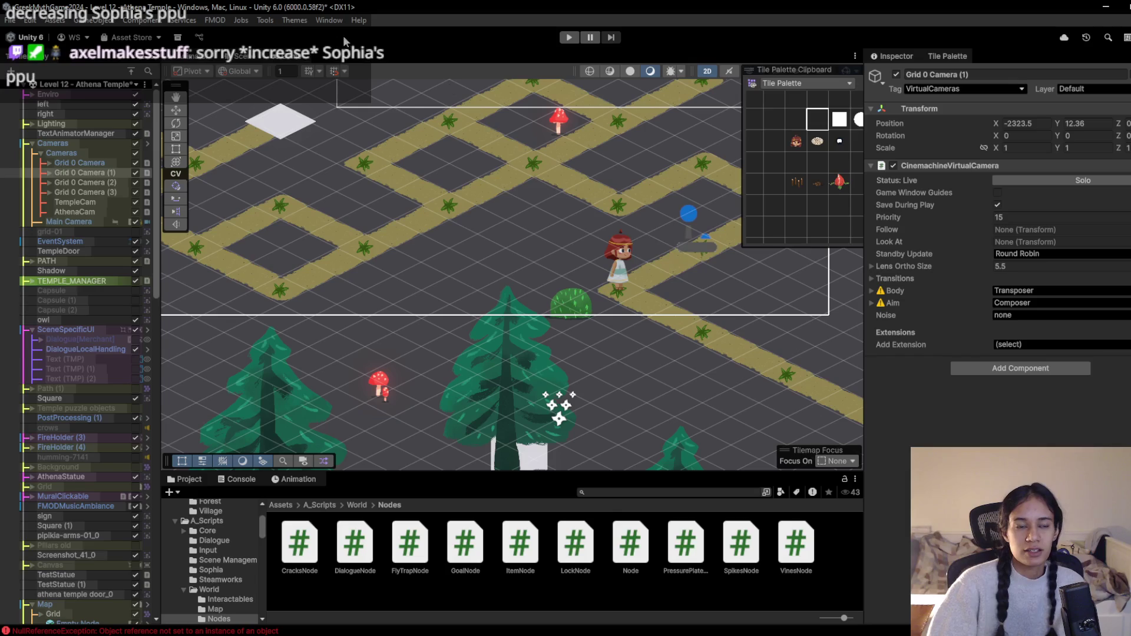
{"action": "left_click", "coordinate": [277, 59]}
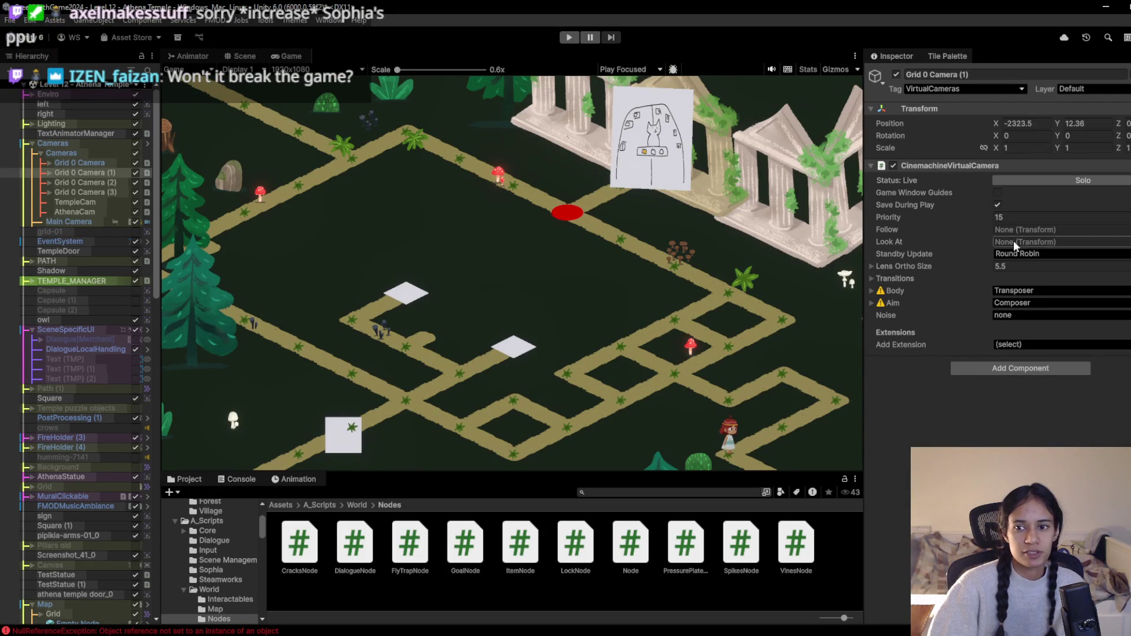
{"action": "left_click_drag", "start_coordinate": [969, 216], "coordinate": [982, 219]}
{"action": "type", "text": "77"}
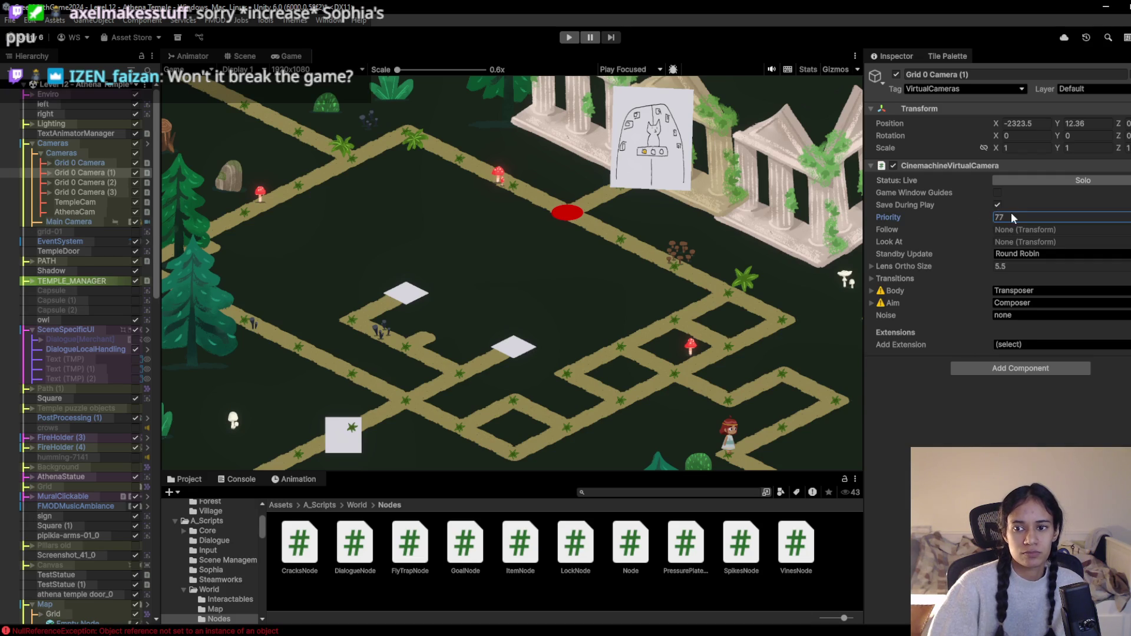
{"action": "type", "text": "15"}
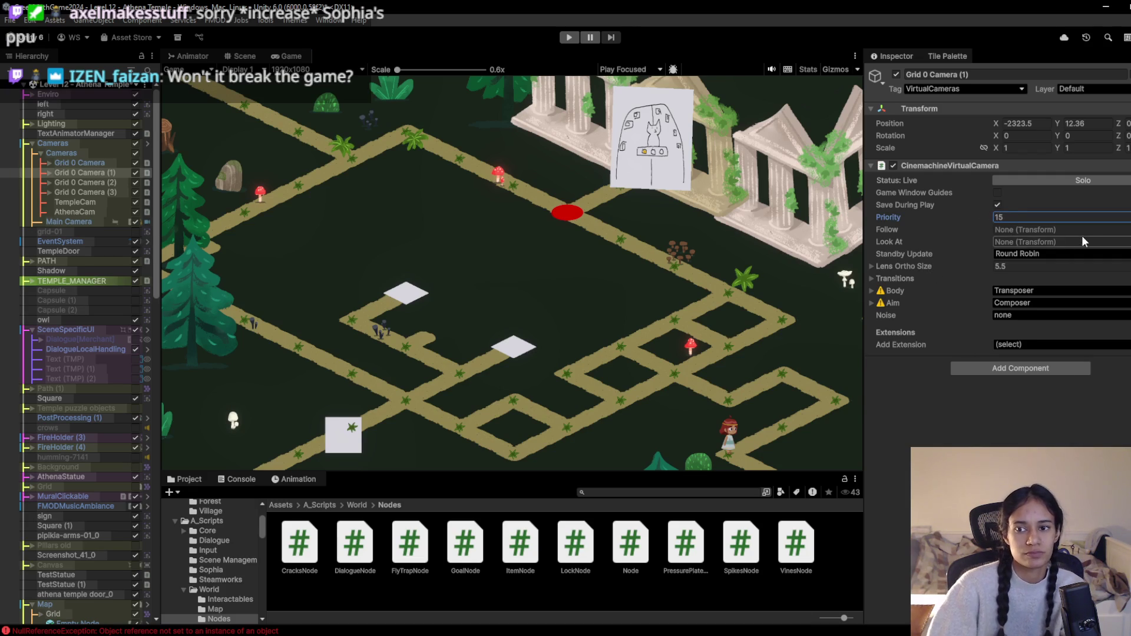
{"action": "left_click_drag", "start_coordinate": [980, 261], "coordinate": [941, 265]}
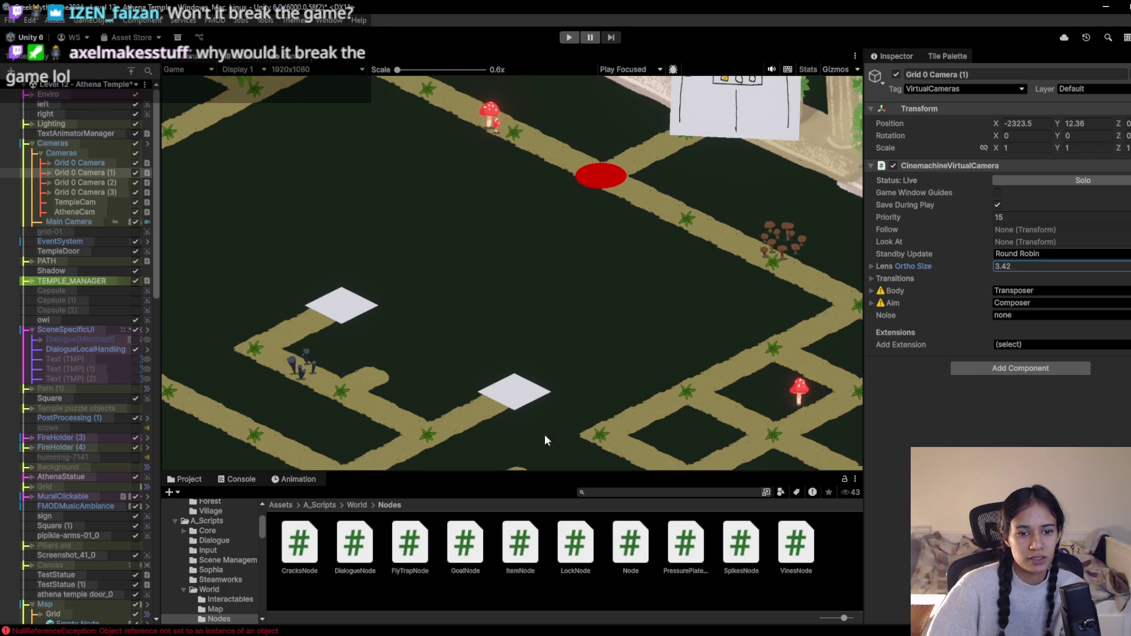
{"action": "left_click", "coordinate": [568, 37]}
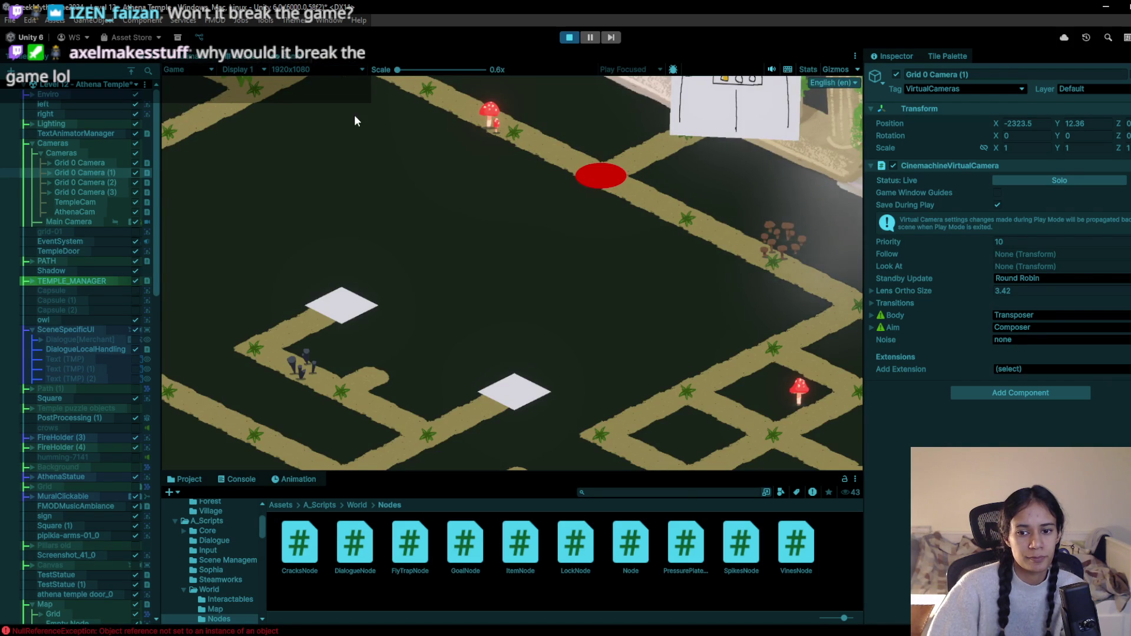
{"action": "left_click", "coordinate": [246, 60]}
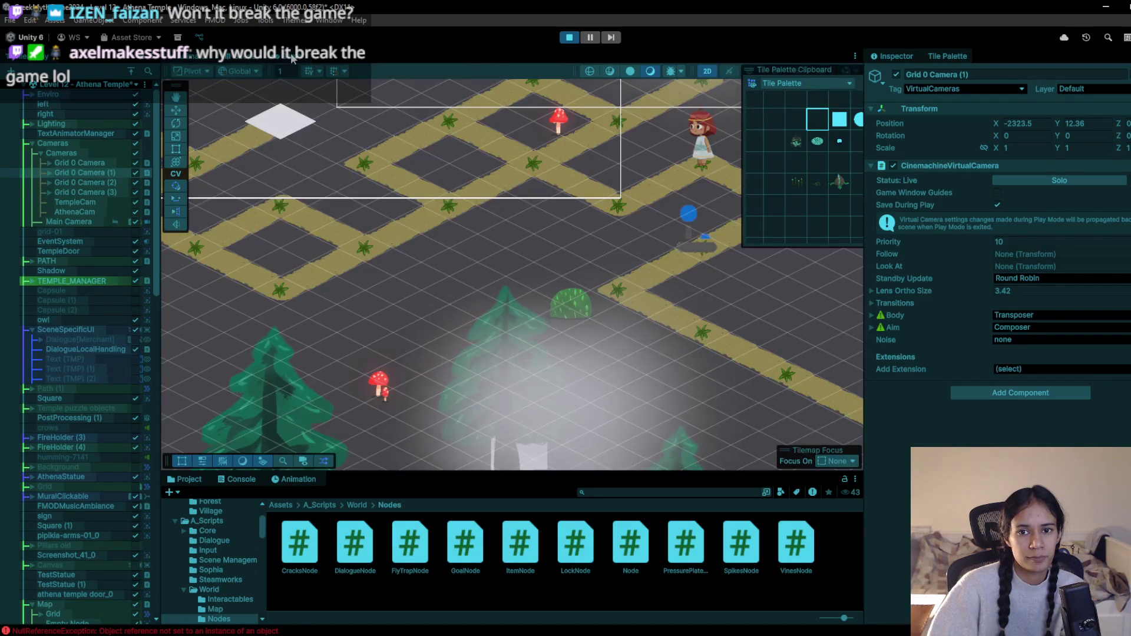
{"action": "left_click", "coordinate": [292, 54]}
{"action": "key", "text": "Left"}
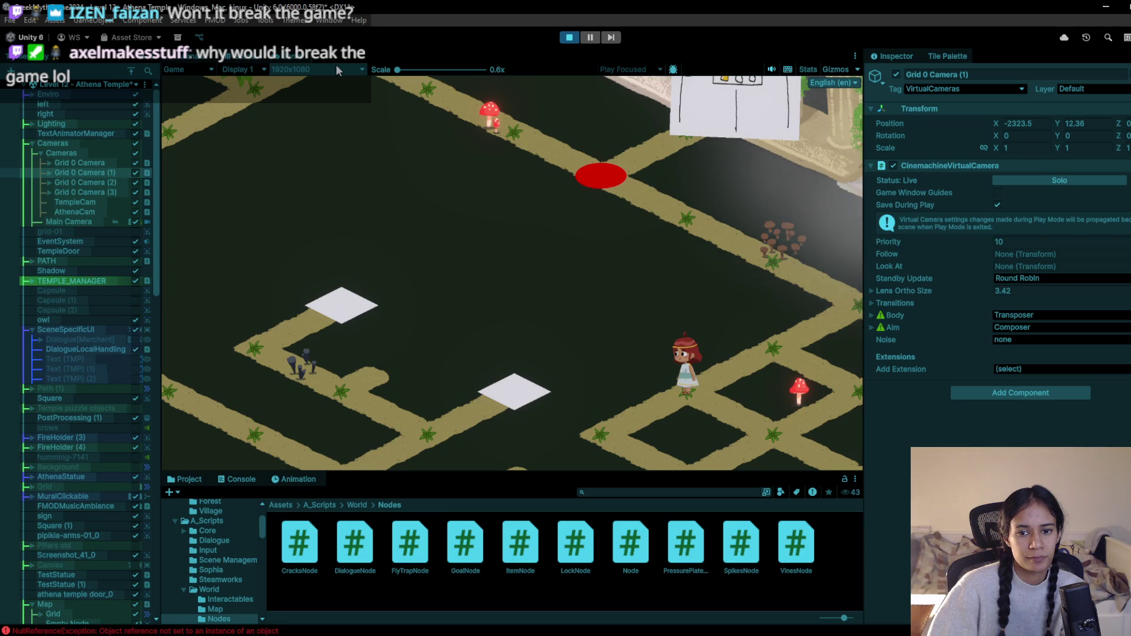
{"action": "mouse_move", "coordinate": [343, 630]}
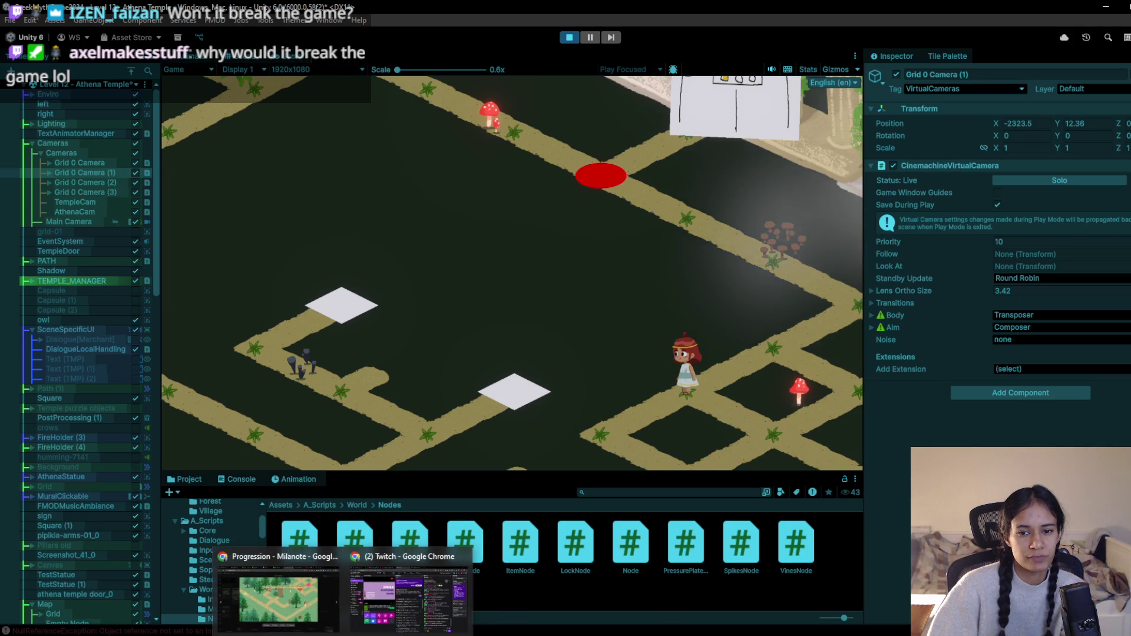
{"action": "left_click", "coordinate": [278, 598]}
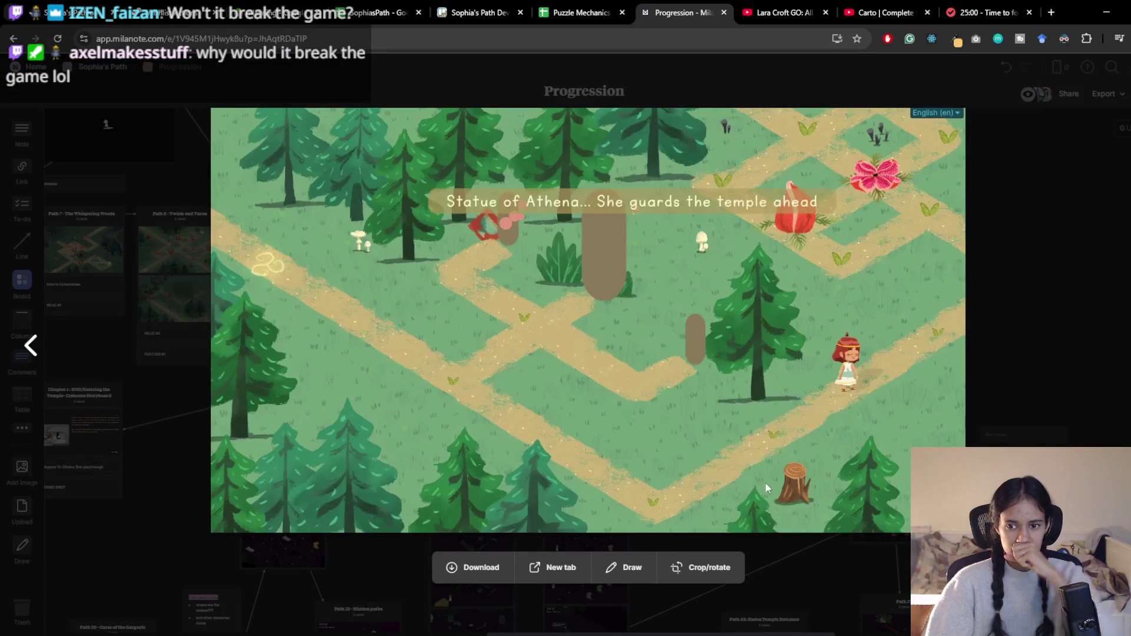
{"action": "mouse_move", "coordinate": [1066, 12]}
{"action": "left_mouse_down"}
{"action": "mouse_move", "coordinate": [570, 95]}
{"action": "mouse_move", "coordinate": [557, 180]}
{"action": "mouse_move", "coordinate": [570, 199]}
{"action": "mouse_move", "coordinate": [592, 195]}
{"action": "mouse_move", "coordinate": [539, 140]}
{"action": "mouse_move", "coordinate": [535, 76]}
{"action": "mouse_move", "coordinate": [518, 80]}
{"action": "left_mouse_up"}
{"action": "left_click", "coordinate": [560, 81]}
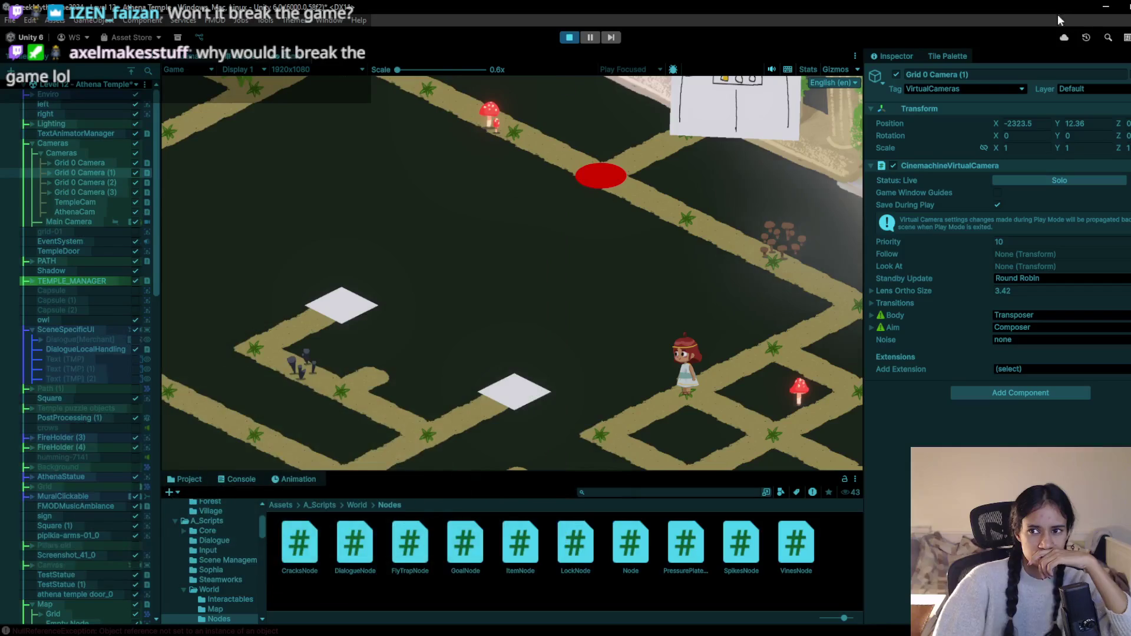
{"action": "left_click", "coordinate": [1103, 7]}
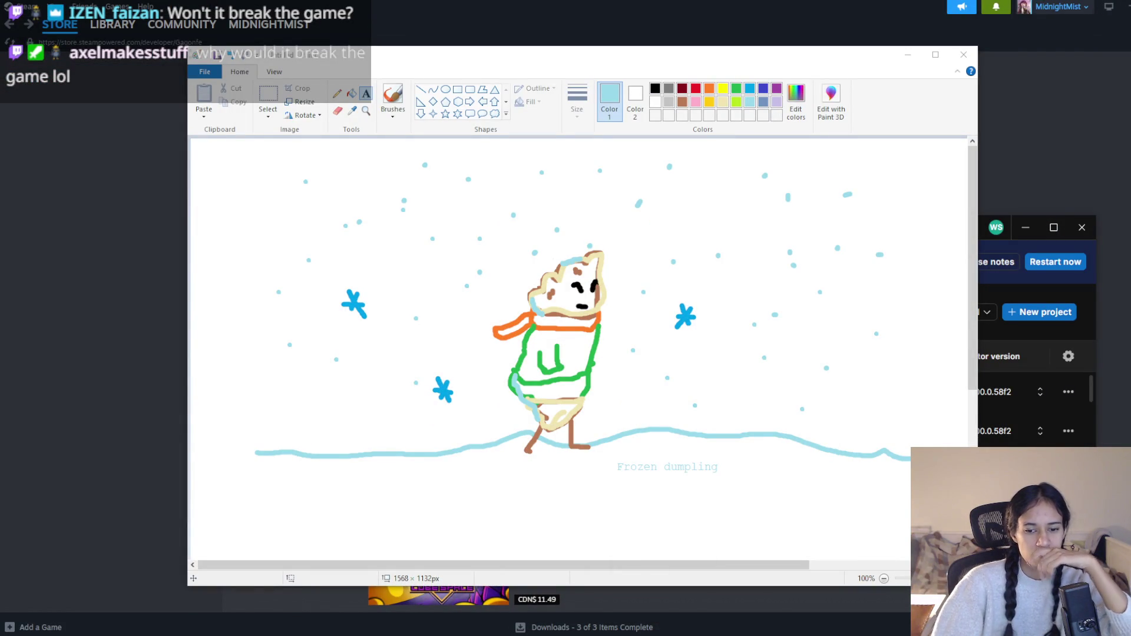
{"action": "key", "text": "alt+Tab"}
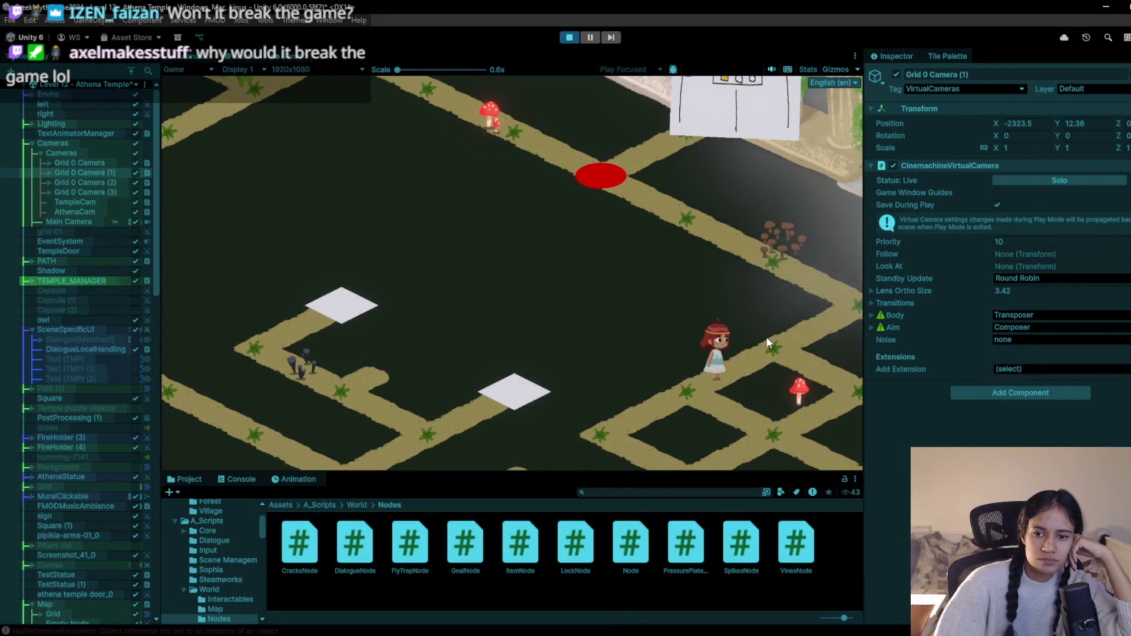
{"action": "left_click", "coordinate": [764, 338]}
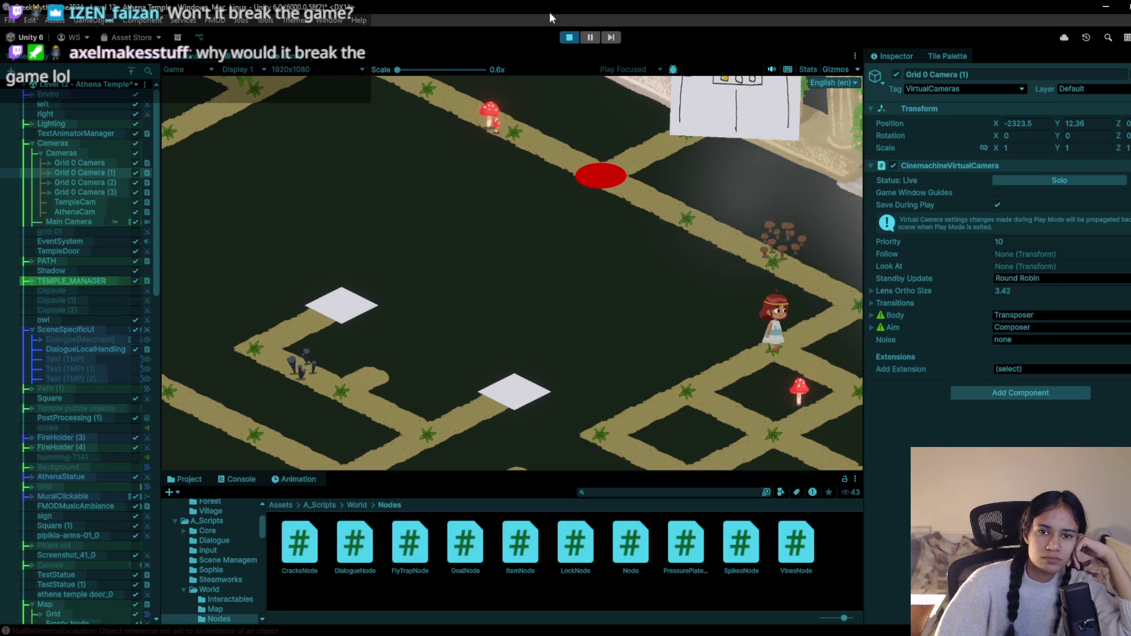
Give Grid 0 Camera (1) ortho size 4.5 and priority 10, testing the view in Play mode
{"action": "left_click", "coordinate": [569, 38]}
{"action": "left_click", "coordinate": [1022, 266]}
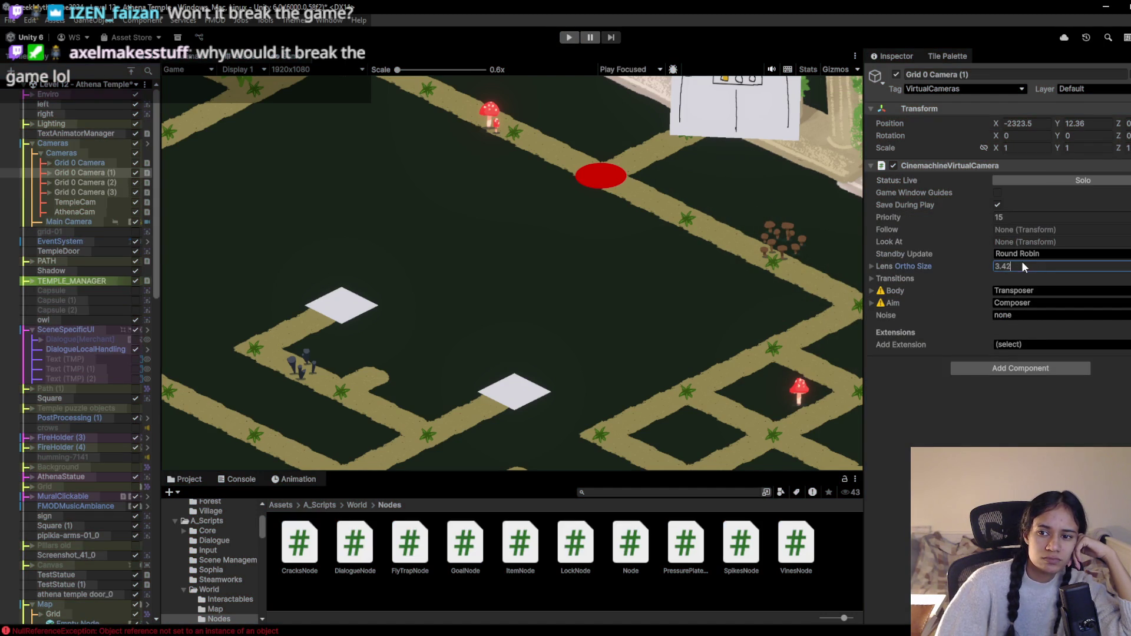
{"action": "type", "text": "4.5"}
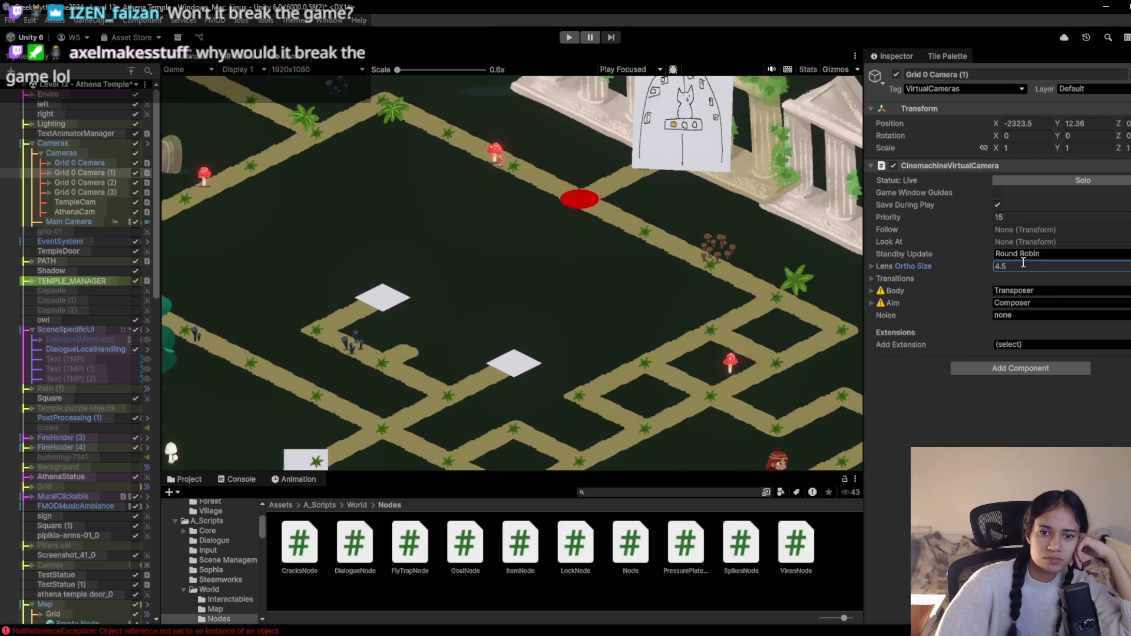
{"action": "left_click", "coordinate": [566, 37]}
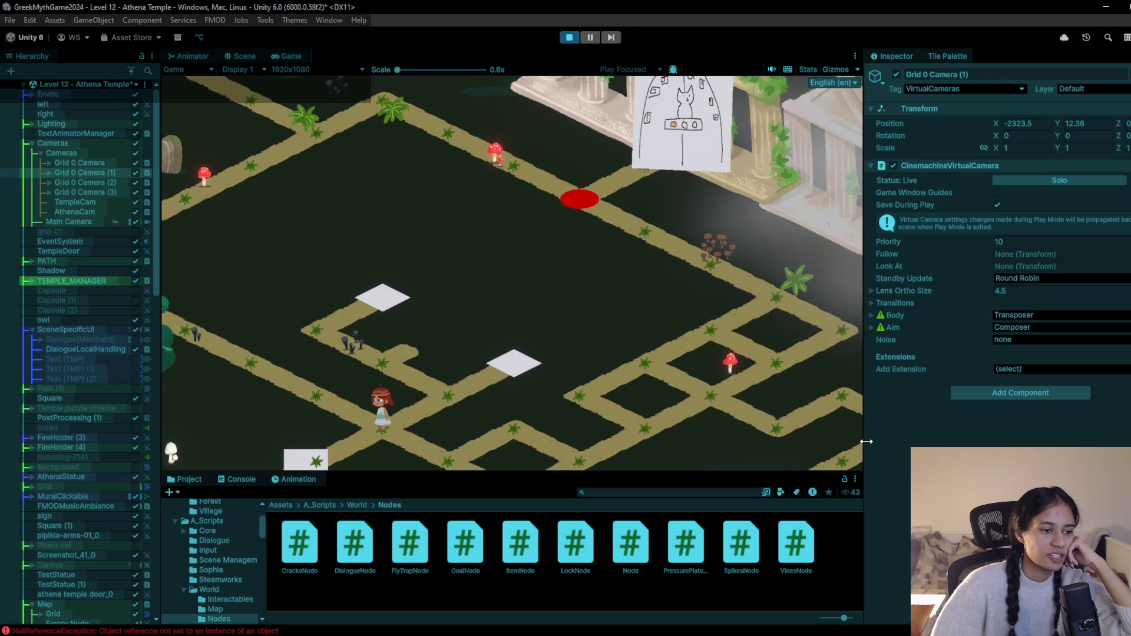
{"action": "left_click", "coordinate": [565, 37]}
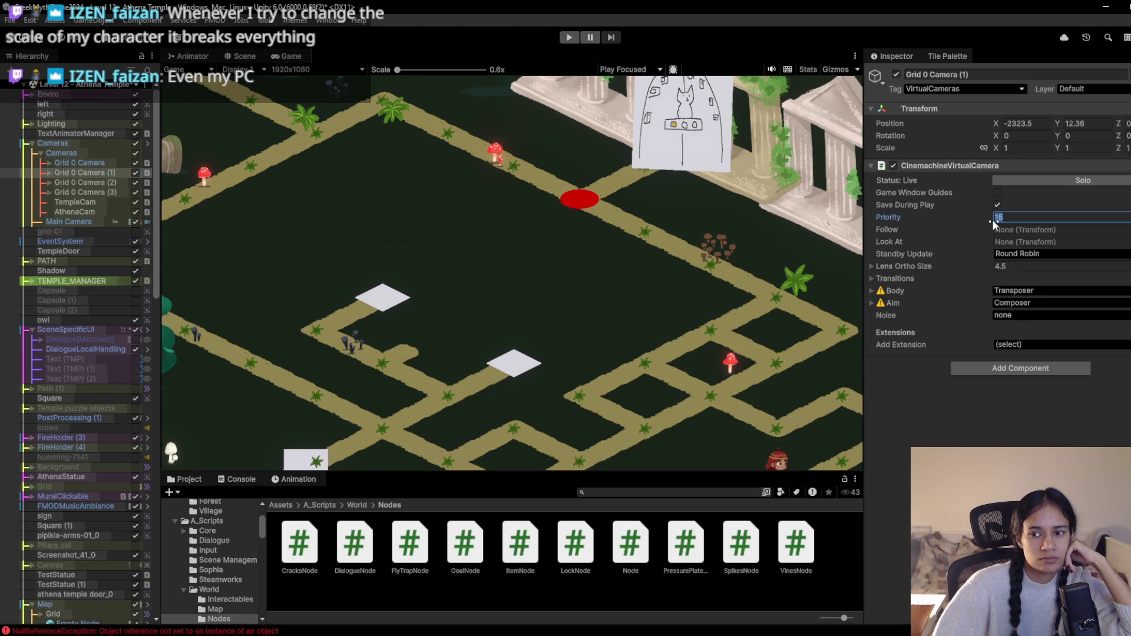
{"action": "type", "text": "10"}
{"action": "left_click", "coordinate": [112, 163]}
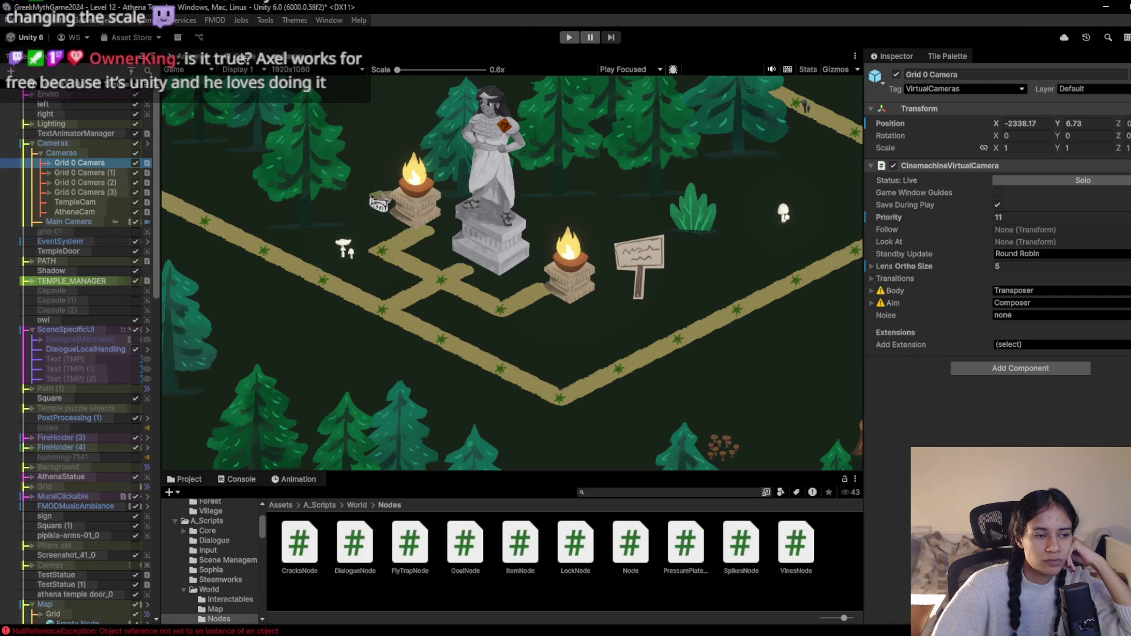
Frame Grid 0 Camera in the Scene view, then shrink its ortho size to about 3.87
{"action": "left_click", "coordinate": [292, 58]}
{"action": "left_click_drag", "start_coordinate": [361, 182], "coordinate": [605, 223]}
{"action": "key", "text": "f"}
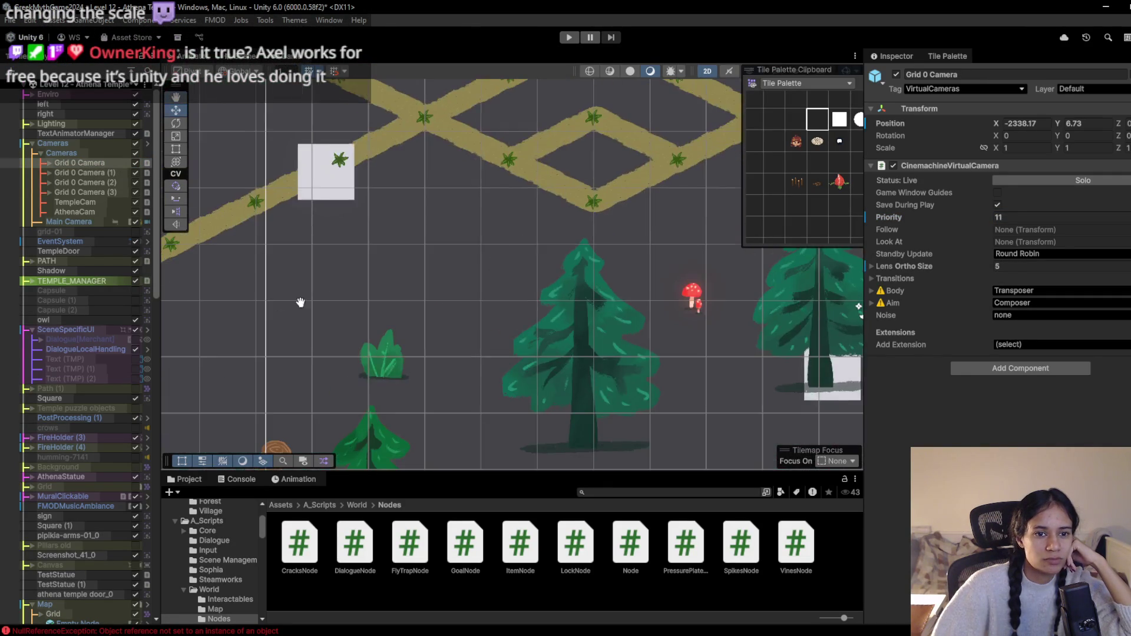
{"action": "left_click", "coordinate": [280, 59]}
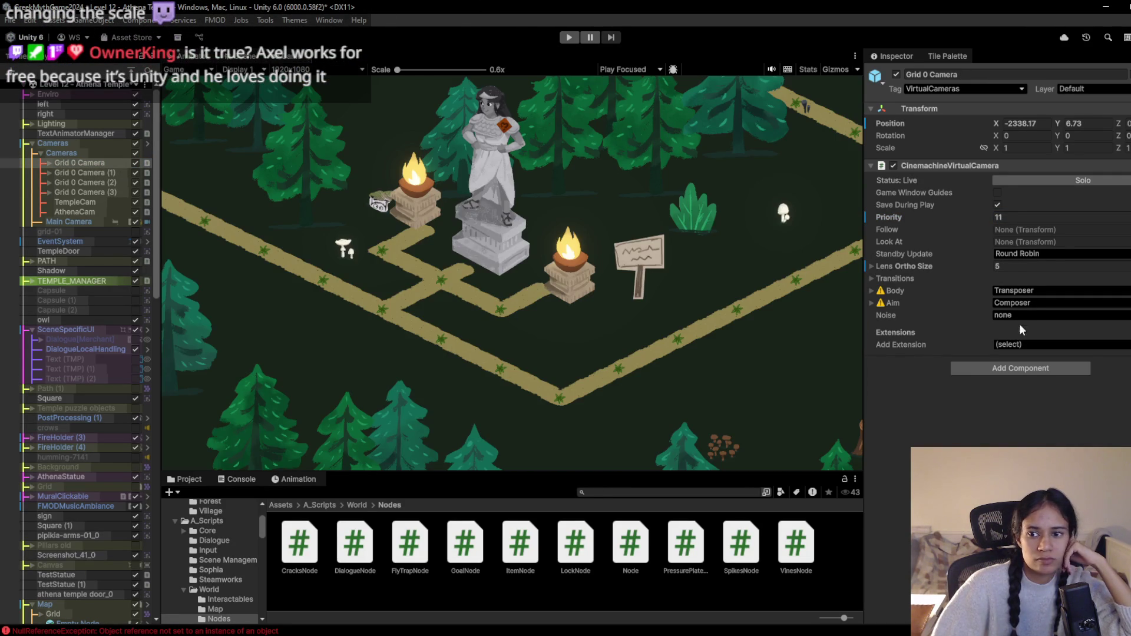
{"action": "left_click_drag", "start_coordinate": [981, 261], "coordinate": [969, 263]}
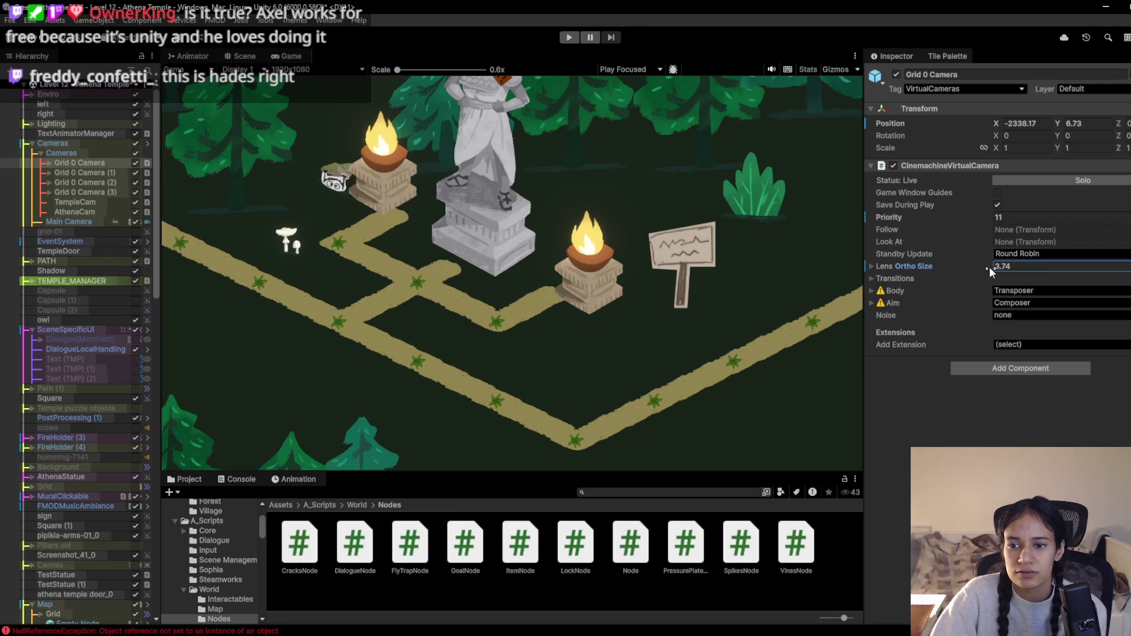
{"action": "left_click_drag", "start_coordinate": [981, 264], "coordinate": [977, 264]}
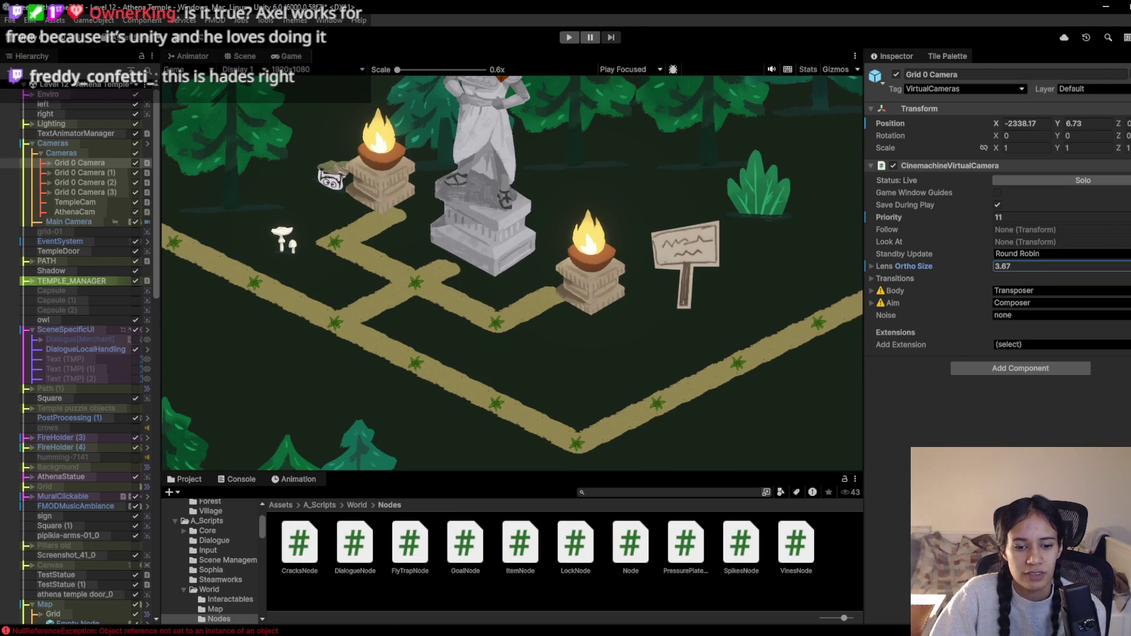
Pan and zoom the Scene view out around the statue area
{"action": "left_click", "coordinate": [240, 56]}
{"action": "mouse_move", "coordinate": [507, 236]}
{"action": "left_mouse_down"}
{"action": "mouse_move", "coordinate": [505, 312]}
{"action": "mouse_move", "coordinate": [467, 350]}
{"action": "left_mouse_up"}
{"action": "scroll", "coordinate": [506, 271], "scroll_direction": "down", "scroll_amount": 3}
{"action": "scroll", "coordinate": [467, 349], "scroll_direction": "down", "scroll_amount": 2}
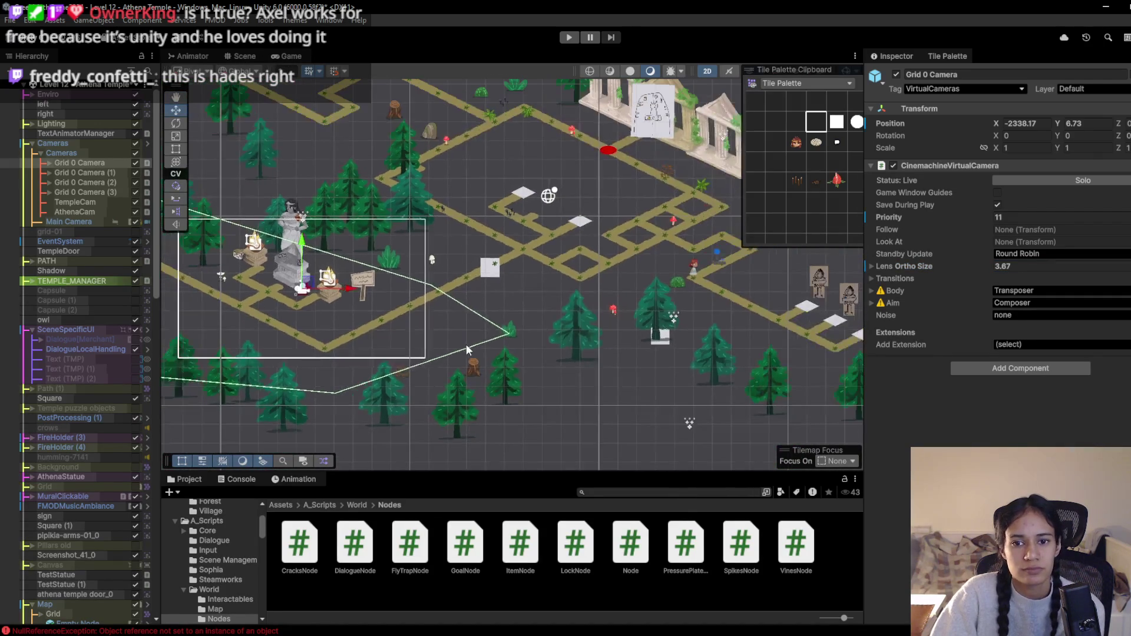
Paint the red-haired character tile onto the path left of the statue
{"action": "left_click", "coordinate": [796, 143]}
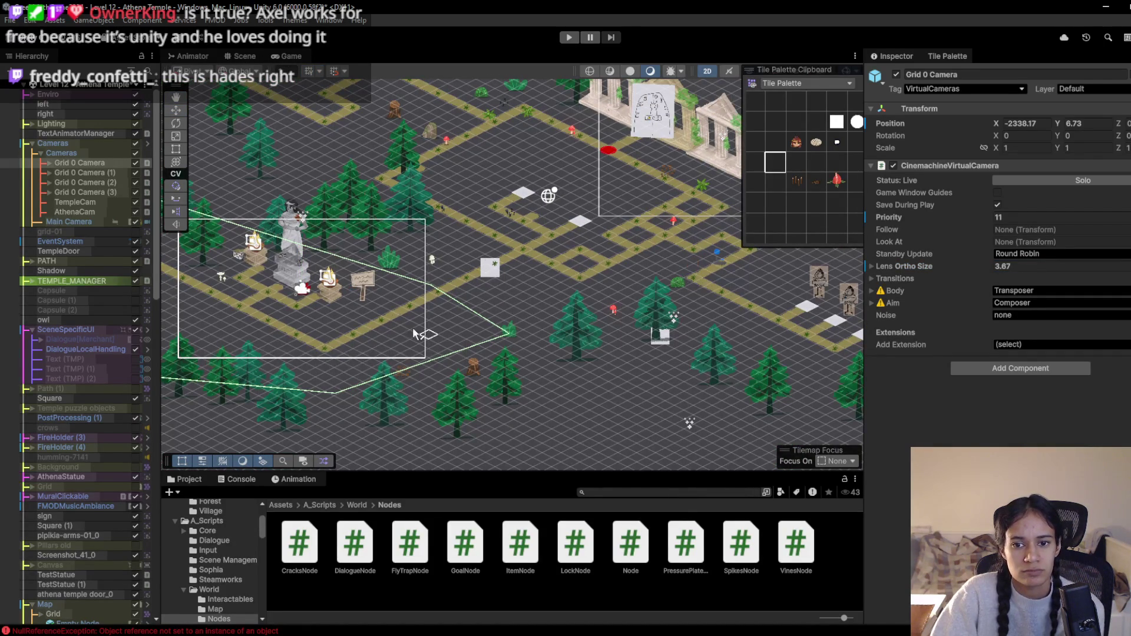
{"action": "left_click_drag", "start_coordinate": [477, 348], "coordinate": [828, 353]}
{"action": "scroll", "coordinate": [676, 324], "scroll_direction": "up", "scroll_amount": 3}
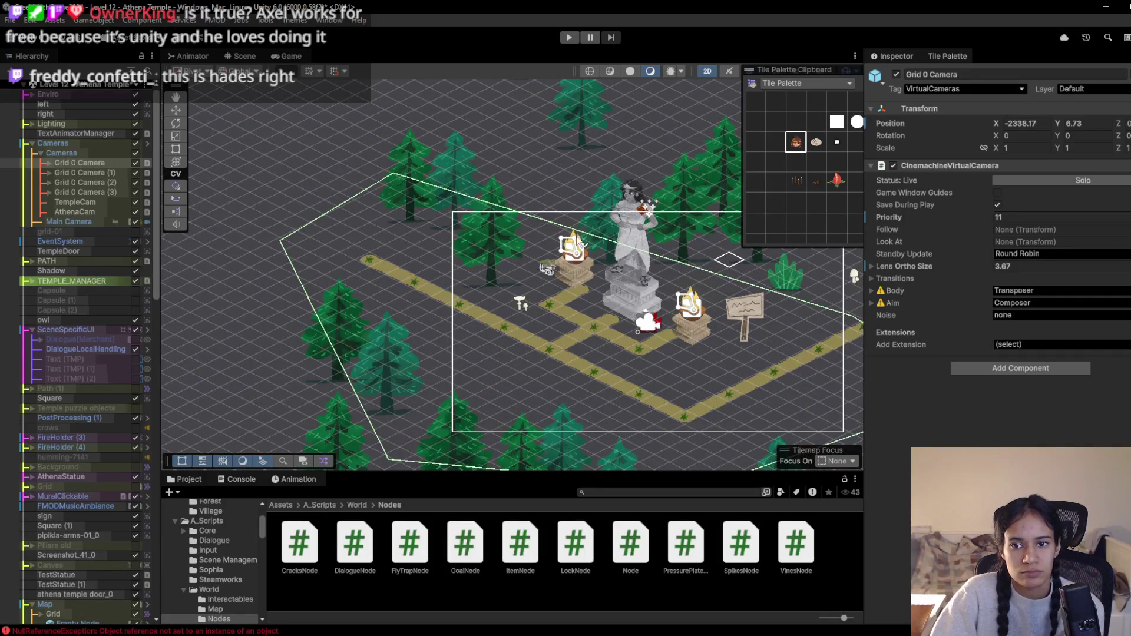
{"action": "left_click", "coordinate": [466, 311]}
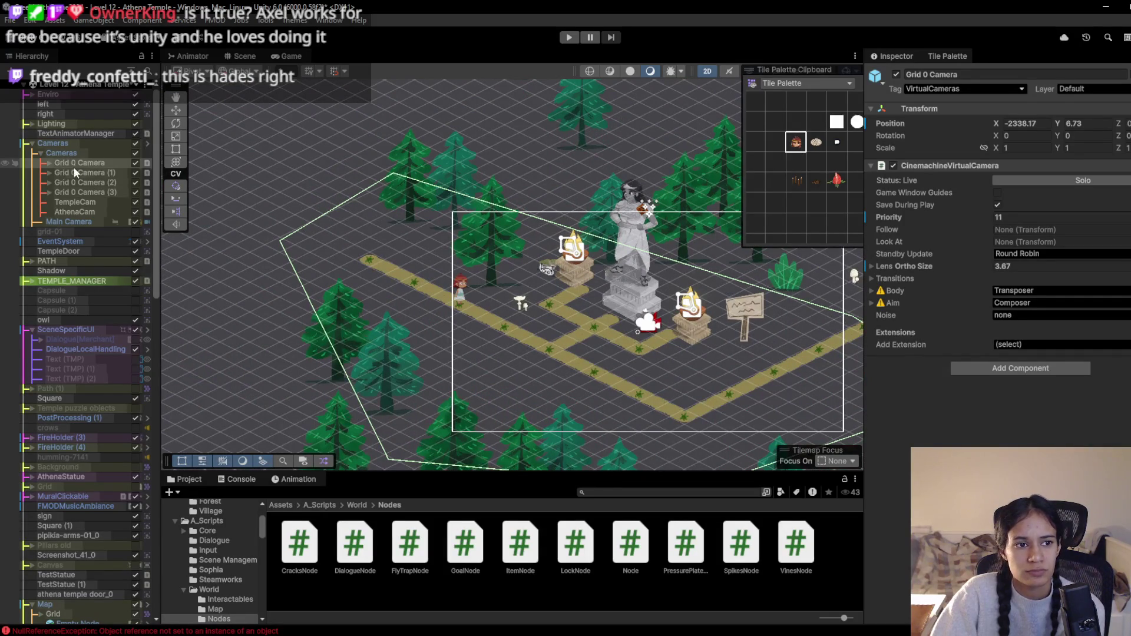
Nudge Grid 0 Camera slightly to the left
{"action": "left_click_drag", "start_coordinate": [719, 318], "coordinate": [532, 295]}
{"action": "left_click", "coordinate": [176, 110]}
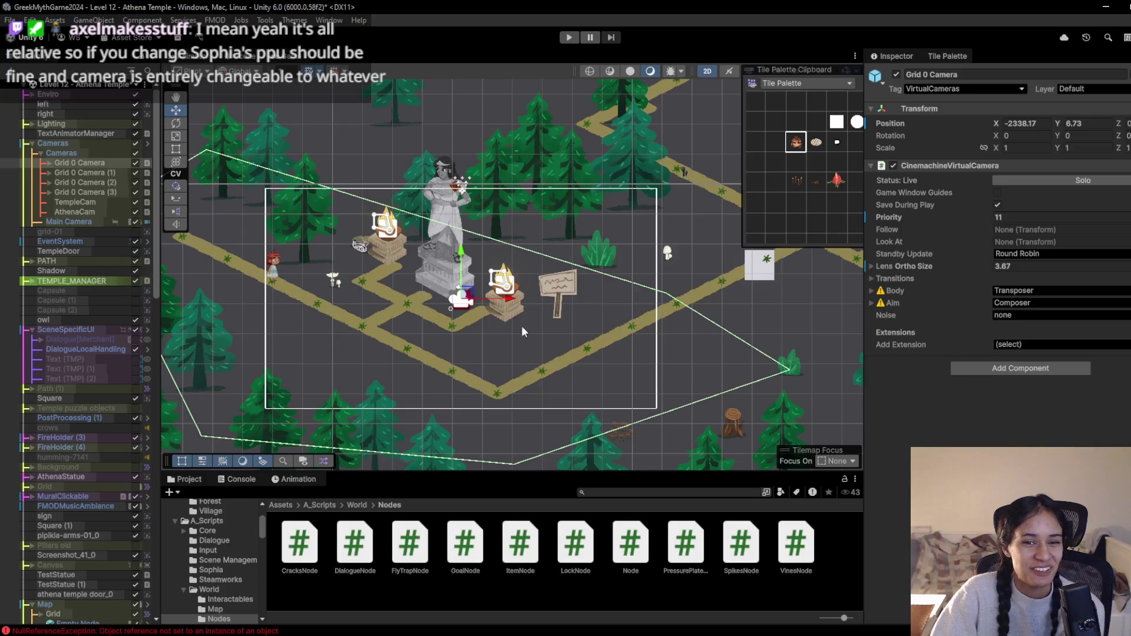
{"action": "left_click_drag", "start_coordinate": [508, 303], "coordinate": [491, 293]}
Play the level and walk the girl between the path junctions beside the statue
{"action": "left_click", "coordinate": [566, 39]}
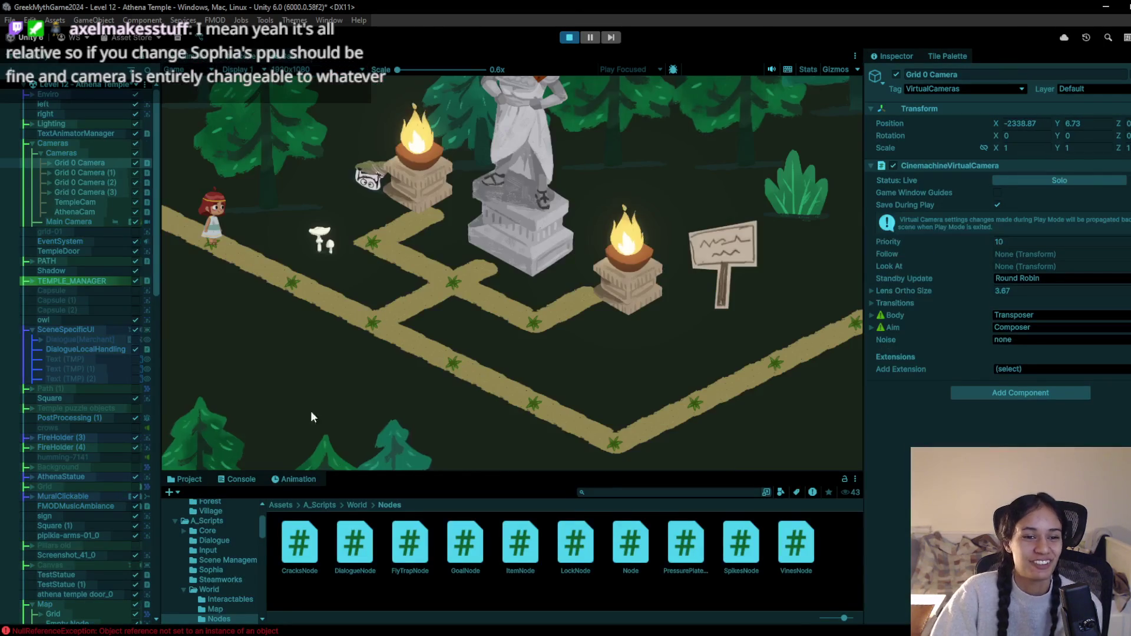
{"action": "left_click", "coordinate": [295, 275]}
{"action": "left_click", "coordinate": [359, 315]}
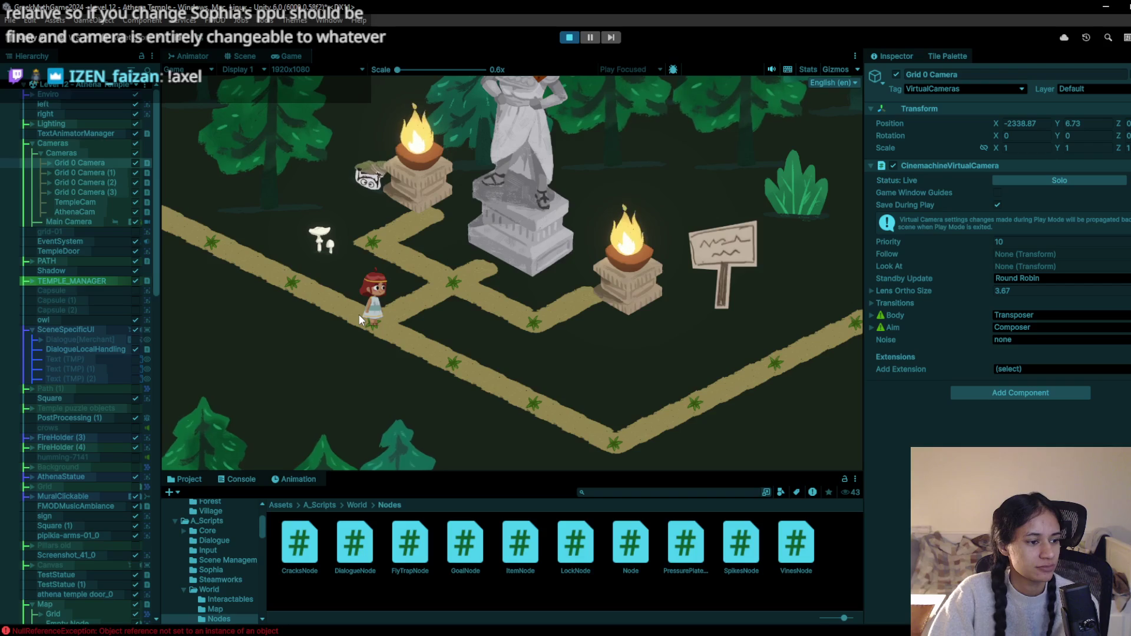
{"action": "left_click", "coordinate": [422, 348]}
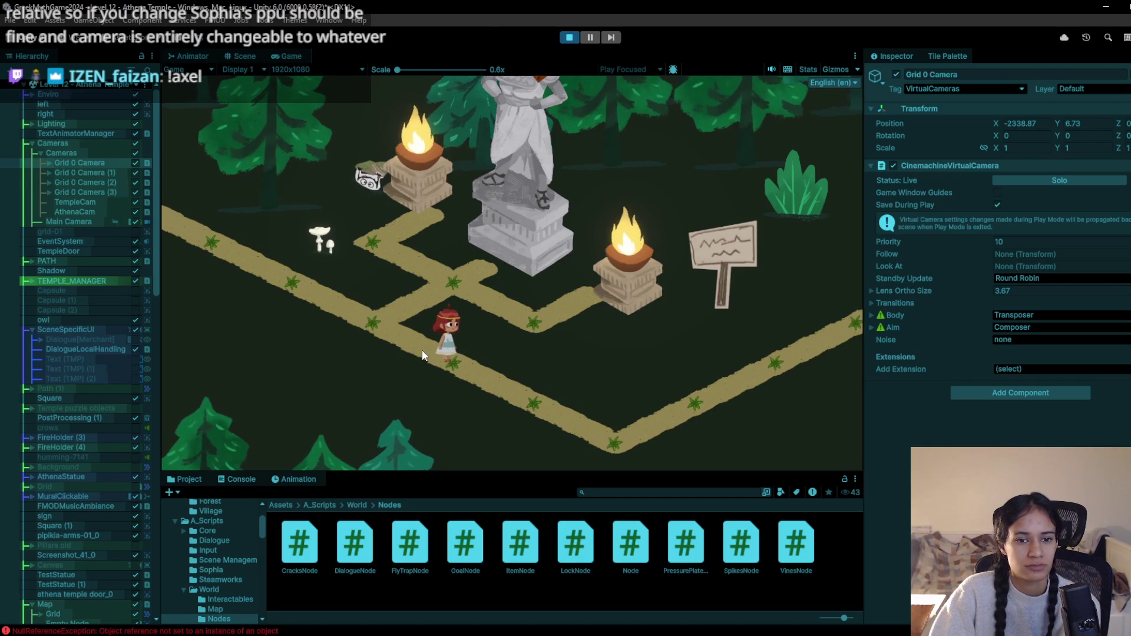
{"action": "left_click", "coordinate": [373, 329]}
{"action": "left_click", "coordinate": [305, 291]}
{"action": "left_click", "coordinate": [378, 322]}
Stop the playtest and select Sophia, standing on the path left of the statue
{"action": "left_click", "coordinate": [569, 37]}
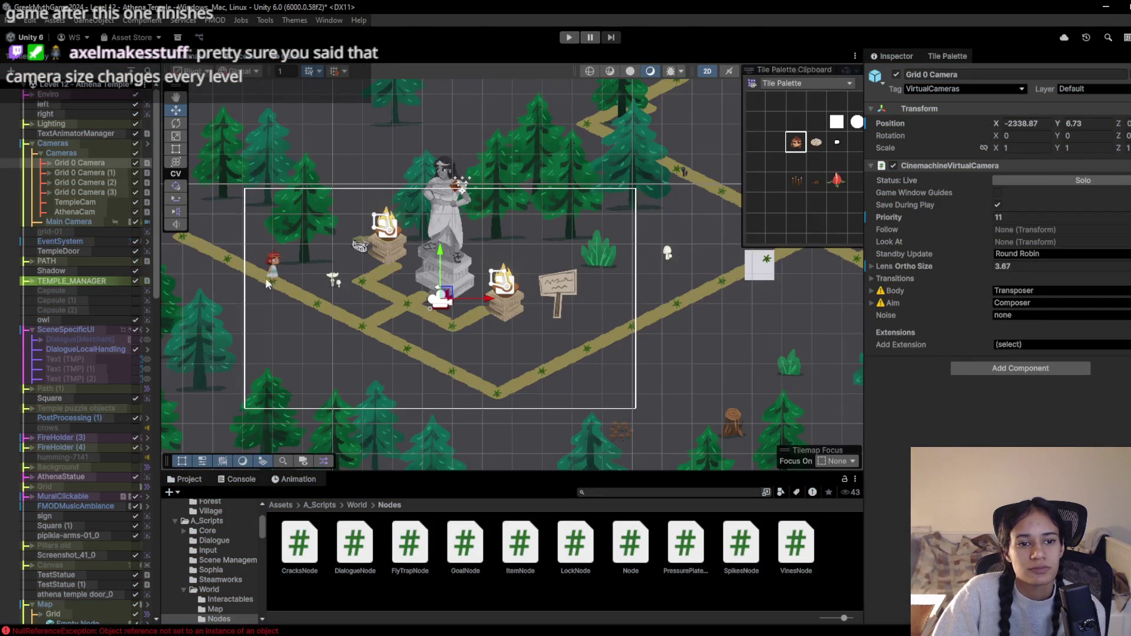
{"action": "left_click", "coordinate": [272, 267]}
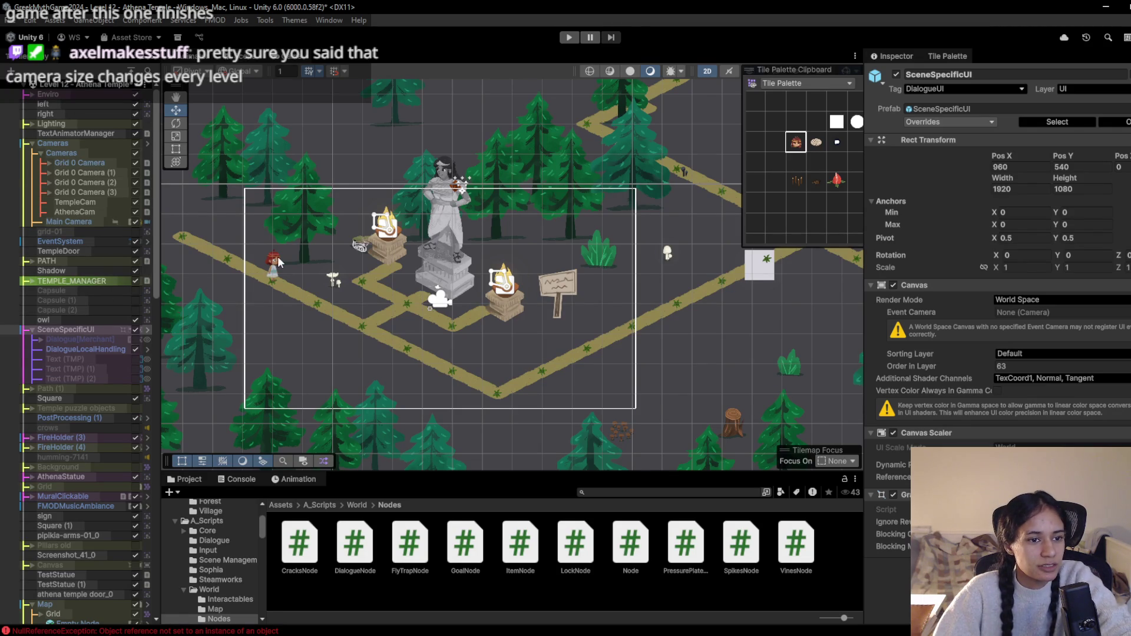
{"action": "scroll", "coordinate": [283, 256], "scroll_direction": "up", "scroll_amount": 1}
{"action": "scroll", "coordinate": [284, 257], "scroll_direction": "up", "scroll_amount": 3}
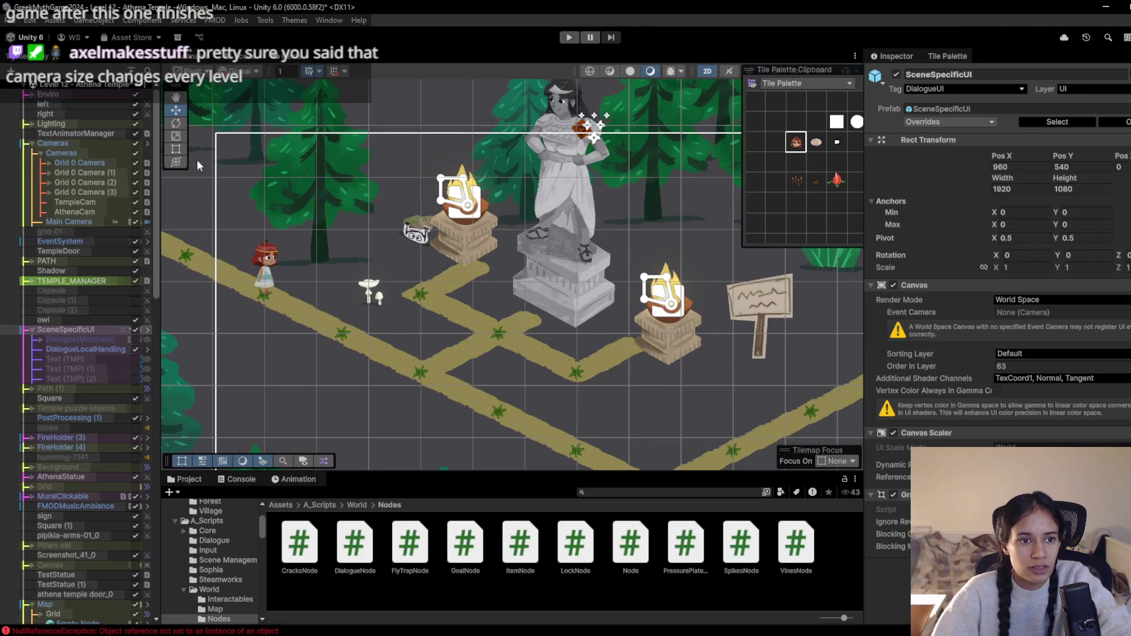
{"action": "left_click", "coordinate": [262, 284]}
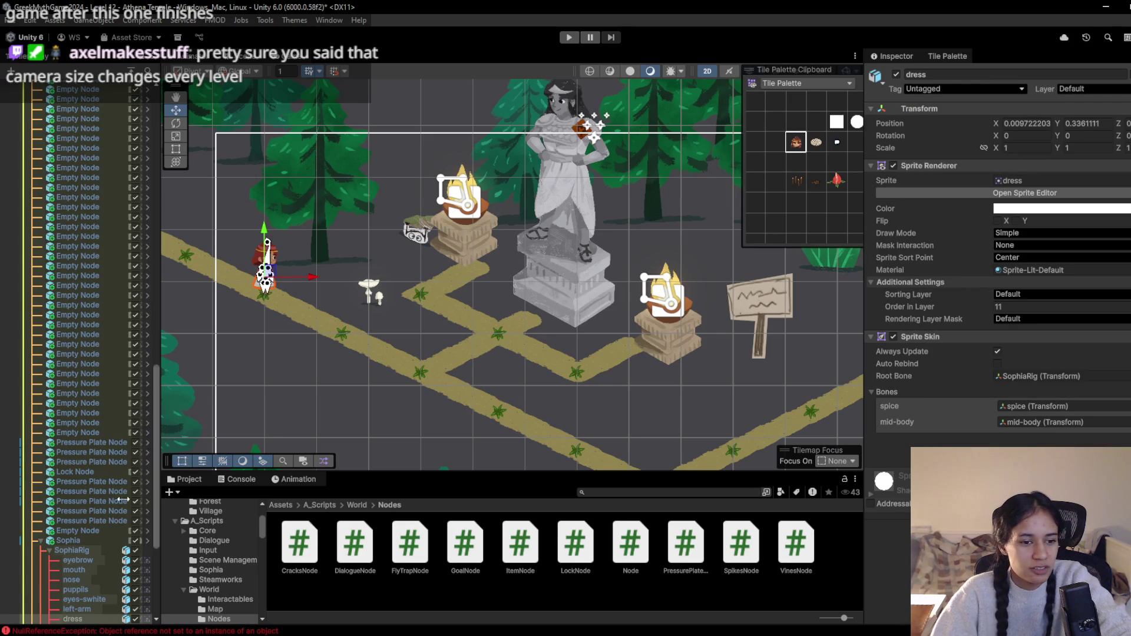
{"action": "scroll", "coordinate": [155, 477], "scroll_direction": "down", "scroll_amount": 5}
{"action": "left_click", "coordinate": [81, 335]}
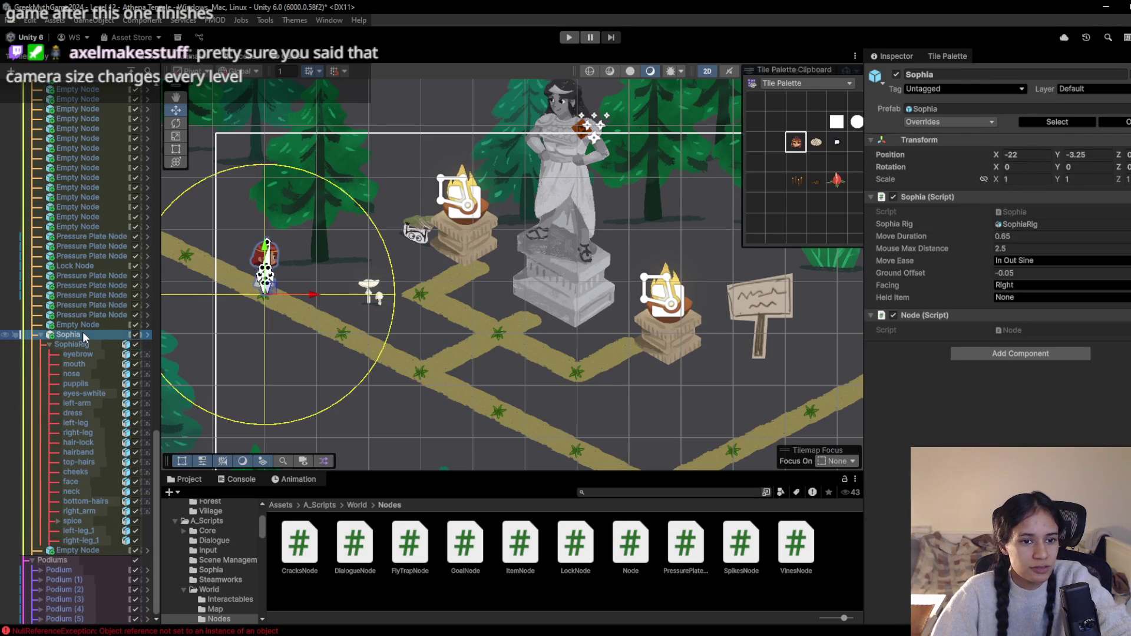
Trial-shrink Sophia with the Scale tool, check it in Game view, then undo
{"action": "key", "text": "r"}
{"action": "left_click_drag", "start_coordinate": [264, 294], "coordinate": [248, 295]}
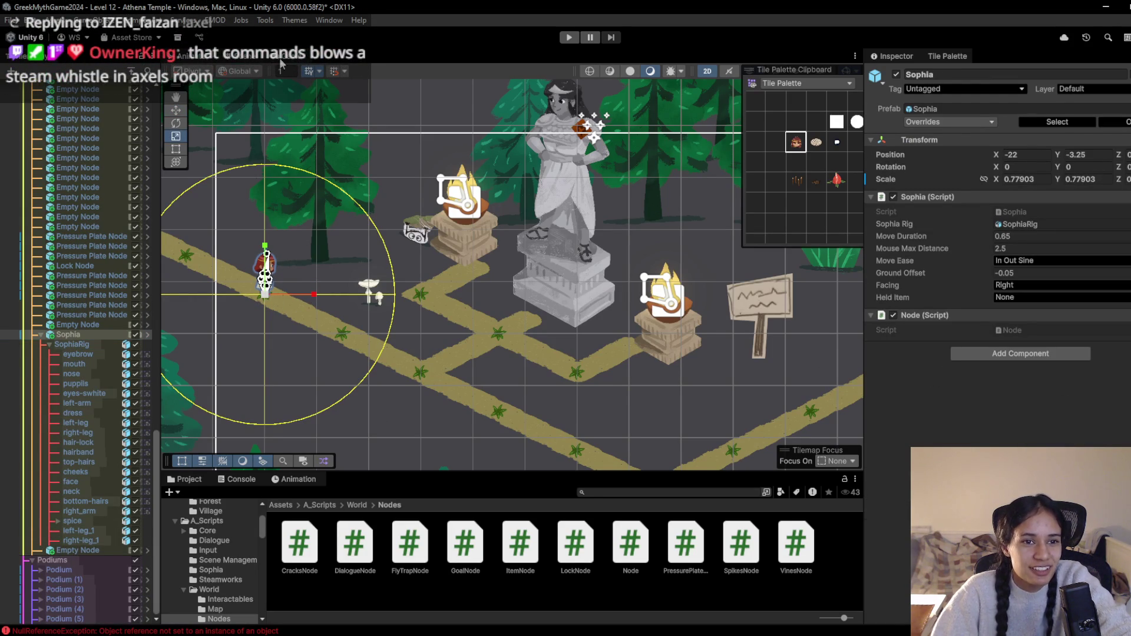
{"action": "left_click", "coordinate": [272, 57]}
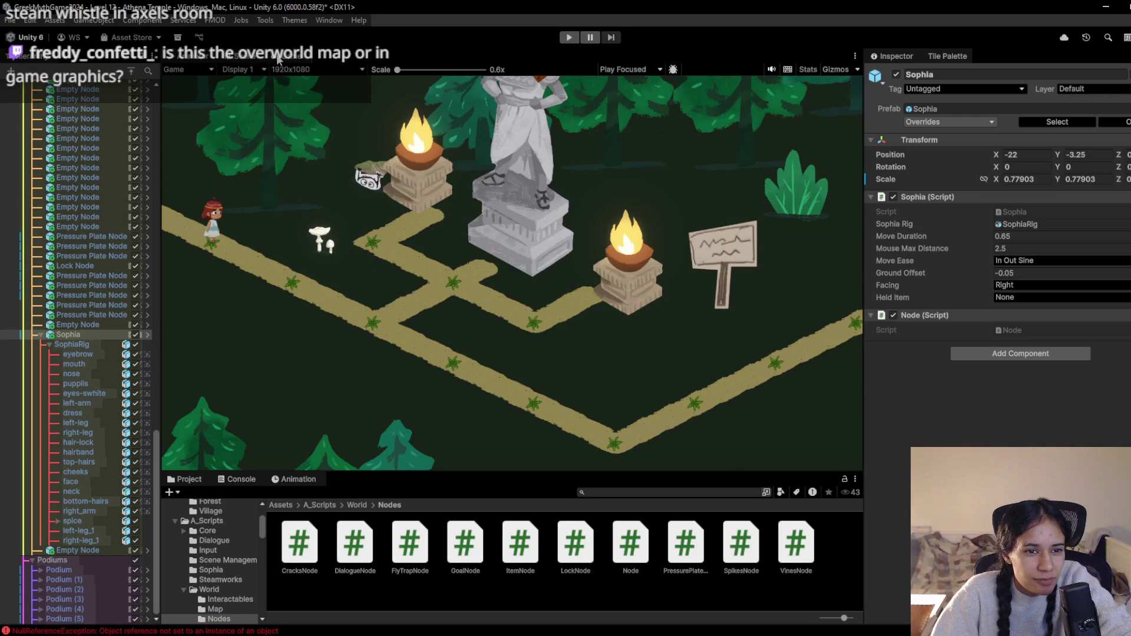
{"action": "left_click", "coordinate": [249, 55]}
{"action": "key", "text": "ctrl+z"}
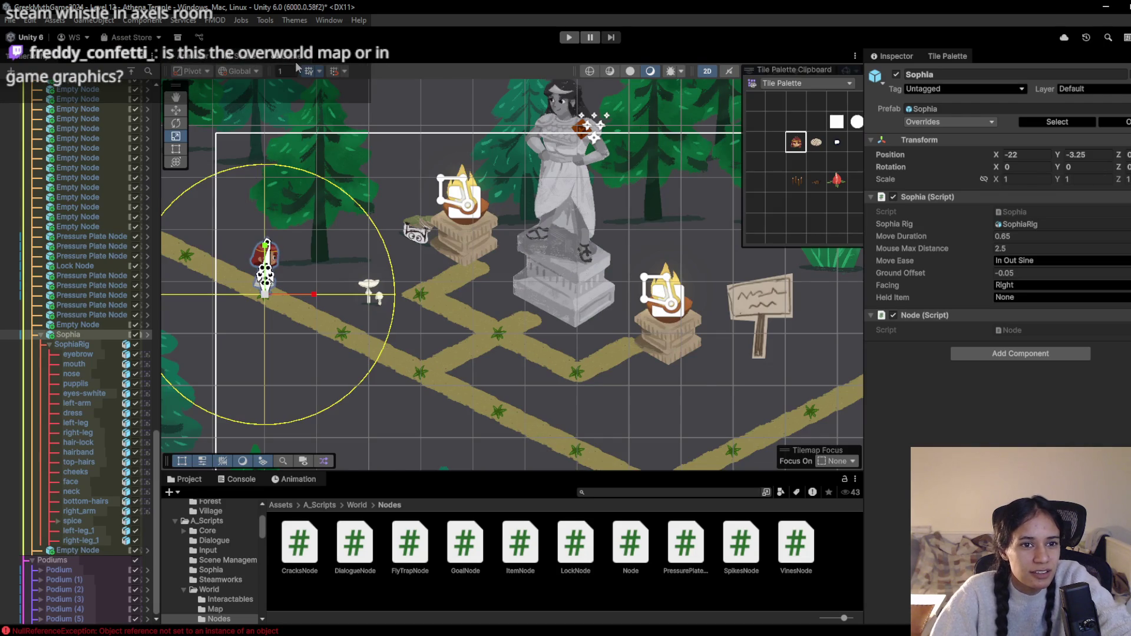
{"action": "left_click", "coordinate": [289, 61]}
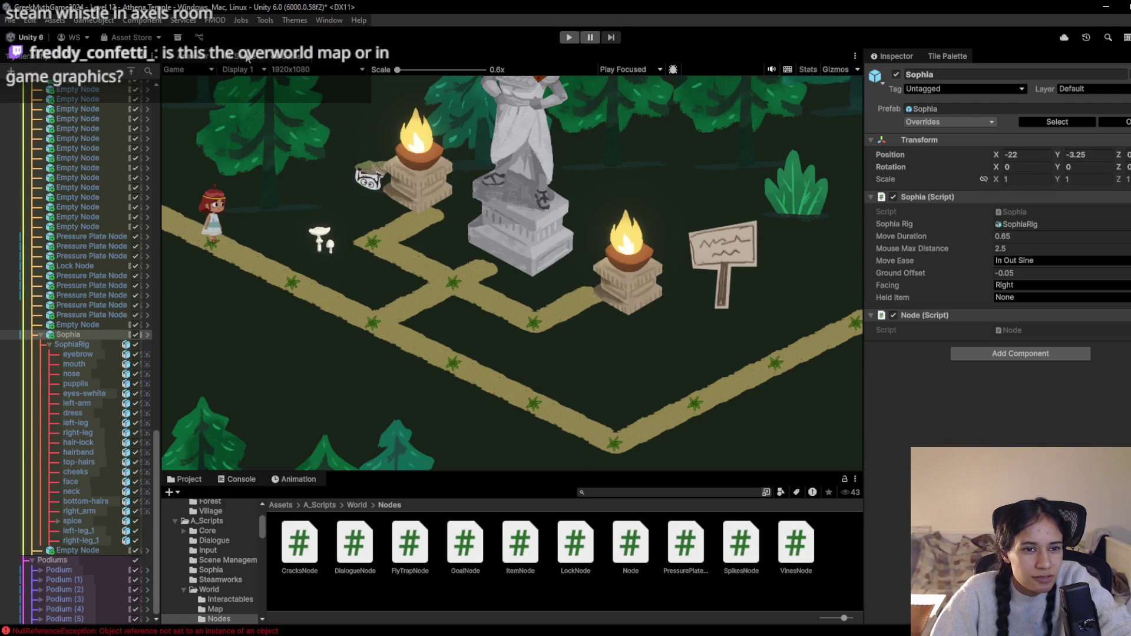
Shrink Sophia to scale 0.89393 and play the level to check her size
{"action": "left_click", "coordinate": [247, 57]}
{"action": "left_click_drag", "start_coordinate": [265, 293], "coordinate": [264, 306]}
{"action": "left_click", "coordinate": [281, 56]}
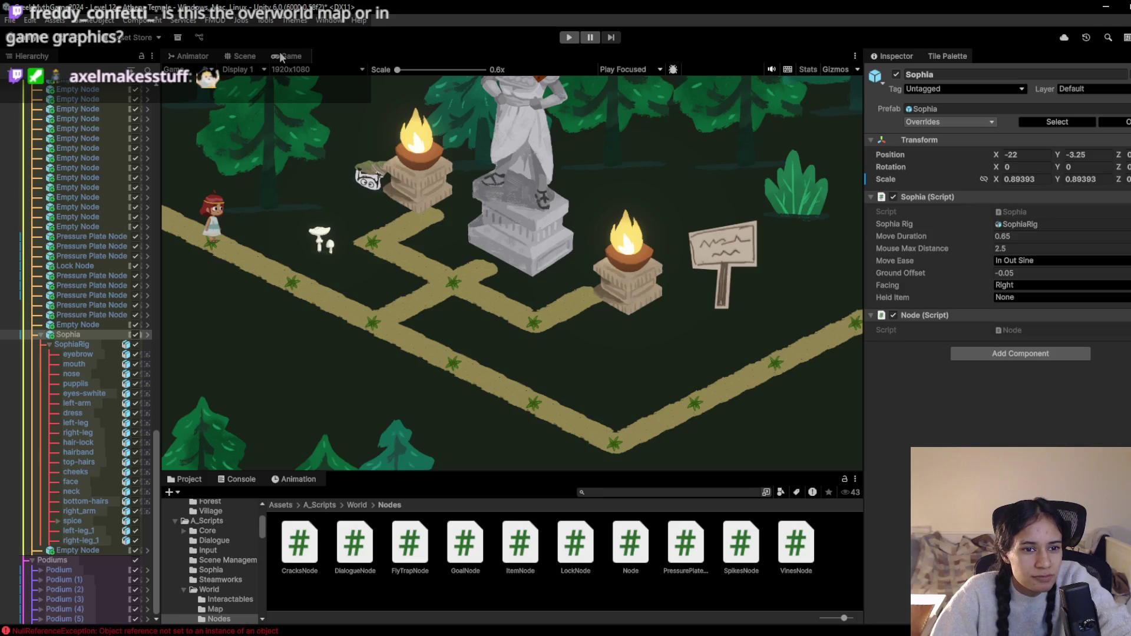
{"action": "left_click", "coordinate": [574, 37]}
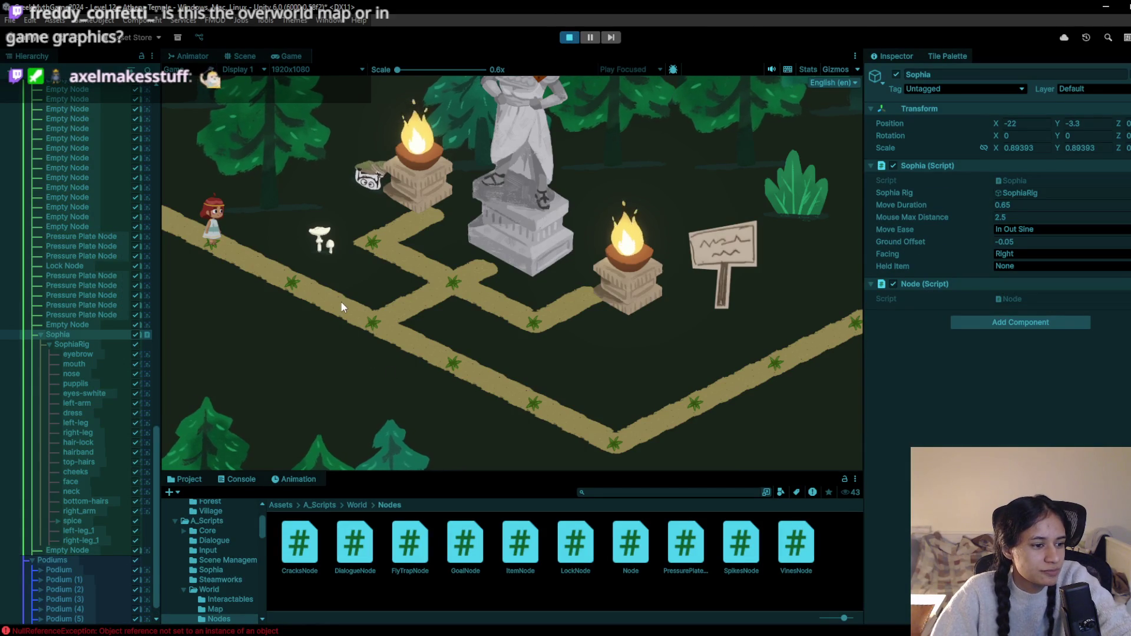
{"action": "left_click", "coordinate": [295, 276]}
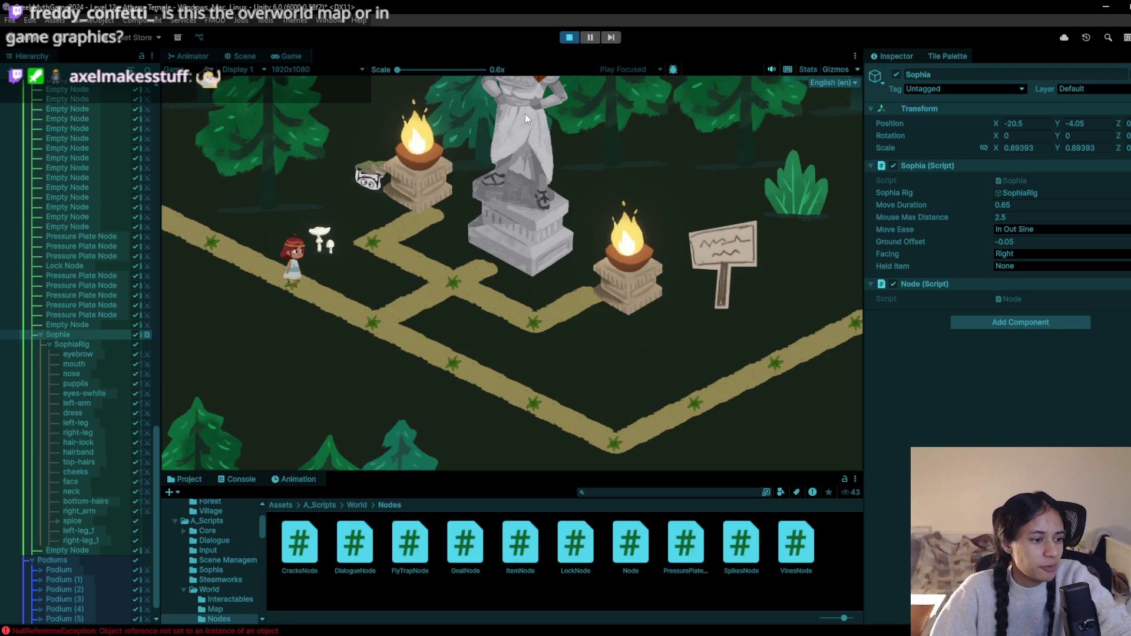
{"action": "left_click", "coordinate": [568, 37]}
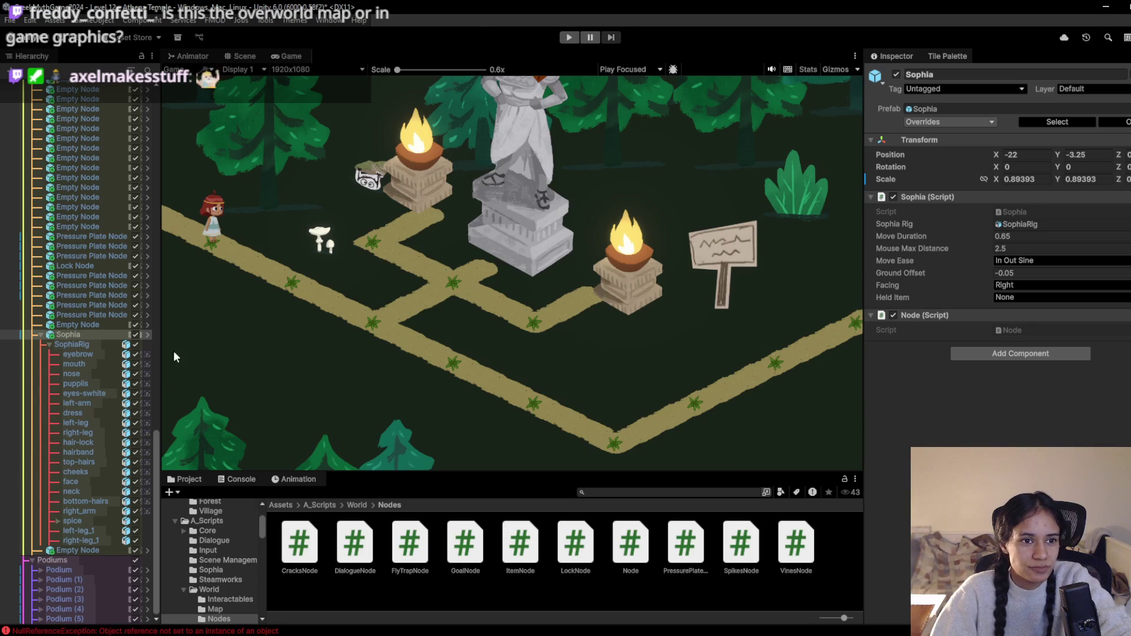
{"action": "scroll", "coordinate": [112, 259], "scroll_direction": "up", "scroll_amount": 15}
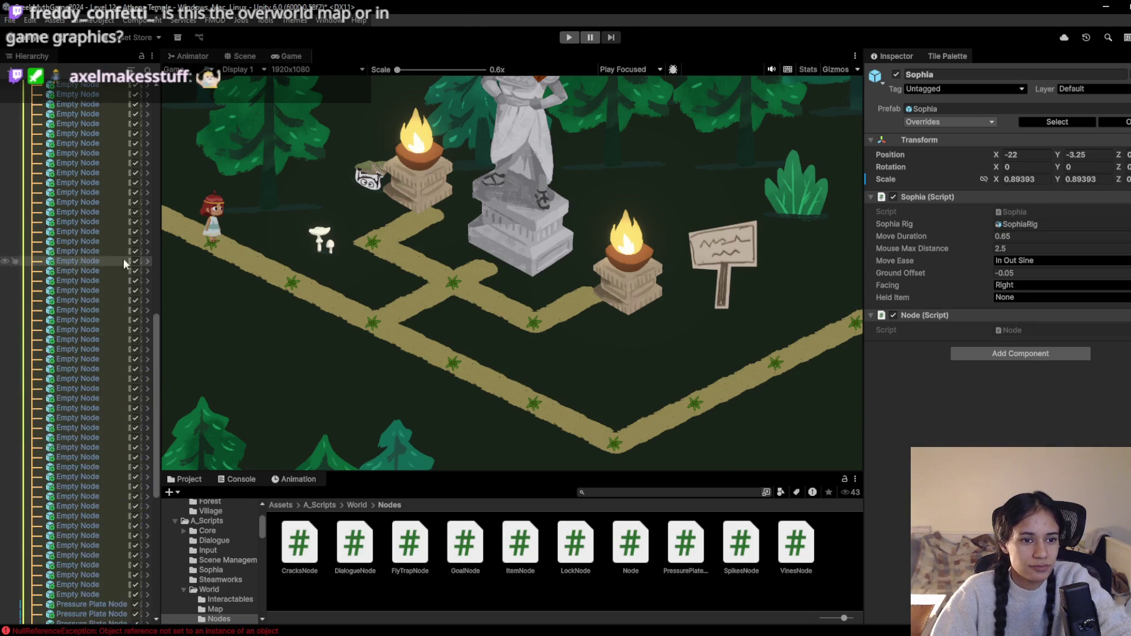
{"action": "scroll", "coordinate": [120, 224], "scroll_direction": "up", "scroll_amount": 5}
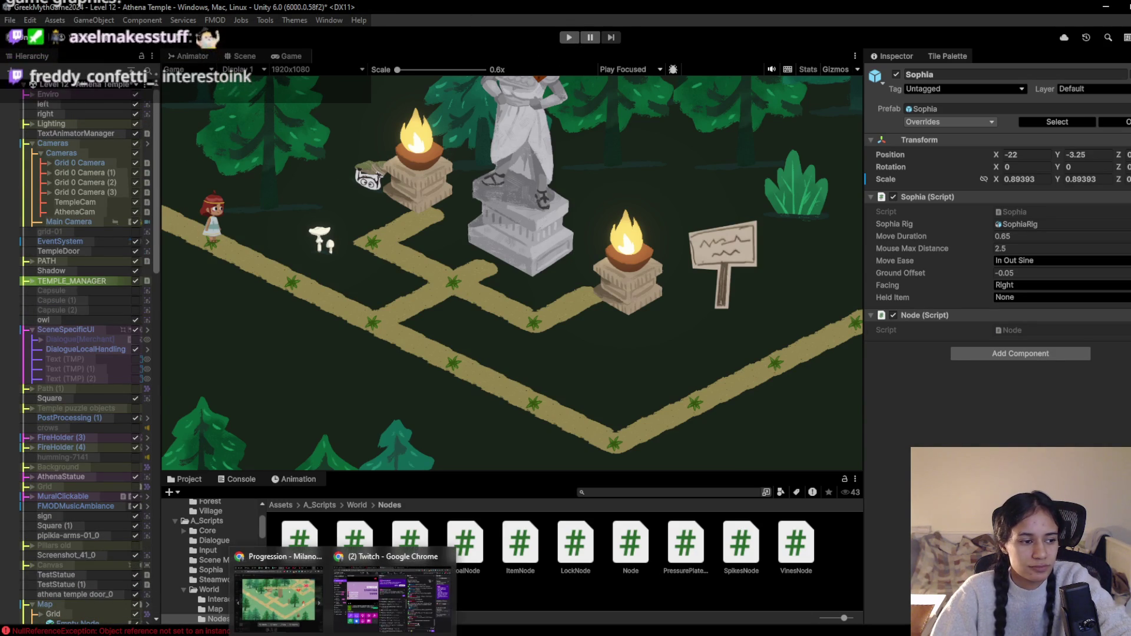
{"action": "left_click", "coordinate": [569, 37]}
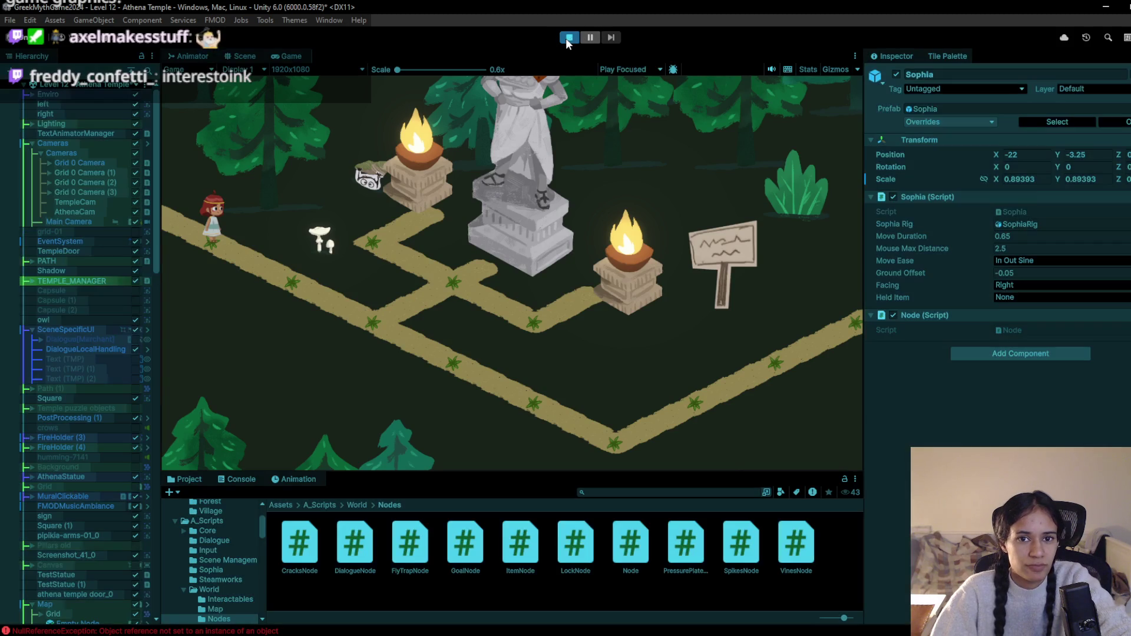
{"action": "left_click", "coordinate": [290, 287]}
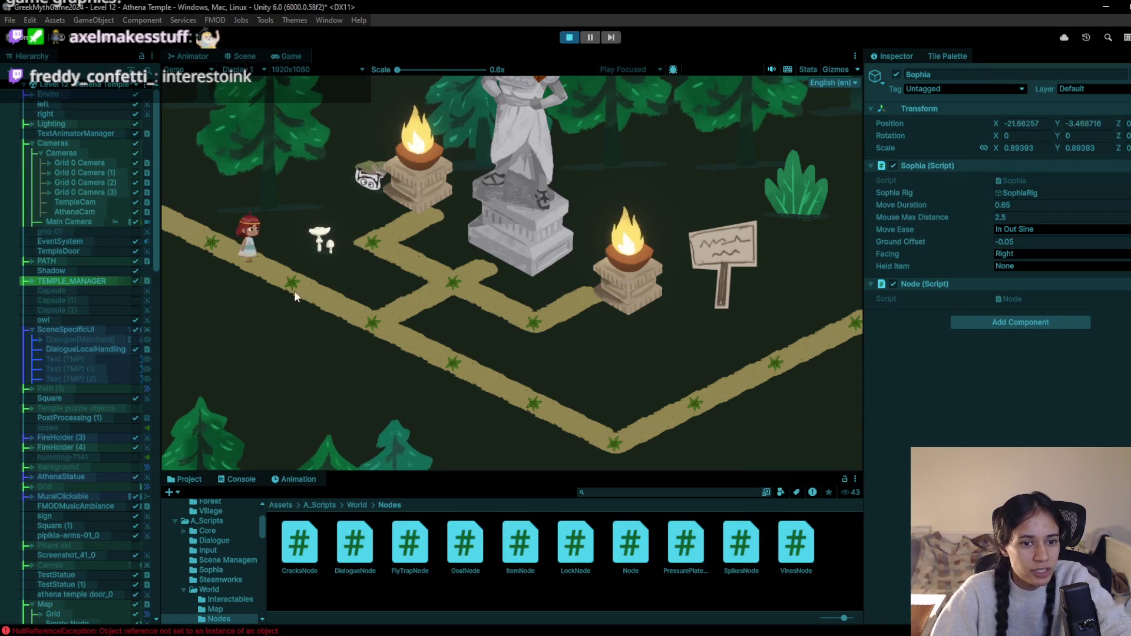
{"action": "left_click", "coordinate": [461, 373]}
{"action": "left_click", "coordinate": [517, 413]}
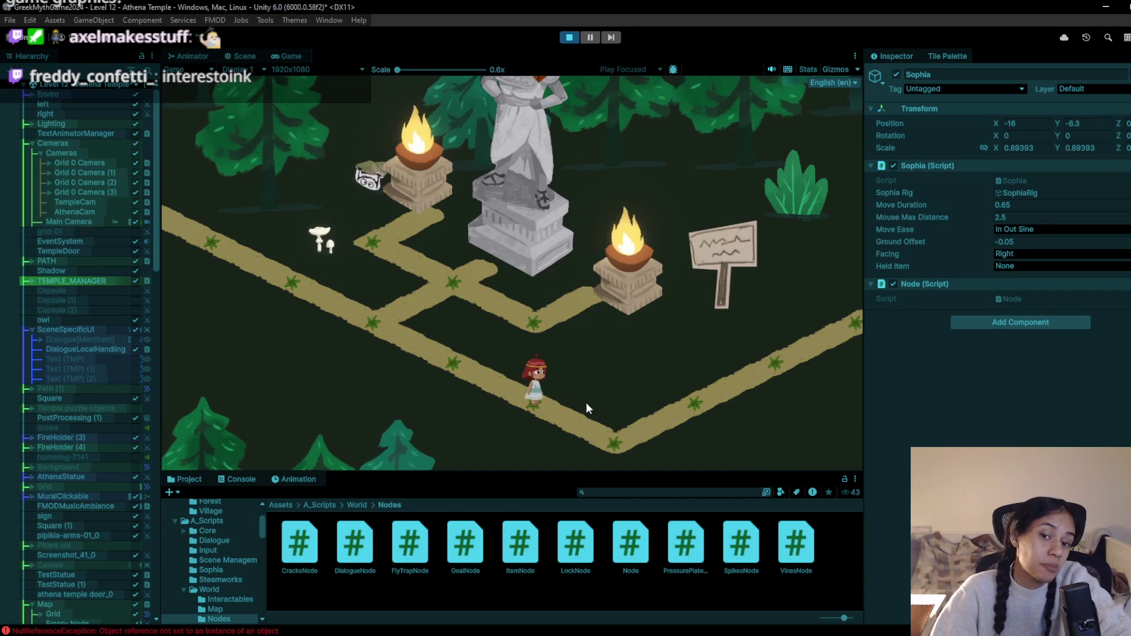
{"action": "left_click", "coordinate": [648, 425]}
{"action": "left_click", "coordinate": [805, 356]}
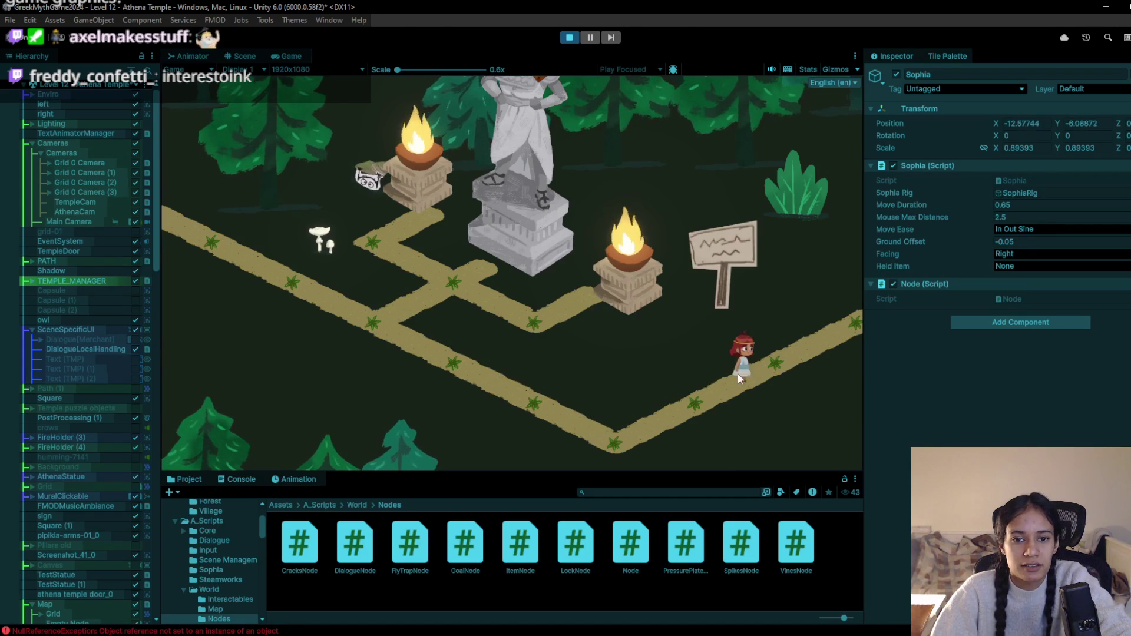
{"action": "left_click", "coordinate": [660, 416]}
{"action": "mouse_move", "coordinate": [566, 432]}
{"action": "left_mouse_down"}
{"action": "mouse_move", "coordinate": [483, 401]}
{"action": "mouse_move", "coordinate": [426, 351]}
{"action": "mouse_move", "coordinate": [366, 324]}
{"action": "left_mouse_up"}
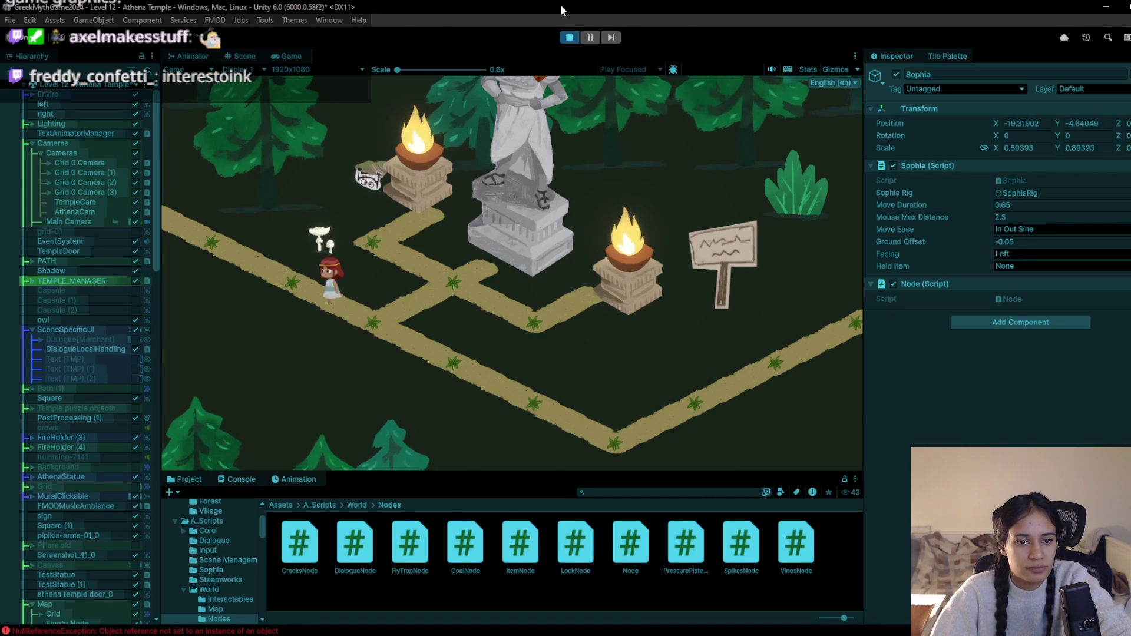
{"action": "left_click", "coordinate": [569, 38]}
{"action": "mouse_move", "coordinate": [342, 633]}
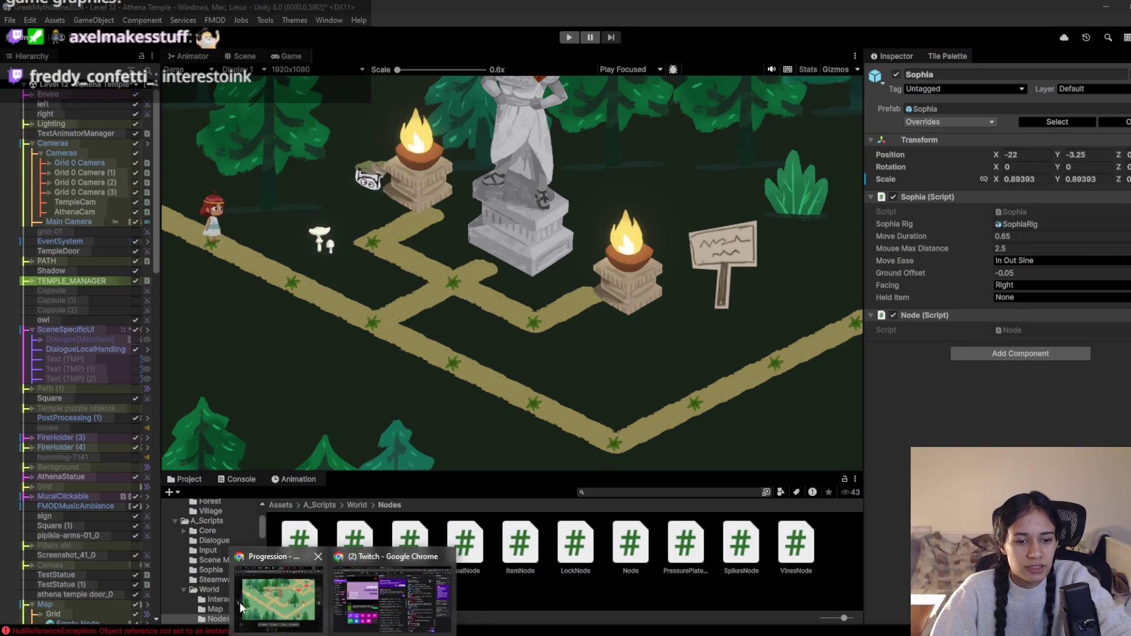
{"action": "left_click", "coordinate": [278, 598]}
{"action": "left_click_drag", "start_coordinate": [506, 82], "coordinate": [619, 79]}
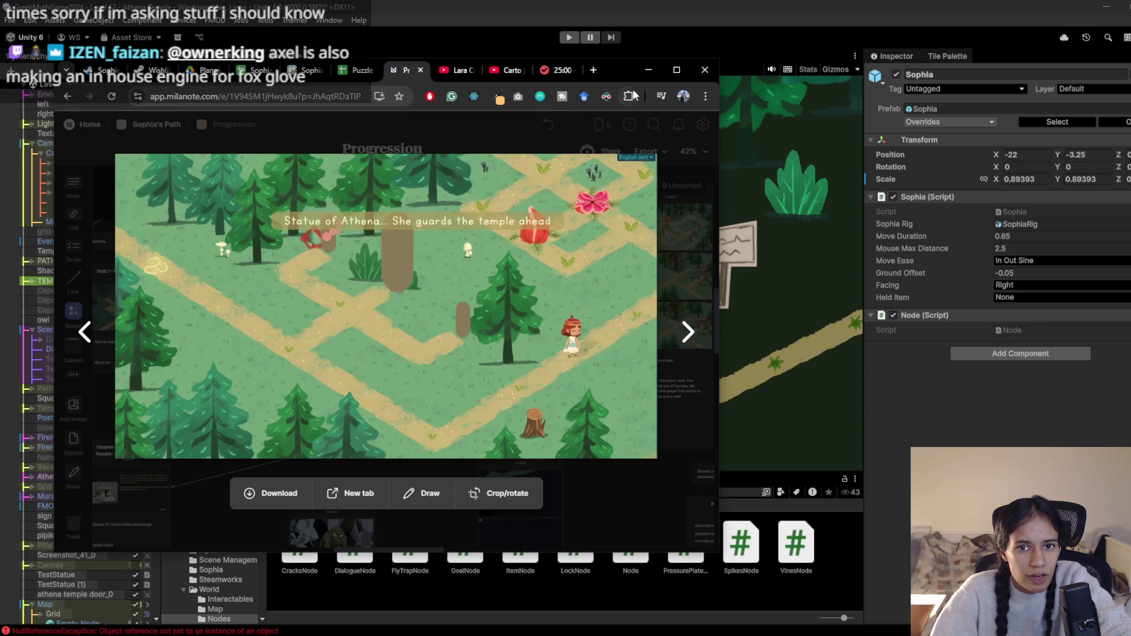
{"action": "left_click", "coordinate": [647, 70]}
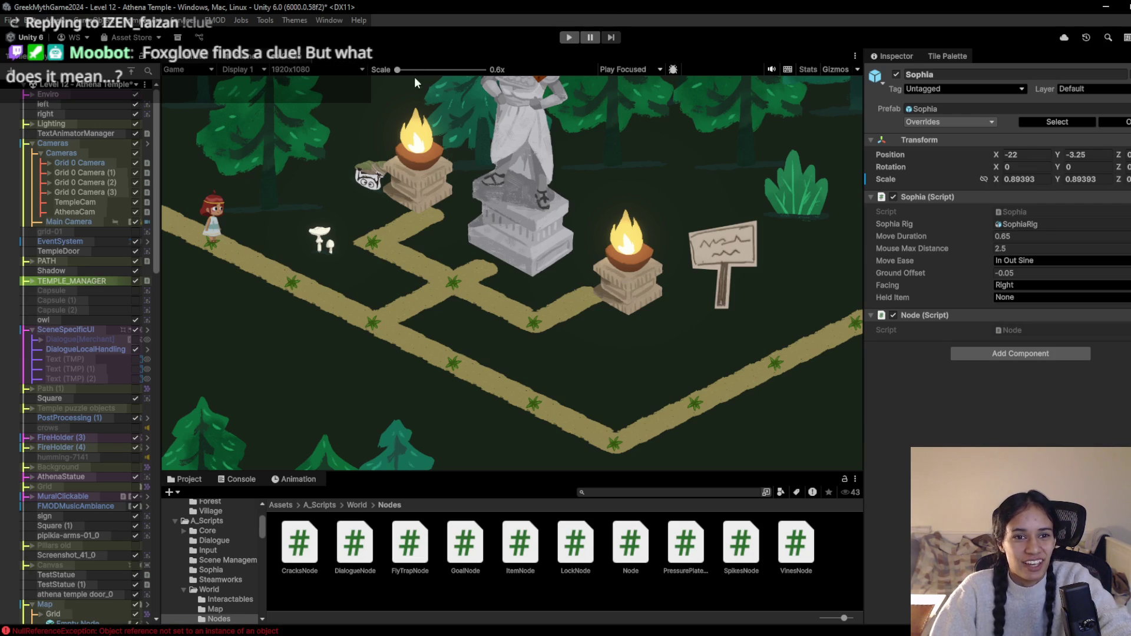
In the Scene view, select SceneSpecificUI and then DialogueLocalHandling
{"action": "left_click", "coordinate": [246, 57]}
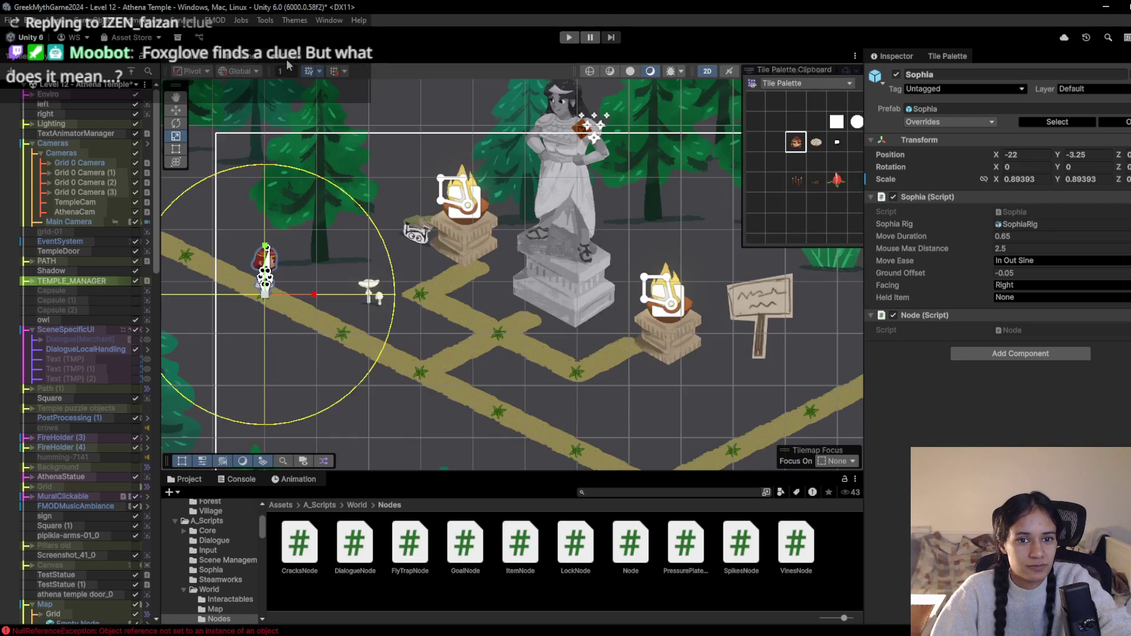
{"action": "left_click", "coordinate": [567, 229]}
{"action": "scroll", "coordinate": [517, 345], "scroll_direction": "down", "scroll_amount": 2}
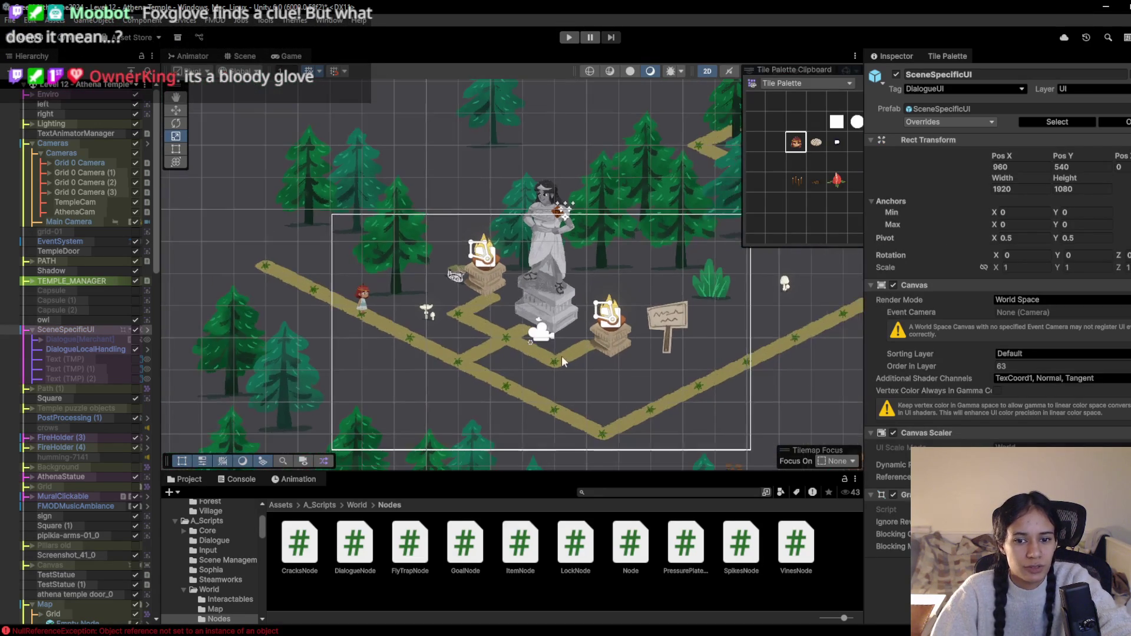
{"action": "scroll", "coordinate": [494, 351], "scroll_direction": "right", "scroll_amount": 3}
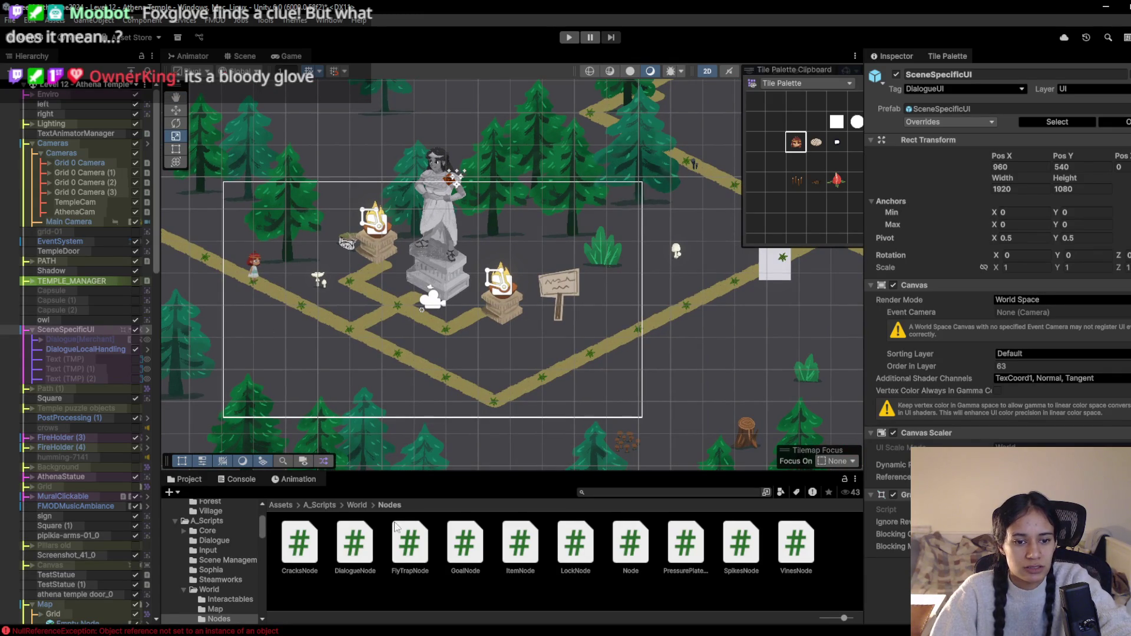
{"action": "mouse_move", "coordinate": [342, 633]}
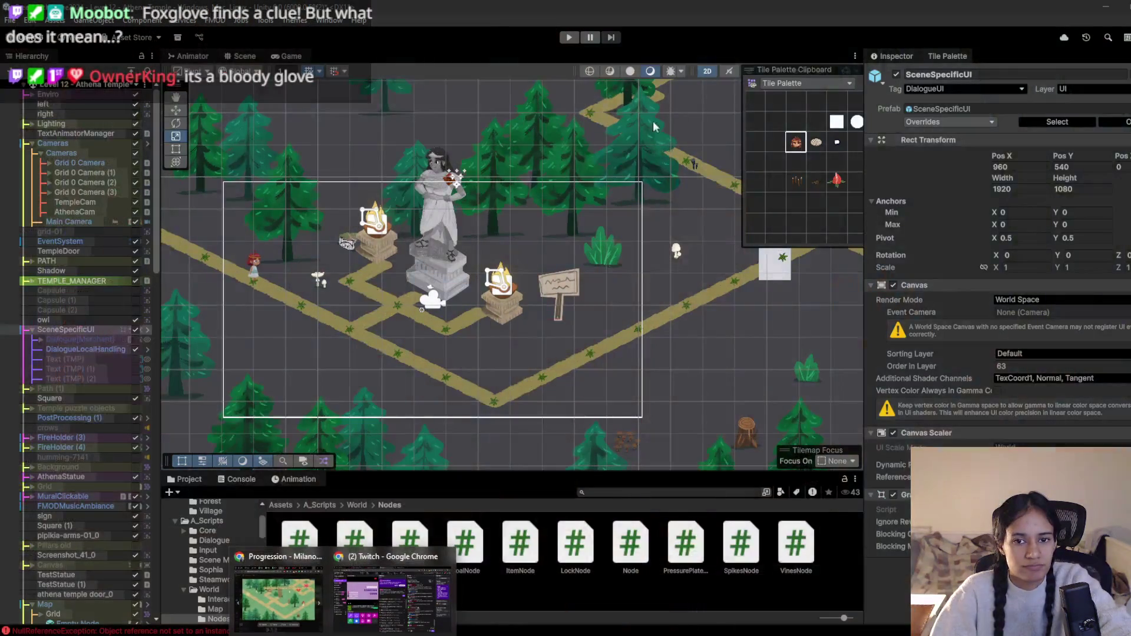
{"action": "left_click", "coordinate": [502, 214]}
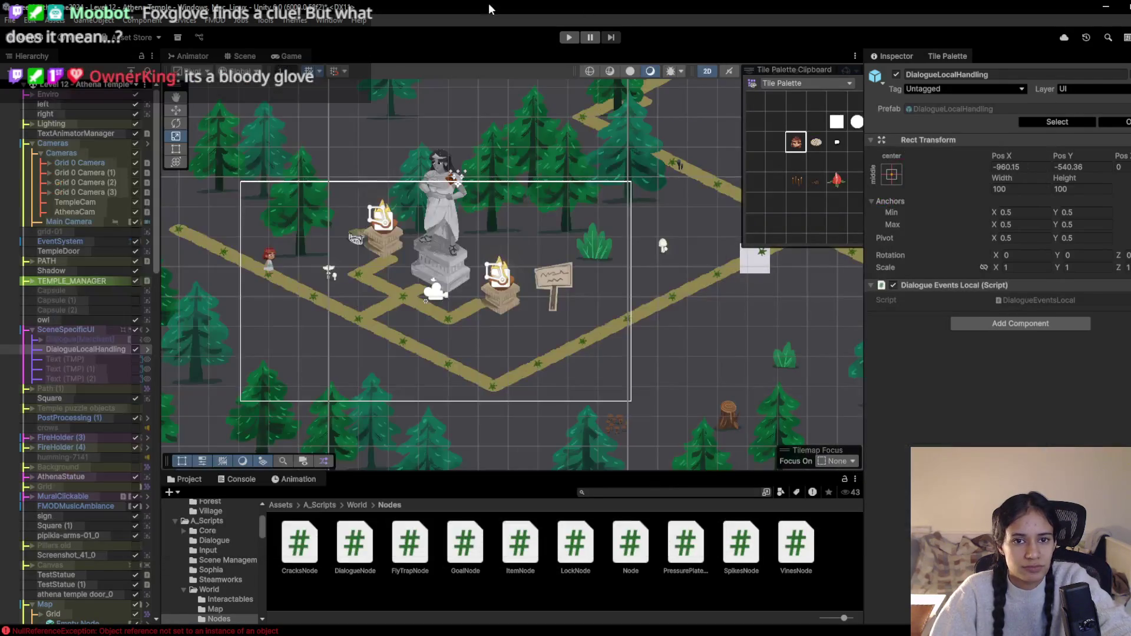
Compare the Game view with the Milanote reference, hide it, and return to Scene view
{"action": "left_click", "coordinate": [288, 57]}
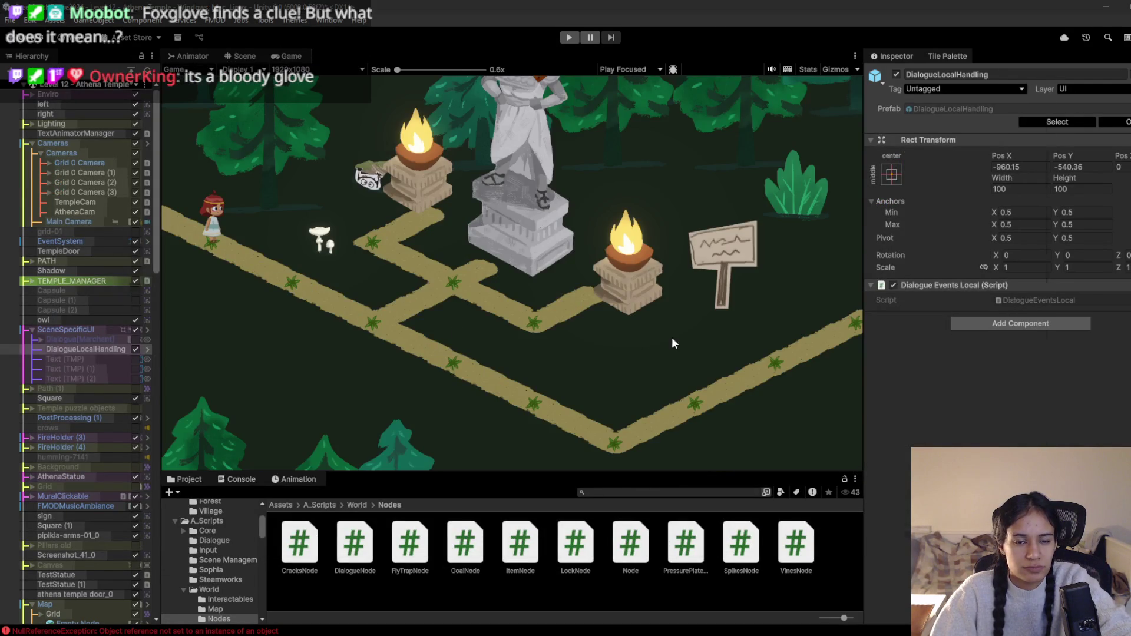
{"action": "key", "text": "alt+Tab"}
{"action": "mouse_move", "coordinate": [604, 74]}
{"action": "left_mouse_down"}
{"action": "mouse_move", "coordinate": [935, 72]}
{"action": "mouse_move", "coordinate": [1079, 136]}
{"action": "mouse_move", "coordinate": [1087, 129]}
{"action": "mouse_move", "coordinate": [901, 108]}
{"action": "left_mouse_up"}
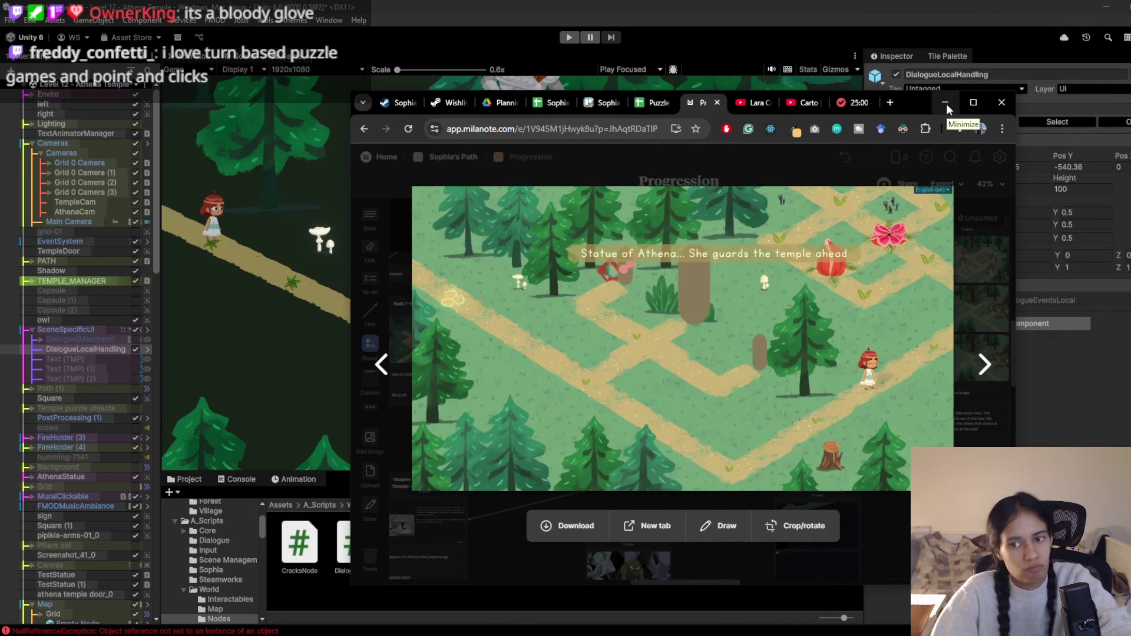
{"action": "left_click", "coordinate": [945, 104]}
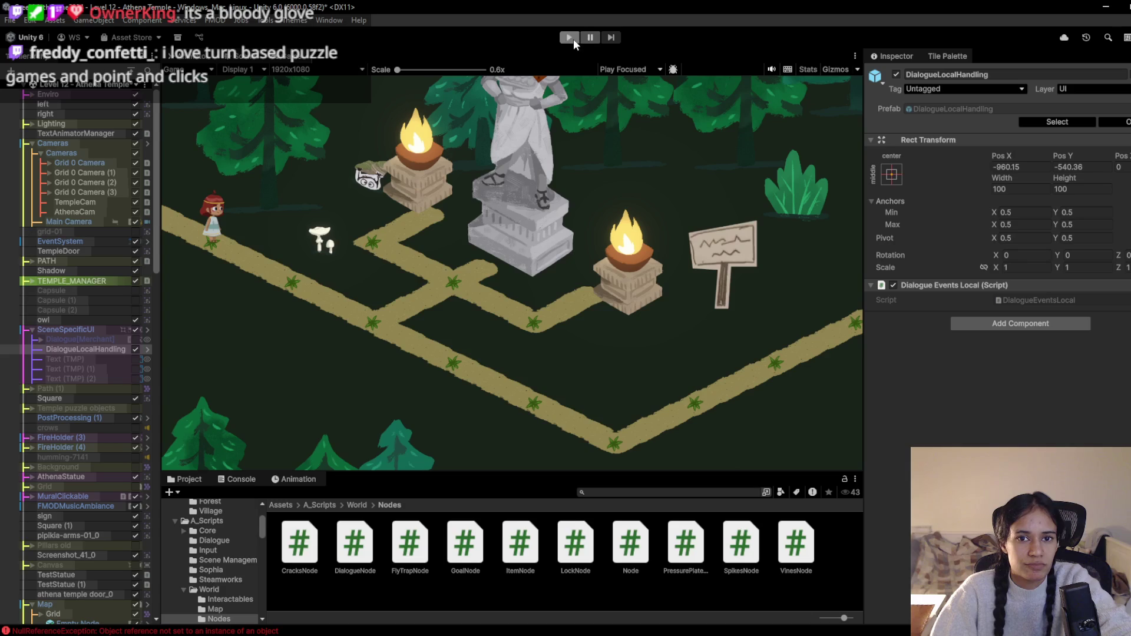
{"action": "left_click", "coordinate": [247, 58]}
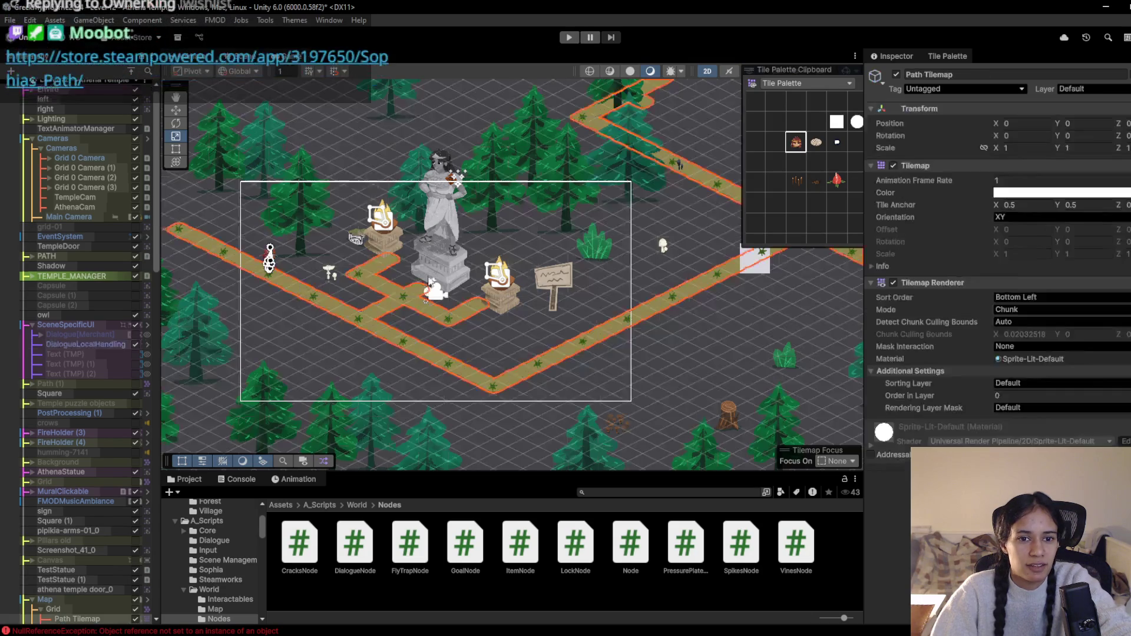
Set the AthenaStatue's X scale to 1
{"action": "left_click", "coordinate": [434, 262]}
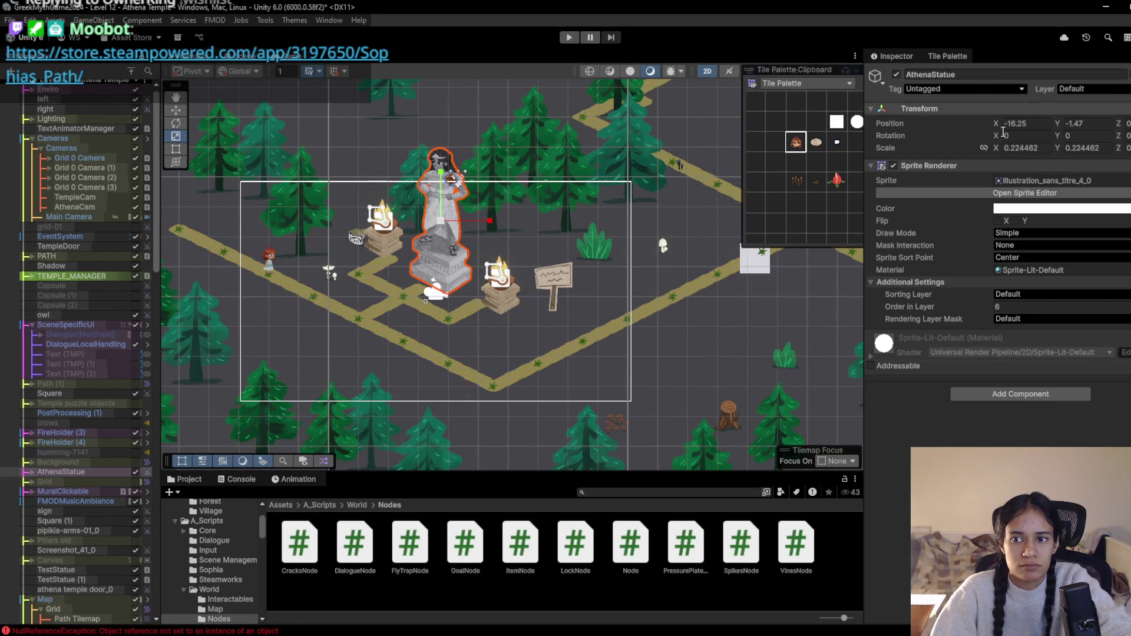
{"action": "left_click", "coordinate": [1029, 149]}
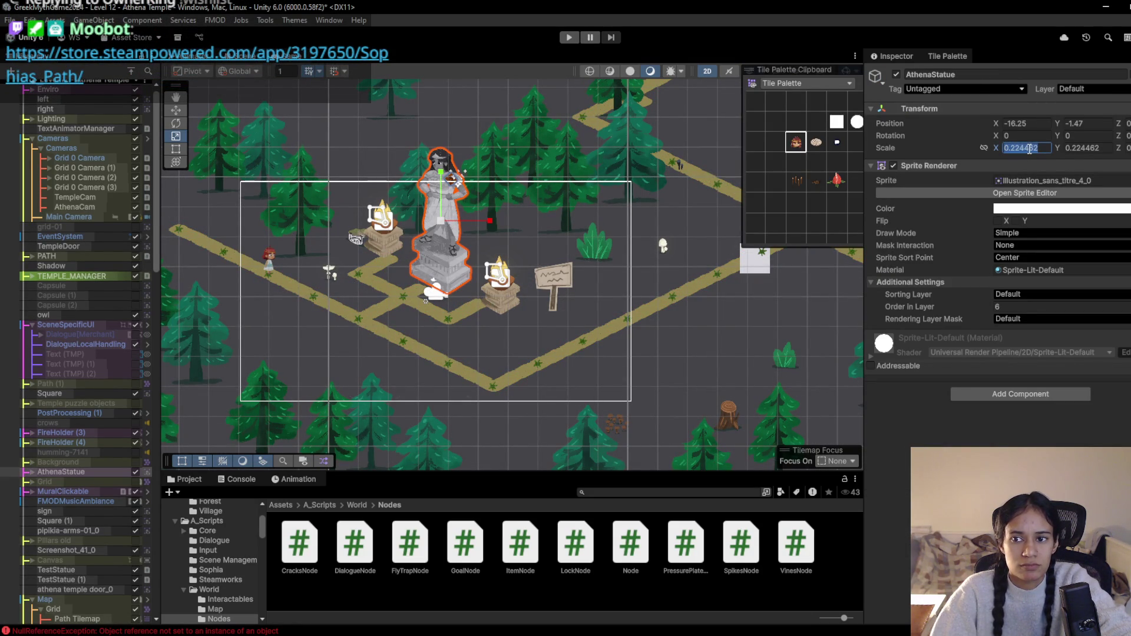
{"action": "type", "text": "1"}
{"action": "key", "text": "Tab"}
{"action": "key", "text": "Tab"}
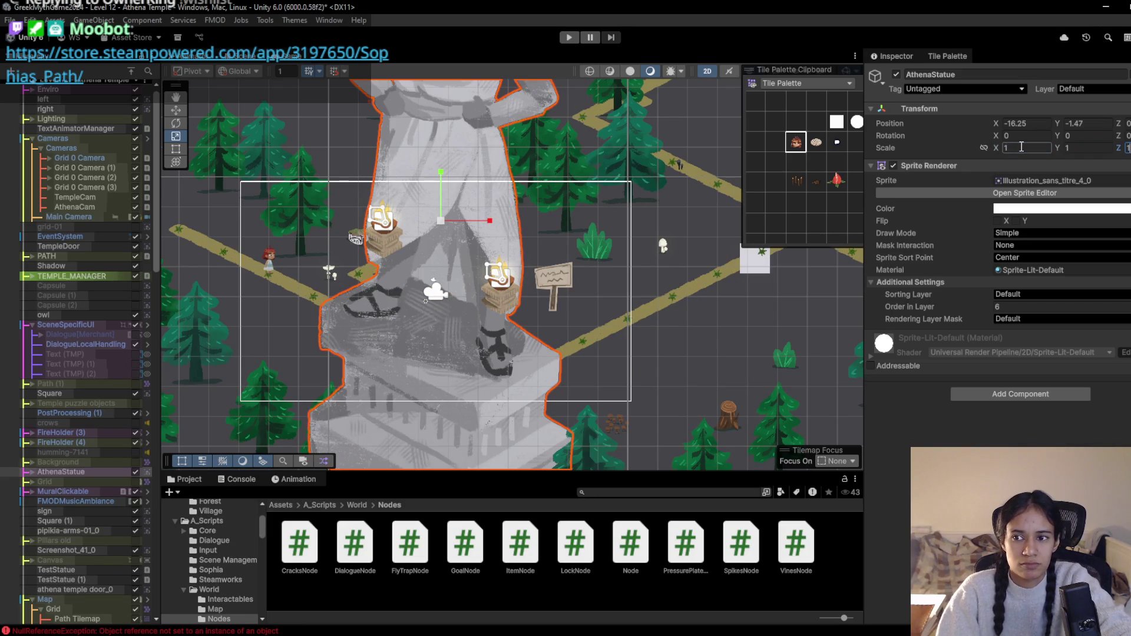
Rename the statue's sprite asset to Athena Statue
{"action": "left_click", "coordinate": [1025, 180]}
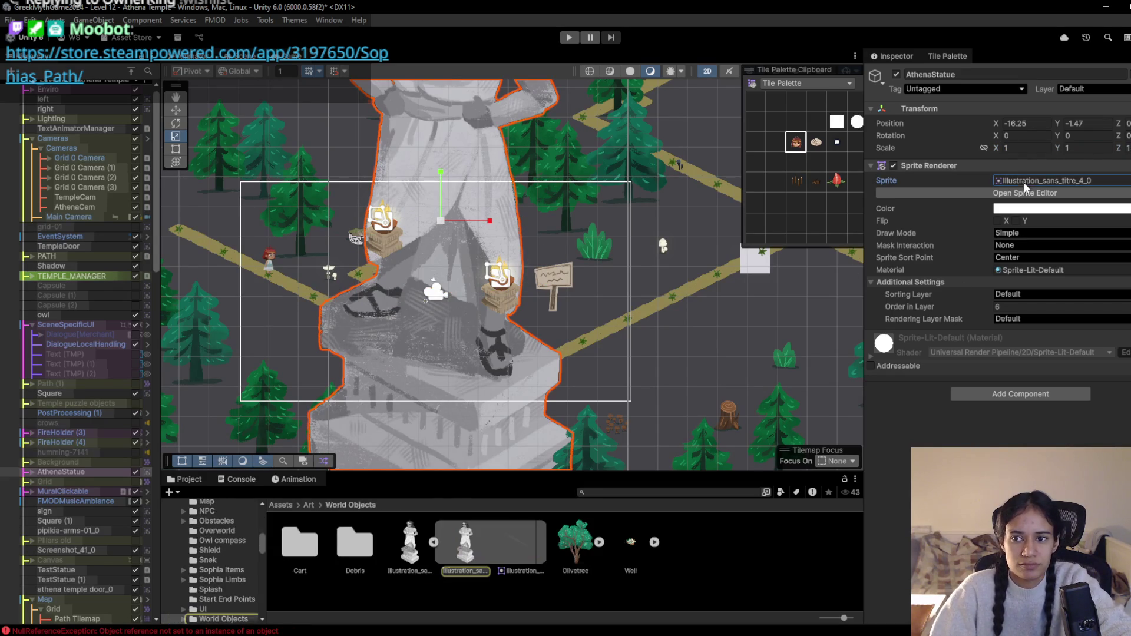
{"action": "left_click", "coordinate": [401, 561]}
{"action": "left_click", "coordinate": [401, 562]}
{"action": "type", "text": "aTH"}
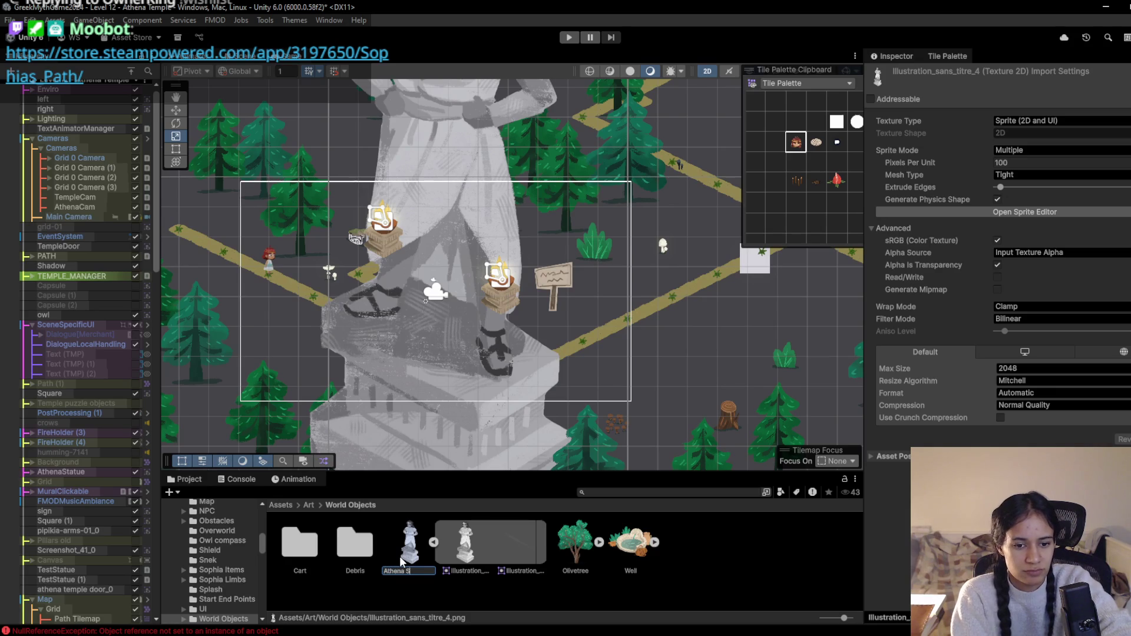
{"action": "key", "text": "Return"}
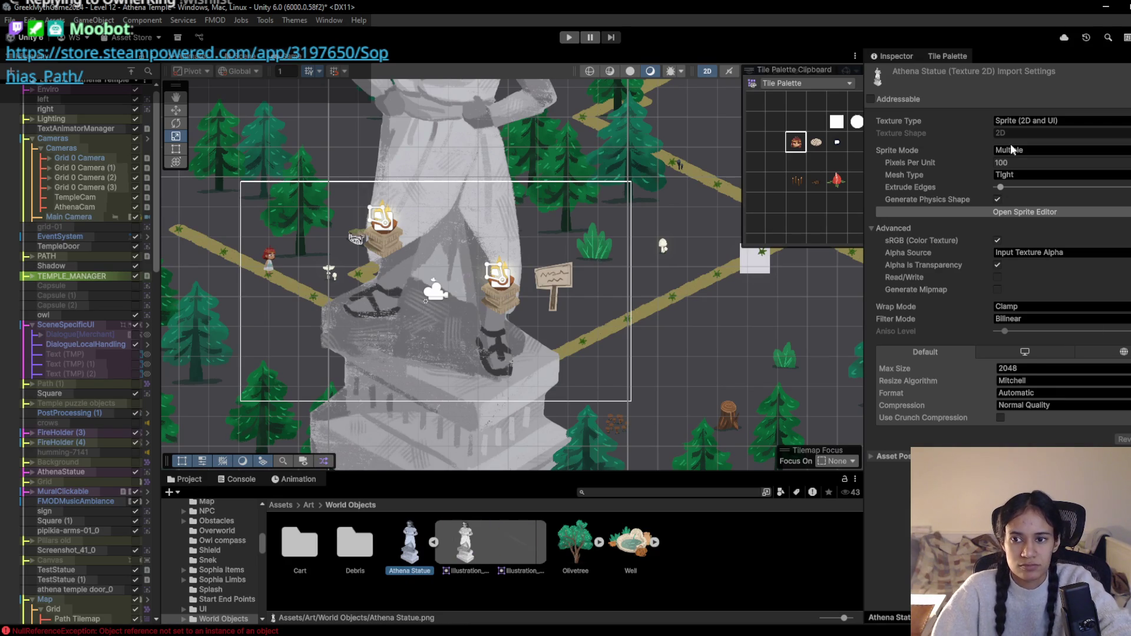
Raise the statue sprite's Pixels Per Unit to 172.9 and apply it
{"action": "left_click", "coordinate": [994, 162]}
{"action": "type", "text": ".8"}
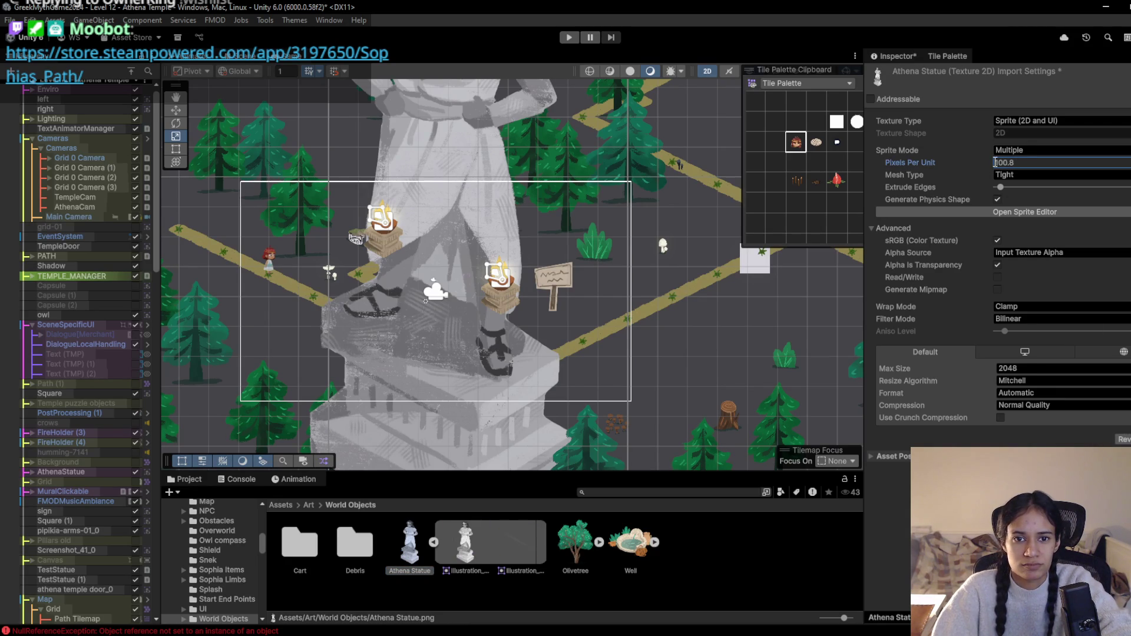
{"action": "left_click_drag", "start_coordinate": [993, 165], "coordinate": [1127, 159]}
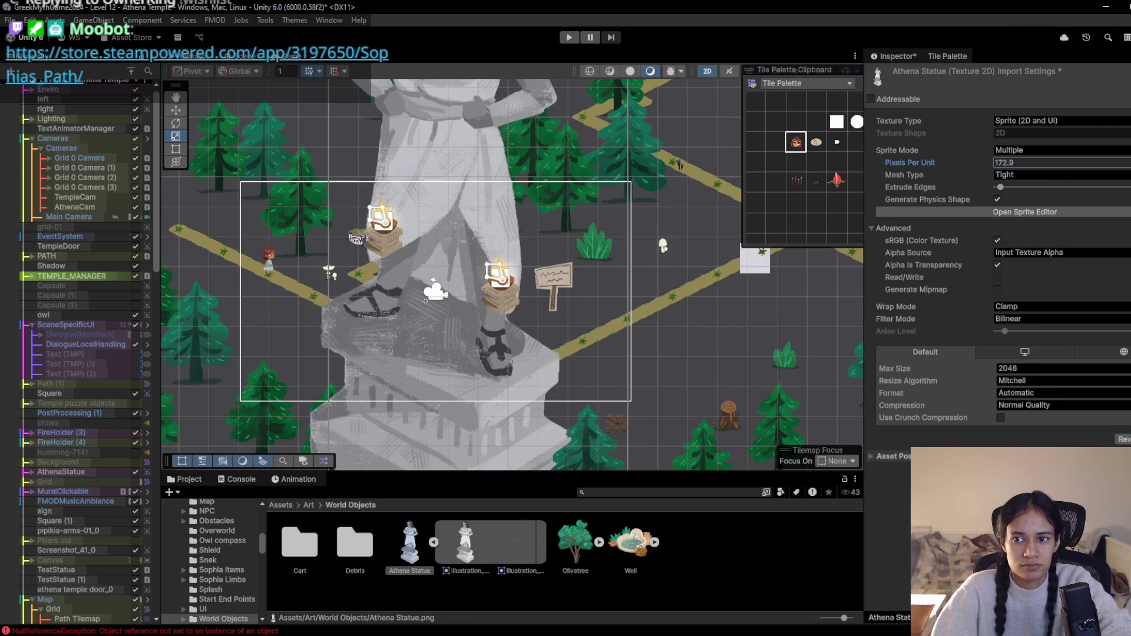
{"action": "scroll", "coordinate": [448, 265], "scroll_direction": "up", "scroll_amount": 3}
{"action": "left_click", "coordinate": [371, 218]}
Scale both fire holders down to 0.2573168 and move FireHolder (3) beside the statue
{"action": "left_click", "coordinate": [542, 306], "text": "shift"}
{"action": "mouse_move", "coordinate": [558, 316]}
{"action": "left_mouse_down"}
{"action": "mouse_move", "coordinate": [521, 324]}
{"action": "mouse_move", "coordinate": [563, 321]}
{"action": "mouse_move", "coordinate": [552, 337]}
{"action": "left_mouse_up"}
{"action": "key", "text": "w"}
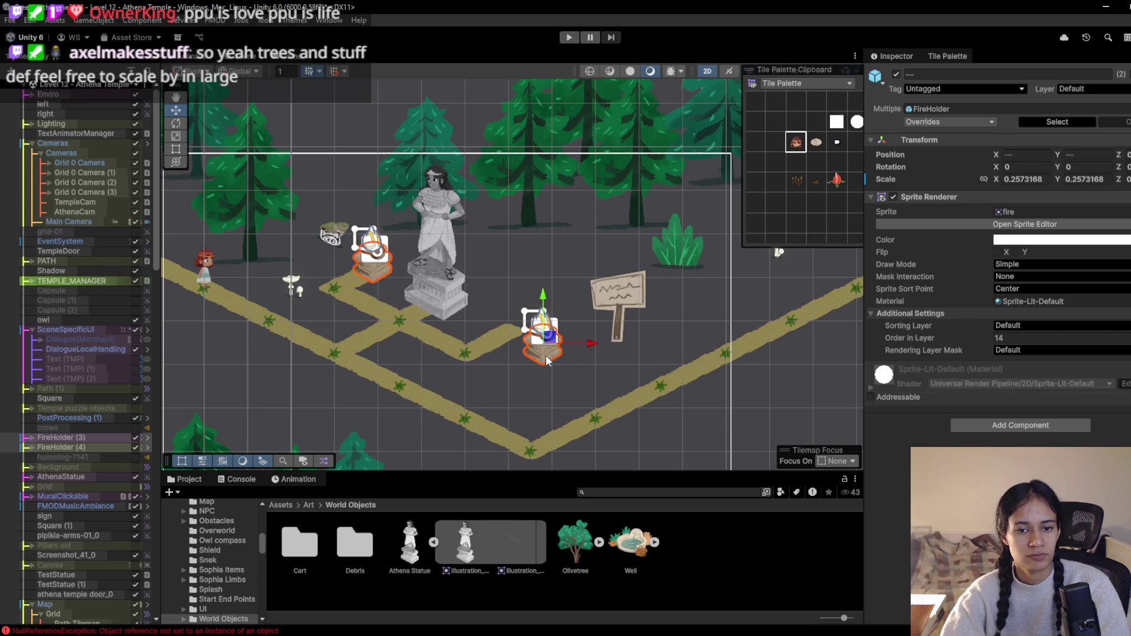
{"action": "left_click", "coordinate": [104, 447]}
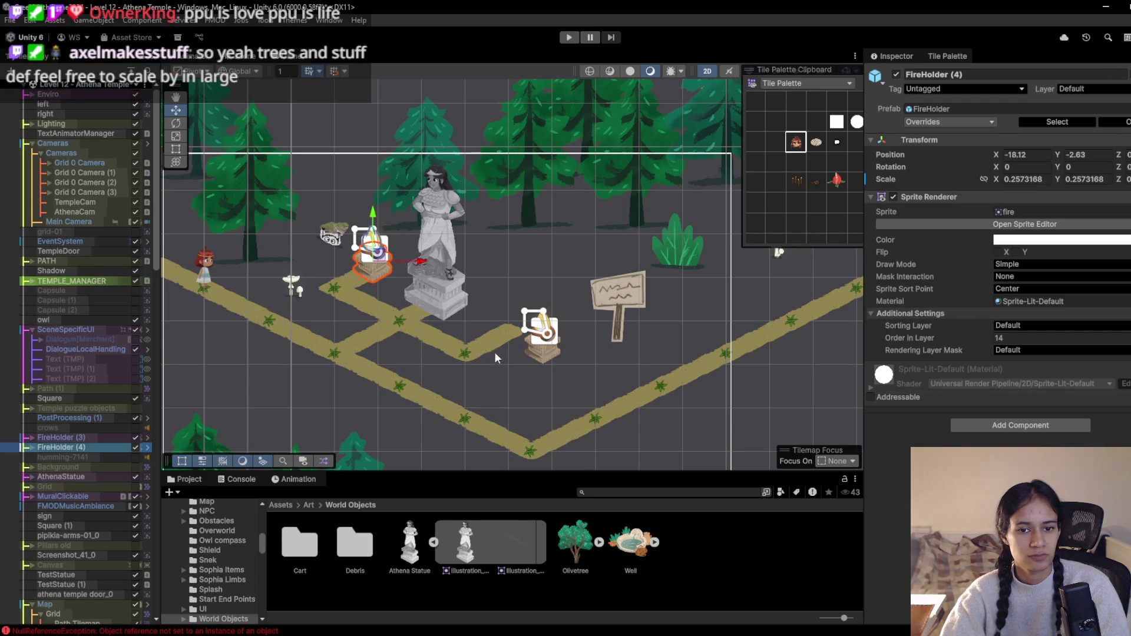
{"action": "left_click", "coordinate": [71, 438]}
{"action": "left_click_drag", "start_coordinate": [545, 339], "coordinate": [524, 320]}
Playtest by walking the character down the path, then stop
{"action": "left_click", "coordinate": [569, 38]}
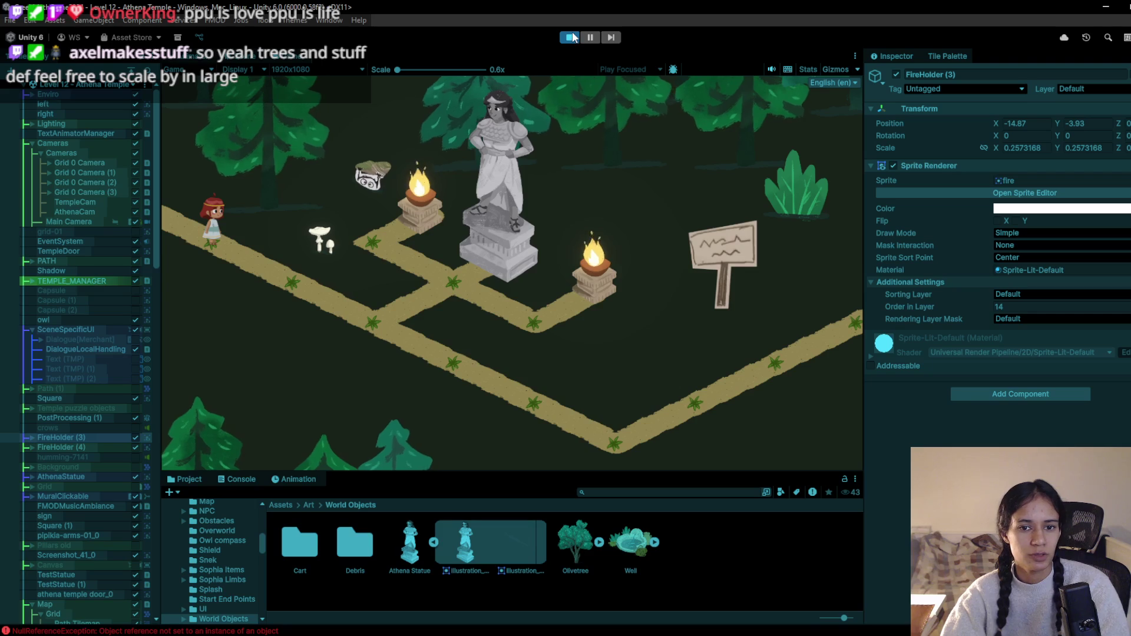
{"action": "key", "text": "d"}
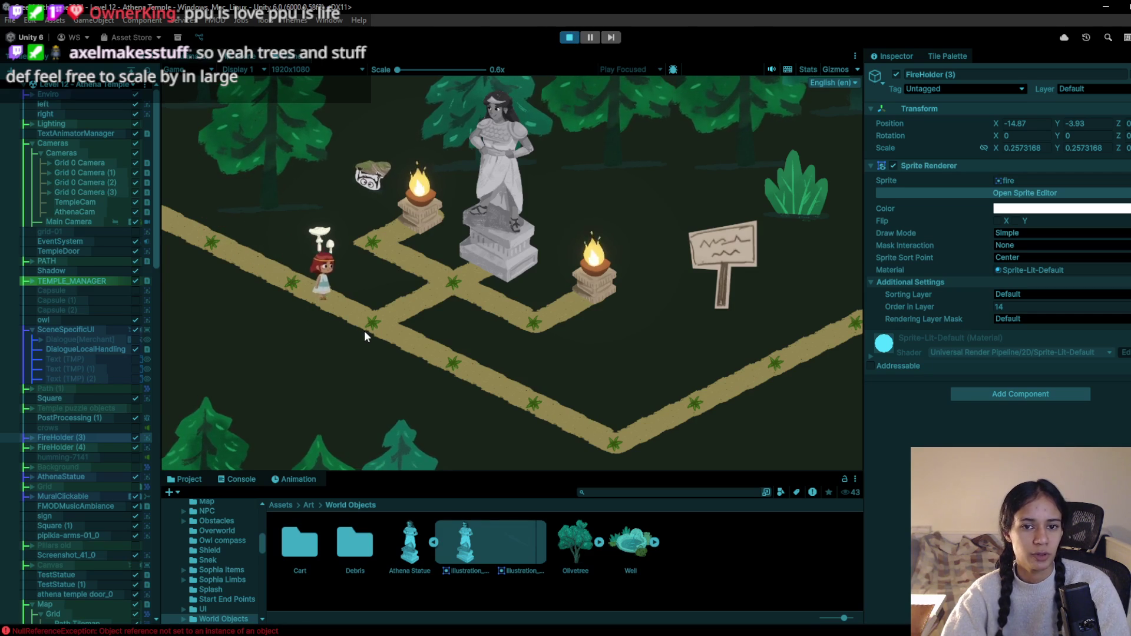
{"action": "mouse_move", "coordinate": [494, 394]}
{"action": "left_mouse_down"}
{"action": "mouse_move", "coordinate": [559, 402]}
{"action": "mouse_move", "coordinate": [601, 452]}
{"action": "mouse_move", "coordinate": [769, 362]}
{"action": "mouse_move", "coordinate": [807, 299]}
{"action": "mouse_move", "coordinate": [850, 311]}
{"action": "left_mouse_up"}
{"action": "left_click", "coordinate": [569, 37]}
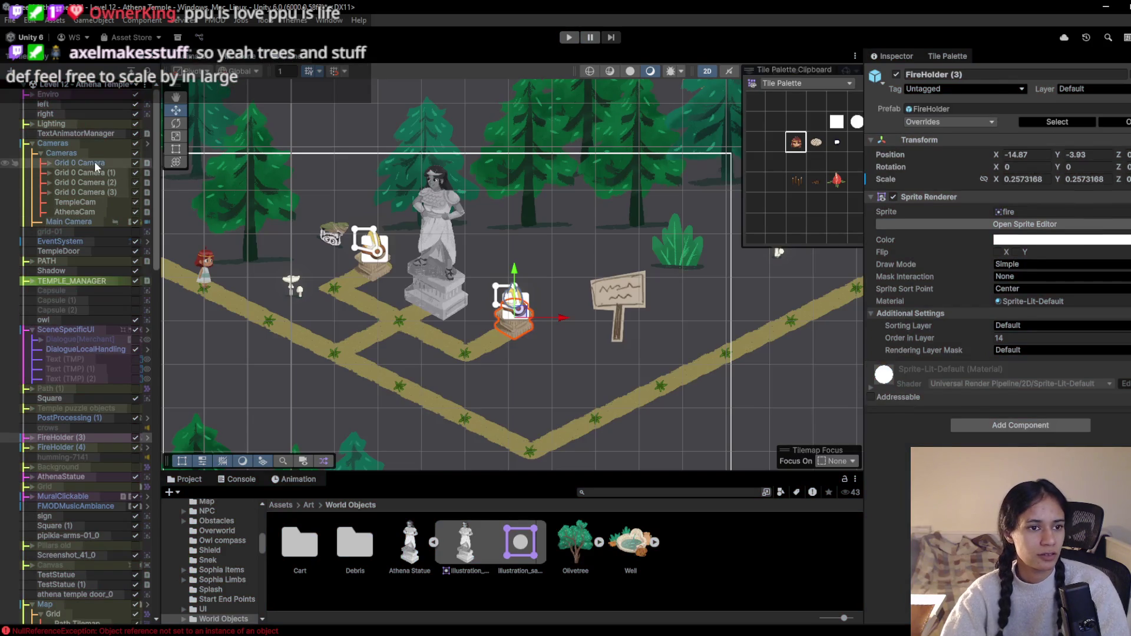
Set Grid 0 Camera's Lens Ortho Size to 3.5
{"action": "left_click", "coordinate": [95, 161]}
{"action": "left_click", "coordinate": [1095, 264]}
{"action": "type", "text": "3.5"}
{"action": "key", "text": "Return"}
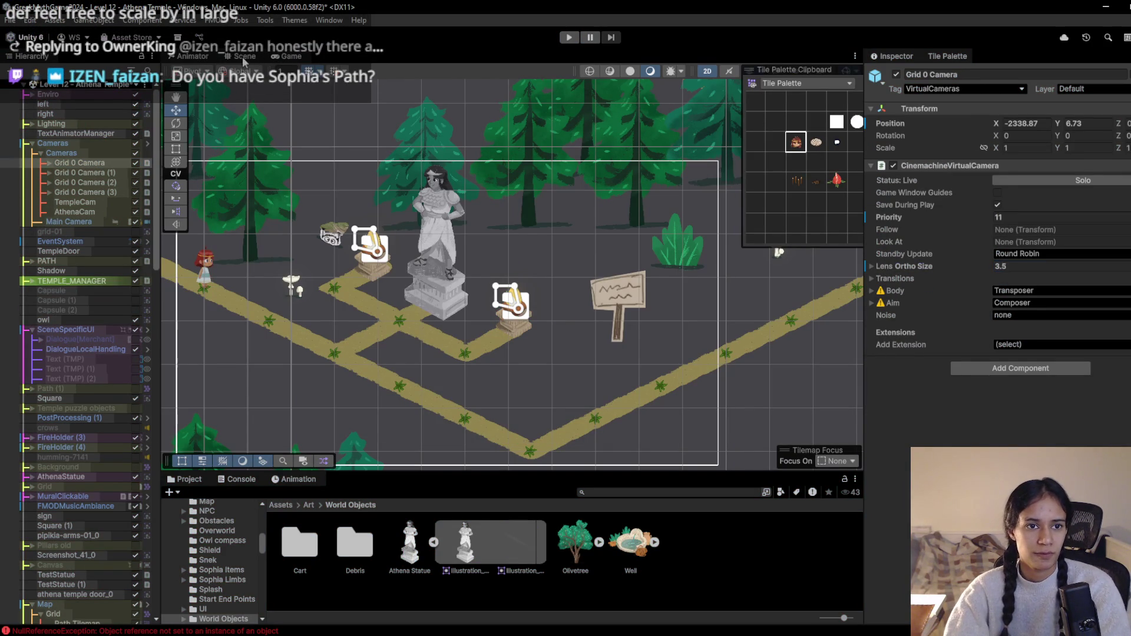
Preview the tighter 3.5 framing in Game view, then pick the small white Tile Palette tile
{"action": "left_click", "coordinate": [294, 59]}
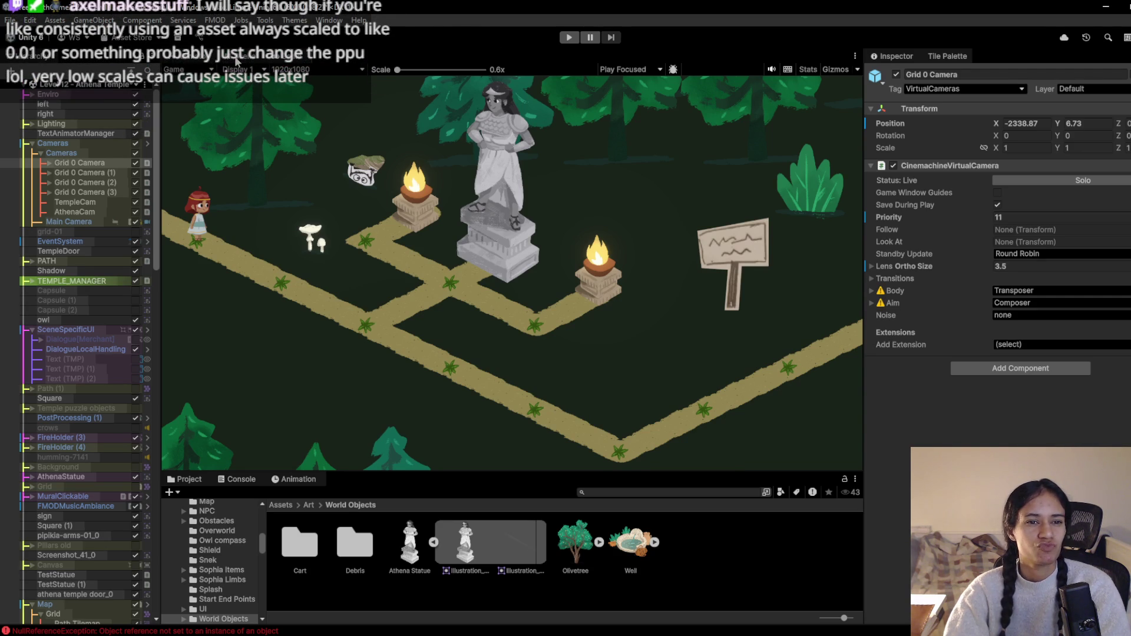
{"action": "left_click", "coordinate": [246, 63]}
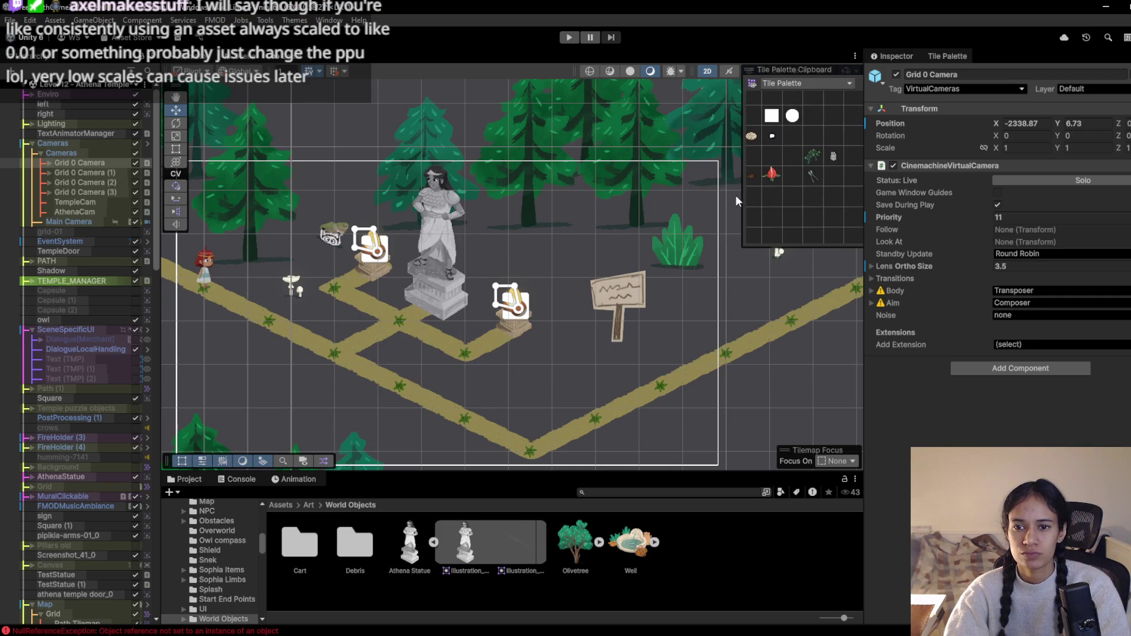
{"action": "mouse_move", "coordinate": [823, 164]}
{"action": "left_mouse_down"}
{"action": "mouse_move", "coordinate": [780, 203]}
{"action": "mouse_move", "coordinate": [786, 197]}
{"action": "left_mouse_up"}
{"action": "left_click", "coordinate": [810, 148]}
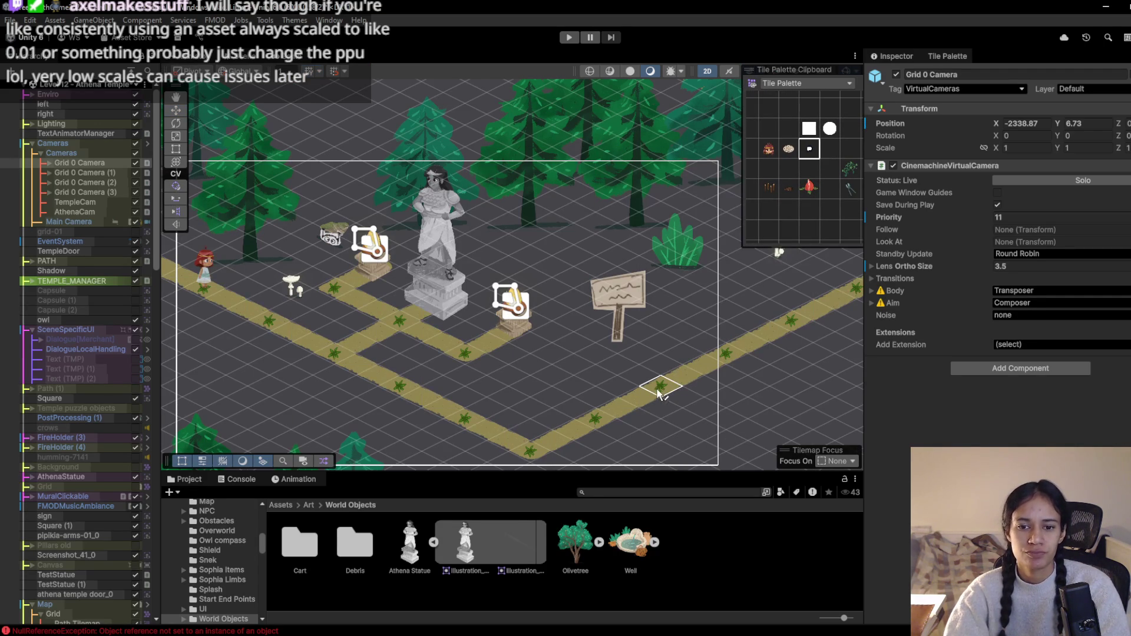
{"action": "scroll", "coordinate": [605, 341], "scroll_direction": "down", "scroll_amount": 2}
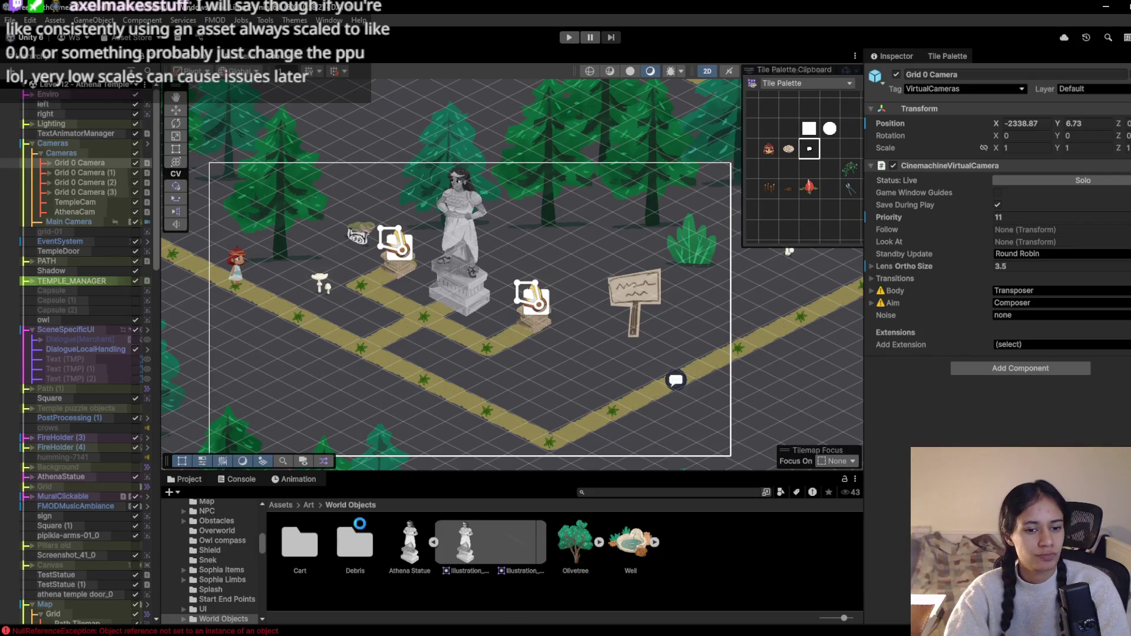
Open Level 10 from Assets > A_Scenes > Forest and copy its World Canvas
{"action": "left_click", "coordinate": [280, 505]}
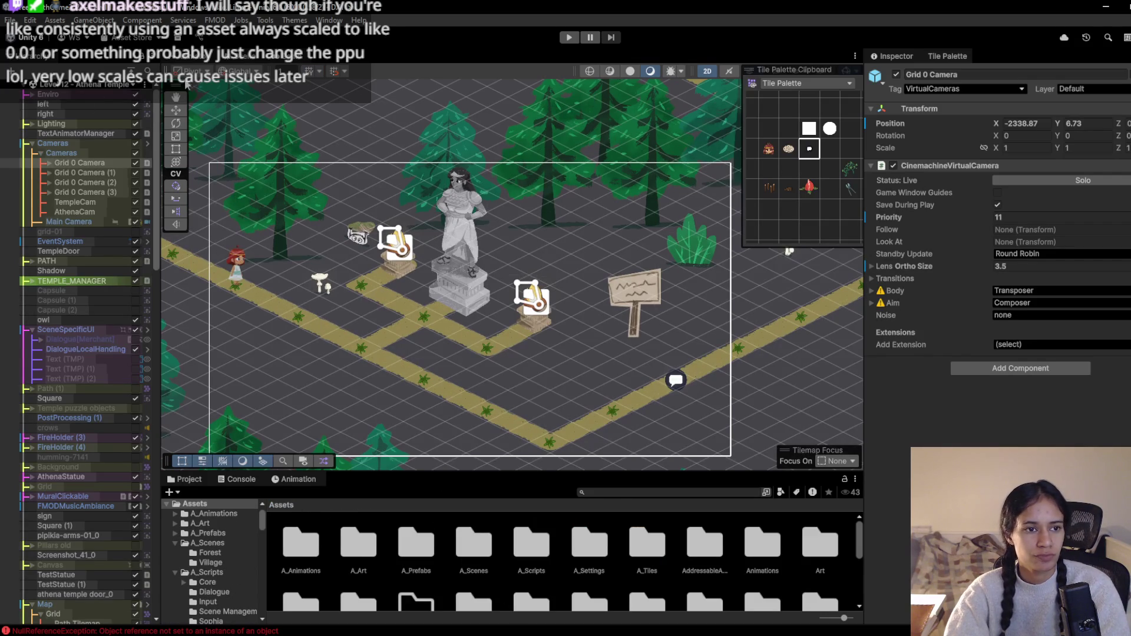
{"action": "double_click", "coordinate": [476, 550]}
{"action": "double_click", "coordinate": [300, 542]}
{"action": "left_click", "coordinate": [300, 543]}
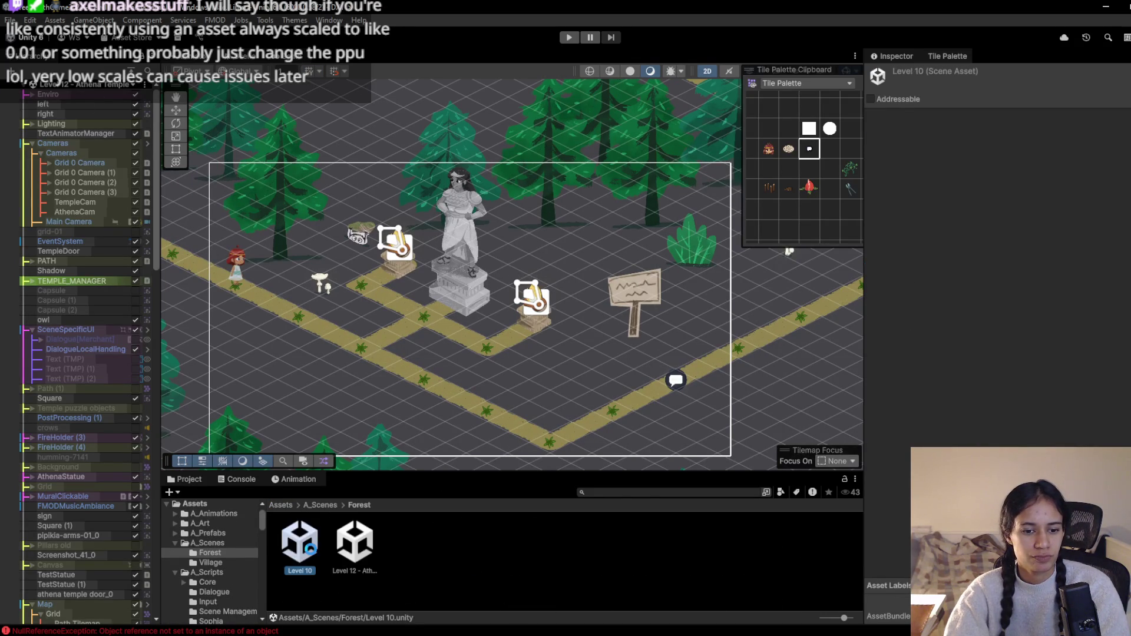
{"action": "double_click", "coordinate": [301, 542]}
{"action": "left_click", "coordinate": [67, 203]}
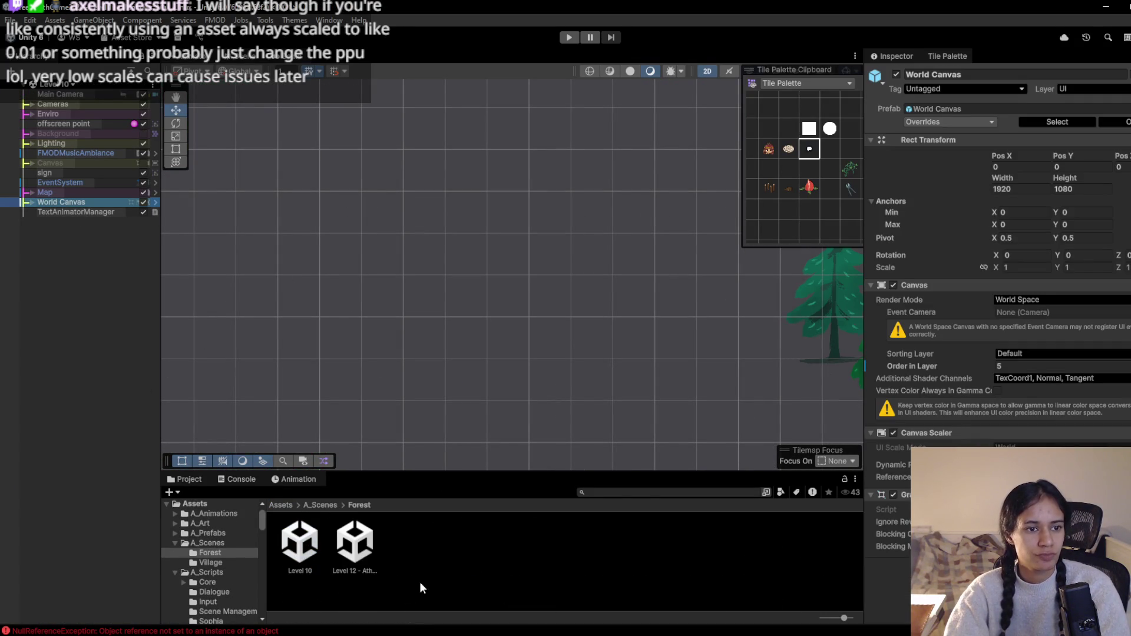
Reopen Level 12 - Athena Temple and paste the World Canvas into its Hierarchy
{"action": "double_click", "coordinate": [366, 552]}
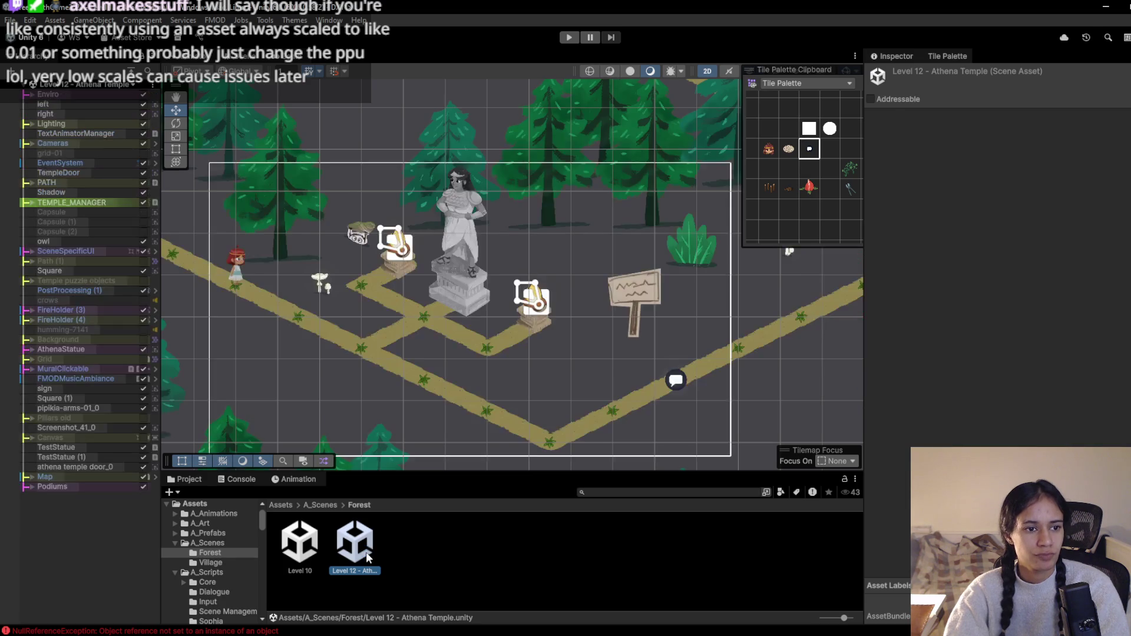
{"action": "left_click", "coordinate": [93, 545]}
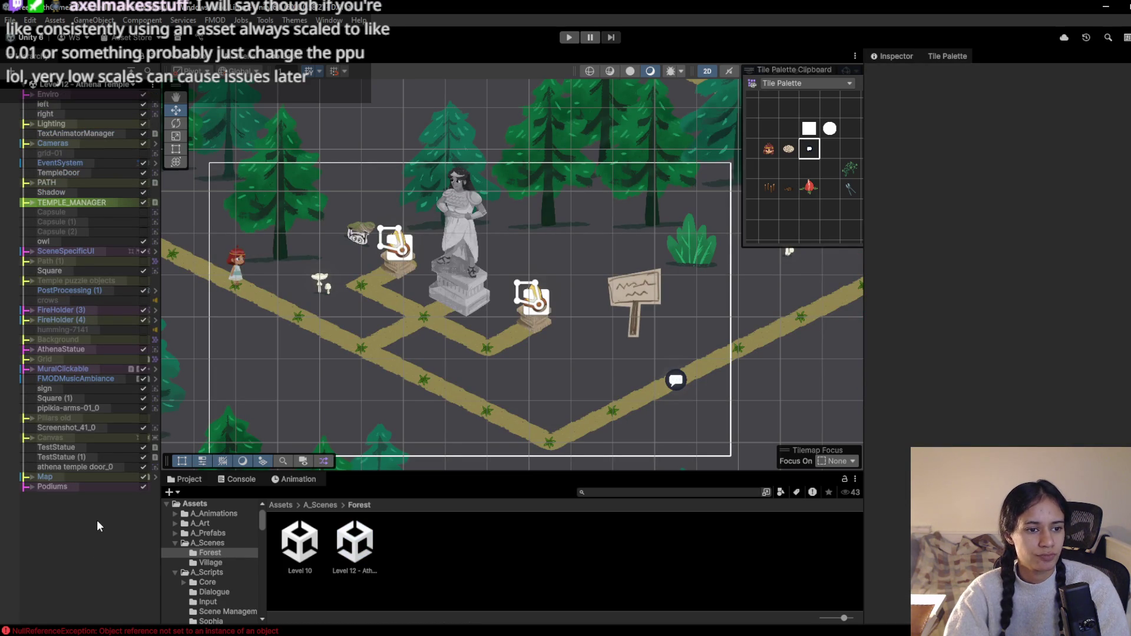
{"action": "key", "text": "ctrl+v"}
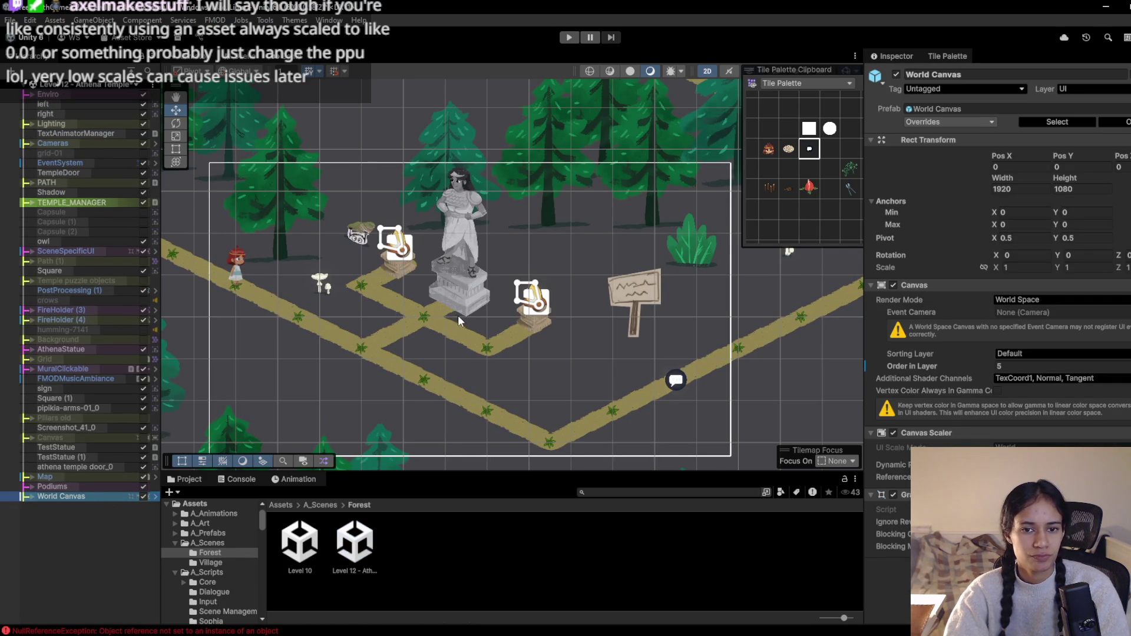
Drag World Canvas's 'Do not feed the chomping plants!!!' text to sit just above the wooden sign
{"action": "scroll", "coordinate": [458, 316], "scroll_direction": "down", "scroll_amount": 4}
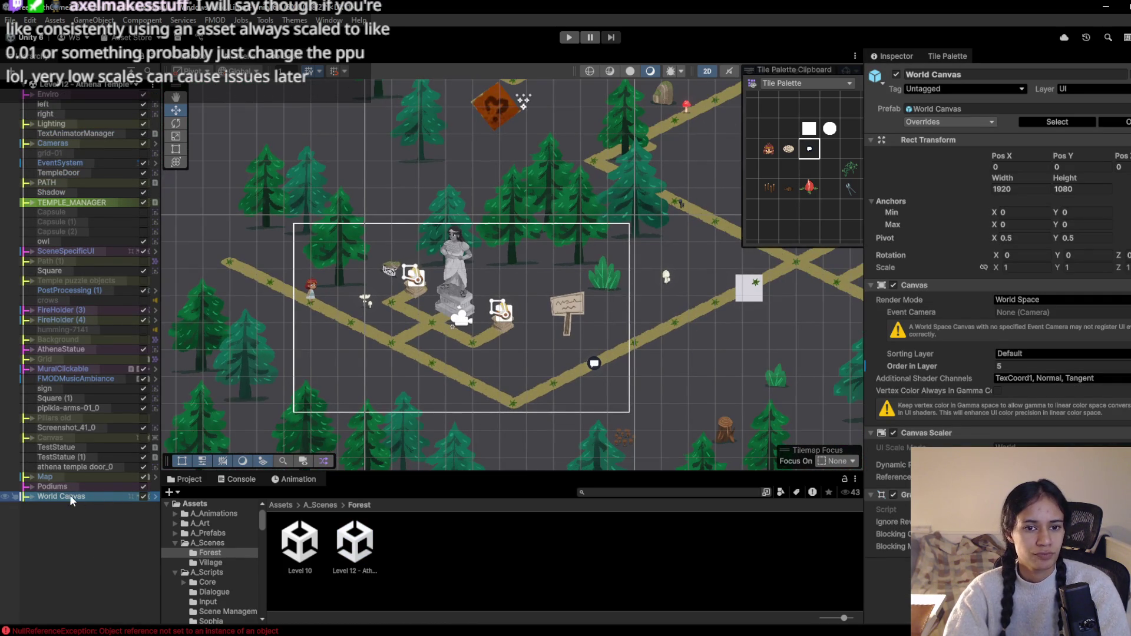
{"action": "scroll", "coordinate": [660, 299], "scroll_direction": "down", "scroll_amount": 5}
{"action": "scroll", "coordinate": [515, 318], "scroll_direction": "up", "scroll_amount": 2}
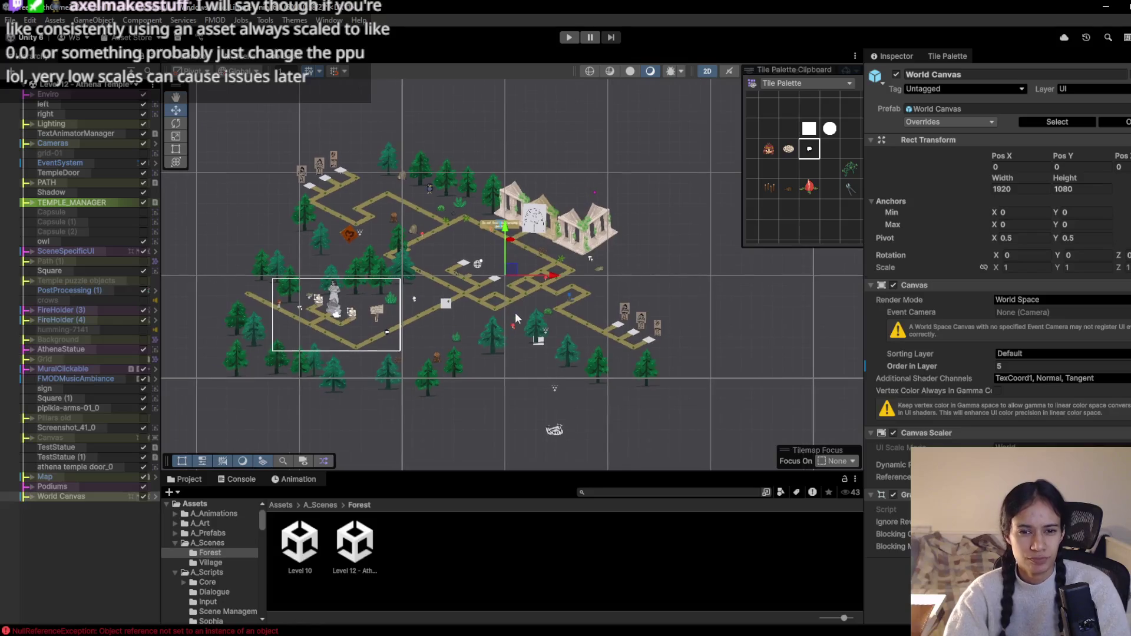
{"action": "scroll", "coordinate": [515, 318], "scroll_direction": "up", "scroll_amount": 1}
{"action": "left_click", "coordinate": [31, 496]}
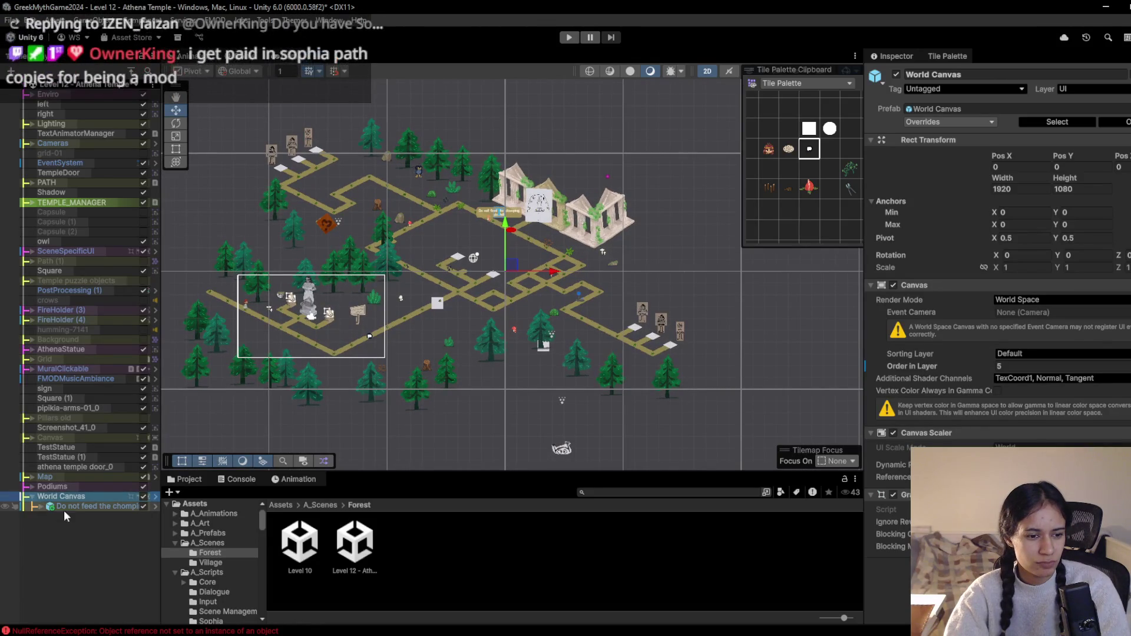
{"action": "left_click", "coordinate": [61, 508]}
{"action": "mouse_move", "coordinate": [502, 212]}
{"action": "left_mouse_down"}
{"action": "mouse_move", "coordinate": [349, 330]}
{"action": "mouse_move", "coordinate": [362, 299]}
{"action": "left_mouse_up"}
{"action": "scroll", "coordinate": [411, 348], "scroll_direction": "up", "scroll_amount": 2}
{"action": "scroll", "coordinate": [411, 348], "scroll_direction": "up", "scroll_amount": 5}
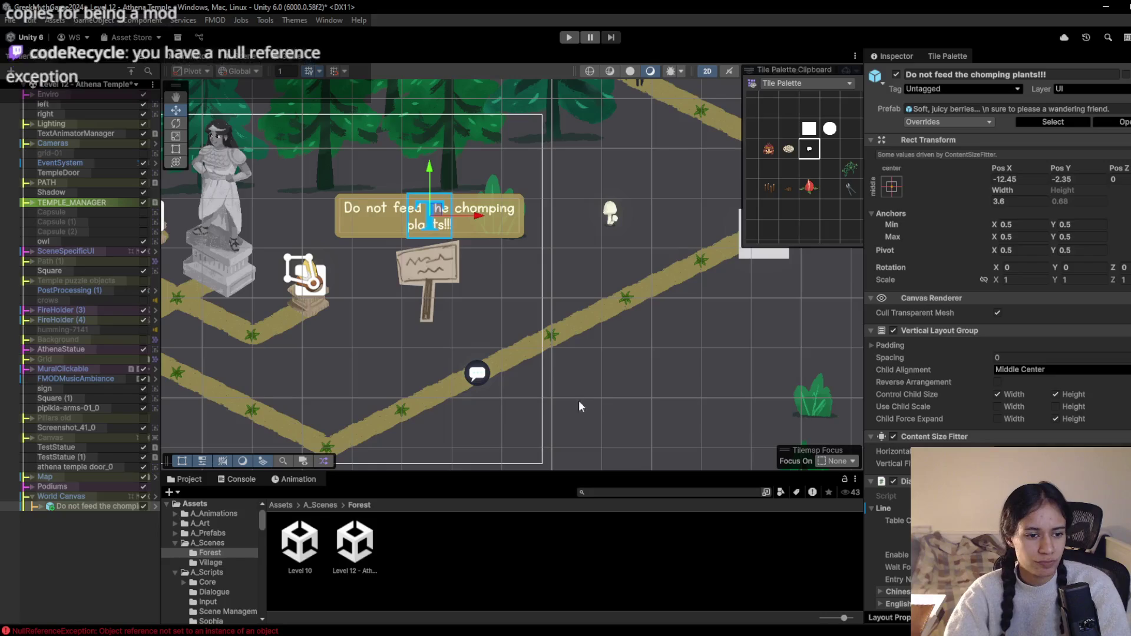
{"action": "scroll", "coordinate": [1125, 383], "scroll_direction": "down", "scroll_amount": 3}
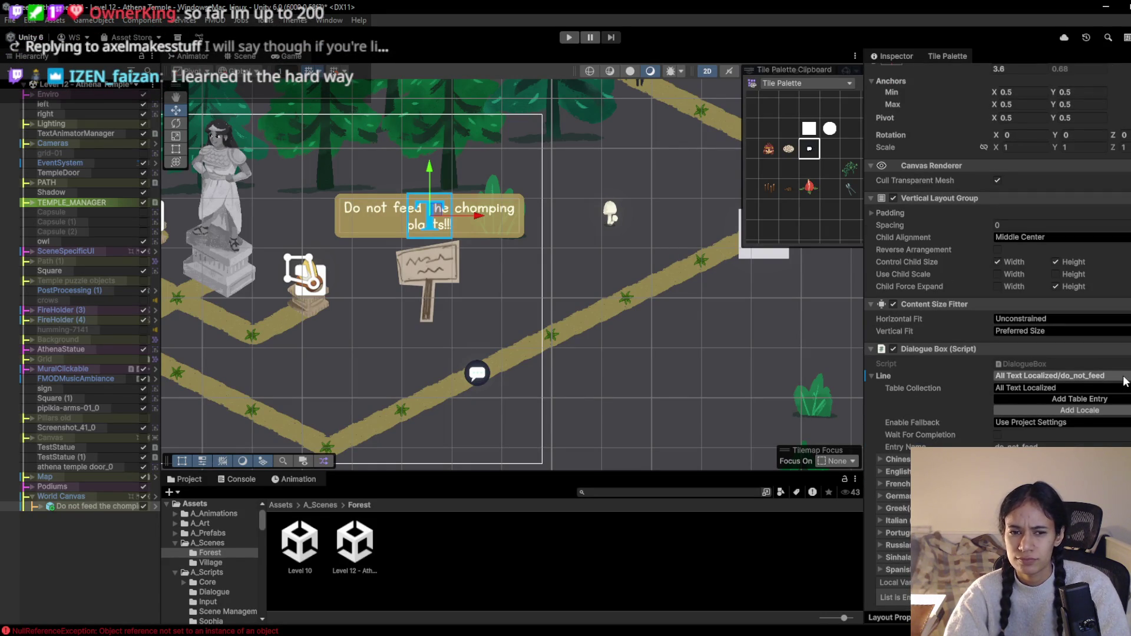
Set the popup's Line to the 'Athena's Temple Ahead' string-table entry and start Play mode
{"action": "left_click", "coordinate": [1125, 377]}
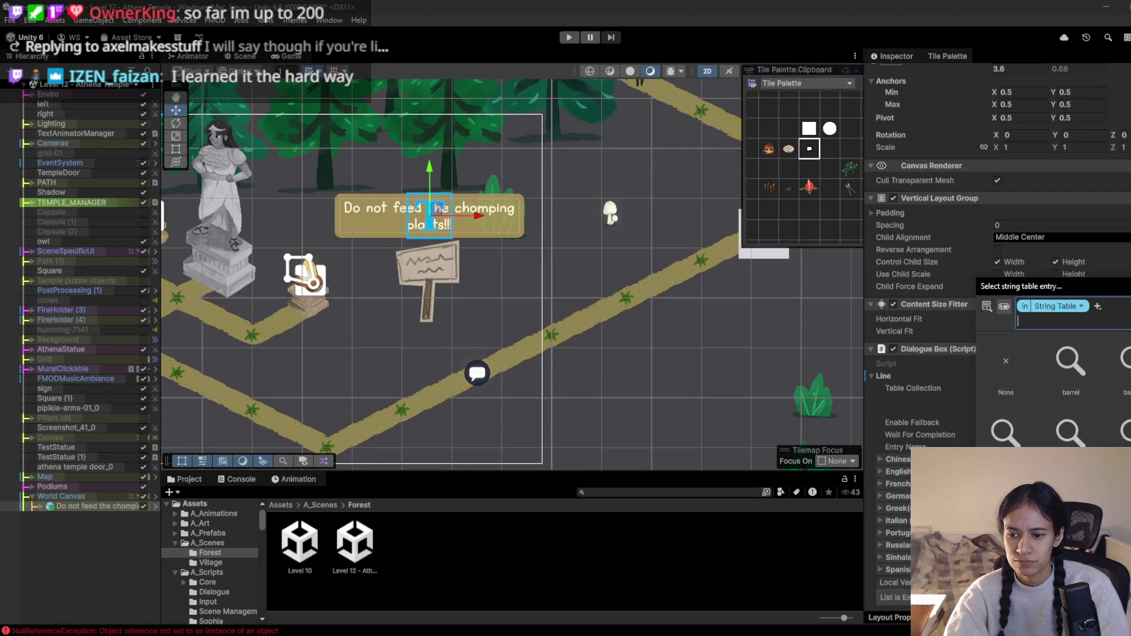
{"action": "type", "text": "temple"}
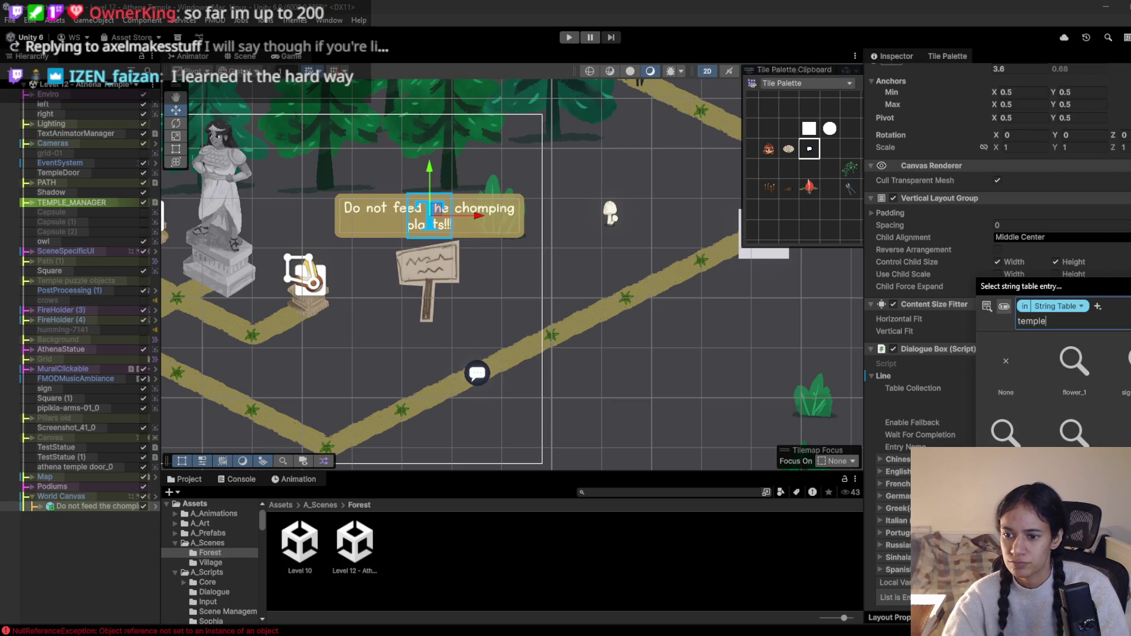
{"action": "left_click", "coordinate": [1005, 430]}
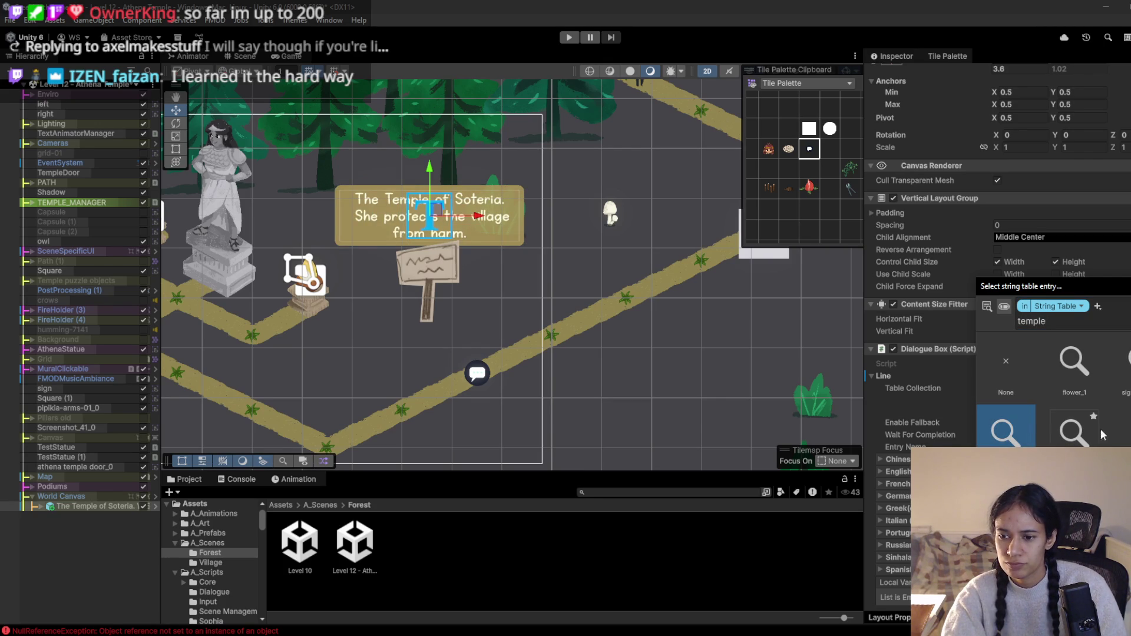
{"action": "double_click", "coordinate": [1073, 433]}
{"action": "left_click", "coordinate": [569, 37]}
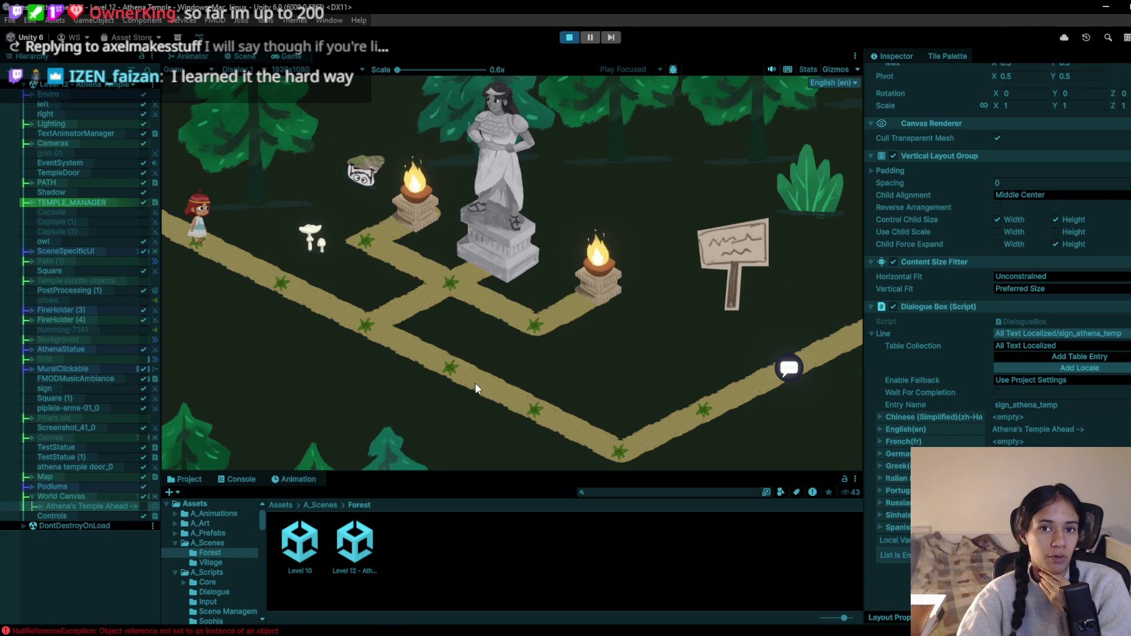
Walk the player along the path toward the sign, the statue junction and the mushrooms
{"action": "left_click", "coordinate": [280, 288]}
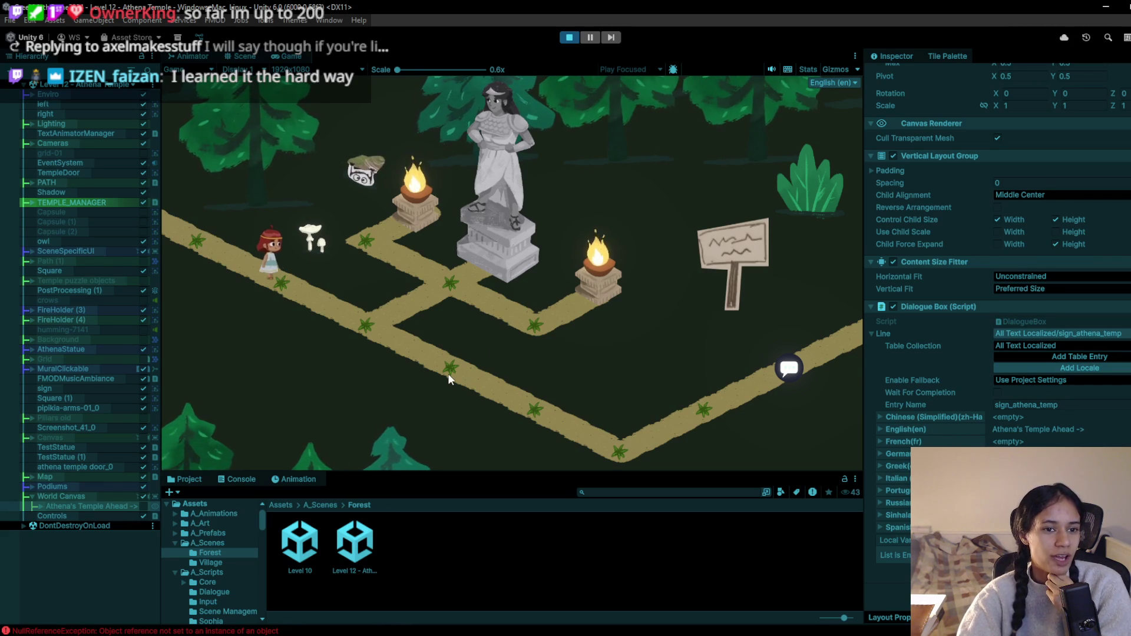
{"action": "left_click", "coordinate": [352, 320]}
{"action": "left_click", "coordinate": [399, 281]}
{"action": "left_click", "coordinate": [373, 312]}
{"action": "left_click", "coordinate": [288, 292]}
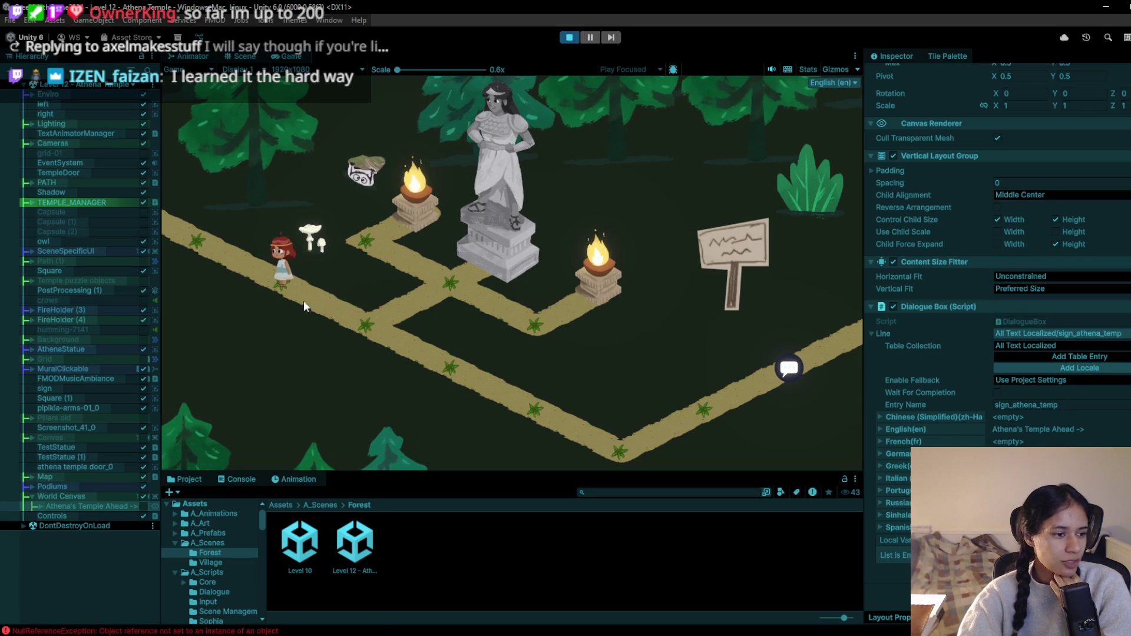
{"action": "left_click", "coordinate": [361, 343]}
{"action": "left_click", "coordinate": [411, 349]}
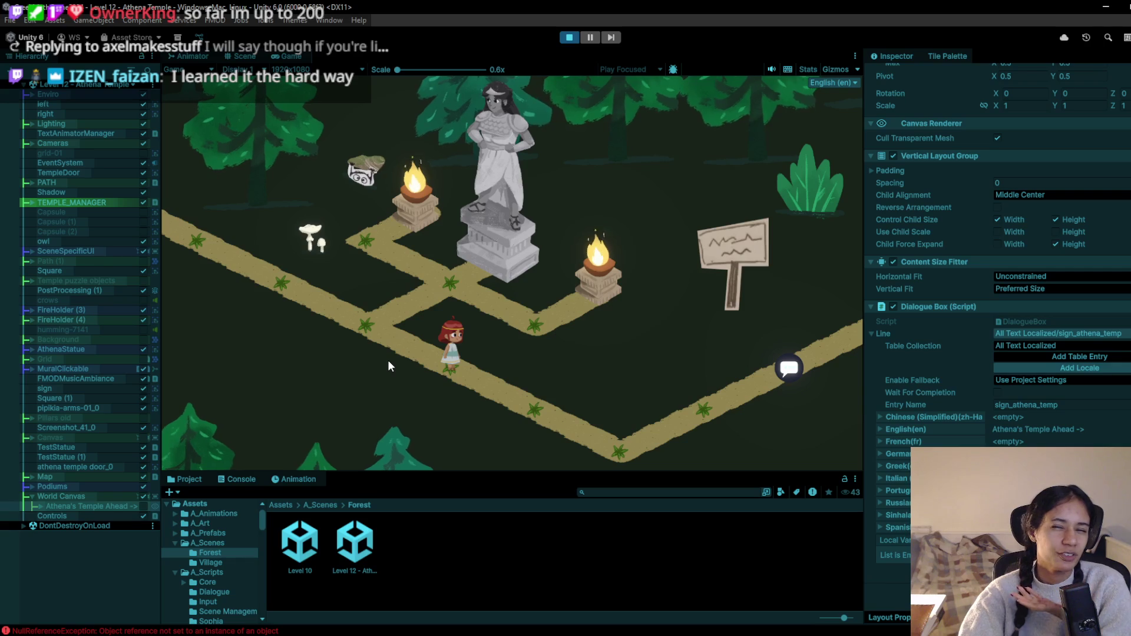
{"action": "left_click", "coordinate": [389, 356]}
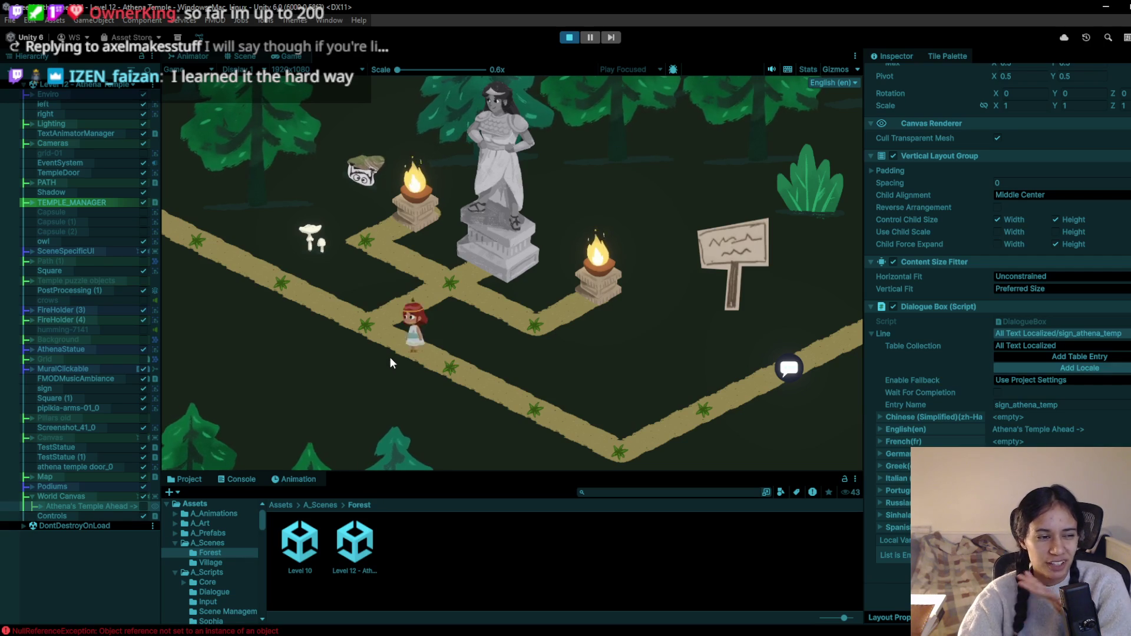
{"action": "left_click", "coordinate": [274, 295]}
Walk the player to the path's lower corner and beside the statue, then stop Play mode
{"action": "left_click", "coordinate": [357, 313]}
{"action": "left_click", "coordinate": [465, 365]}
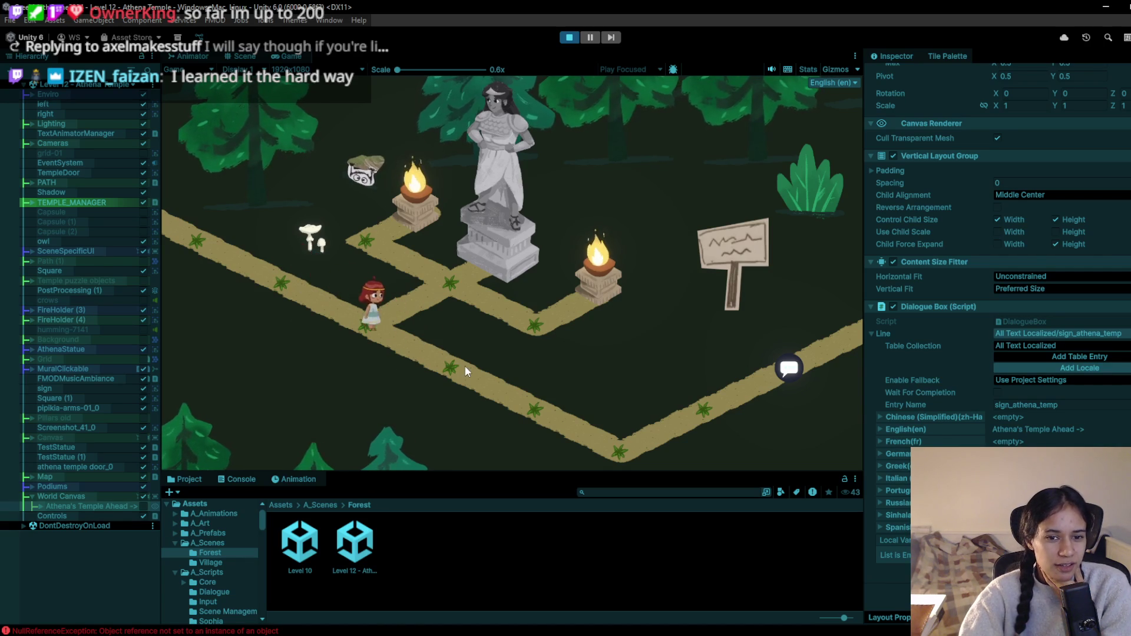
{"action": "left_click", "coordinate": [596, 429]}
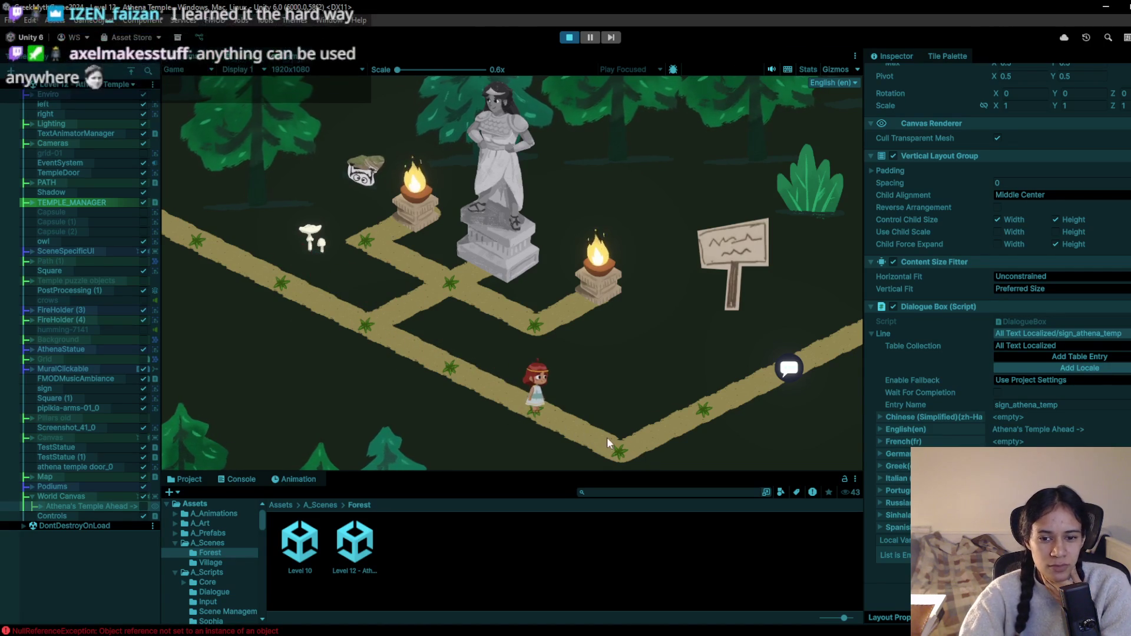
{"action": "left_click", "coordinate": [505, 402]}
{"action": "left_click", "coordinate": [450, 364]}
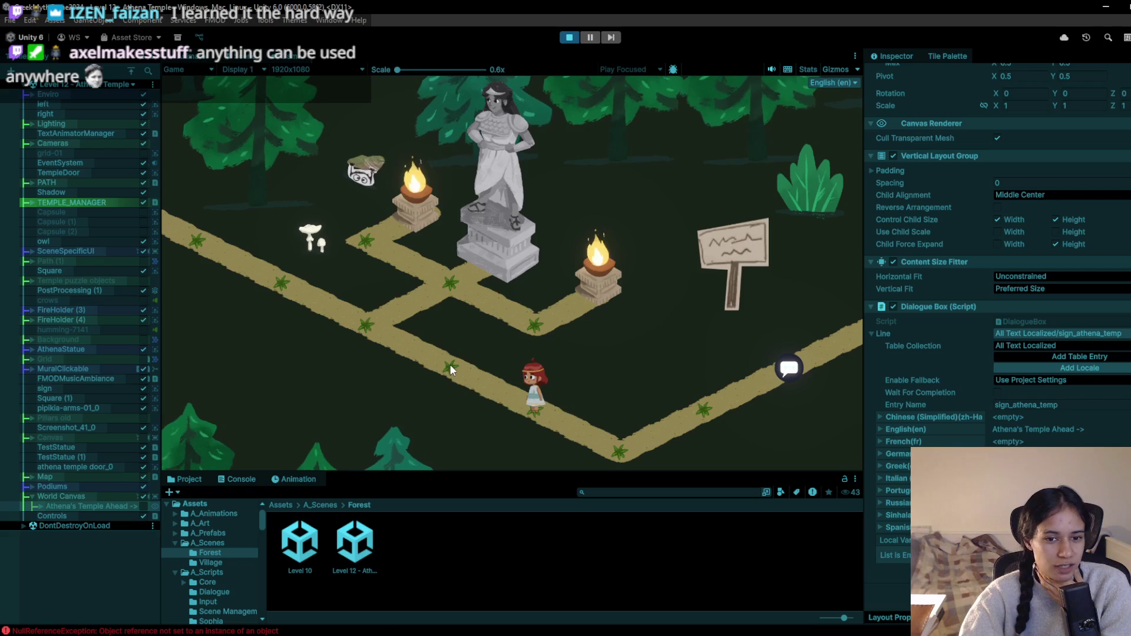
{"action": "left_click", "coordinate": [387, 323]}
{"action": "left_click", "coordinate": [442, 273]}
{"action": "left_click", "coordinate": [368, 330]}
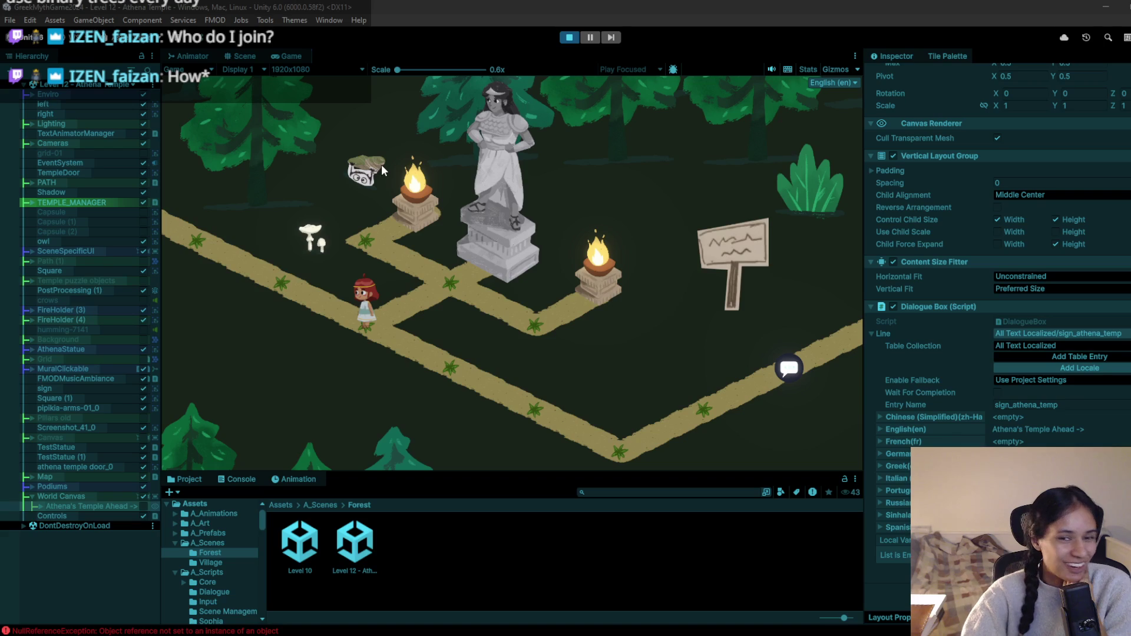
{"action": "left_click", "coordinate": [436, 280]}
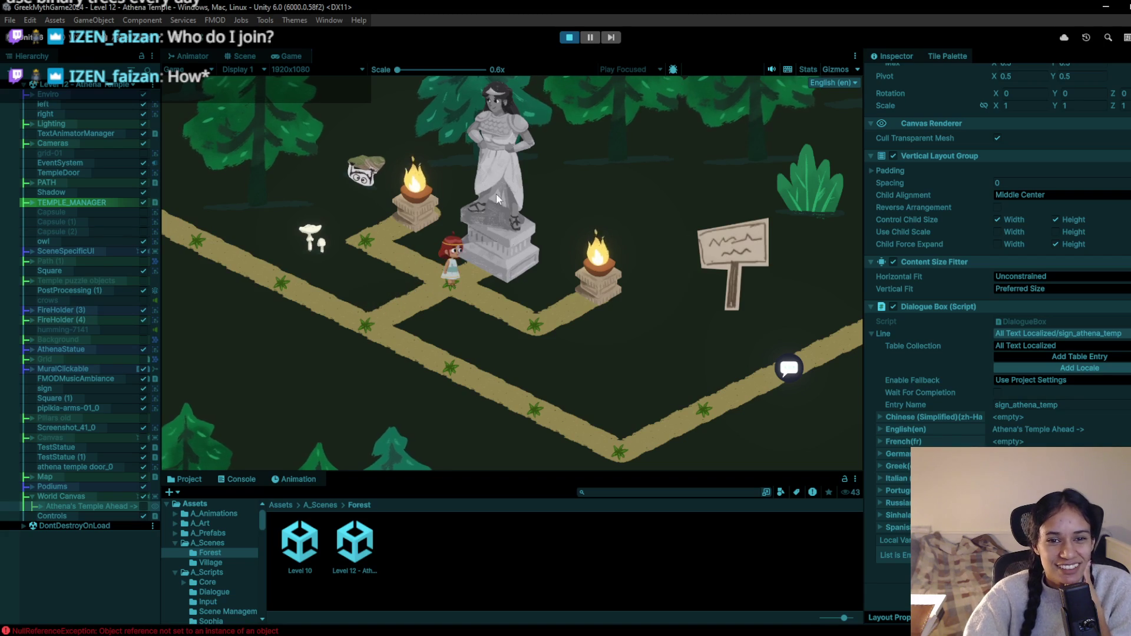
{"action": "mouse_move", "coordinate": [440, 361]}
{"action": "left_mouse_down"}
{"action": "mouse_move", "coordinate": [480, 407]}
{"action": "mouse_move", "coordinate": [530, 408]}
{"action": "mouse_move", "coordinate": [656, 453]}
{"action": "mouse_move", "coordinate": [781, 360]}
{"action": "left_mouse_up"}
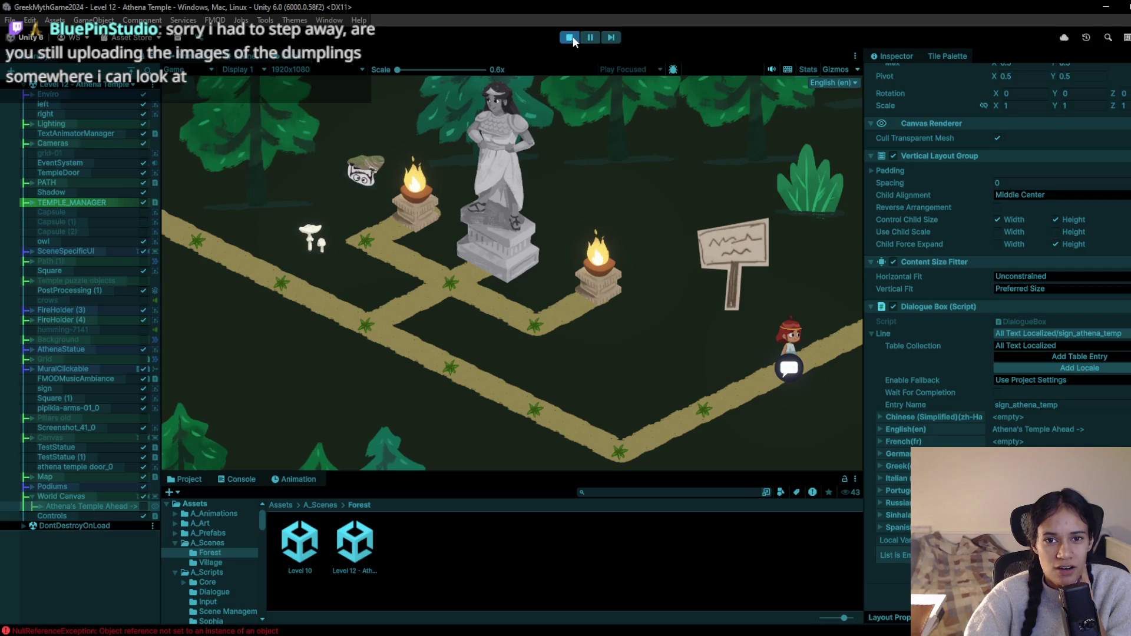
{"action": "left_click", "coordinate": [569, 37]}
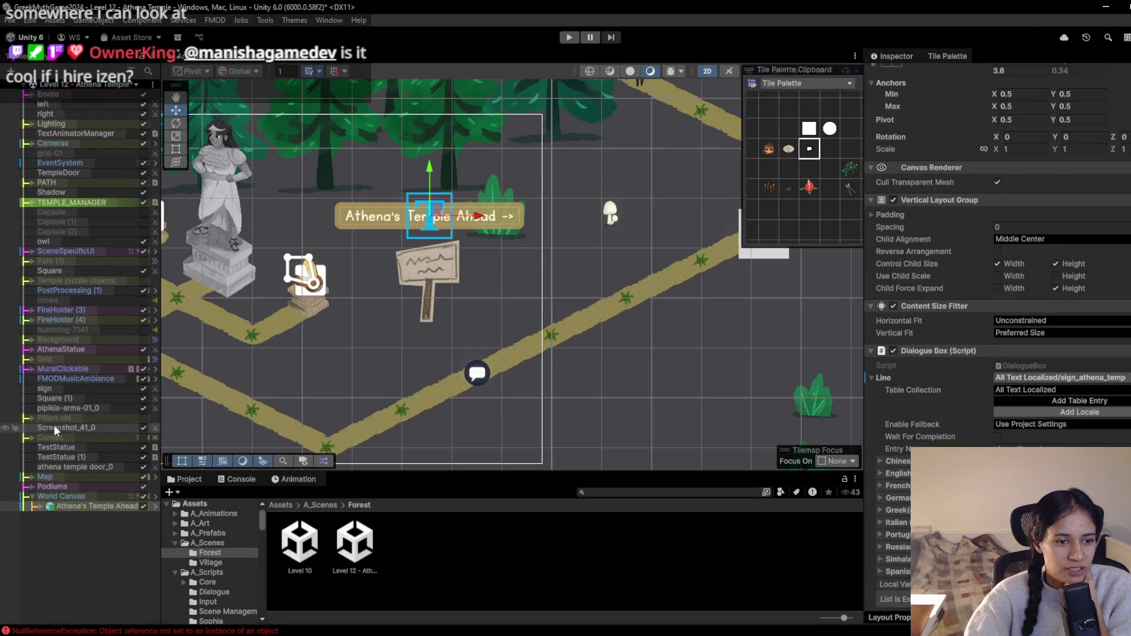
Link the path's Dialogue Node to the 'Athena's Temple Ahead ->' dialogue box and start Play
{"action": "left_click", "coordinate": [481, 377]}
{"action": "left_click", "coordinate": [483, 376]}
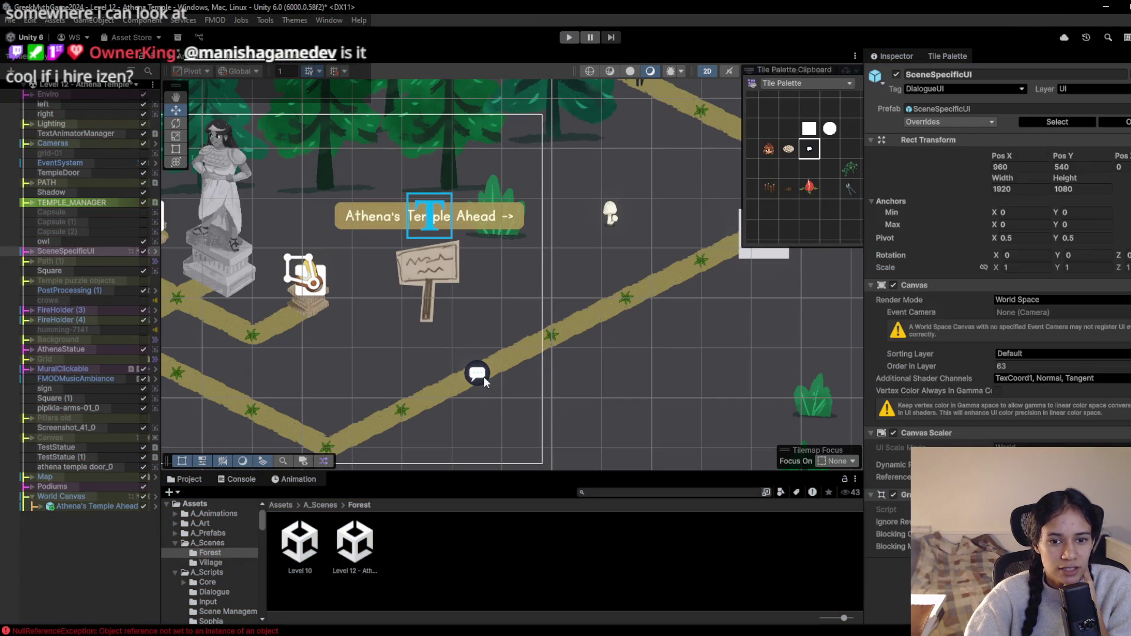
{"action": "left_click", "coordinate": [481, 376]}
{"action": "left_click", "coordinate": [482, 376]}
{"action": "left_click", "coordinate": [482, 376]}
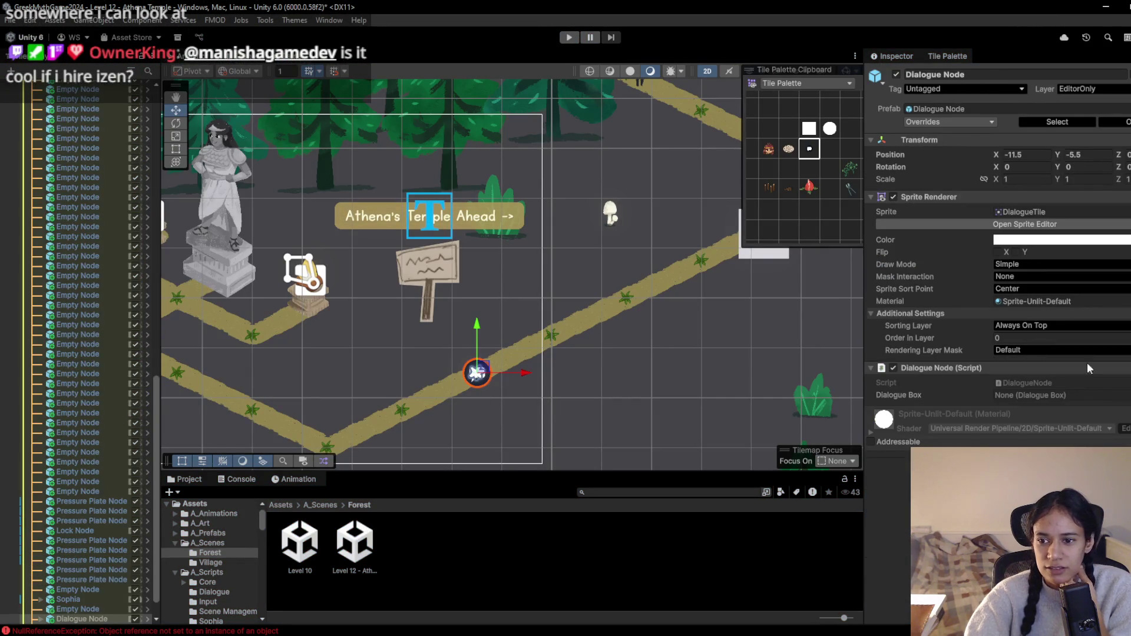
{"action": "left_click", "coordinate": [1126, 395]}
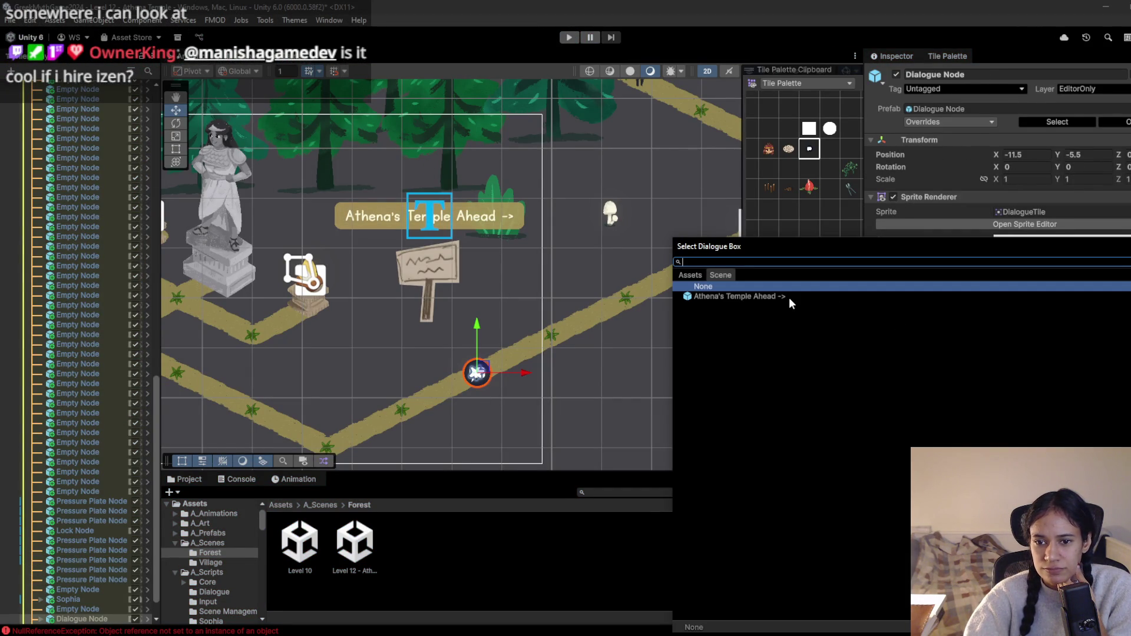
{"action": "double_click", "coordinate": [789, 298]}
{"action": "left_click", "coordinate": [570, 37]}
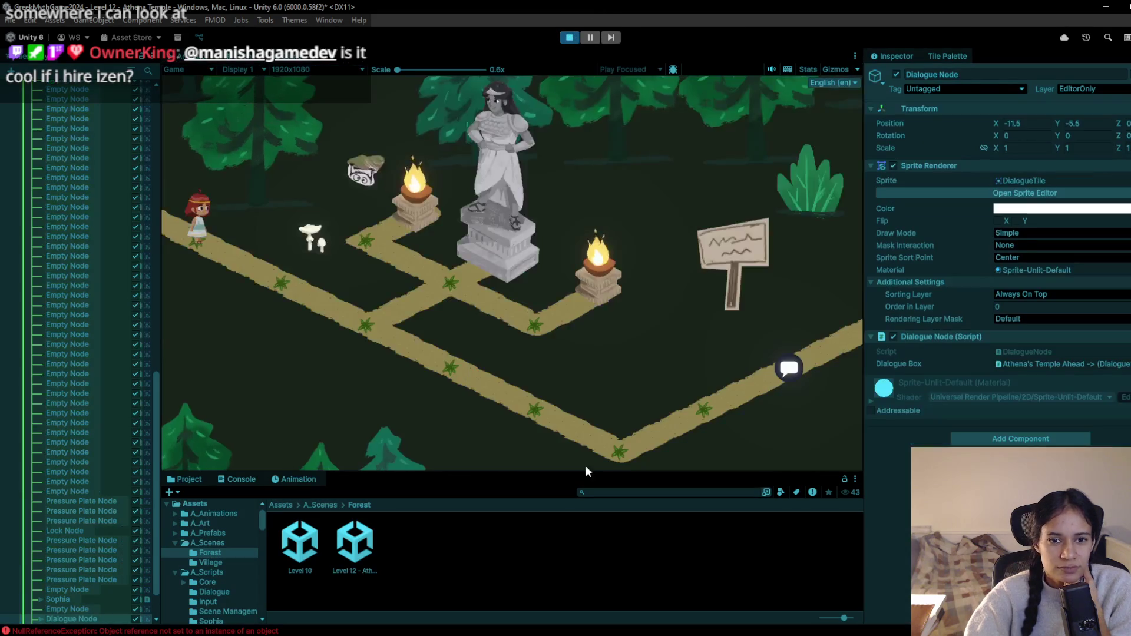
Walk to the sign, stop the game, and scale the signpost down to about 0.558
{"action": "key", "text": "d"}
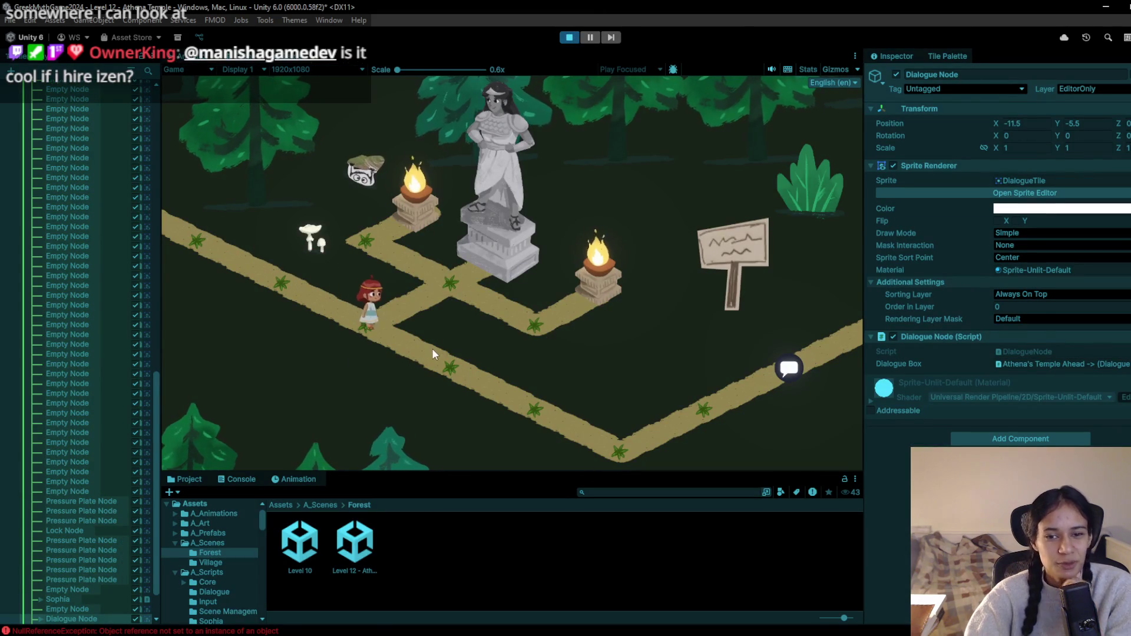
{"action": "key", "text": "w"}
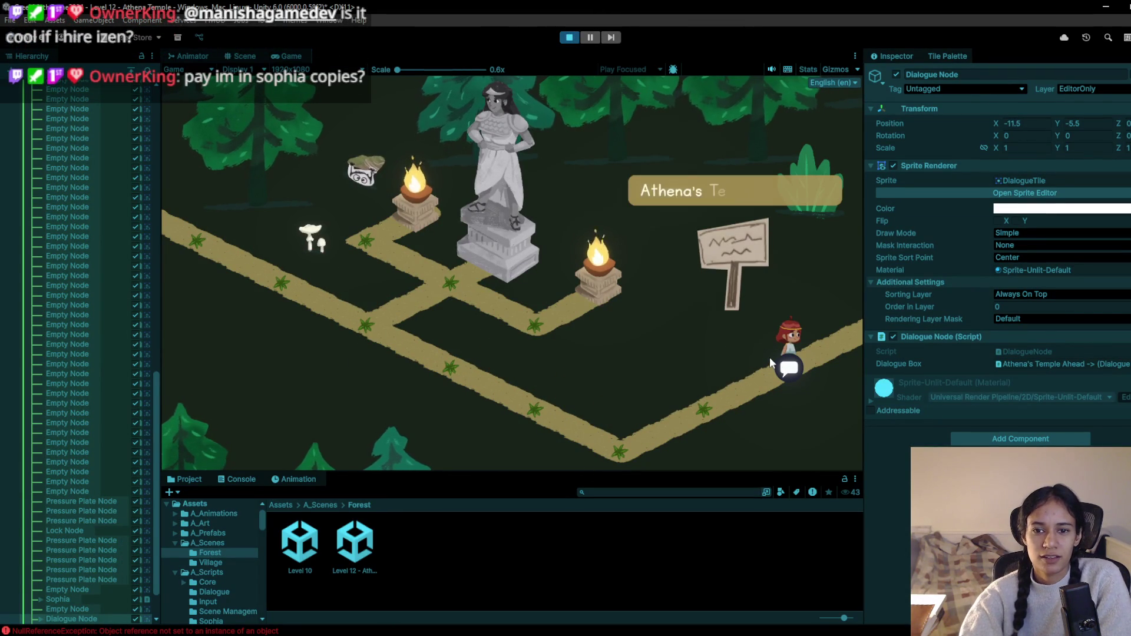
{"action": "left_click", "coordinate": [569, 37]}
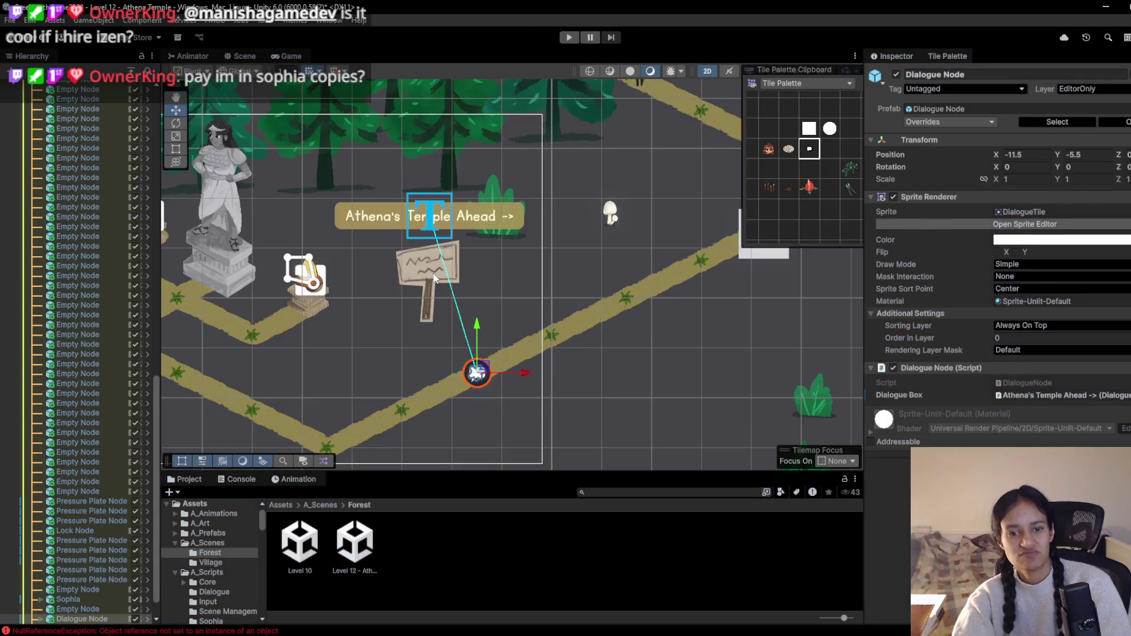
{"action": "left_click", "coordinate": [421, 291]}
{"action": "left_click", "coordinate": [426, 291]}
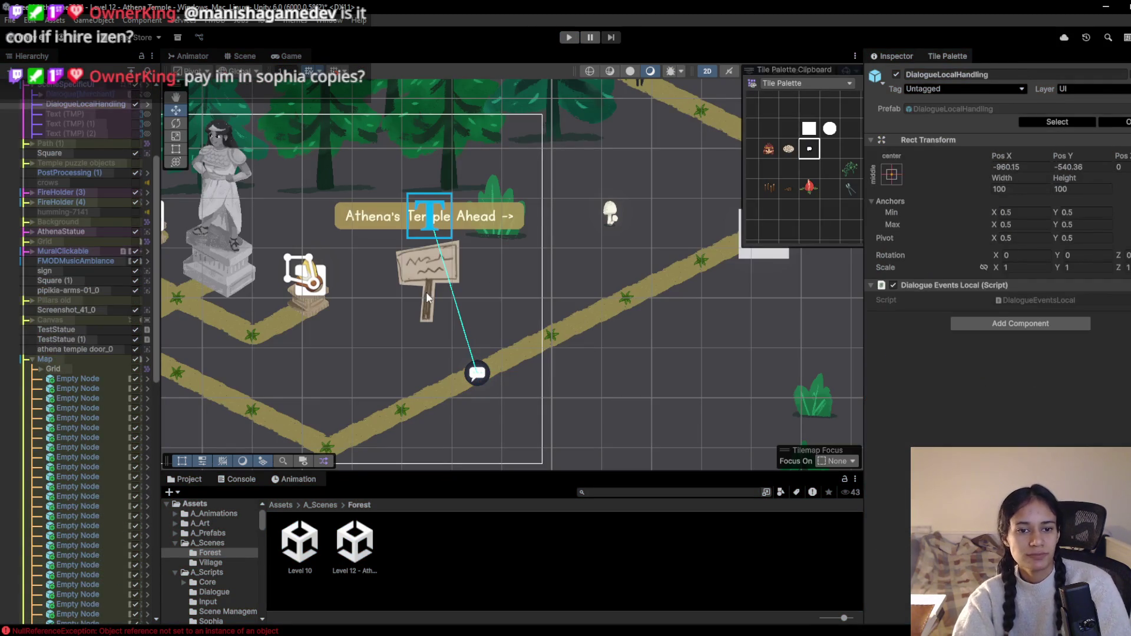
{"action": "left_click", "coordinate": [426, 292]}
{"action": "left_click", "coordinate": [427, 297]}
{"action": "mouse_move", "coordinate": [439, 288]}
{"action": "left_mouse_down"}
{"action": "mouse_move", "coordinate": [418, 284]}
{"action": "mouse_move", "coordinate": [440, 289]}
{"action": "mouse_move", "coordinate": [463, 325]}
{"action": "left_mouse_up"}
{"action": "key", "text": "w"}
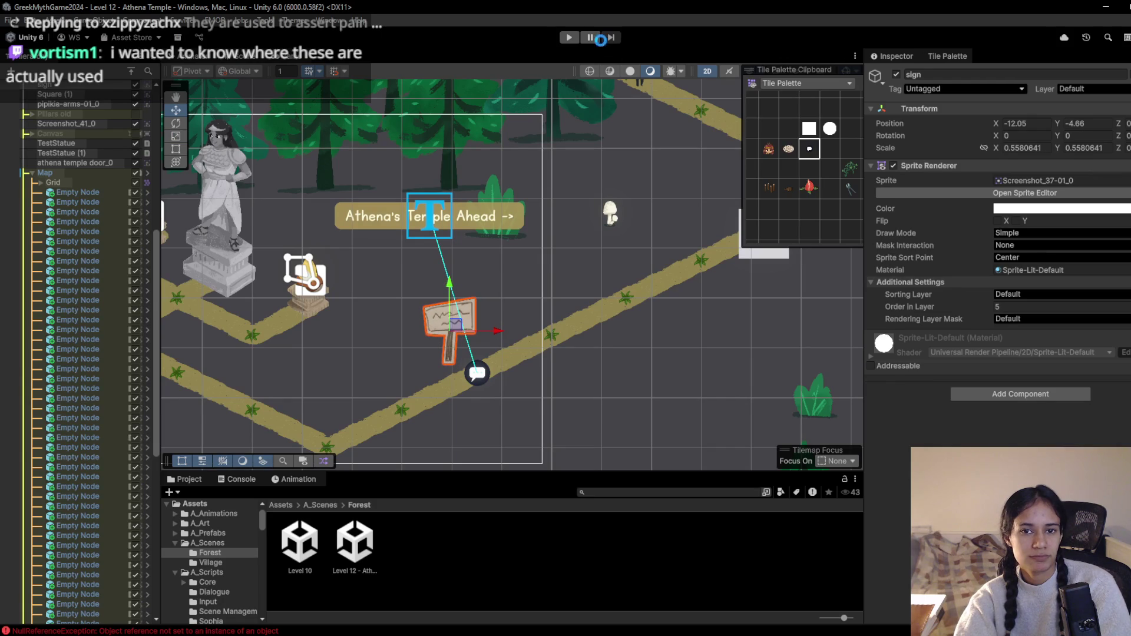
Replay the level and walk to the sign's bubble to trigger the 'Athena's Temple Ahead ->' popup
{"action": "left_click", "coordinate": [576, 37]}
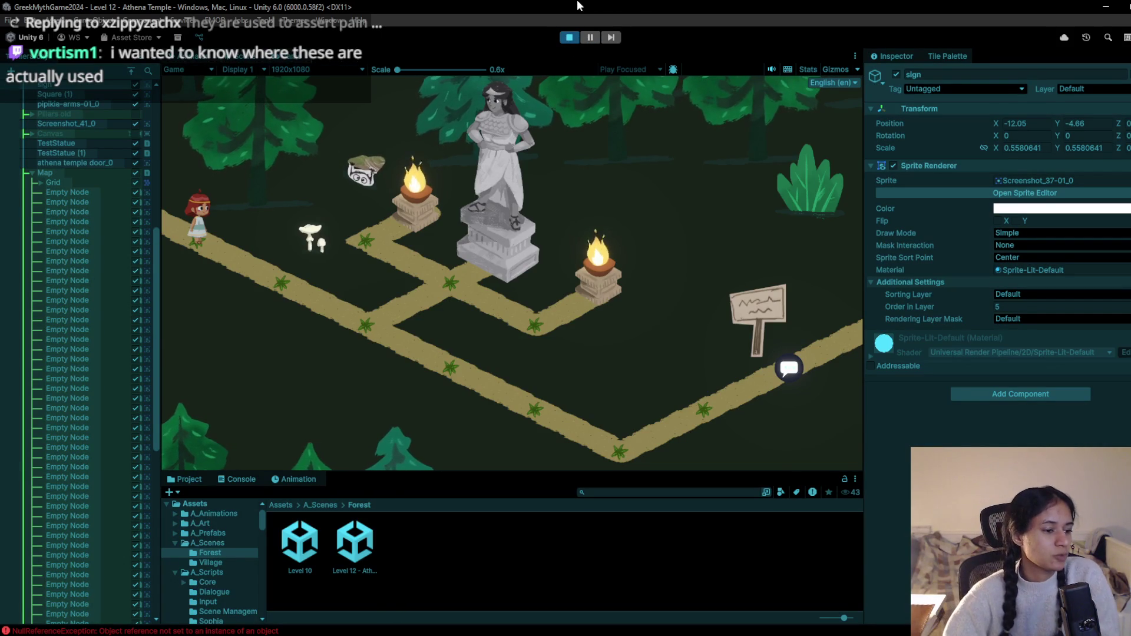
{"action": "left_click", "coordinate": [274, 256]}
{"action": "left_click", "coordinate": [465, 366]}
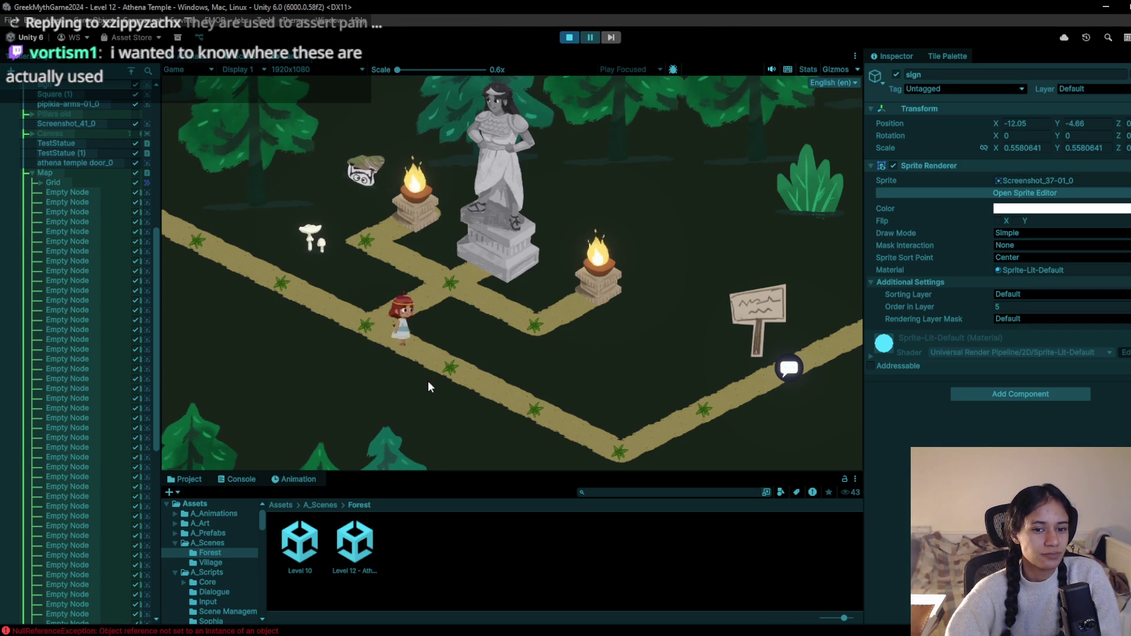
{"action": "left_click", "coordinate": [602, 440]}
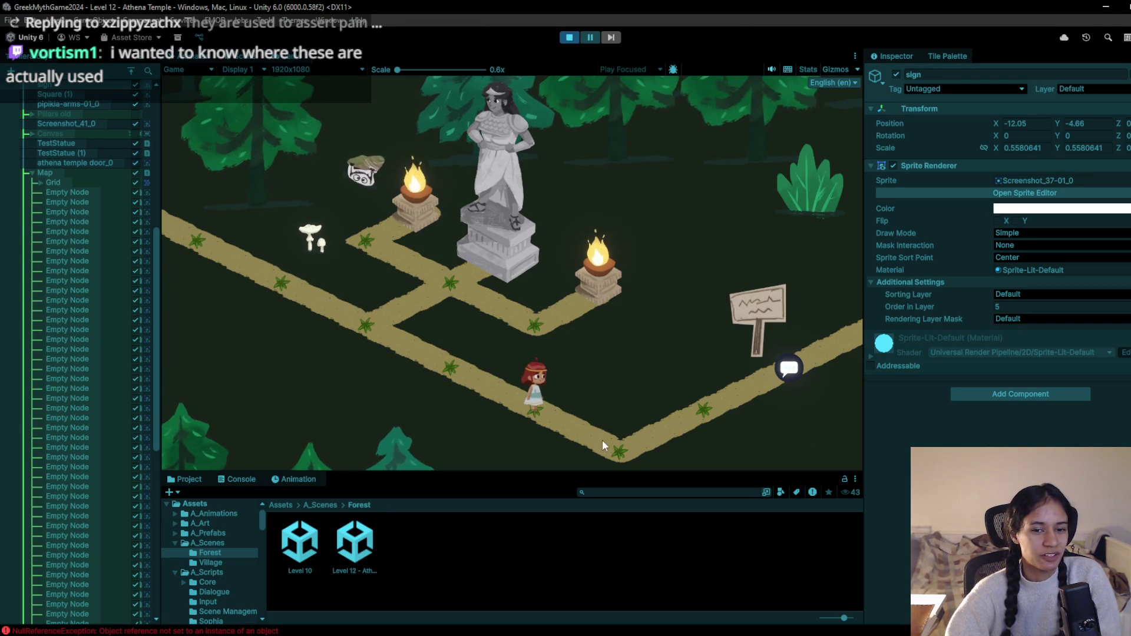
{"action": "left_click", "coordinate": [699, 434]}
{"action": "left_click", "coordinate": [787, 353]}
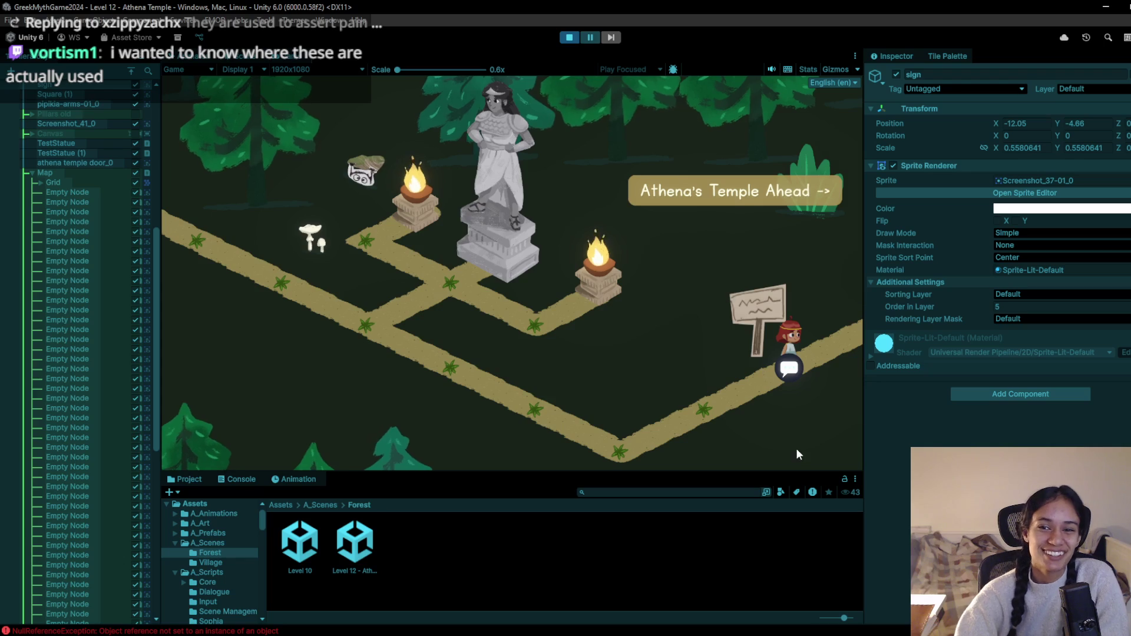
{"action": "left_click", "coordinate": [824, 319]}
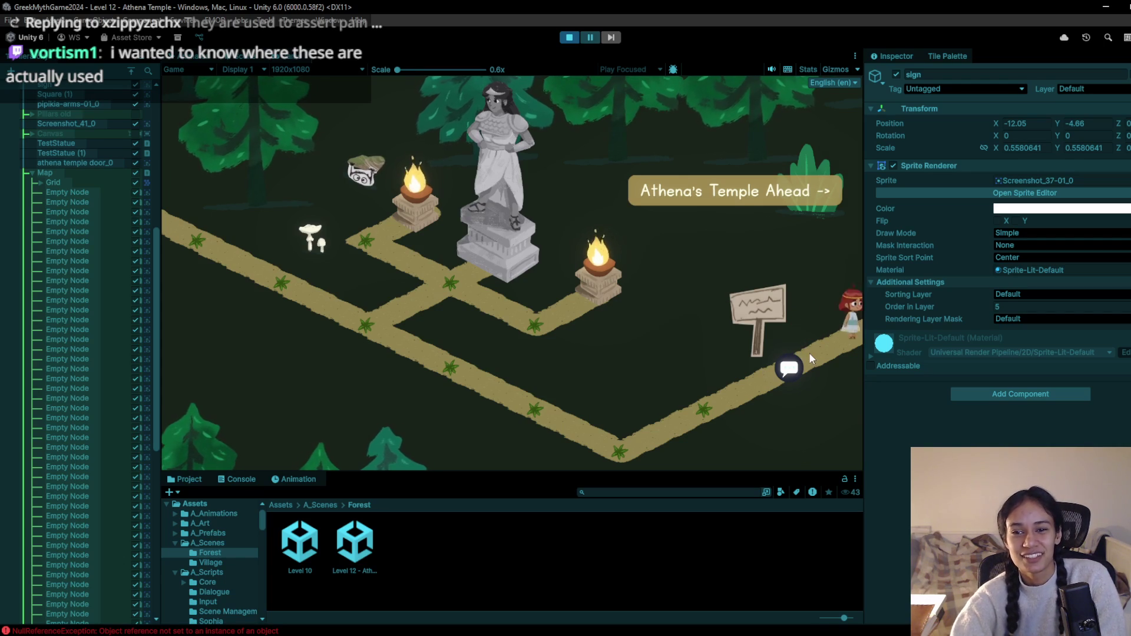
{"action": "left_click", "coordinate": [718, 410]}
{"action": "left_click", "coordinate": [618, 447]}
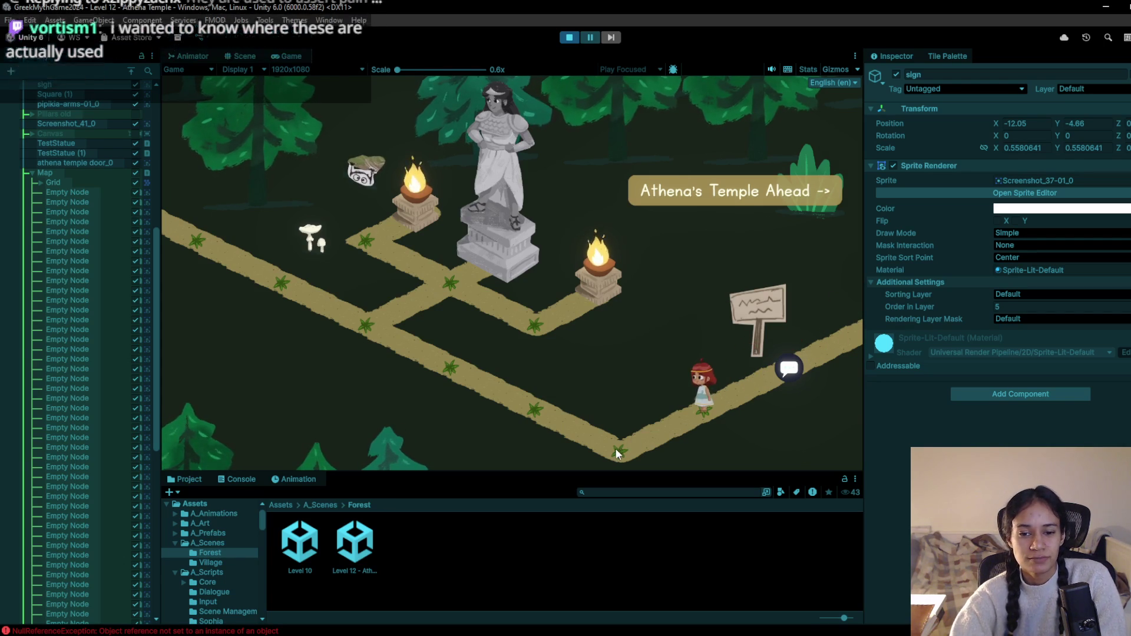
{"action": "left_click", "coordinate": [553, 417]}
{"action": "left_click", "coordinate": [398, 339]}
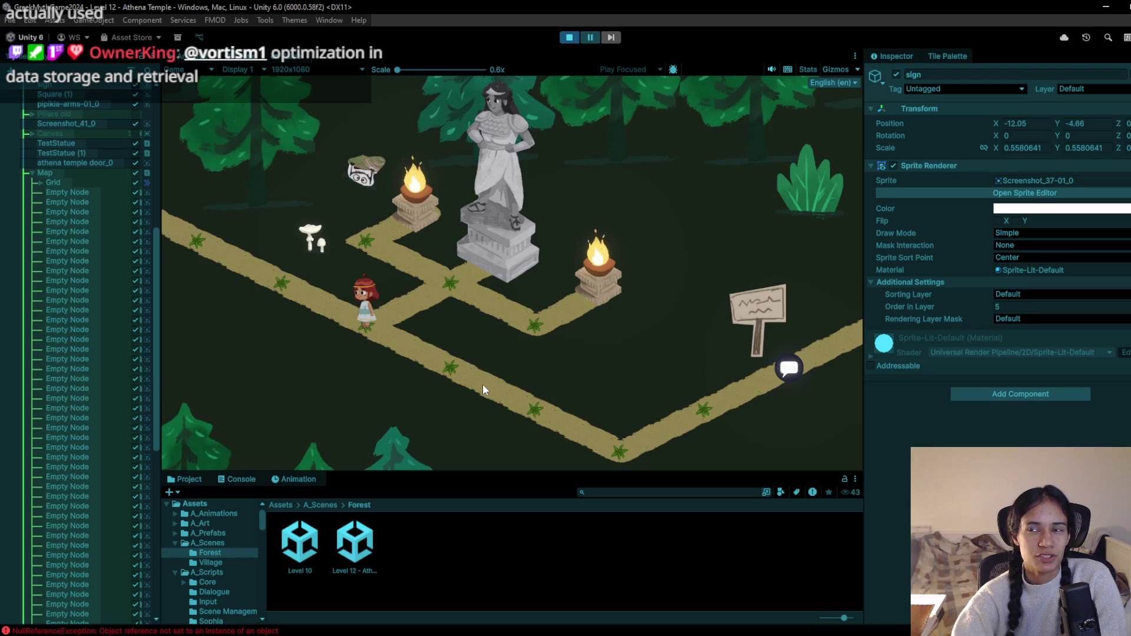
Walk around the statue junction back to the sign's bubble, then stop the game
{"action": "left_click", "coordinate": [474, 381]}
{"action": "left_click", "coordinate": [531, 403]}
{"action": "left_click", "coordinate": [589, 430]}
{"action": "left_click", "coordinate": [516, 384]}
{"action": "left_click", "coordinate": [394, 347]}
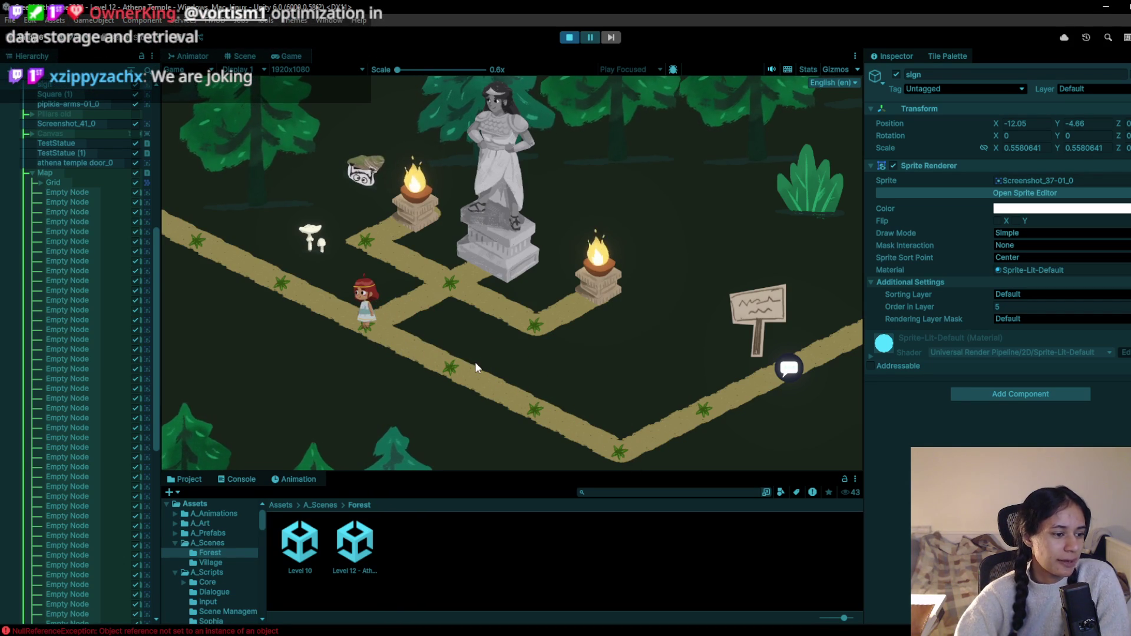
{"action": "left_click", "coordinate": [439, 368]}
{"action": "left_click", "coordinate": [376, 312]}
{"action": "left_click", "coordinate": [454, 275]}
{"action": "left_click", "coordinate": [442, 316]}
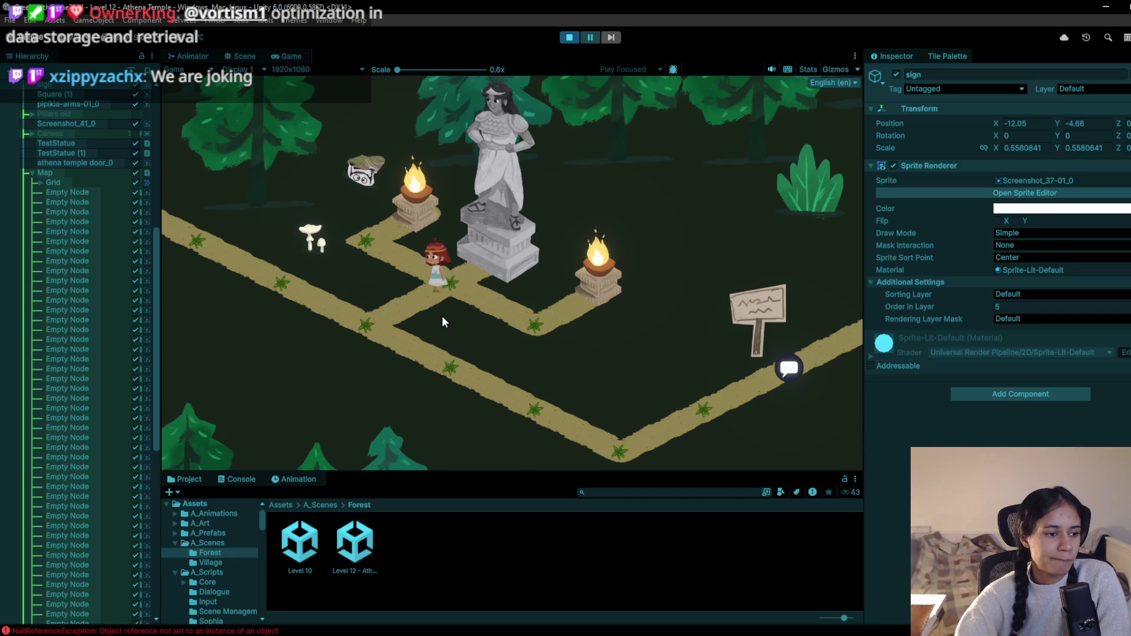
{"action": "left_click", "coordinate": [503, 375]}
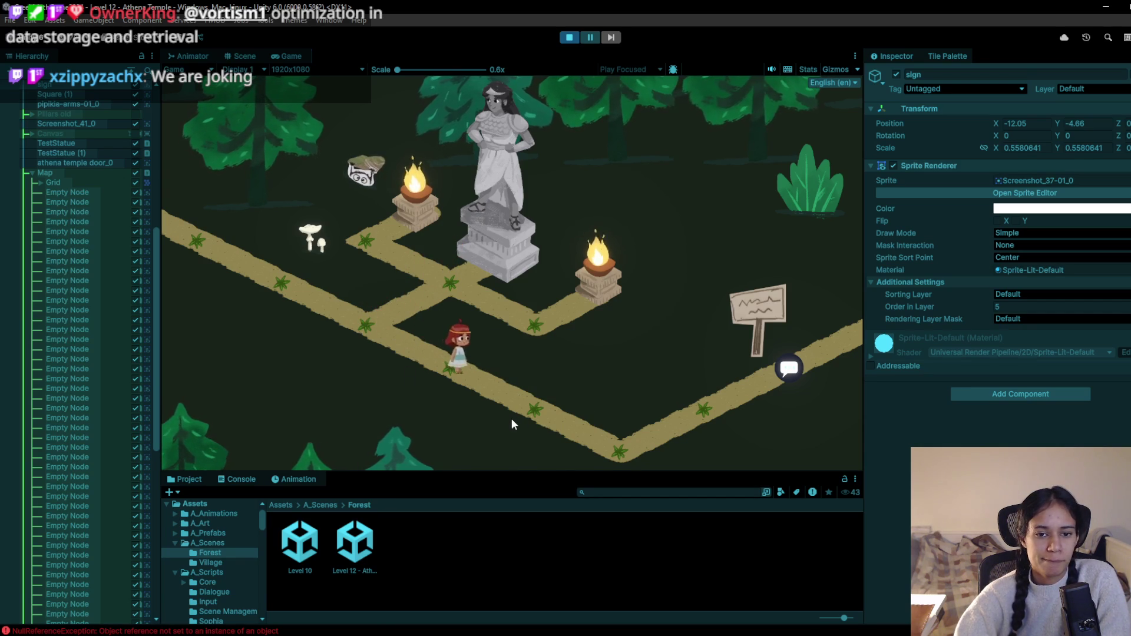
{"action": "left_click", "coordinate": [614, 437]}
{"action": "left_click", "coordinate": [787, 370]}
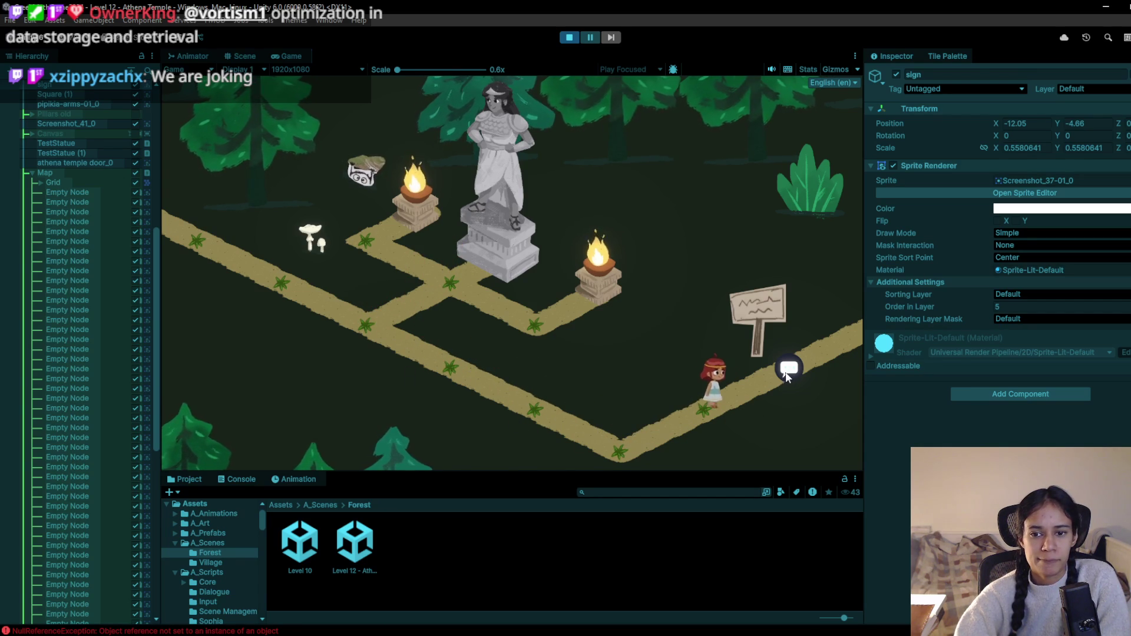
{"action": "left_click", "coordinate": [570, 38]}
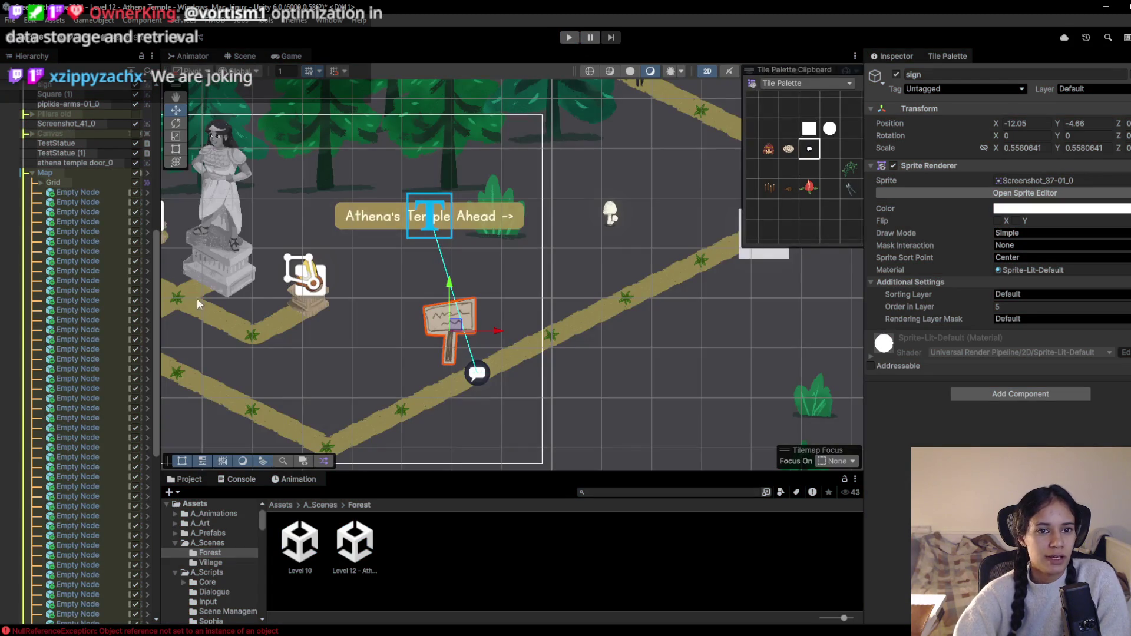
Scale the Enviro group of trees and props down to about 0.83
{"action": "scroll", "coordinate": [496, 212], "scroll_direction": "down", "scroll_amount": 8}
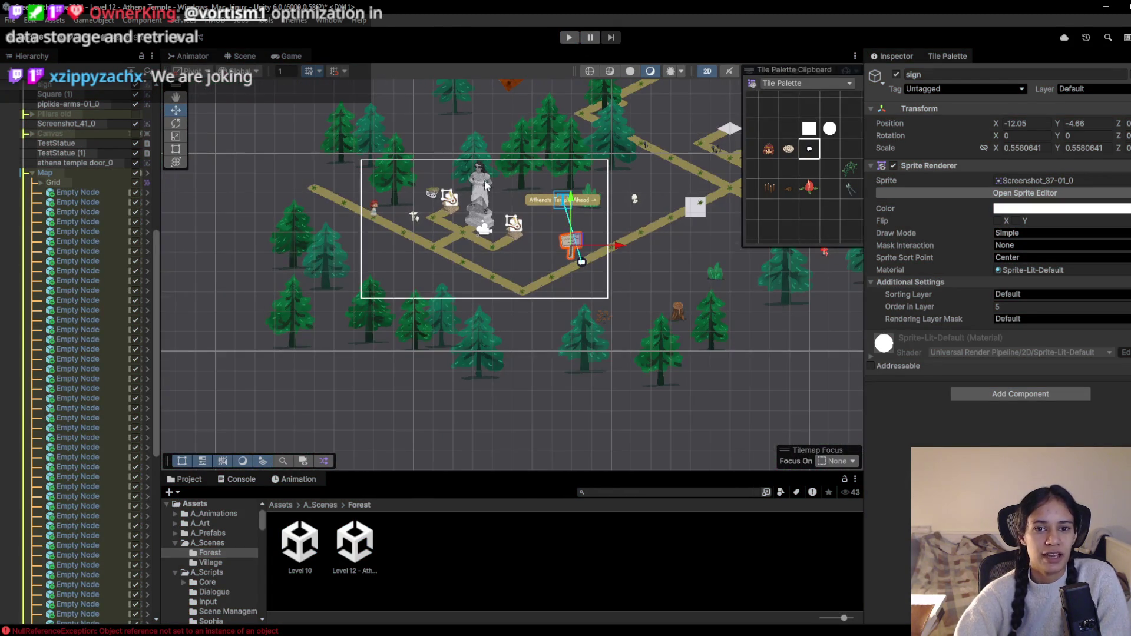
{"action": "scroll", "coordinate": [496, 182], "scroll_direction": "up", "scroll_amount": 2}
{"action": "scroll", "coordinate": [71, 196], "scroll_direction": "up", "scroll_amount": 10}
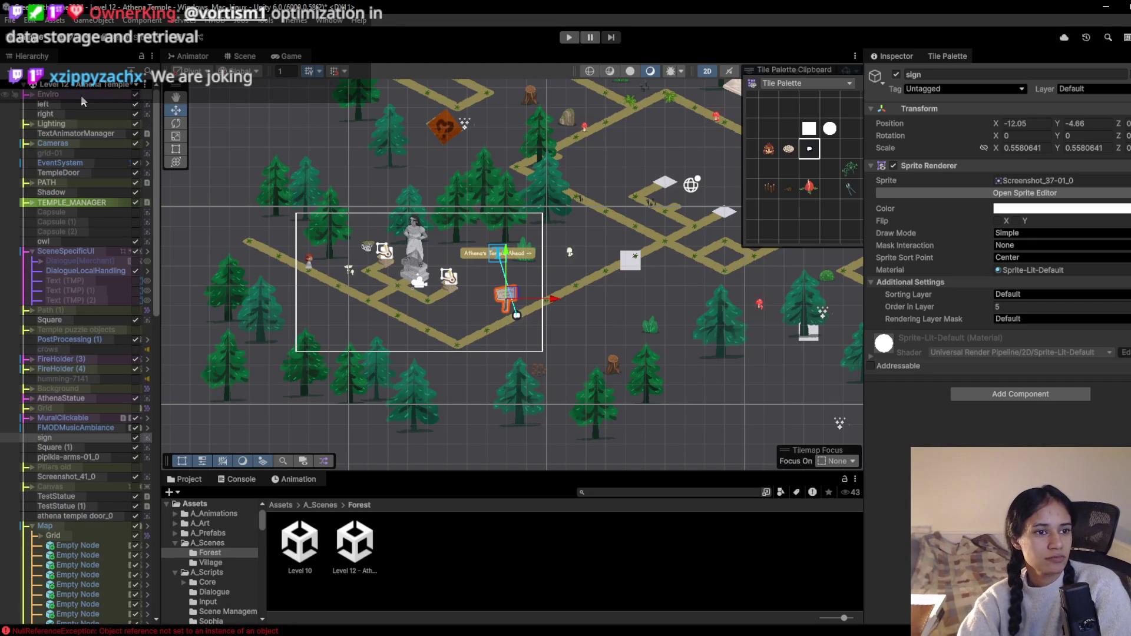
{"action": "left_click", "coordinate": [48, 94]}
{"action": "scroll", "coordinate": [658, 312], "scroll_direction": "down", "scroll_amount": 3}
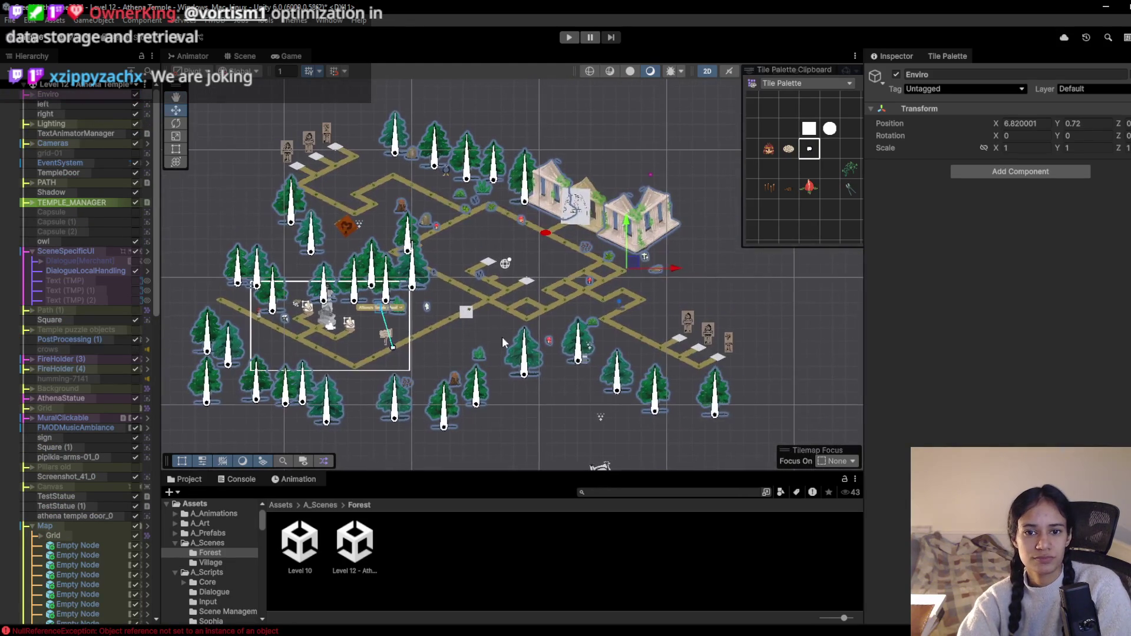
{"action": "key", "text": "r"}
{"action": "mouse_move", "coordinate": [627, 272]}
{"action": "left_mouse_down"}
{"action": "mouse_move", "coordinate": [597, 263]}
{"action": "mouse_move", "coordinate": [545, 277]}
{"action": "left_mouse_up"}
{"action": "key", "text": "w"}
Move the Enviro group down-left to about -0.91, -0.86 and check it in the Game view
{"action": "left_click", "coordinate": [285, 58]}
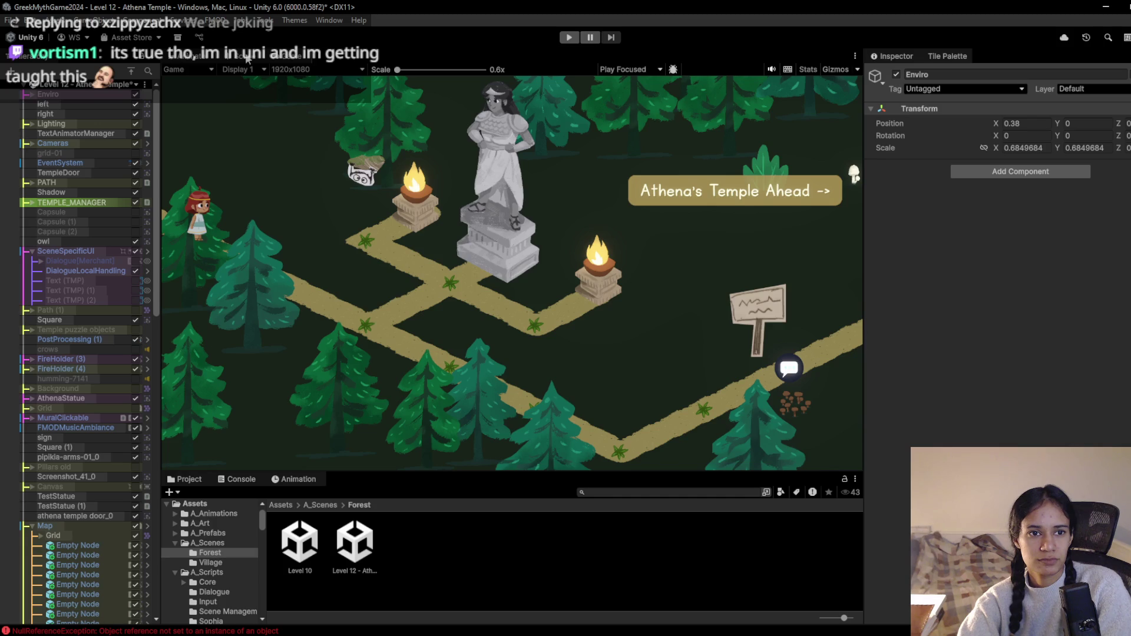
{"action": "left_click", "coordinate": [254, 57]}
{"action": "scroll", "coordinate": [387, 391], "scroll_direction": "up", "scroll_amount": 5}
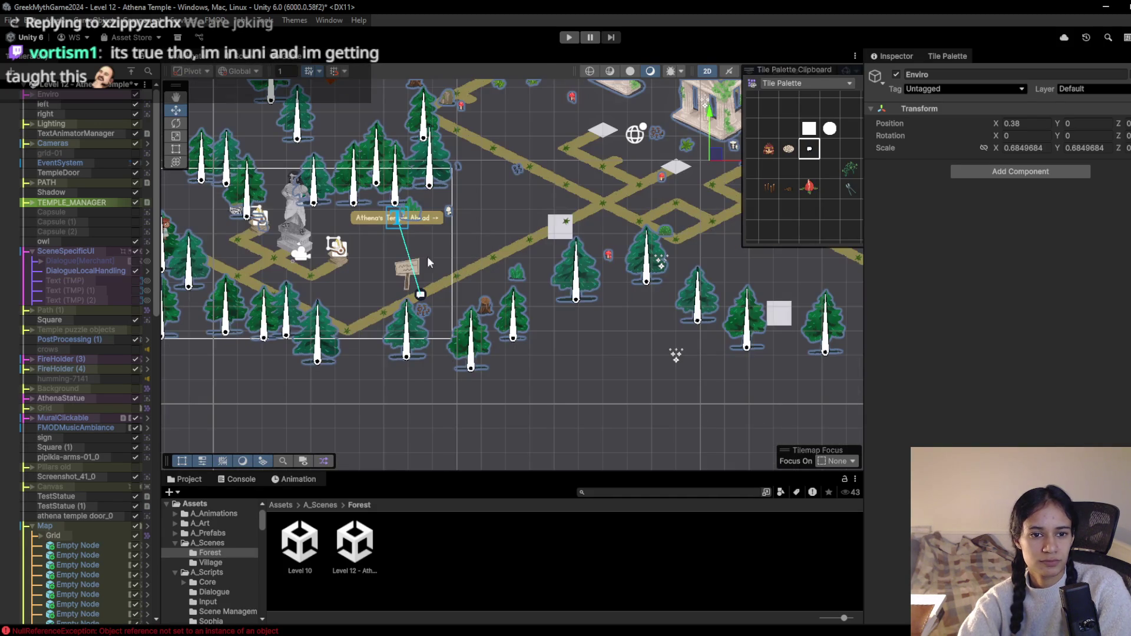
{"action": "double_click", "coordinate": [74, 95]}
{"action": "left_click_drag", "start_coordinate": [592, 193], "coordinate": [563, 208]}
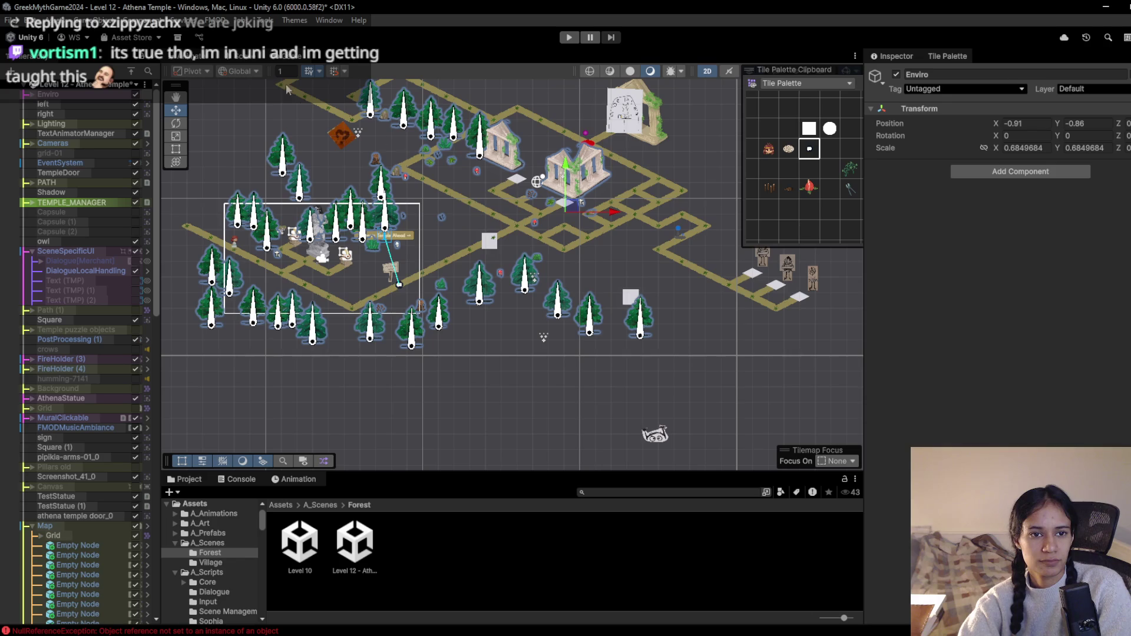
{"action": "left_click", "coordinate": [283, 57]}
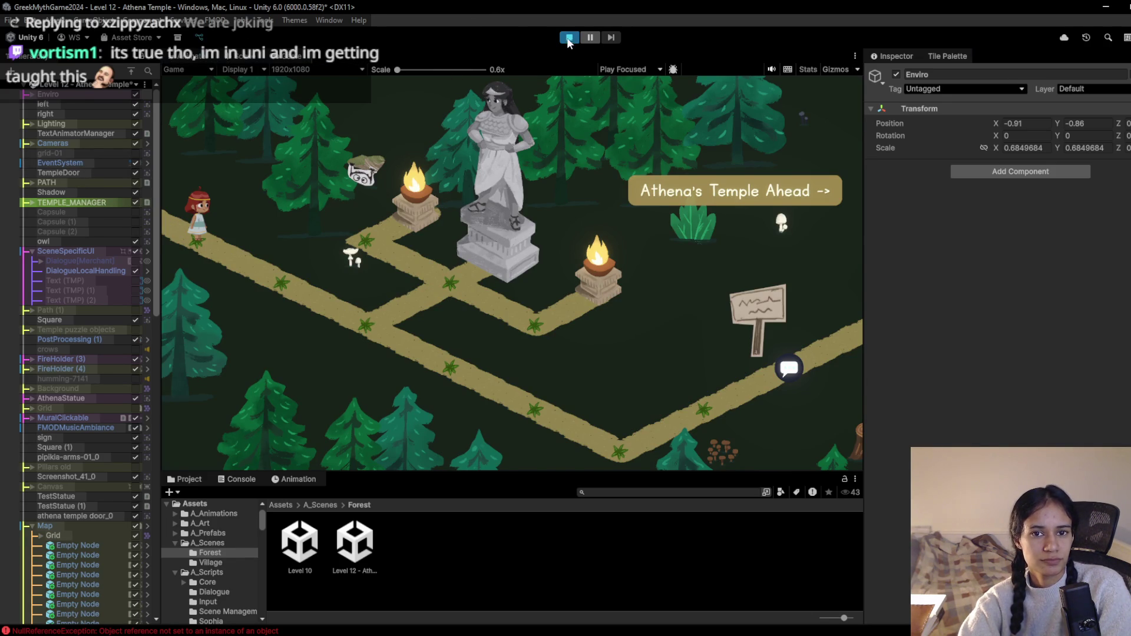
{"action": "left_click", "coordinate": [569, 38]}
{"action": "left_click", "coordinate": [297, 280]}
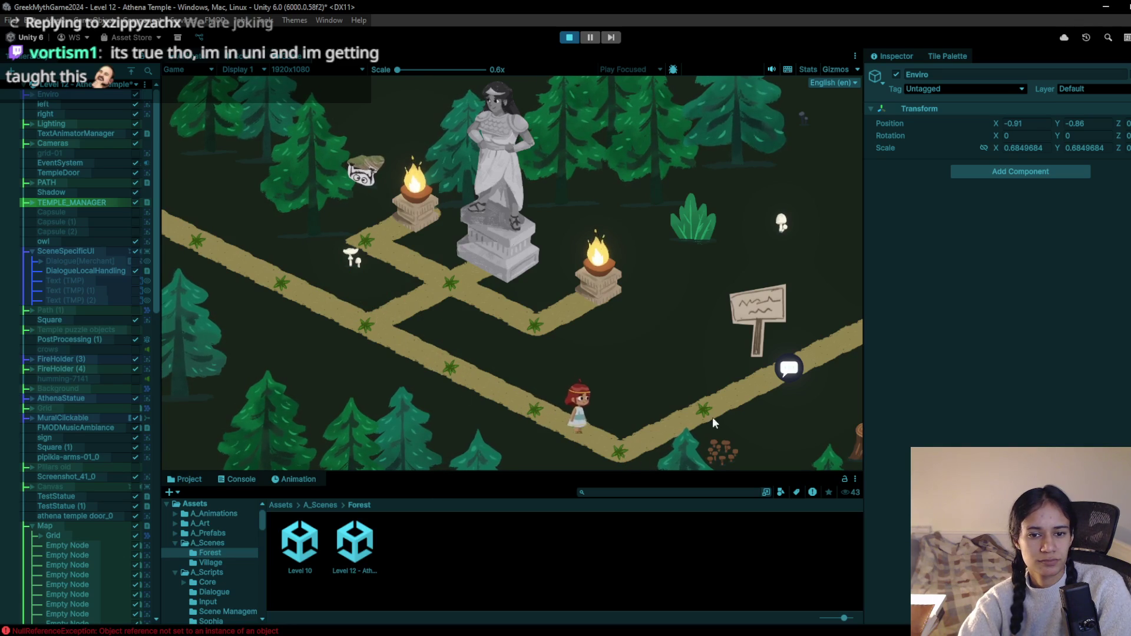
{"action": "left_click", "coordinate": [789, 368]}
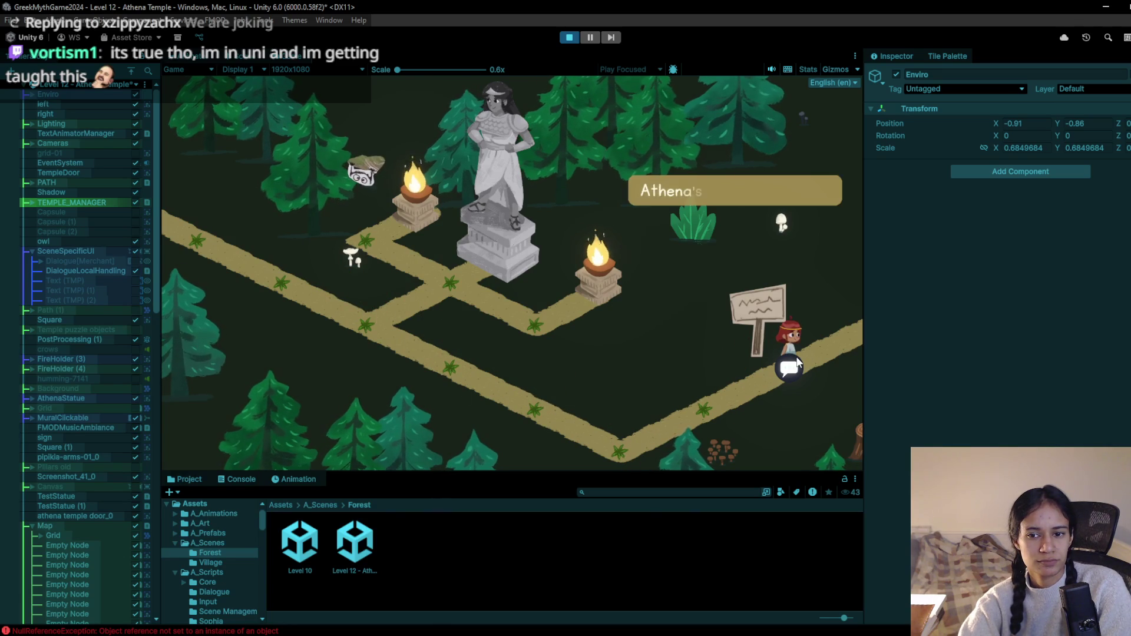
{"action": "left_click", "coordinate": [846, 317]}
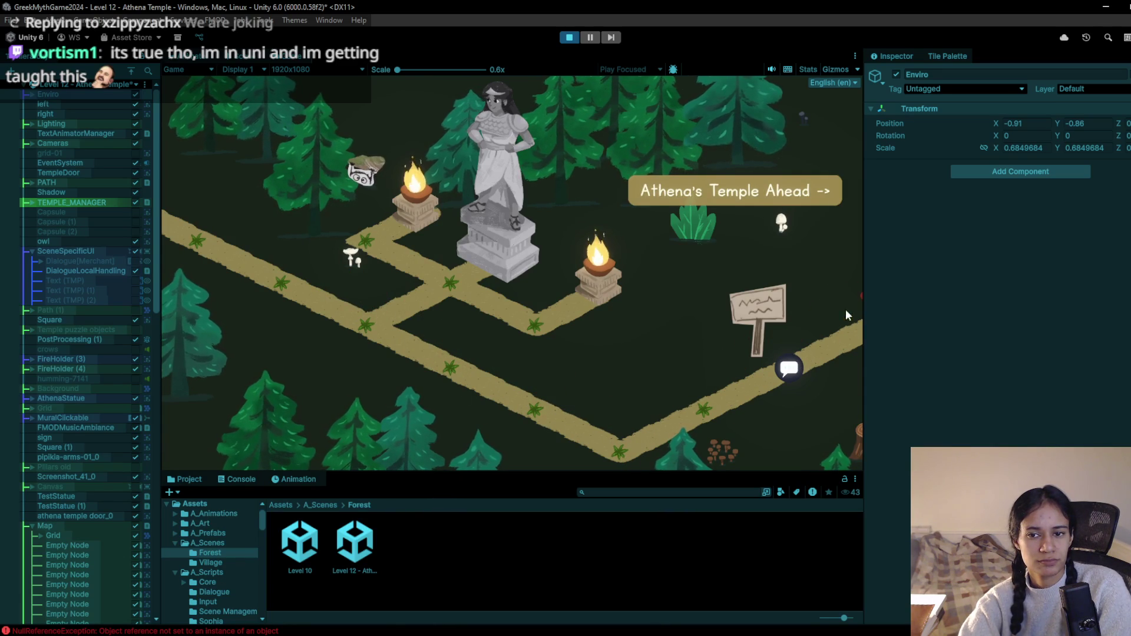
{"action": "left_click", "coordinate": [569, 37]}
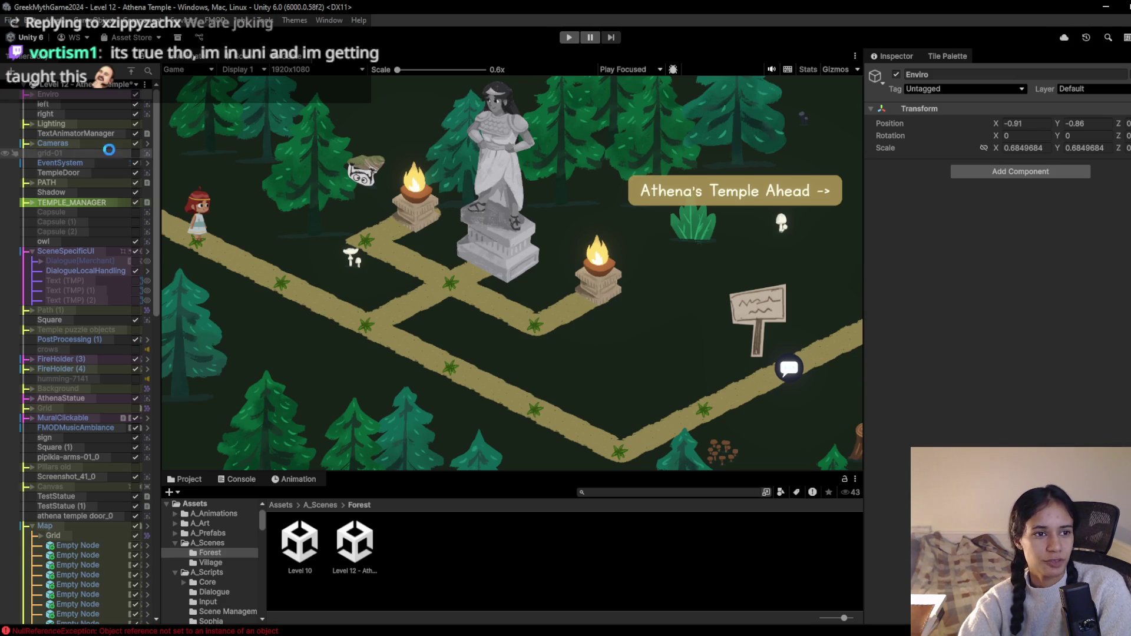
{"action": "left_click", "coordinate": [33, 525]}
Search the project for 'camera' and drag the Main Camera prefab under Cameras
{"action": "left_click", "coordinate": [629, 492]}
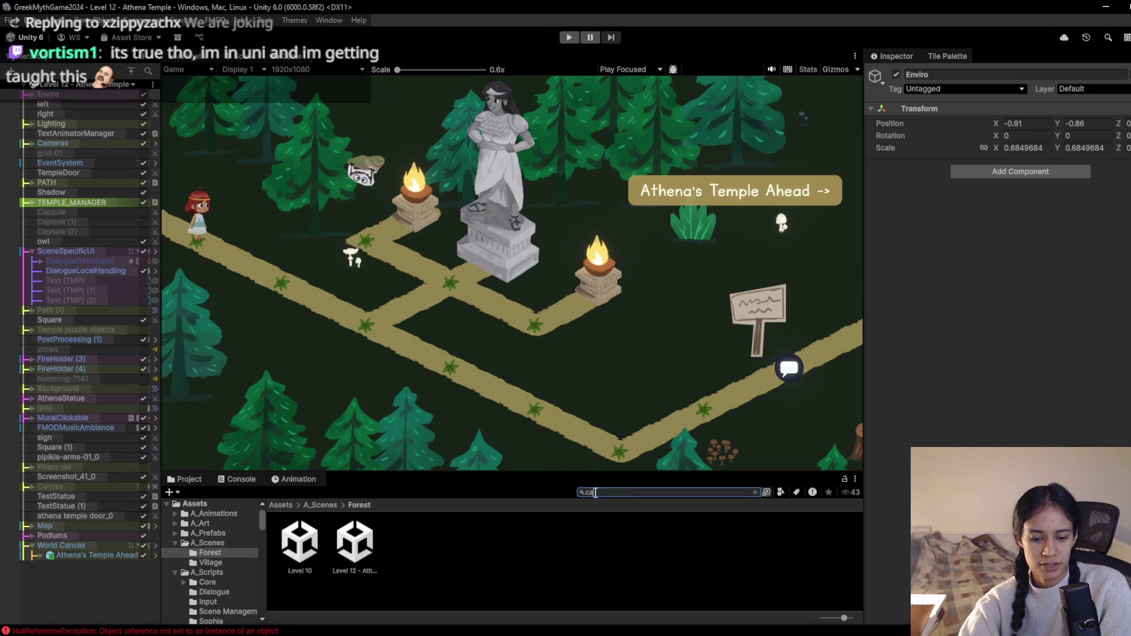
{"action": "type", "text": "amera"}
{"action": "scroll", "coordinate": [511, 559], "scroll_direction": "down", "scroll_amount": 5}
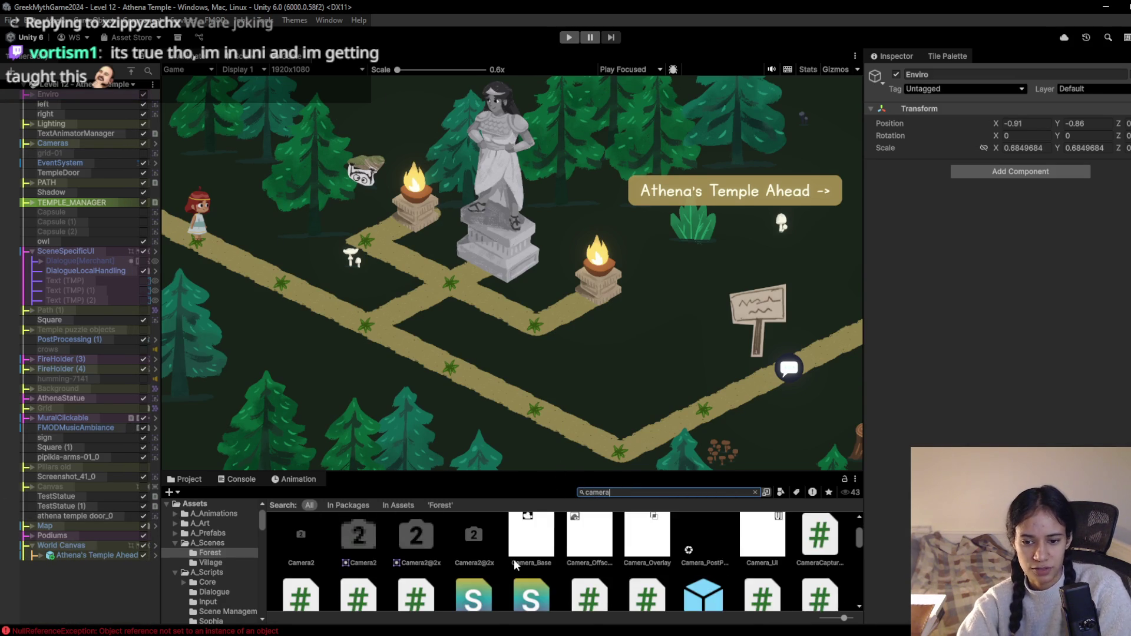
{"action": "scroll", "coordinate": [737, 568], "scroll_direction": "down", "scroll_amount": 5}
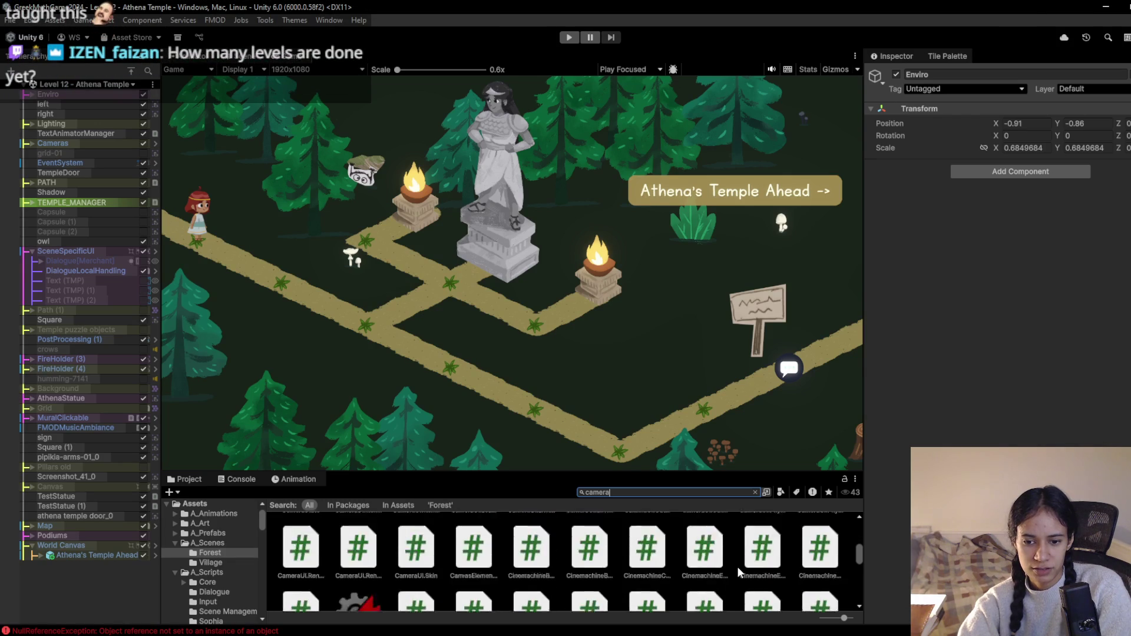
{"action": "scroll", "coordinate": [608, 560], "scroll_direction": "up", "scroll_amount": 2}
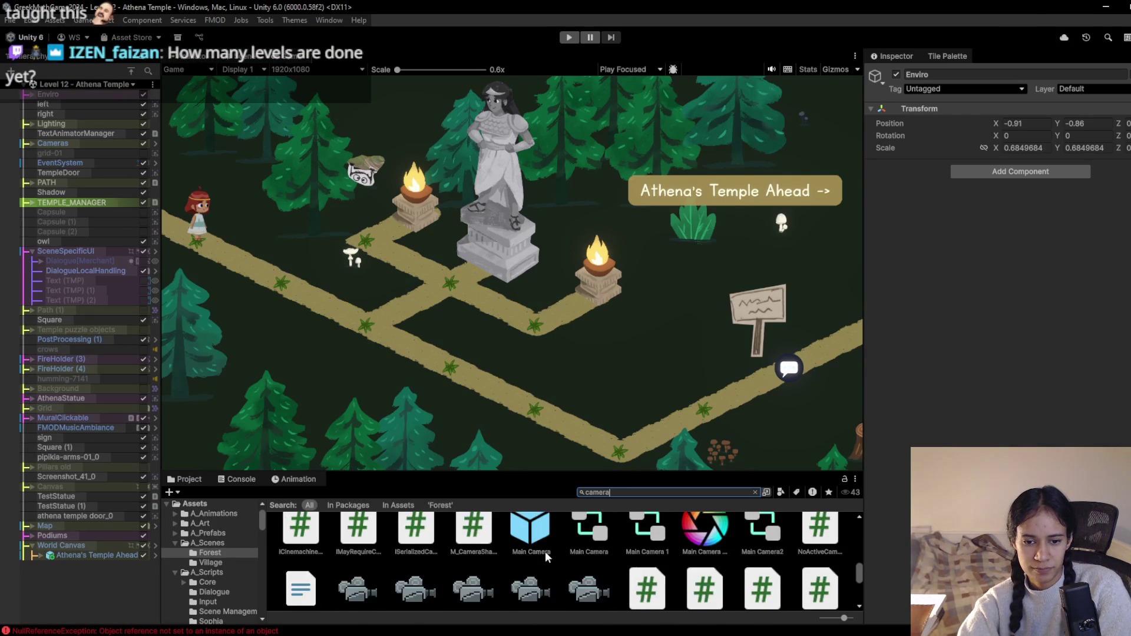
{"action": "left_click", "coordinate": [530, 539]}
{"action": "left_click", "coordinate": [754, 492]}
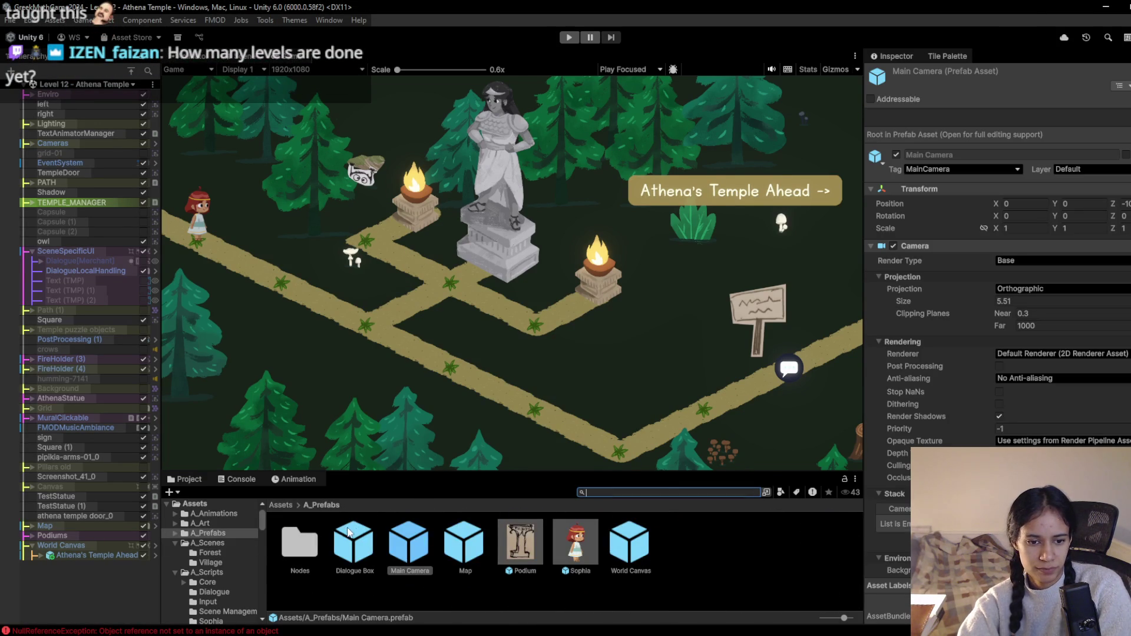
{"action": "mouse_move", "coordinate": [411, 545]}
{"action": "left_mouse_down"}
{"action": "mouse_move", "coordinate": [353, 570]}
{"action": "mouse_move", "coordinate": [65, 186]}
{"action": "mouse_move", "coordinate": [73, 158]}
{"action": "left_mouse_up"}
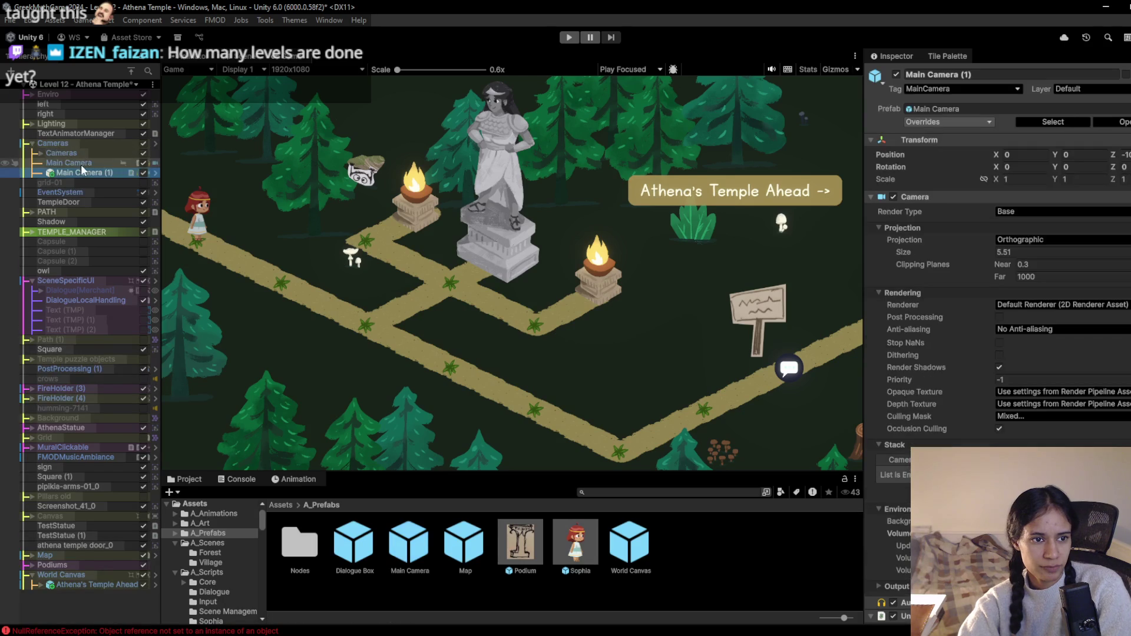
Deactivate the original Main Camera object in the Hierarchy
{"action": "left_click", "coordinate": [69, 163]}
{"action": "scroll", "coordinate": [995, 265], "scroll_direction": "down", "scroll_amount": 5}
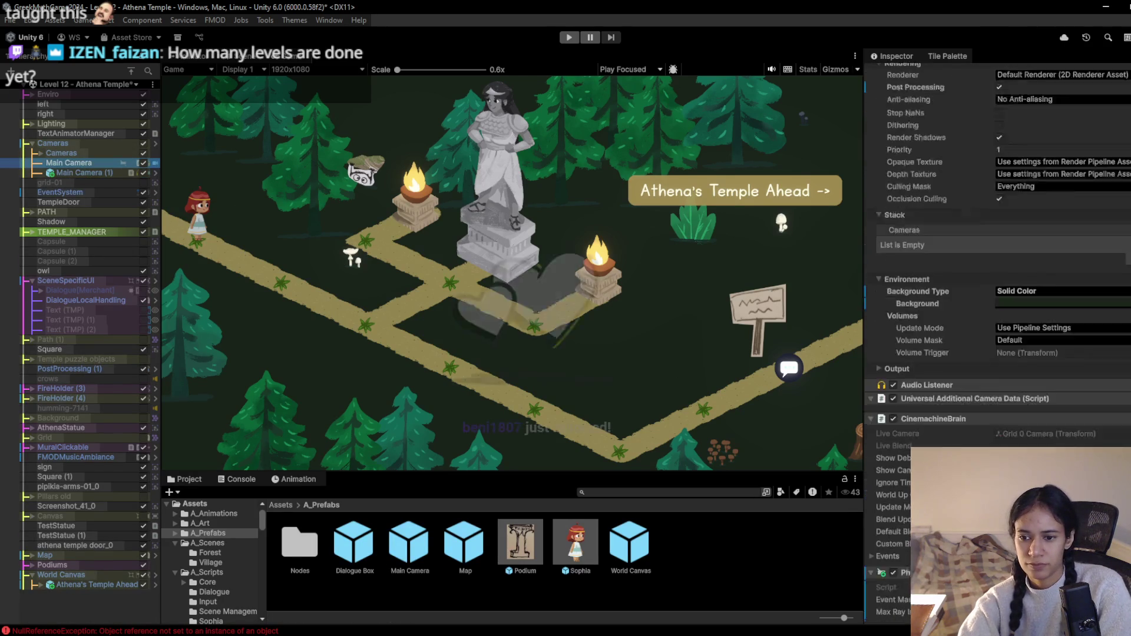
{"action": "right_click", "coordinate": [84, 166]}
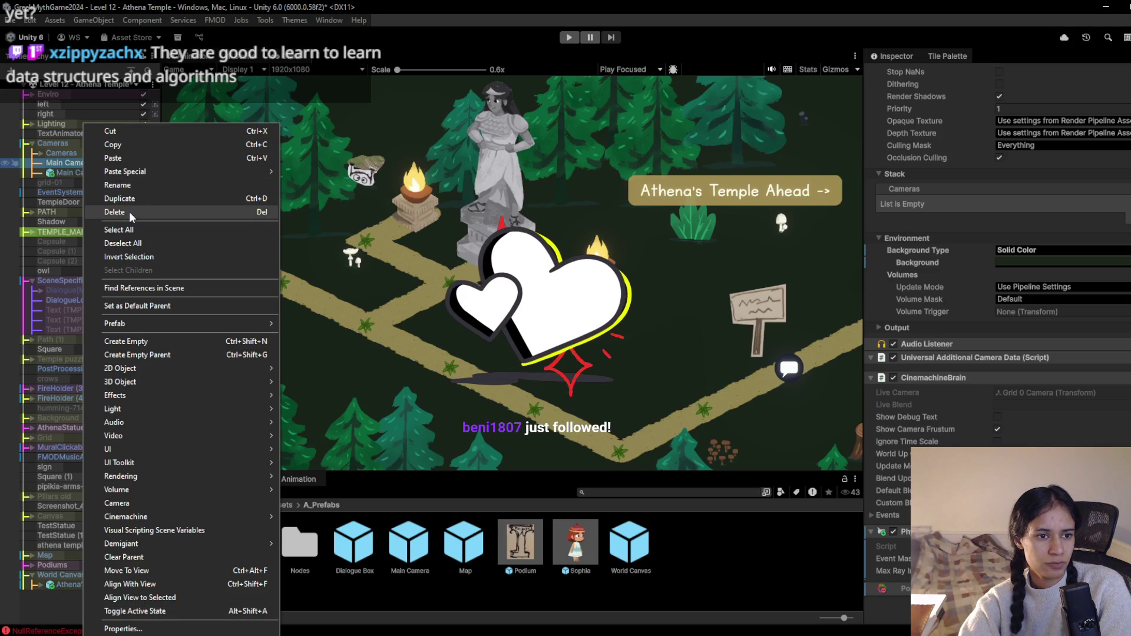
{"action": "left_click", "coordinate": [80, 176]}
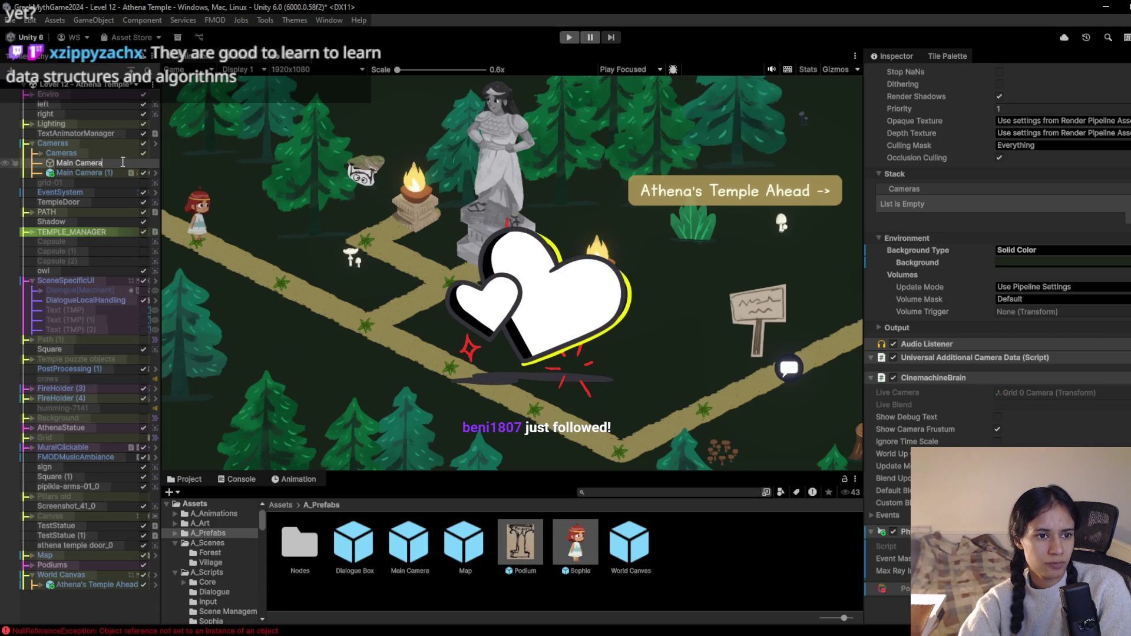
{"action": "left_click", "coordinate": [144, 171]}
{"action": "left_click", "coordinate": [143, 163]}
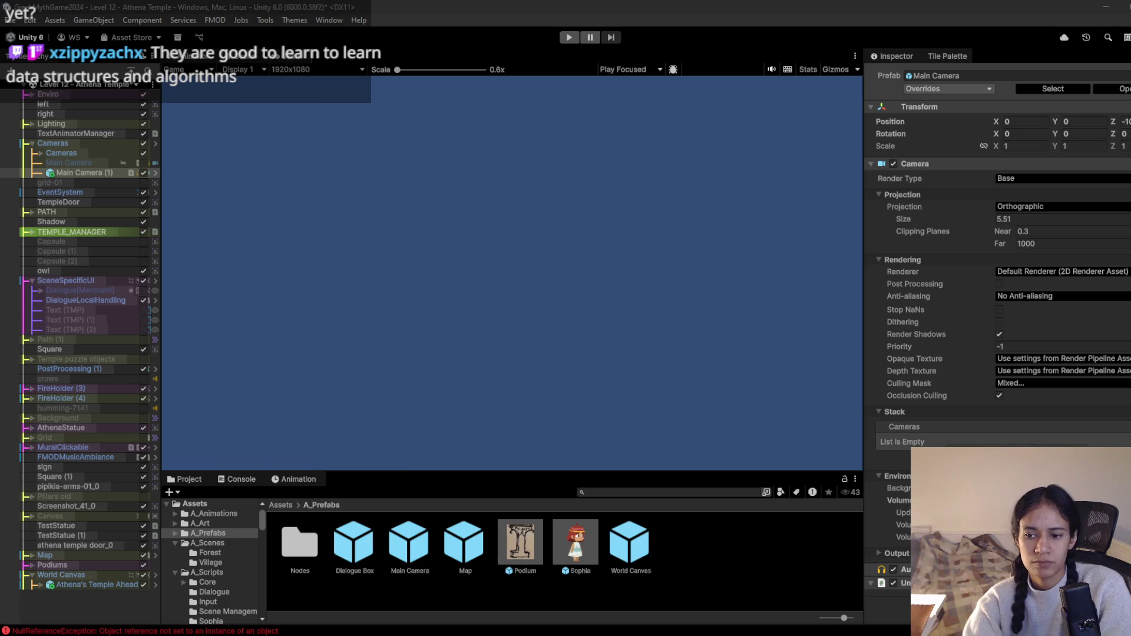
Set Main Camera (1)'s background colour to a slightly darkened green
{"action": "left_click", "coordinate": [577, 166]}
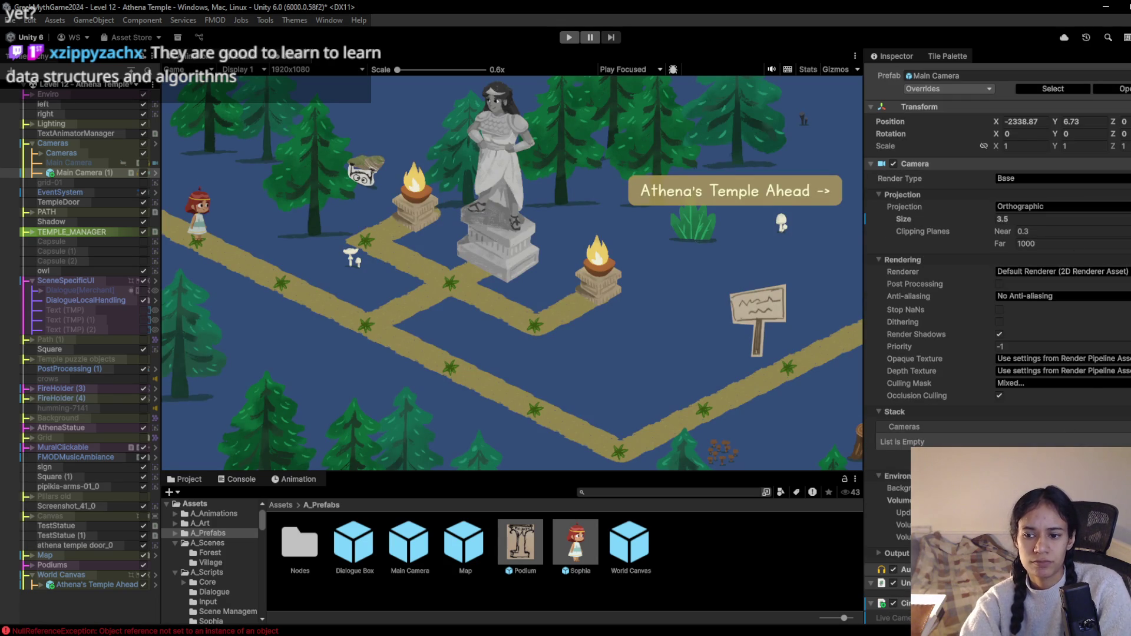
{"action": "left_click", "coordinate": [1049, 500]}
{"action": "left_click", "coordinate": [1049, 412]}
{"action": "left_click", "coordinate": [1107, 440]}
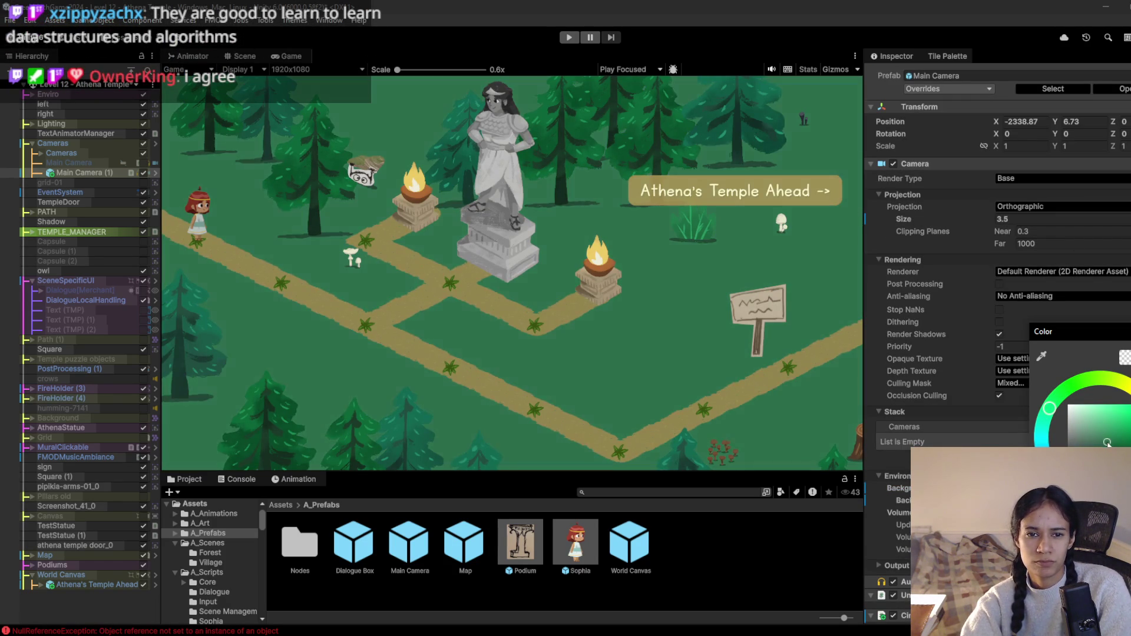
Start Play mode and walk the girl down-right along the path
{"action": "left_click", "coordinate": [568, 37]}
{"action": "left_click", "coordinate": [344, 308]}
{"action": "left_click", "coordinate": [439, 358]}
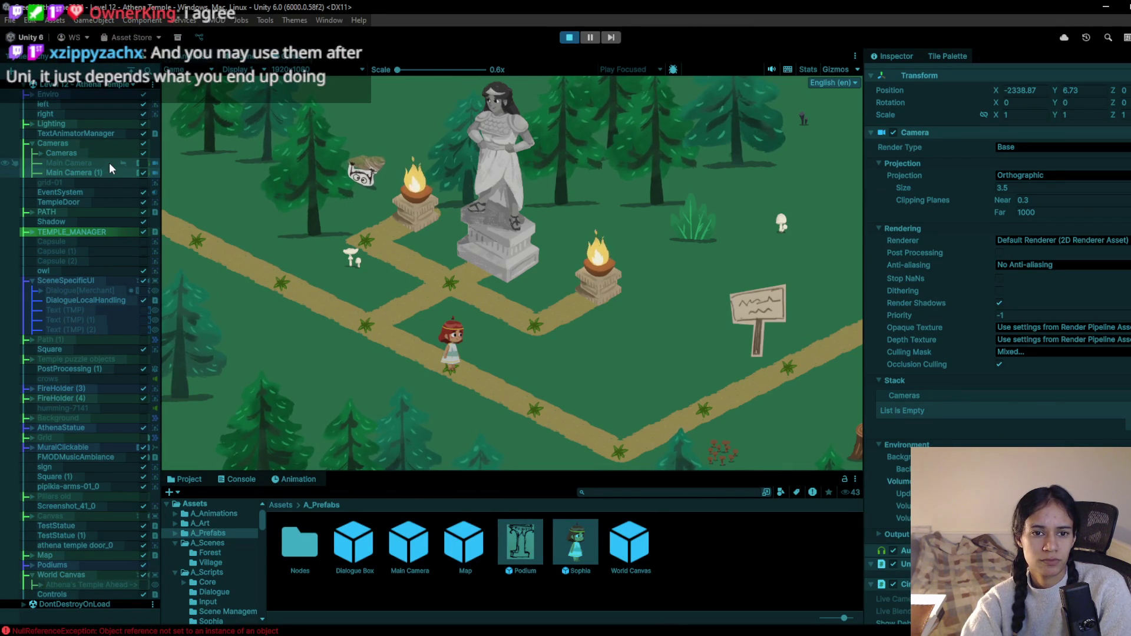
{"action": "left_click", "coordinate": [334, 262]}
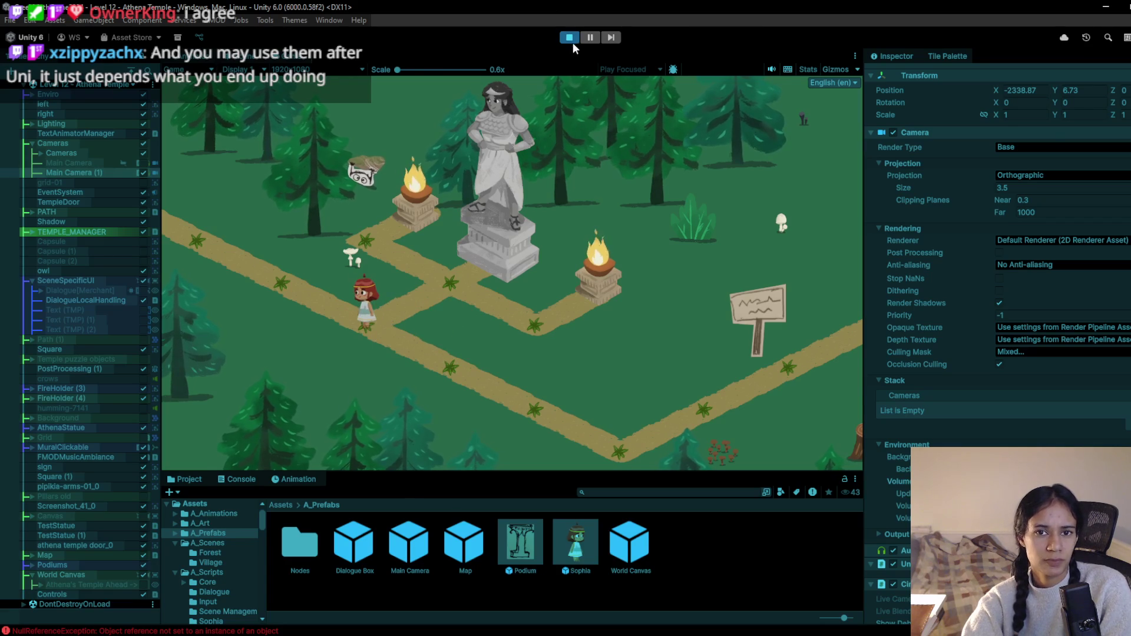
{"action": "left_click", "coordinate": [570, 38]}
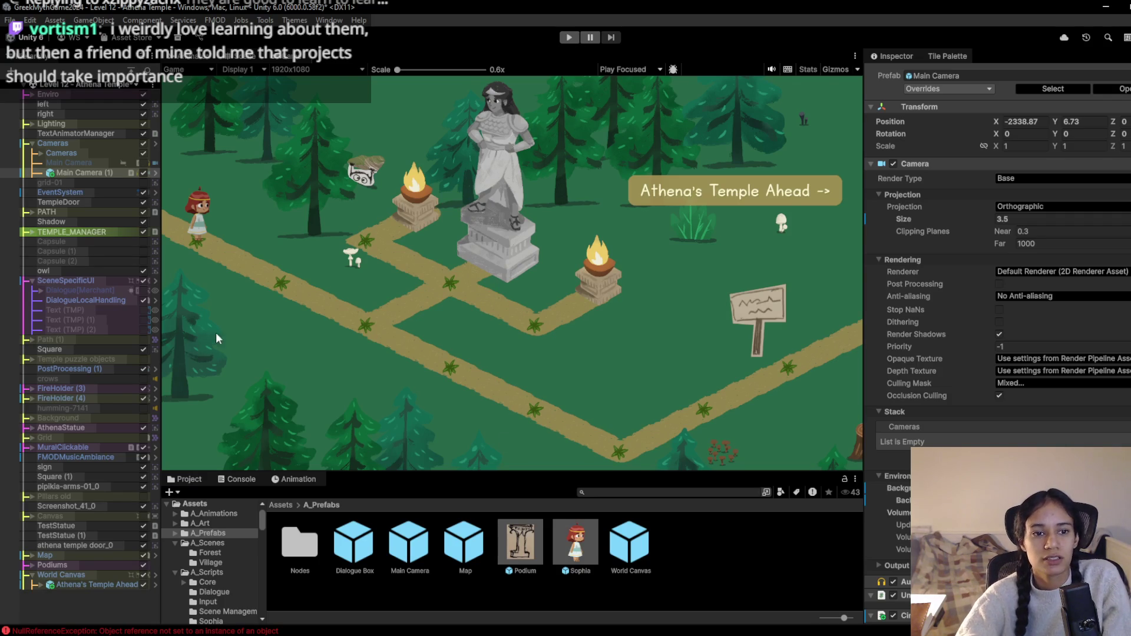
{"action": "left_click", "coordinate": [569, 37]}
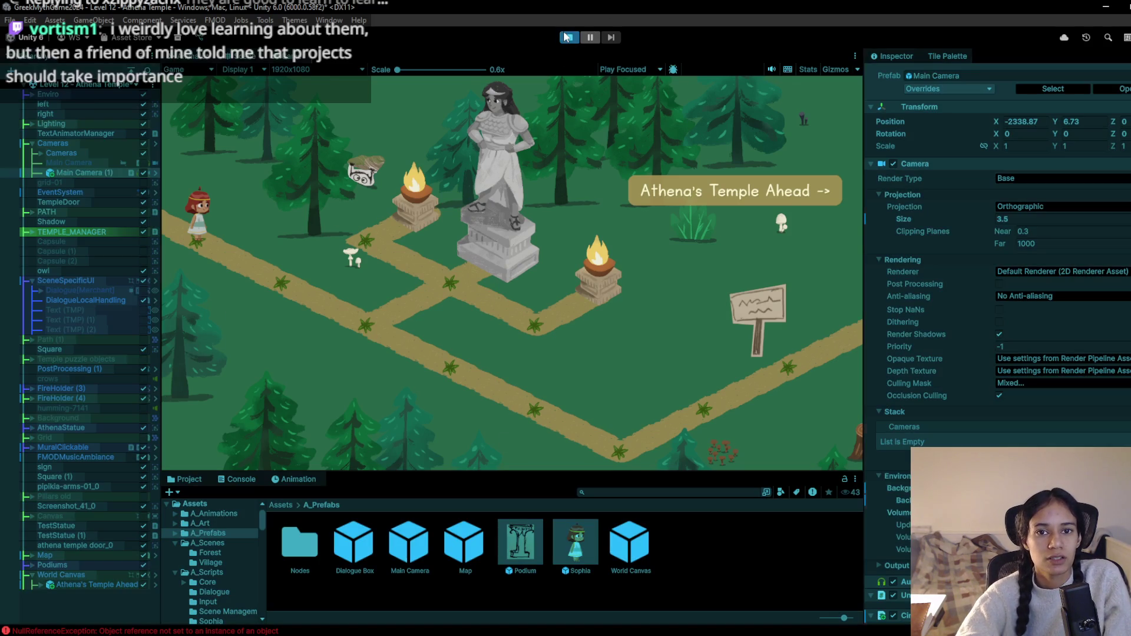
{"action": "left_click", "coordinate": [292, 291]}
{"action": "left_click", "coordinate": [353, 333]}
{"action": "left_click", "coordinate": [244, 256]}
{"action": "left_click", "coordinate": [220, 232]}
{"action": "left_click", "coordinate": [253, 287]}
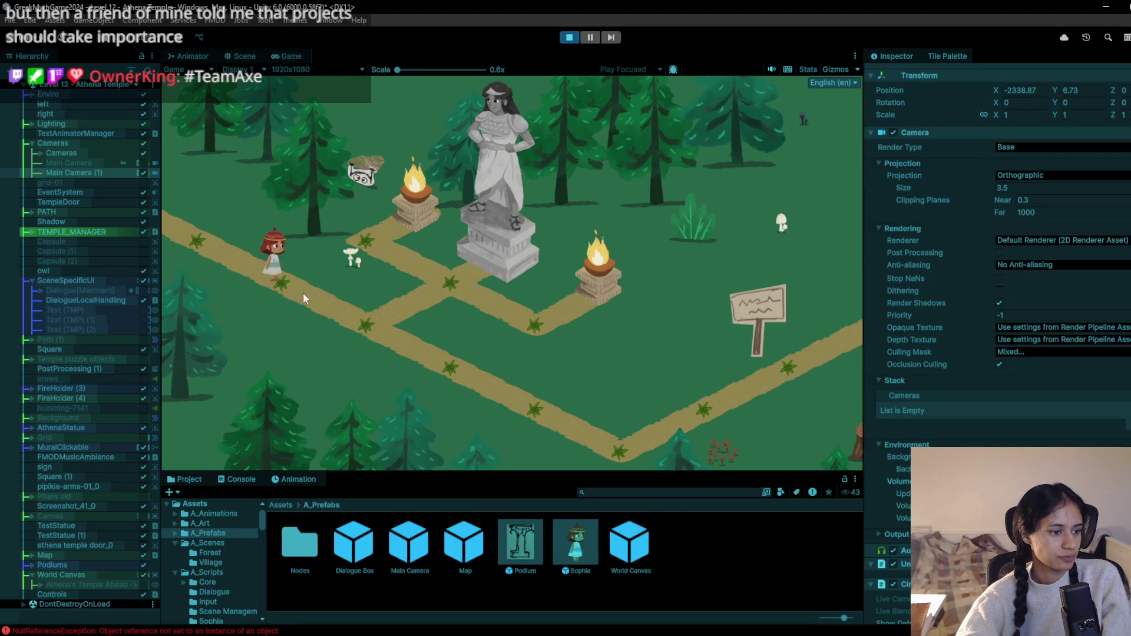
{"action": "left_click", "coordinate": [351, 310]}
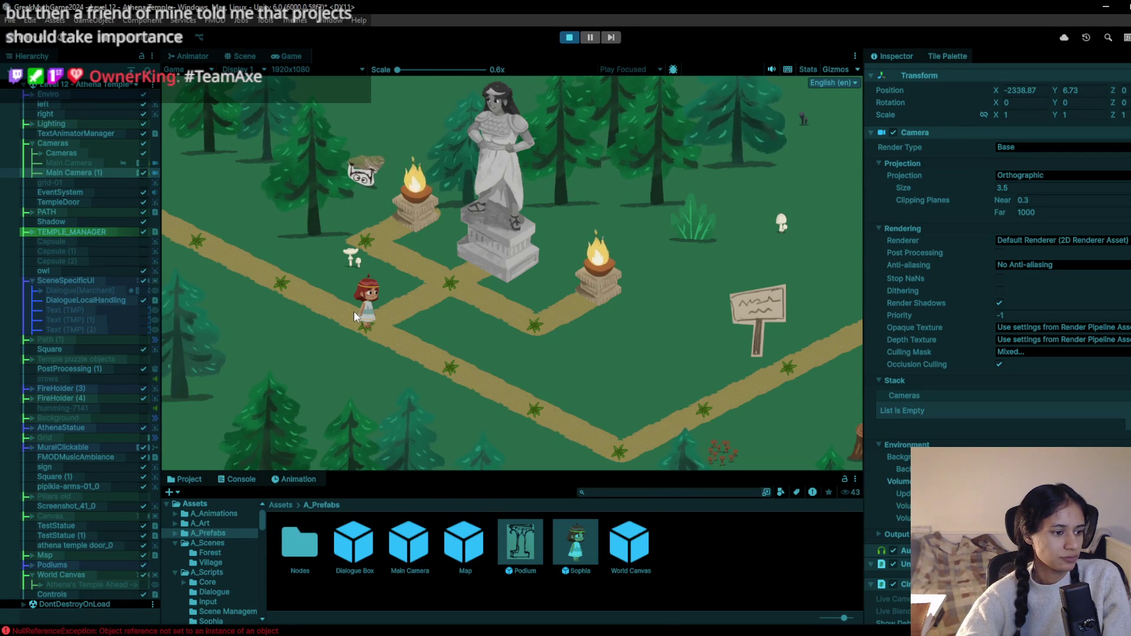
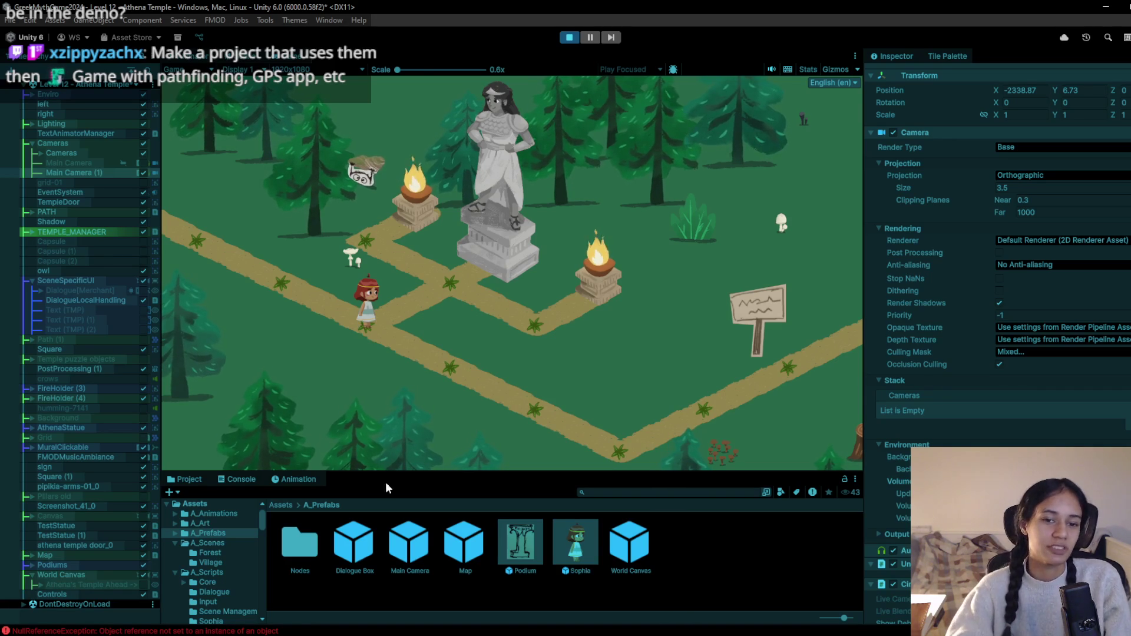
Walk Sophia along the path to the signpost until 'Athena's Temple Ahead' shows, then stop the play-test
{"action": "left_click", "coordinate": [502, 450]}
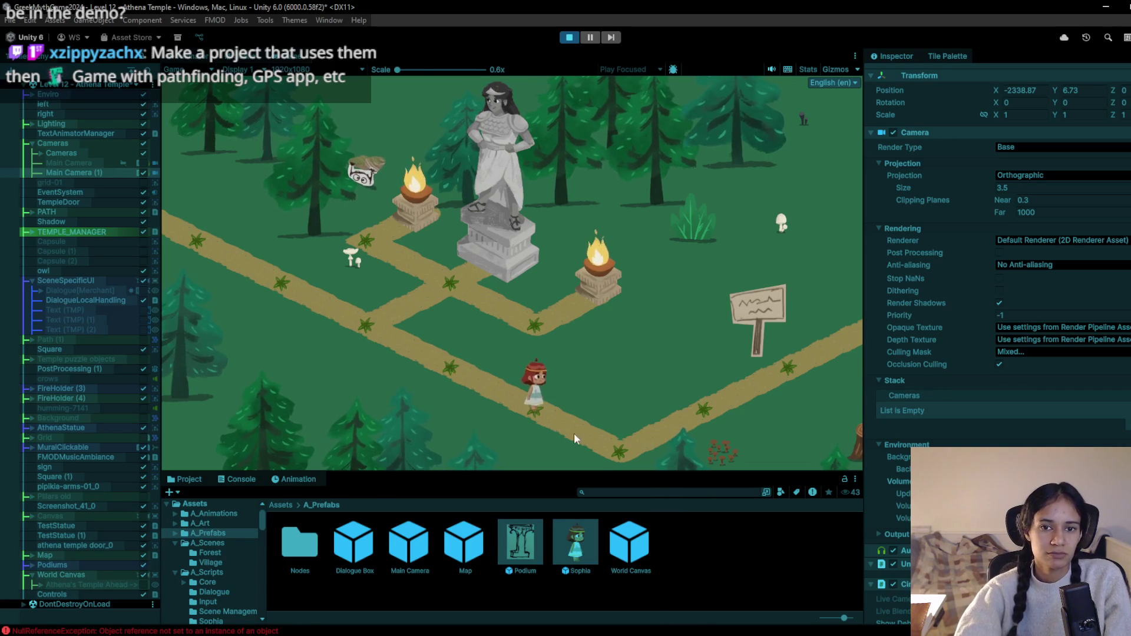
{"action": "left_click", "coordinate": [787, 357]}
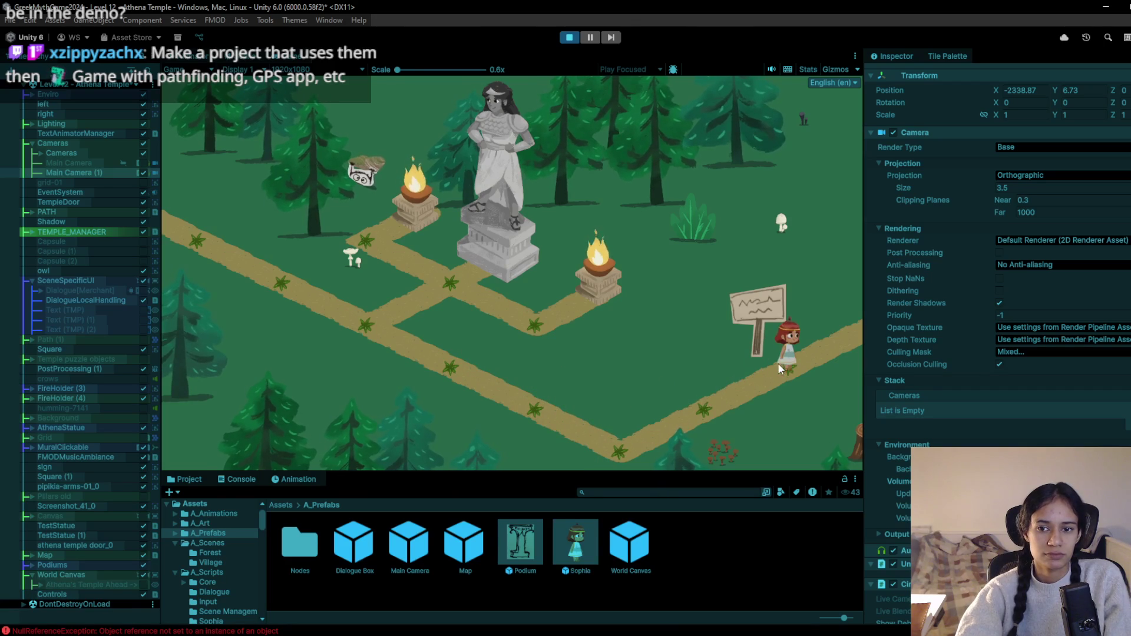
{"action": "left_click", "coordinate": [770, 338]}
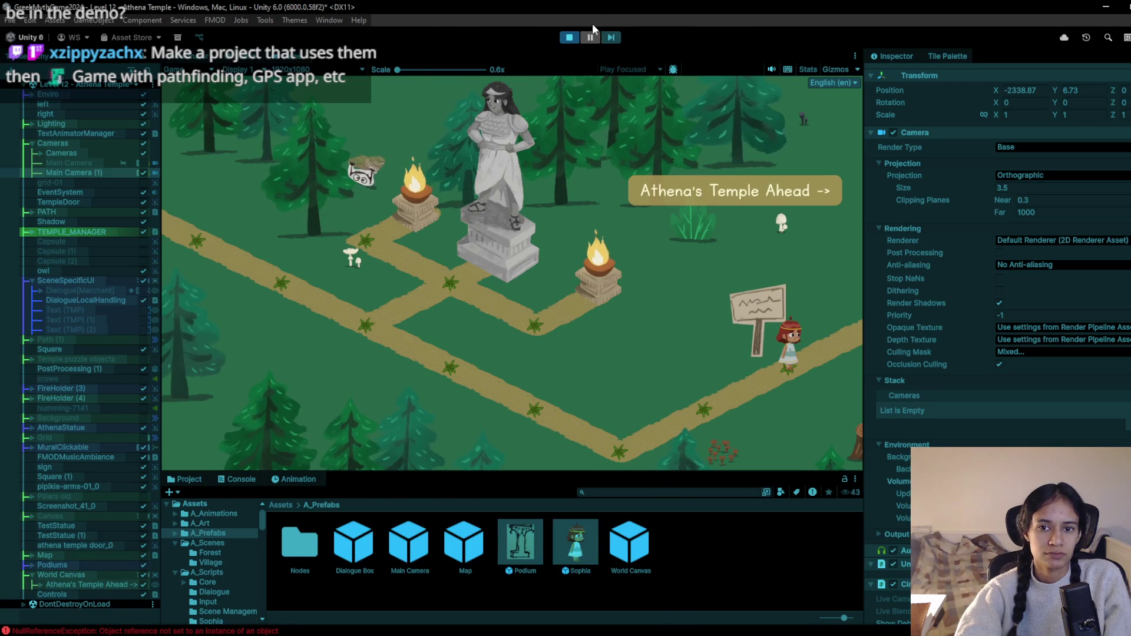
{"action": "left_click", "coordinate": [576, 37]}
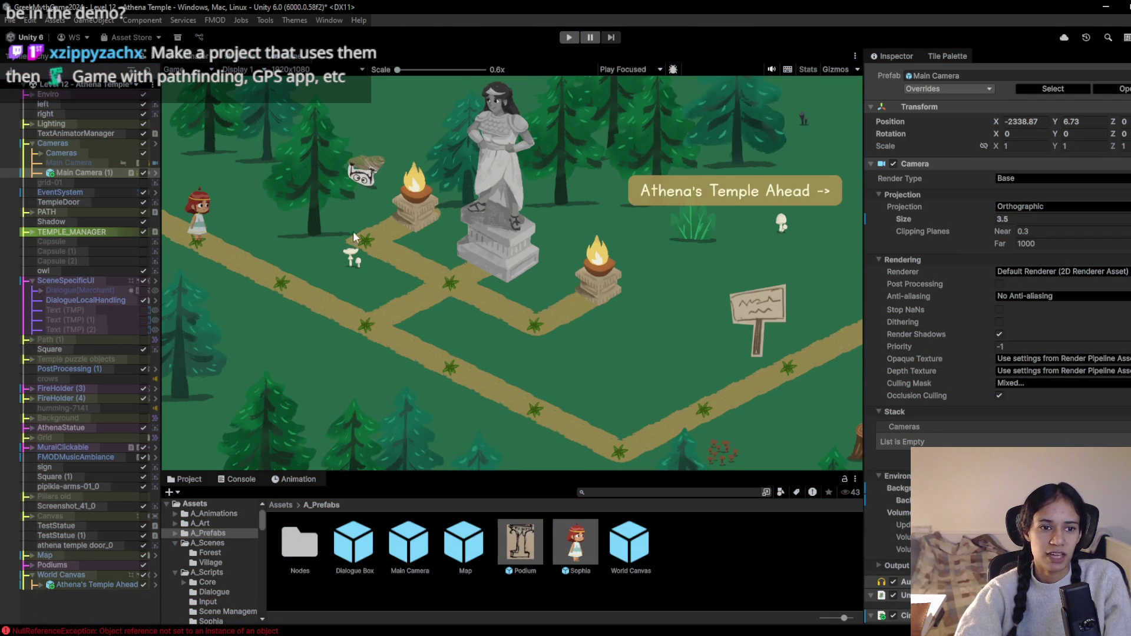
{"action": "left_click", "coordinate": [255, 59]}
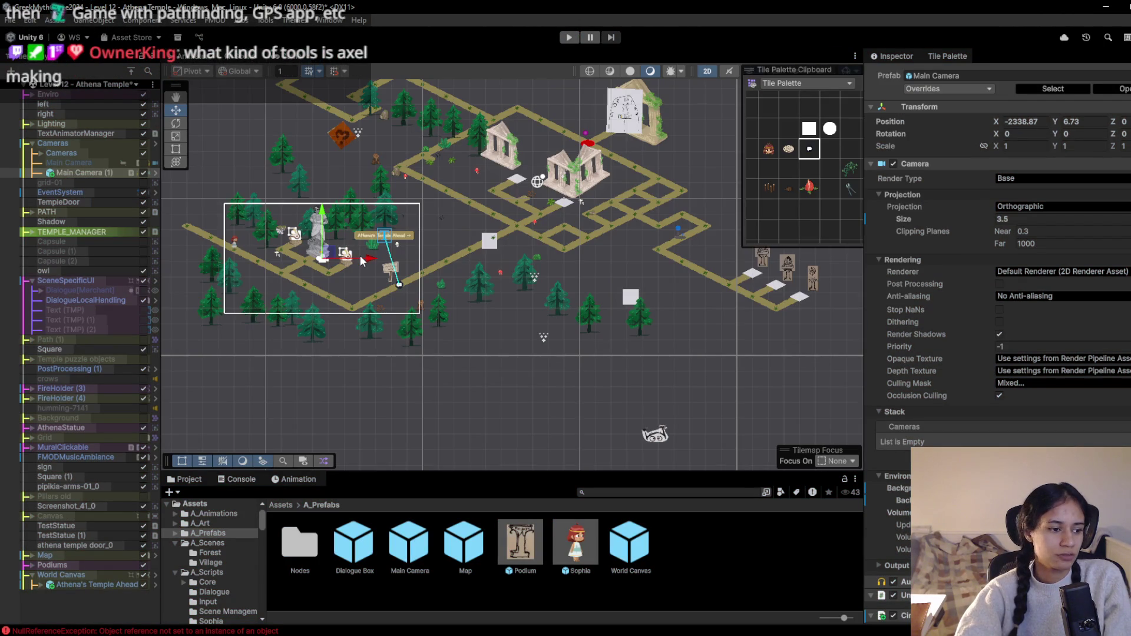
Drag the Athena's Temple Ahead text lower, just above the signpost
{"action": "scroll", "coordinate": [359, 256], "scroll_direction": "up", "scroll_amount": 3}
{"action": "scroll", "coordinate": [362, 274], "scroll_direction": "up", "scroll_amount": 2}
{"action": "left_click", "coordinate": [411, 198]}
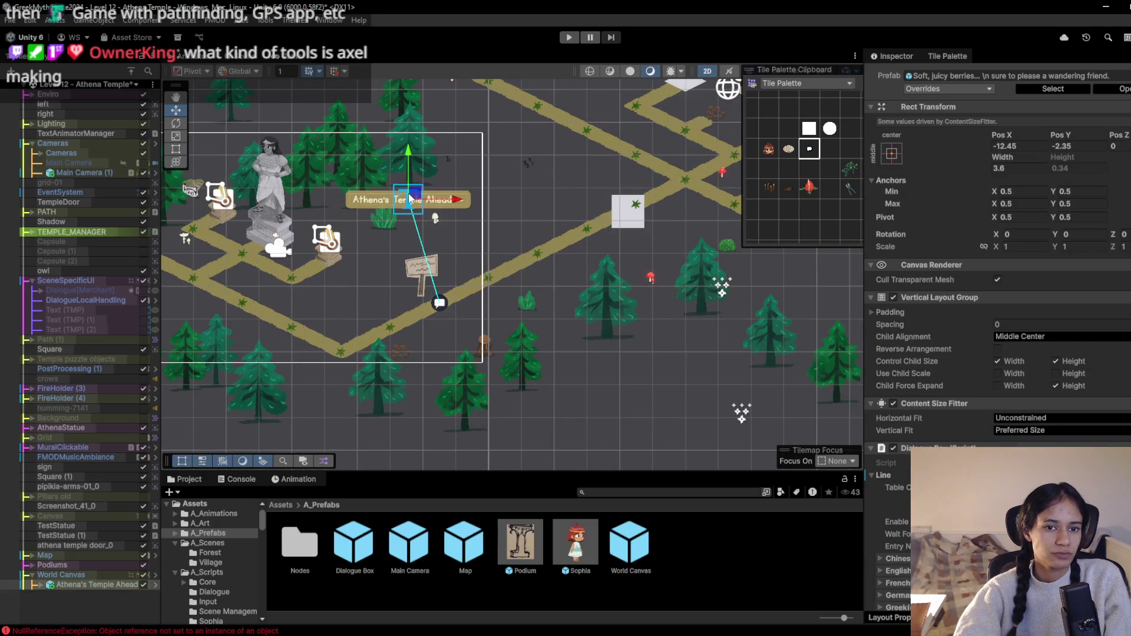
{"action": "mouse_move", "coordinate": [418, 192]}
{"action": "left_mouse_down"}
{"action": "mouse_move", "coordinate": [430, 207]}
{"action": "mouse_move", "coordinate": [423, 231]}
{"action": "left_mouse_up"}
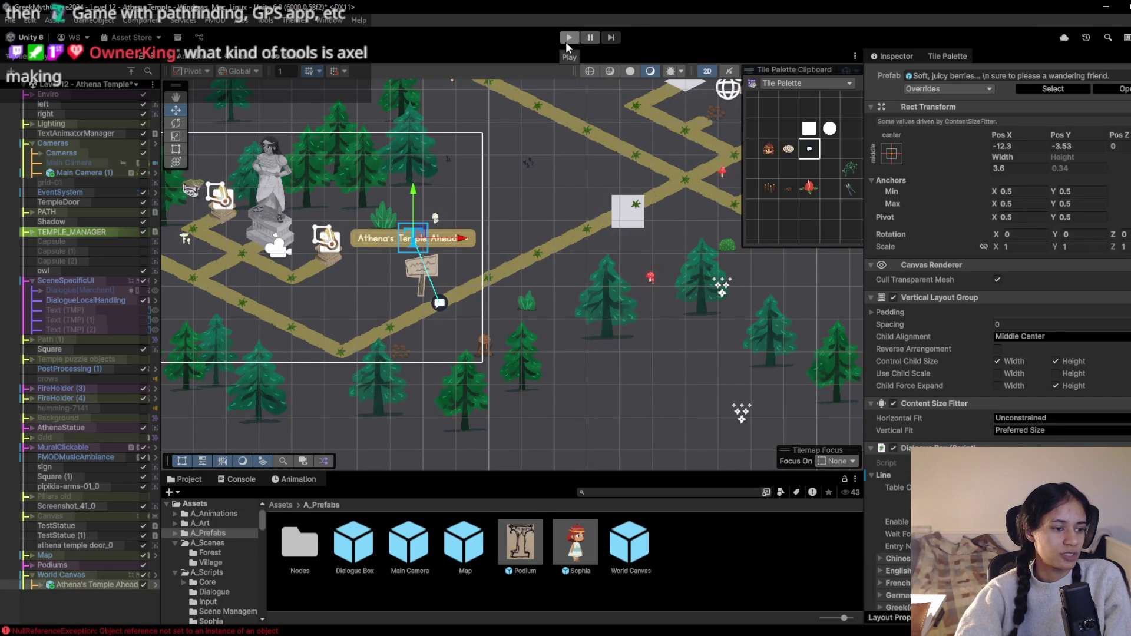
Widen the Tile Palette and select the spikes tile for painting
{"action": "scroll", "coordinate": [373, 203], "scroll_direction": "up", "scroll_amount": 3}
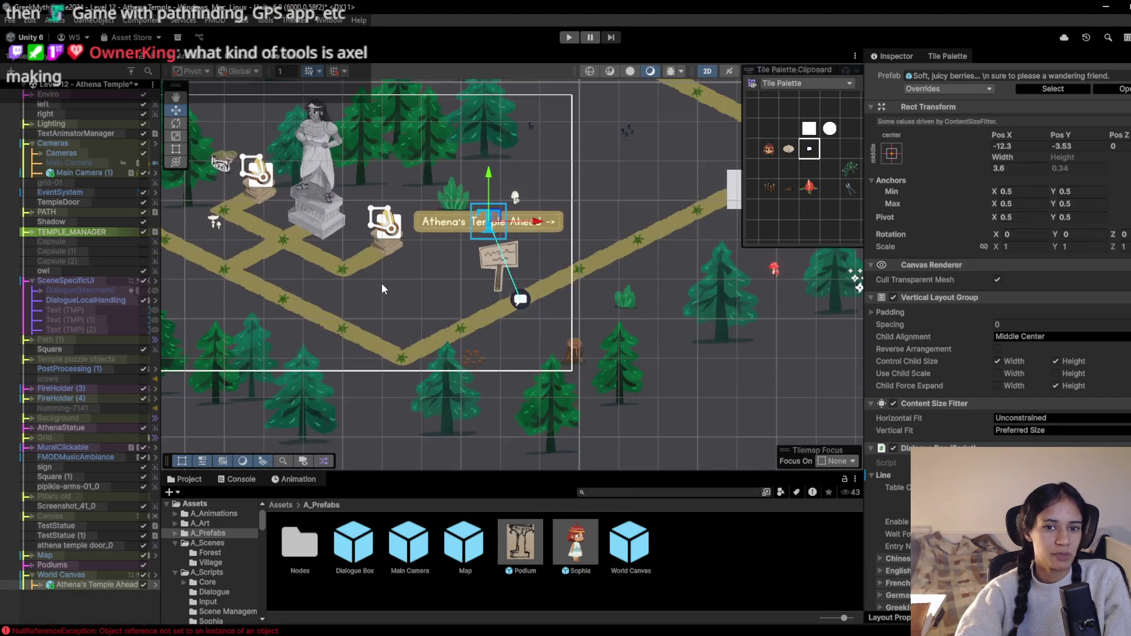
{"action": "scroll", "coordinate": [382, 289], "scroll_direction": "down", "scroll_amount": 1}
{"action": "left_click_drag", "start_coordinate": [741, 167], "coordinate": [703, 168]}
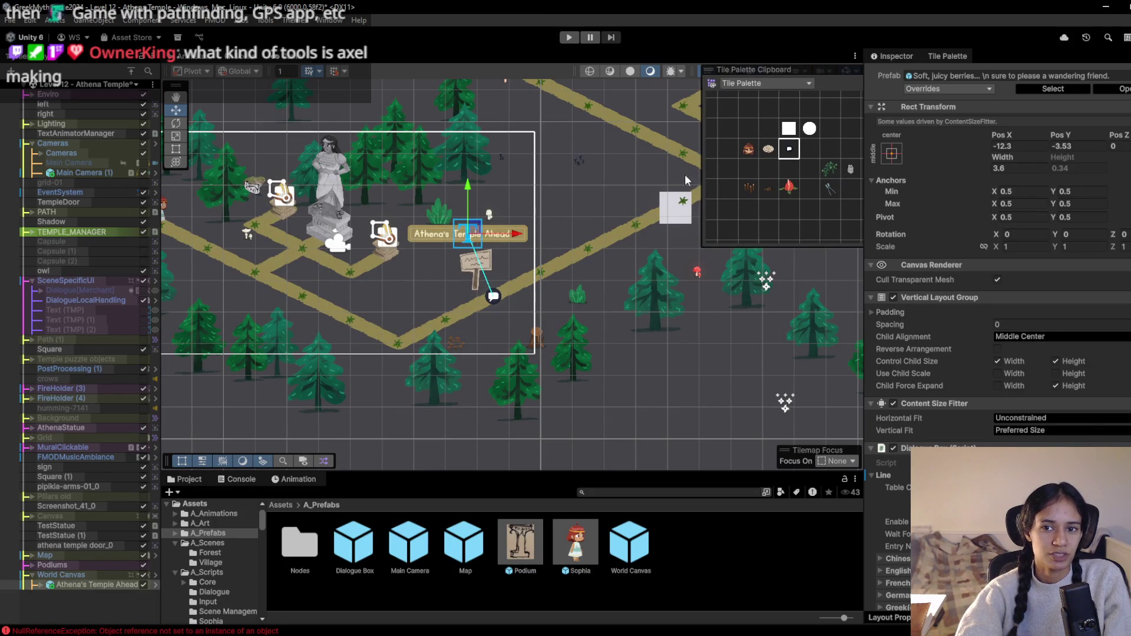
{"action": "left_click", "coordinate": [756, 189]}
{"action": "scroll", "coordinate": [430, 310], "scroll_direction": "up", "scroll_amount": 5}
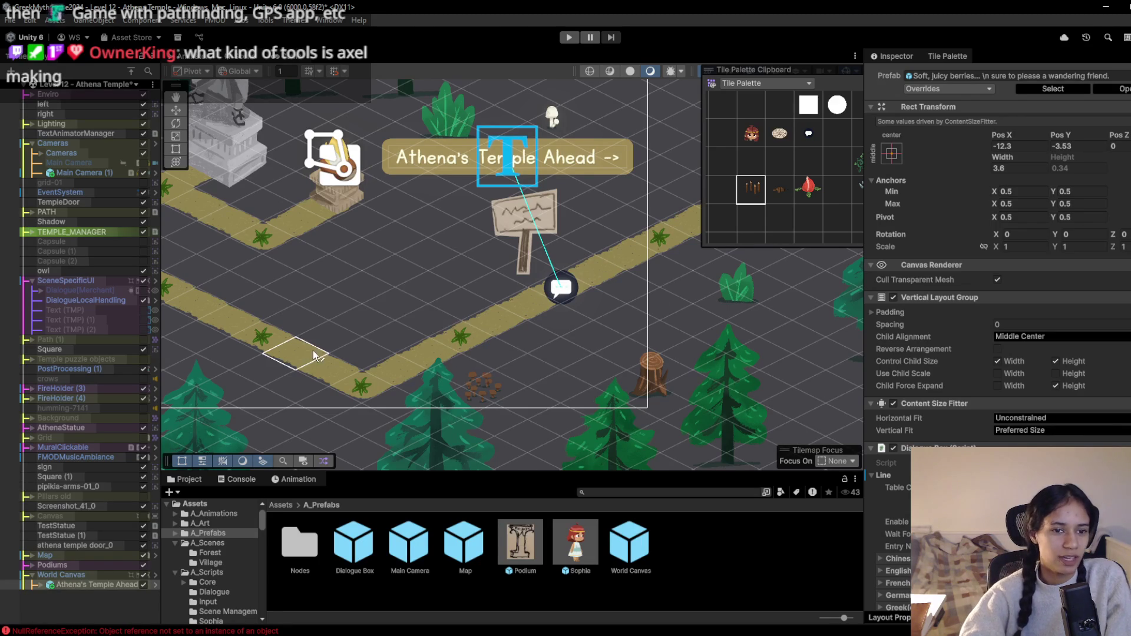
{"action": "scroll", "coordinate": [309, 351], "scroll_direction": "down", "scroll_amount": 1}
Paint a spikes tile on the path and add new diagonal path tiles plus one on the upper branch
{"action": "left_click", "coordinate": [268, 344]}
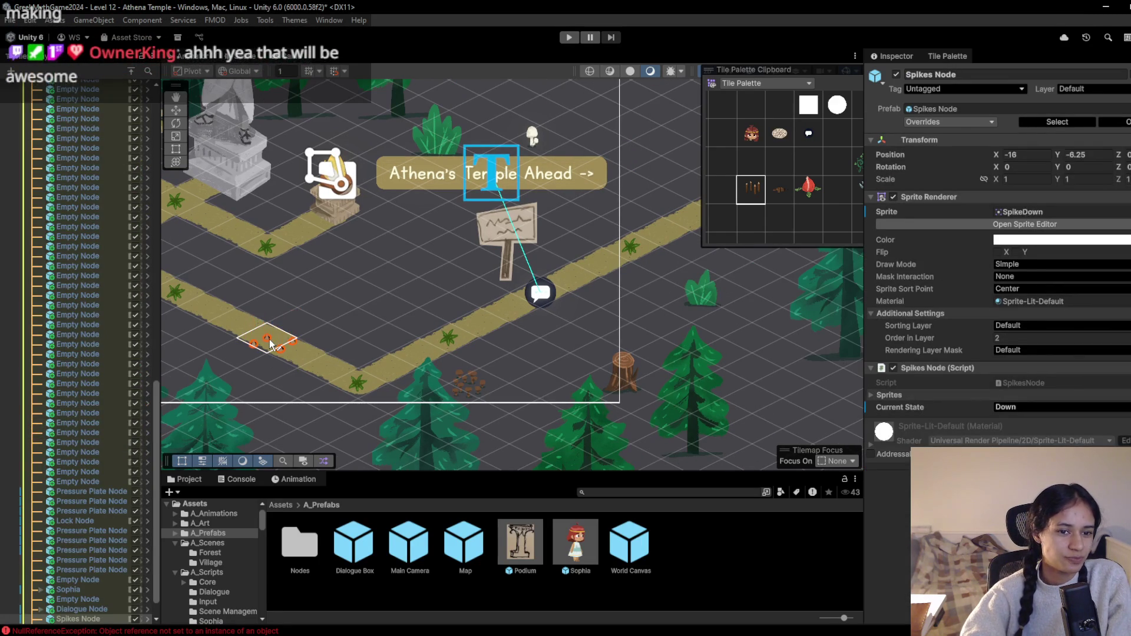
{"action": "scroll", "coordinate": [602, 307], "scroll_direction": "up", "scroll_amount": 2}
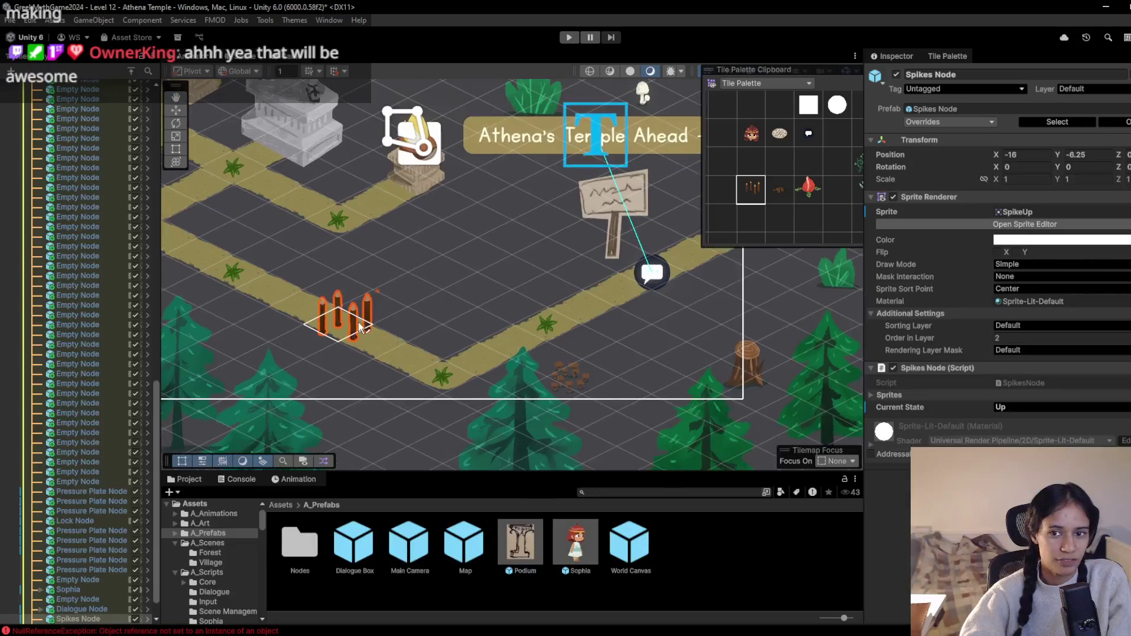
{"action": "left_click", "coordinate": [752, 169]}
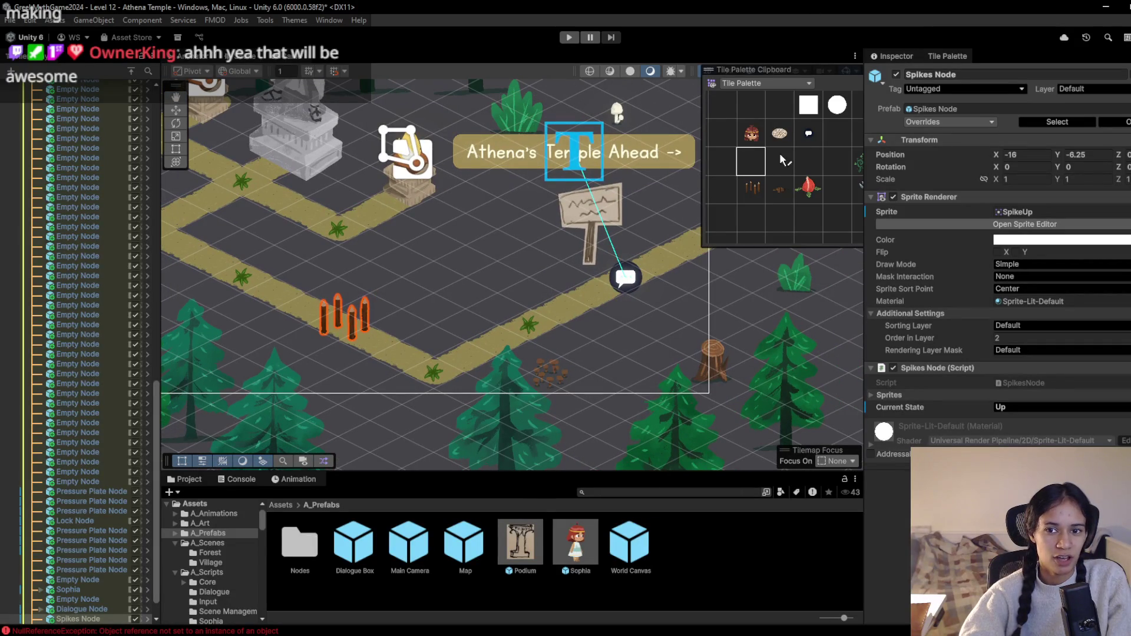
{"action": "mouse_move", "coordinate": [466, 260]}
{"action": "left_mouse_down"}
{"action": "mouse_move", "coordinate": [559, 309]}
{"action": "mouse_move", "coordinate": [493, 311]}
{"action": "mouse_move", "coordinate": [498, 325]}
{"action": "mouse_move", "coordinate": [630, 373]}
{"action": "mouse_move", "coordinate": [533, 324]}
{"action": "mouse_move", "coordinate": [525, 253]}
{"action": "mouse_move", "coordinate": [545, 227]}
{"action": "mouse_move", "coordinate": [482, 198]}
{"action": "left_mouse_up"}
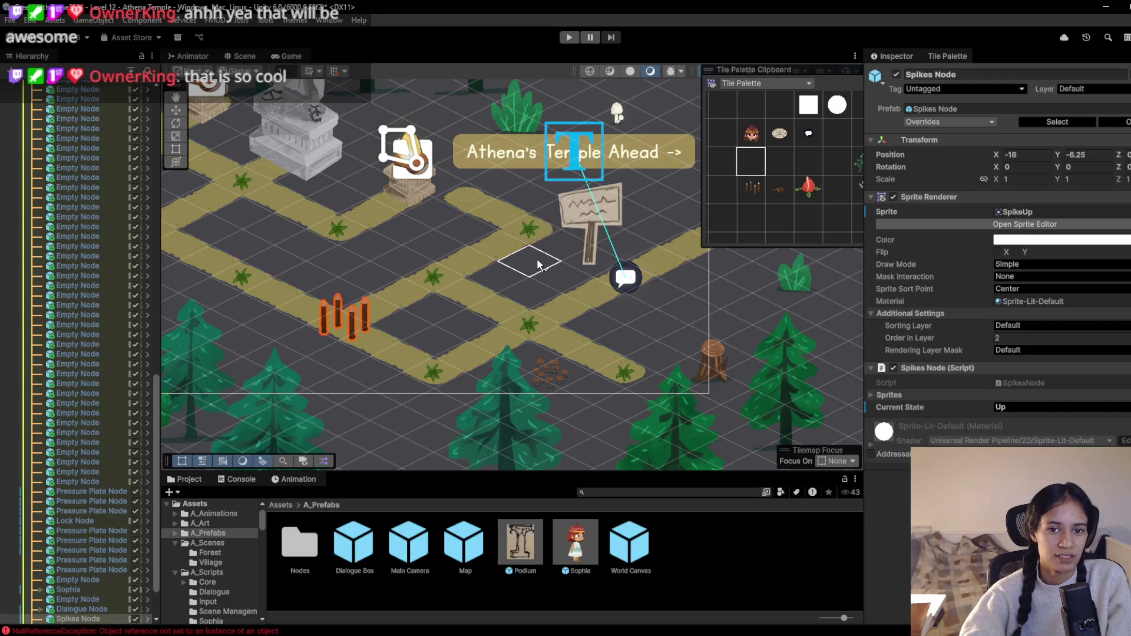
{"action": "left_click", "coordinate": [560, 245]}
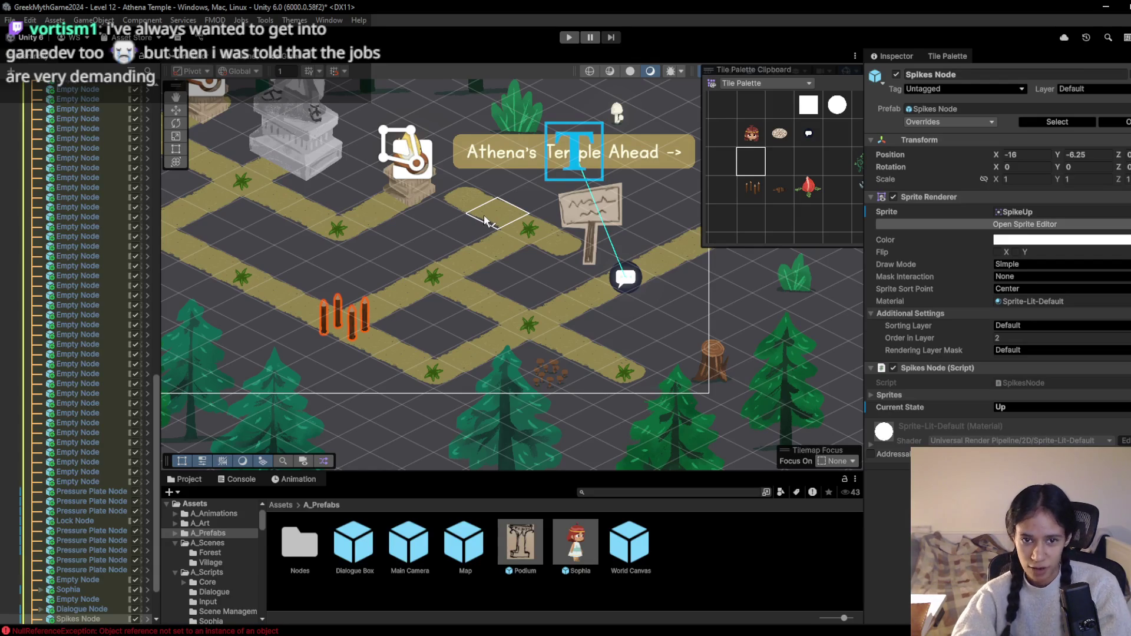
Using the blank tile, erase the path tiles between the sign and the spikes
{"action": "key", "text": "e"}
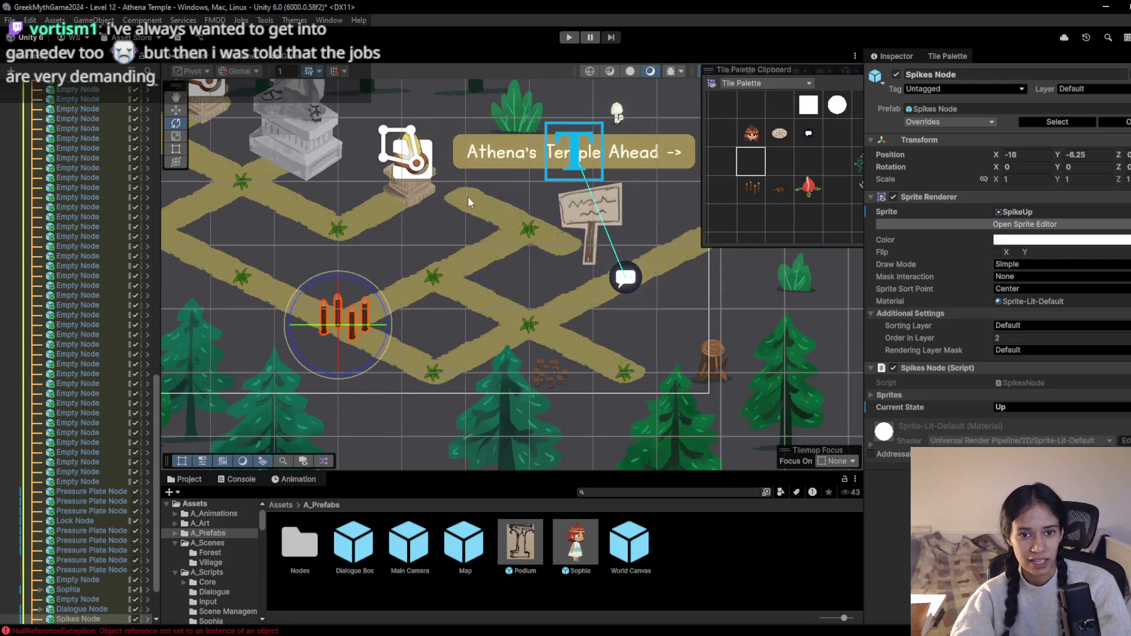
{"action": "left_click", "coordinate": [734, 199]}
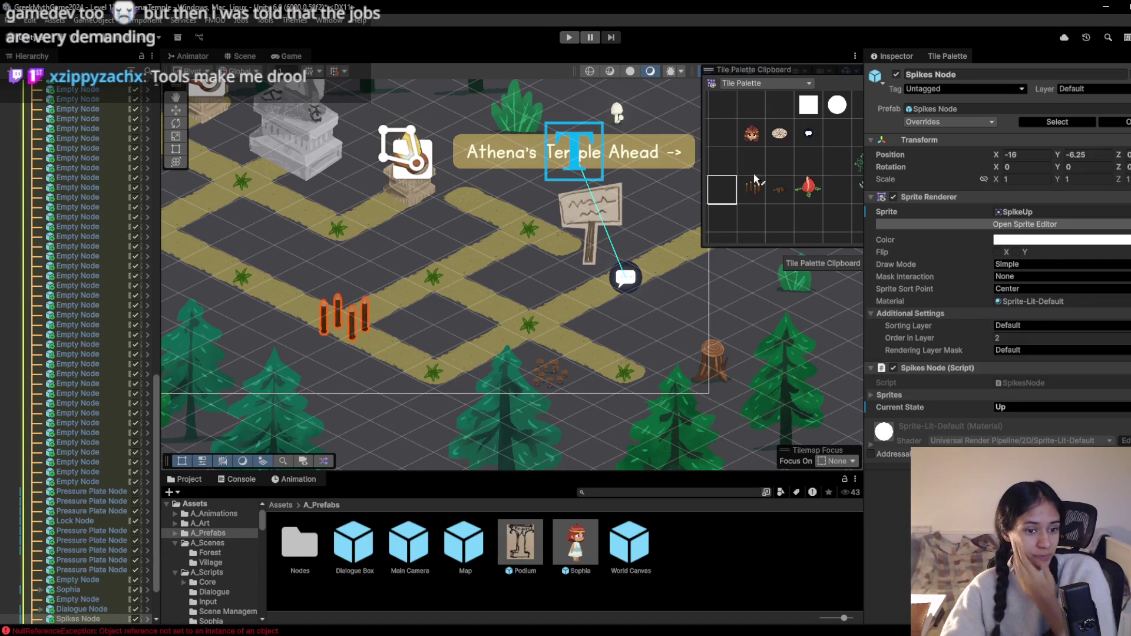
{"action": "left_click_drag", "start_coordinate": [284, 306], "coordinate": [479, 335]}
{"action": "scroll", "coordinate": [479, 335], "scroll_direction": "up", "scroll_amount": 2}
{"action": "scroll", "coordinate": [599, 311], "scroll_direction": "down", "scroll_amount": 3}
{"action": "left_click_drag", "start_coordinate": [598, 311], "coordinate": [449, 257]}
{"action": "scroll", "coordinate": [450, 258], "scroll_direction": "down", "scroll_amount": 1}
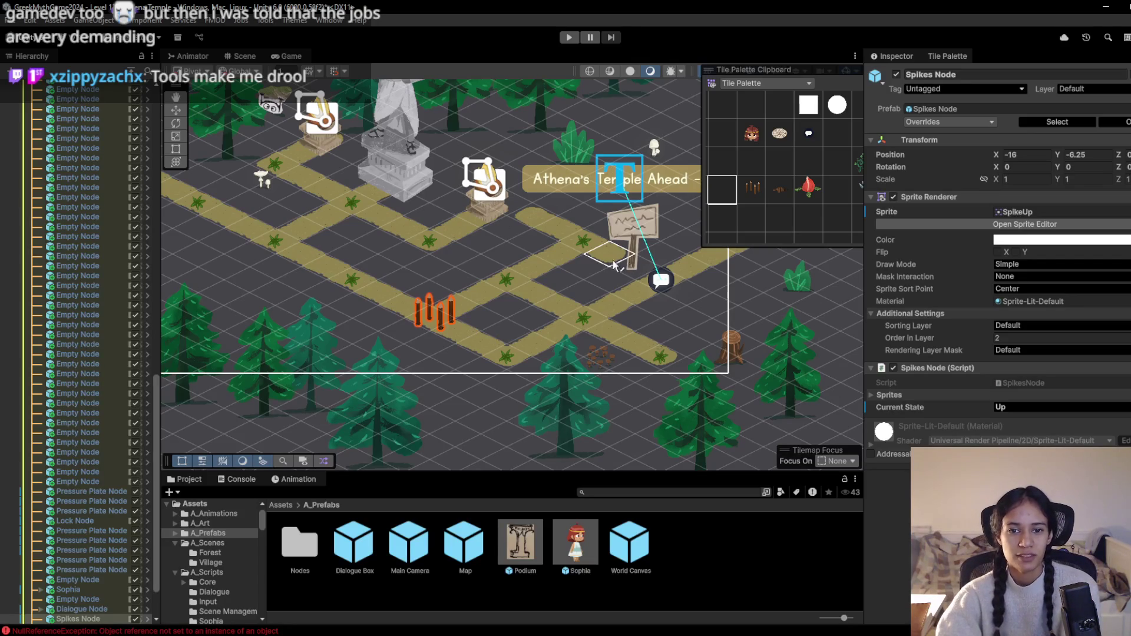
{"action": "left_click", "coordinate": [727, 156]}
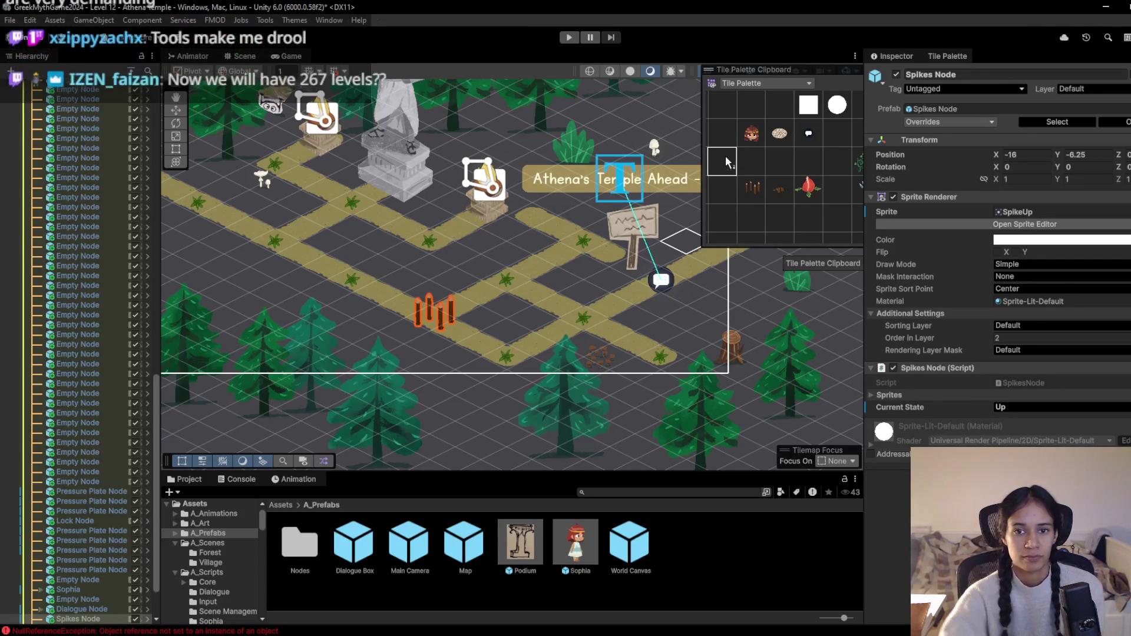
{"action": "mouse_move", "coordinate": [626, 268]}
{"action": "left_mouse_down"}
{"action": "mouse_move", "coordinate": [589, 250]}
{"action": "mouse_move", "coordinate": [478, 305]}
{"action": "mouse_move", "coordinate": [560, 310]}
{"action": "left_mouse_up"}
Erase the spikes tile from the path and pan back to the statue and sign
{"action": "scroll", "coordinate": [518, 308], "scroll_direction": "up", "scroll_amount": 3}
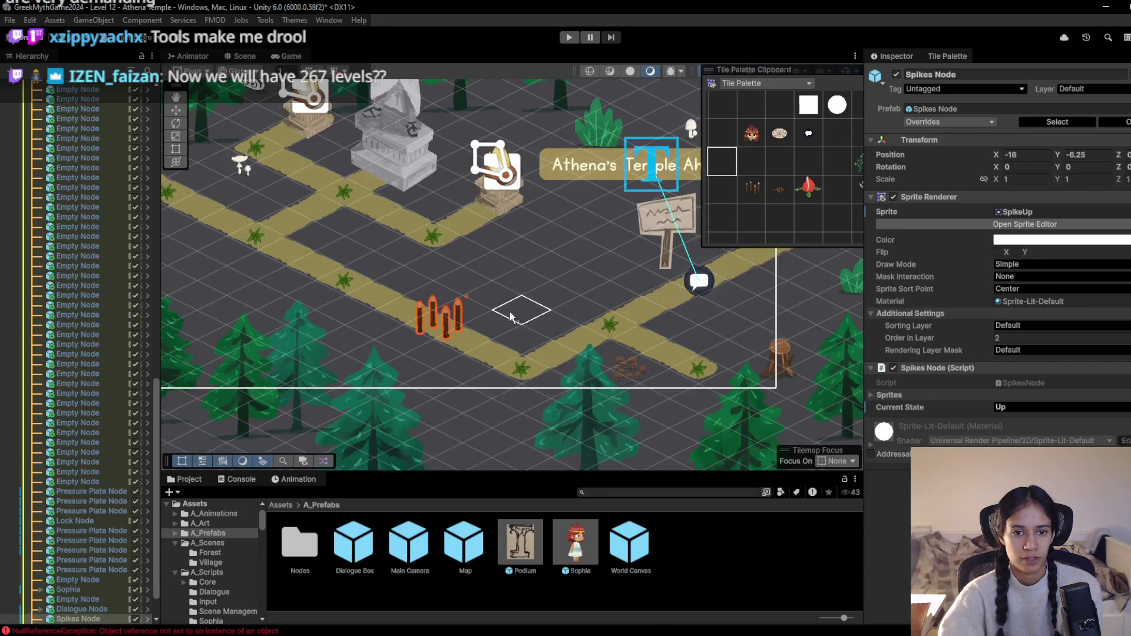
{"action": "left_click", "coordinate": [416, 322]}
{"action": "left_click", "coordinate": [722, 189]}
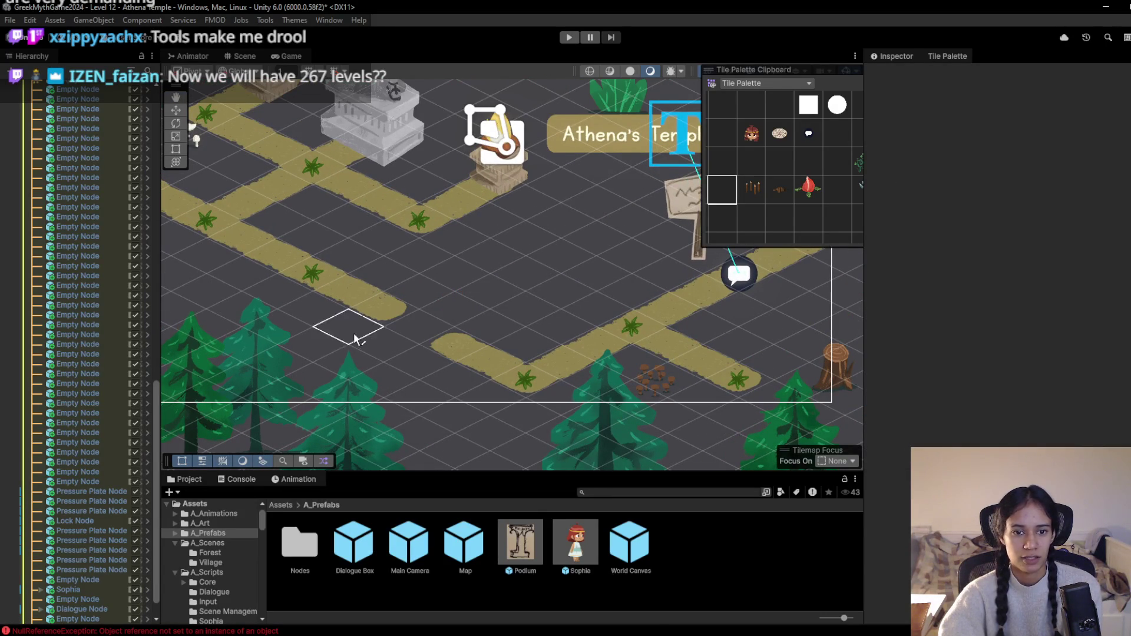
{"action": "scroll", "coordinate": [454, 306], "scroll_direction": "down", "scroll_amount": 2}
{"action": "left_click_drag", "start_coordinate": [534, 258], "coordinate": [412, 328]}
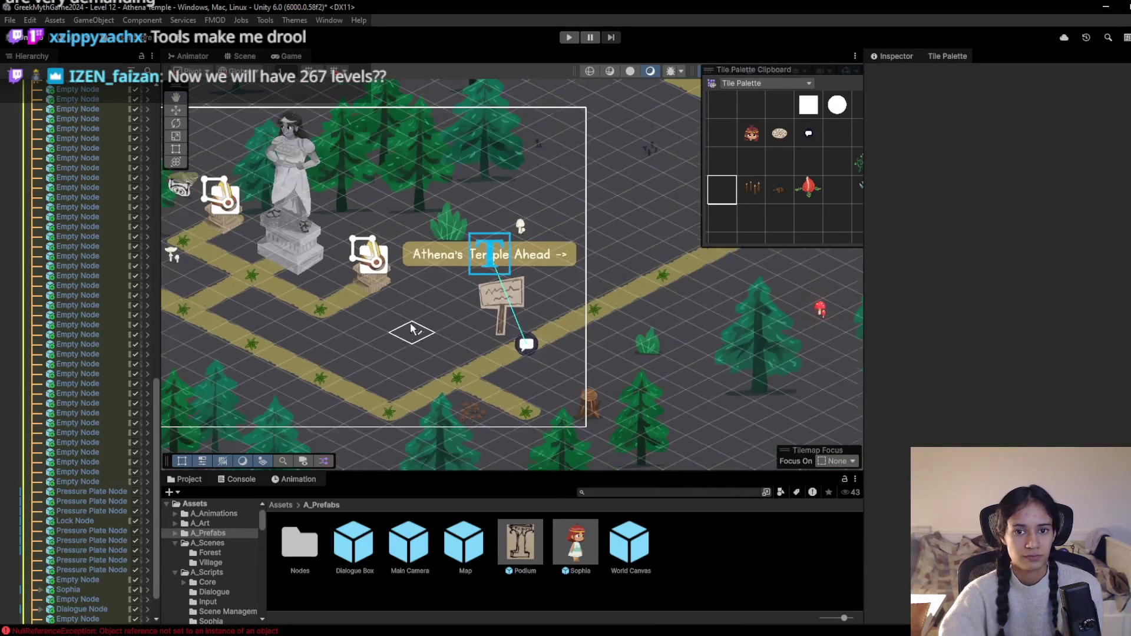
{"action": "mouse_move", "coordinate": [539, 217]}
{"action": "left_mouse_down"}
{"action": "mouse_move", "coordinate": [480, 291]}
{"action": "mouse_move", "coordinate": [273, 330]}
{"action": "left_mouse_up"}
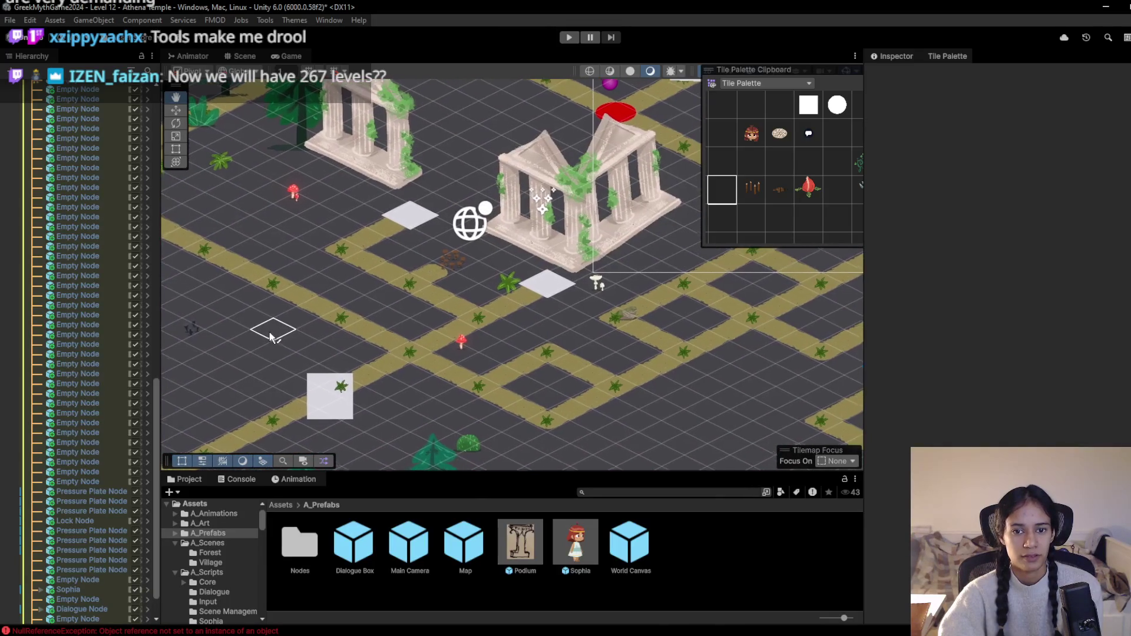
{"action": "mouse_move", "coordinate": [314, 267]}
{"action": "left_mouse_down"}
{"action": "mouse_move", "coordinate": [250, 343]}
{"action": "mouse_move", "coordinate": [542, 248]}
{"action": "left_mouse_up"}
{"action": "left_click_drag", "start_coordinate": [323, 354], "coordinate": [434, 288]}
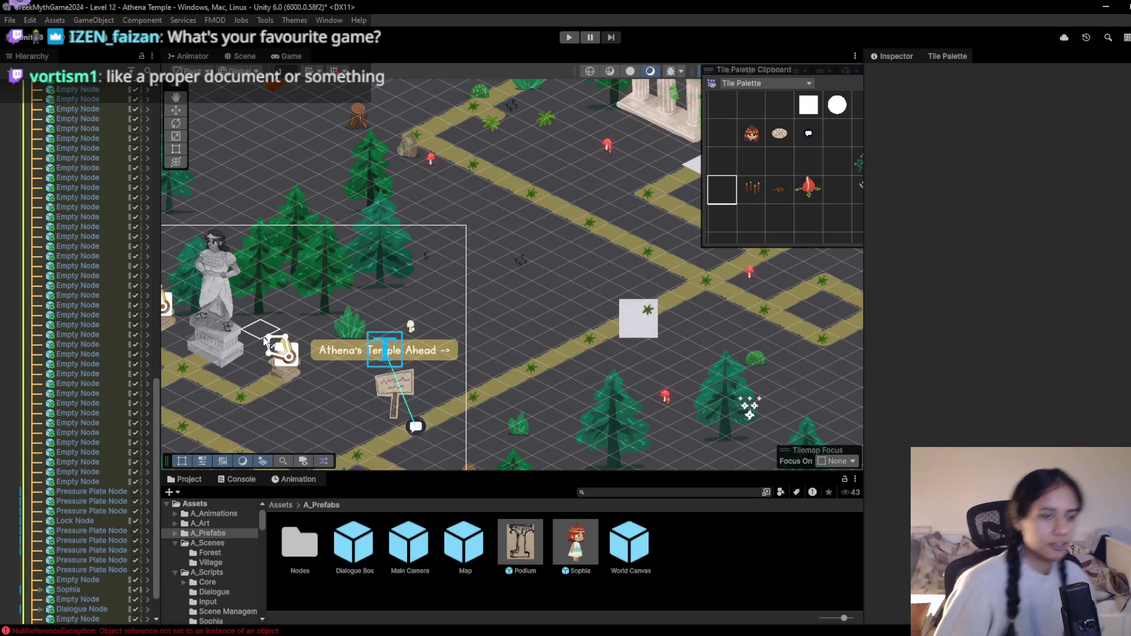
{"action": "scroll", "coordinate": [82, 366], "scroll_direction": "up", "scroll_amount": 10}
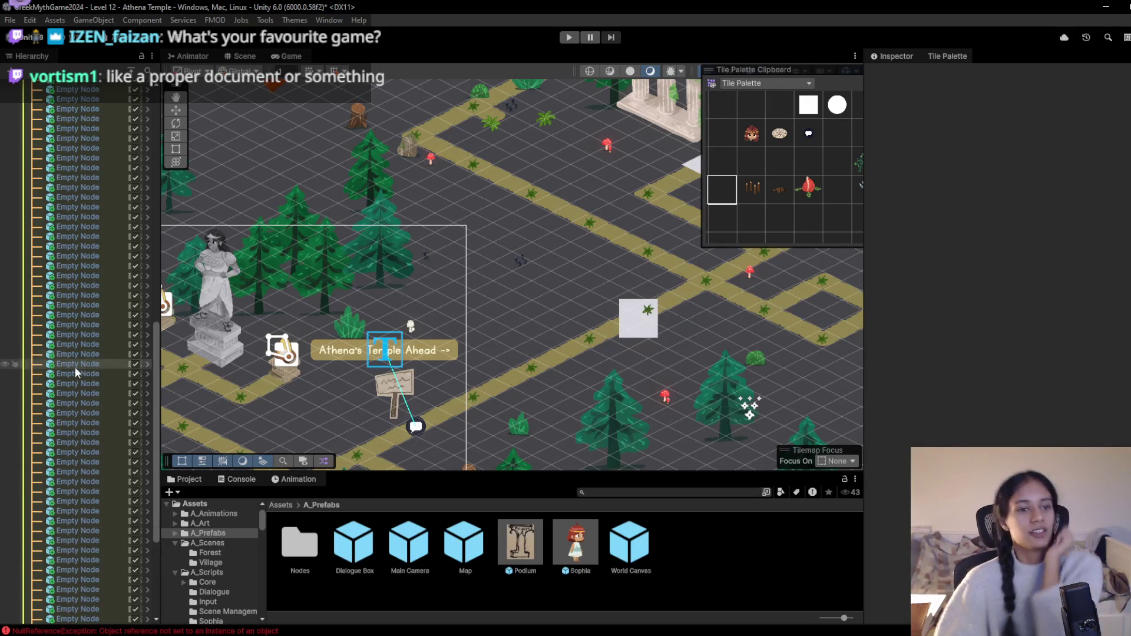
Collapse the Map object's long child list in the Hierarchy and switch to Milanote in Chrome
{"action": "scroll", "coordinate": [83, 366], "scroll_direction": "up", "scroll_amount": 3}
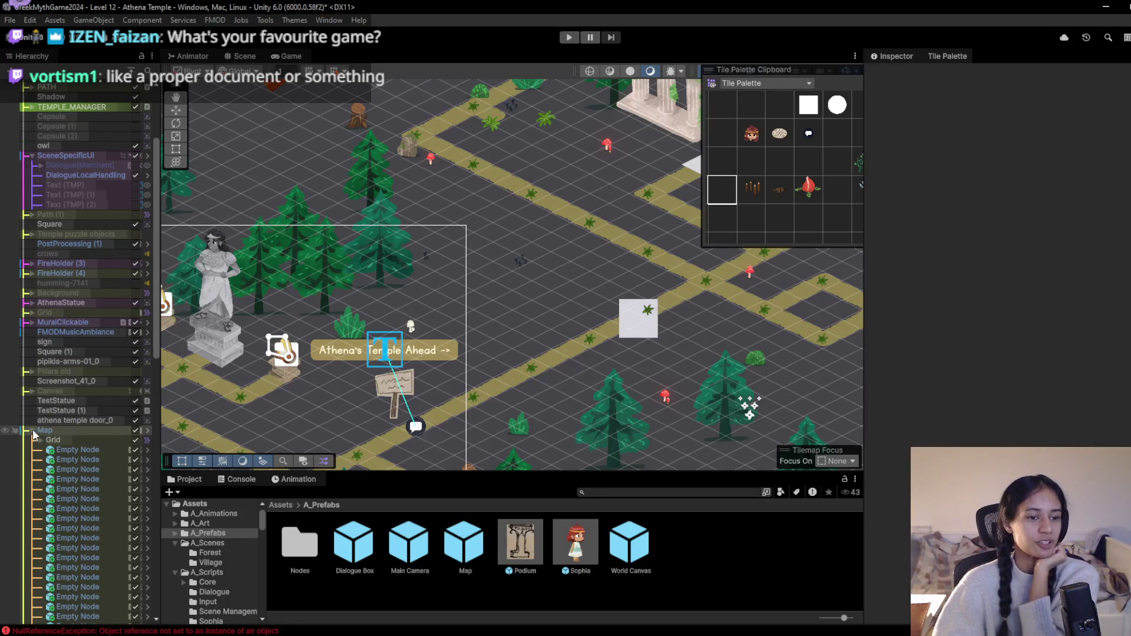
{"action": "left_click", "coordinate": [34, 436]}
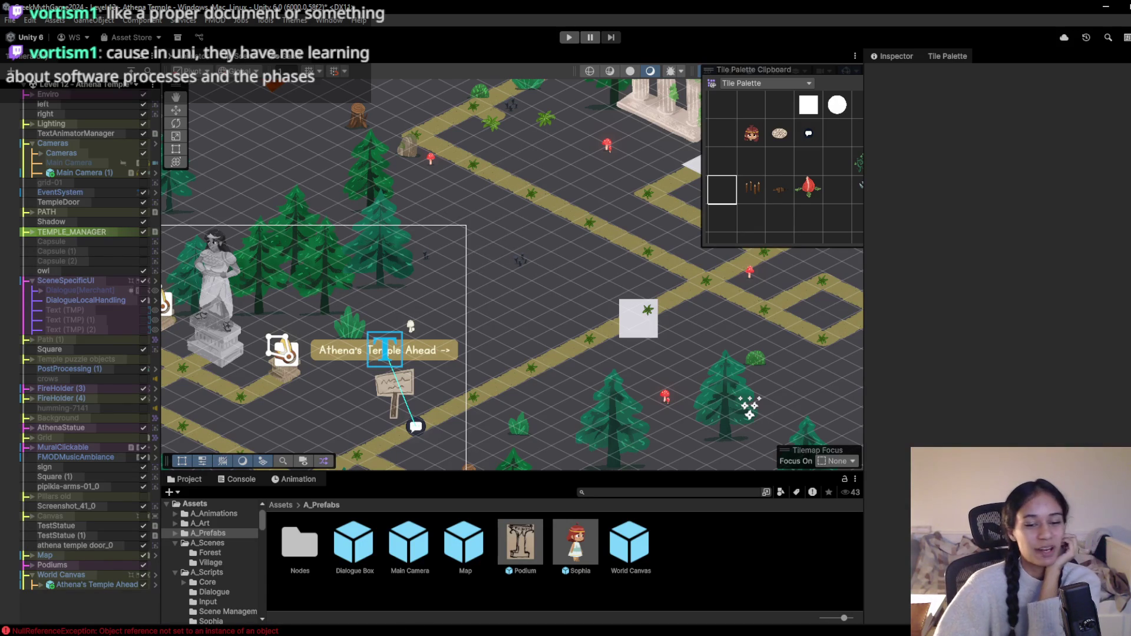
{"action": "left_click", "coordinate": [396, 598]}
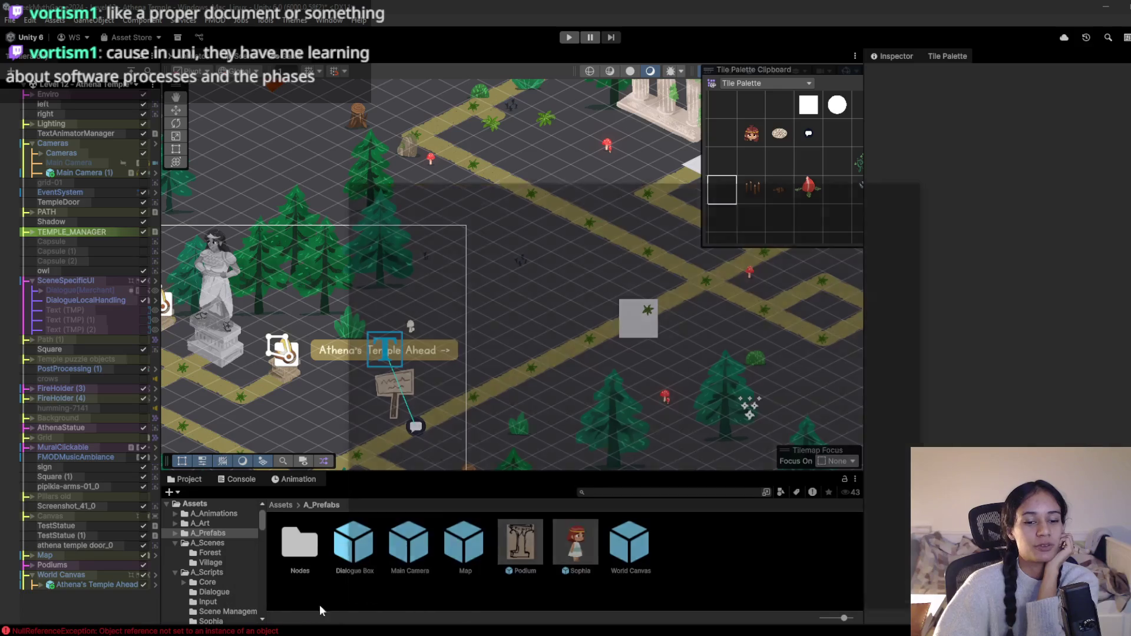
Maximize the browser, close the enlarged screenshot, and browse the Progression board's forest and temple path cards
{"action": "left_click", "coordinate": [973, 102]}
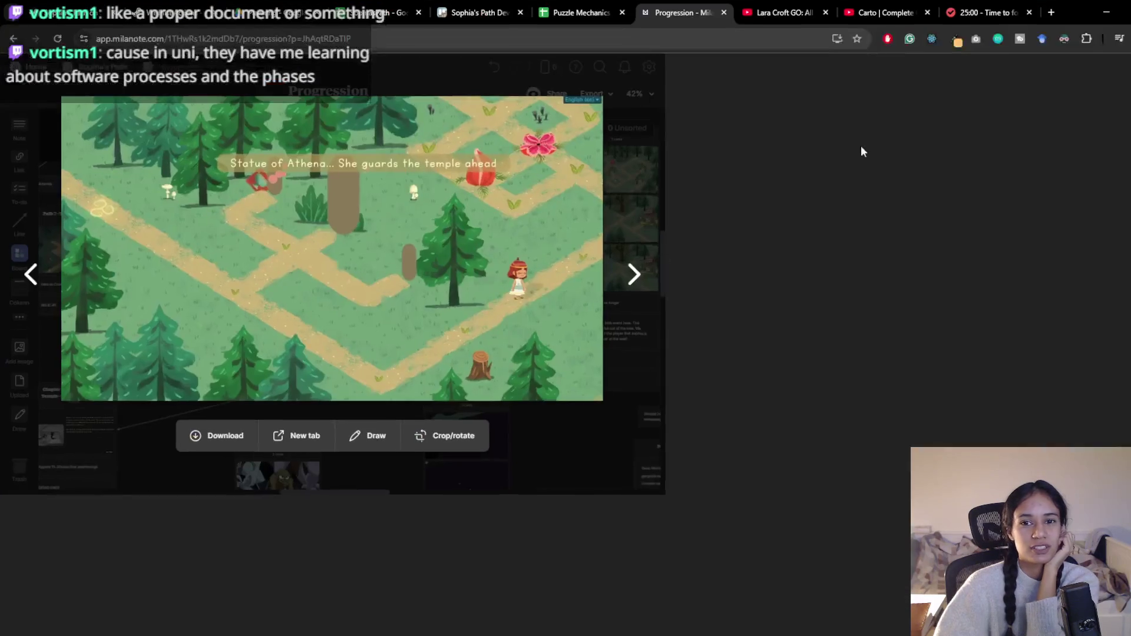
{"action": "left_click", "coordinate": [682, 215]}
{"action": "mouse_move", "coordinate": [462, 258]}
{"action": "left_mouse_down"}
{"action": "mouse_move", "coordinate": [489, 289]}
{"action": "mouse_move", "coordinate": [843, 286]}
{"action": "mouse_move", "coordinate": [858, 233]}
{"action": "left_mouse_up"}
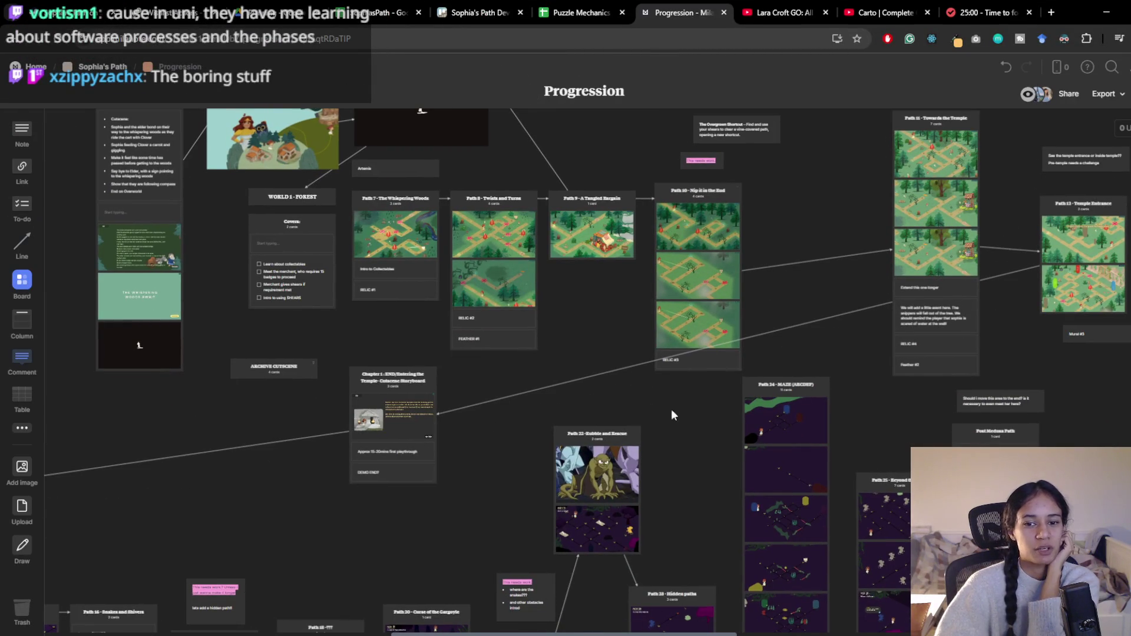
{"action": "scroll", "coordinate": [543, 391], "scroll_direction": "down", "scroll_amount": 6}
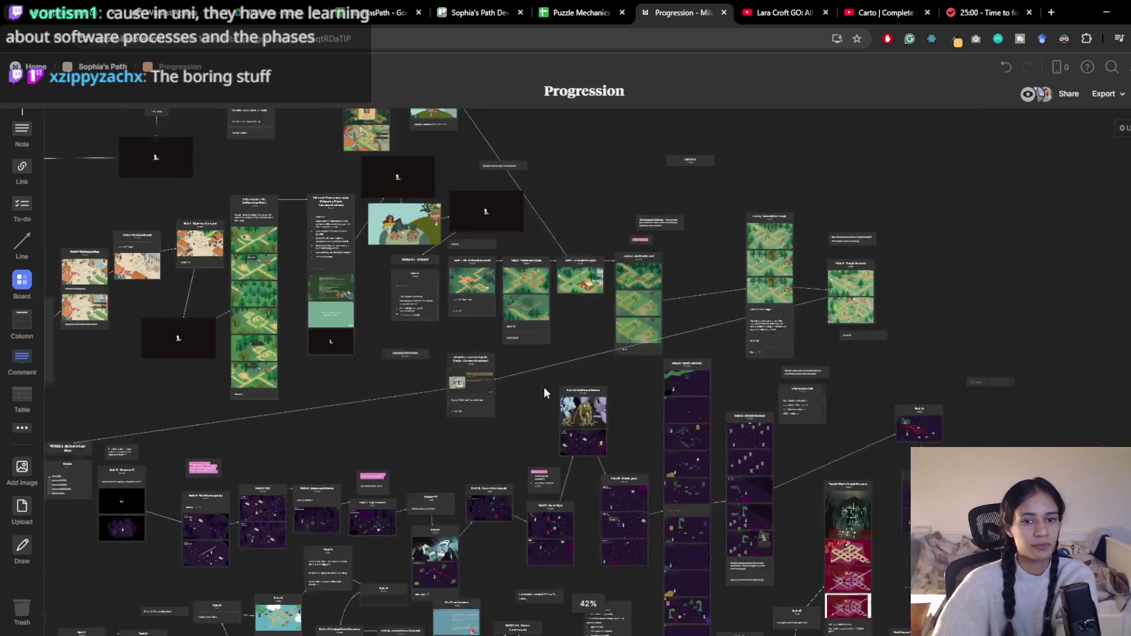
{"action": "mouse_move", "coordinate": [443, 435]}
{"action": "left_mouse_down"}
{"action": "mouse_move", "coordinate": [529, 340]}
{"action": "mouse_move", "coordinate": [532, 198]}
{"action": "left_mouse_up"}
{"action": "mouse_move", "coordinate": [877, 392]}
{"action": "left_mouse_down"}
{"action": "mouse_move", "coordinate": [841, 421]}
{"action": "mouse_move", "coordinate": [591, 450]}
{"action": "left_mouse_up"}
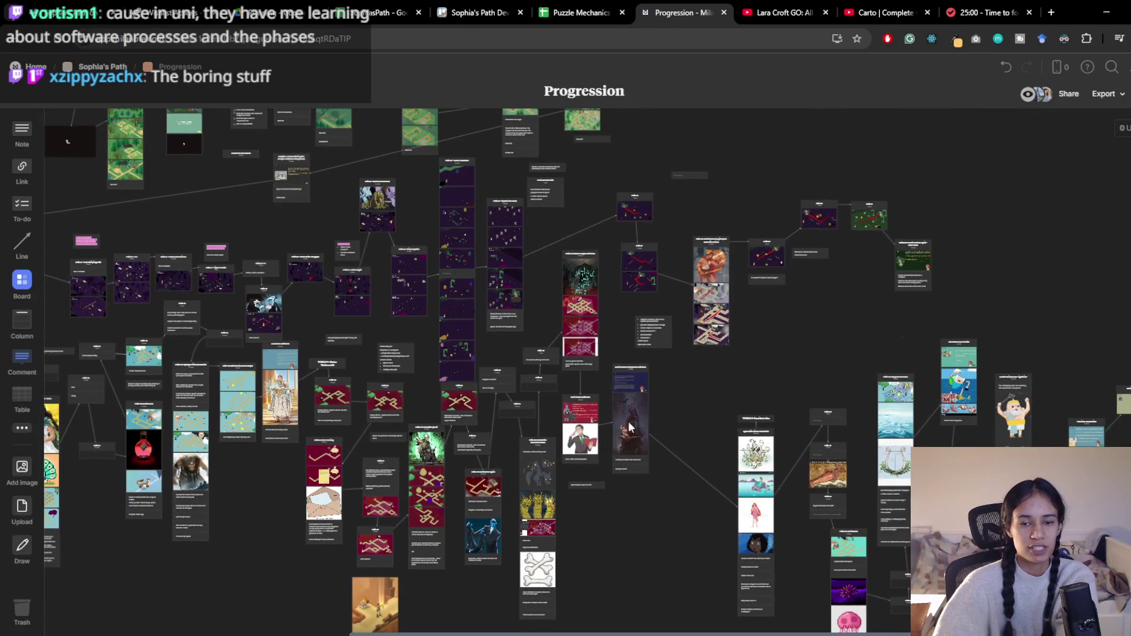
{"action": "scroll", "coordinate": [380, 384], "scroll_direction": "up", "scroll_amount": 4}
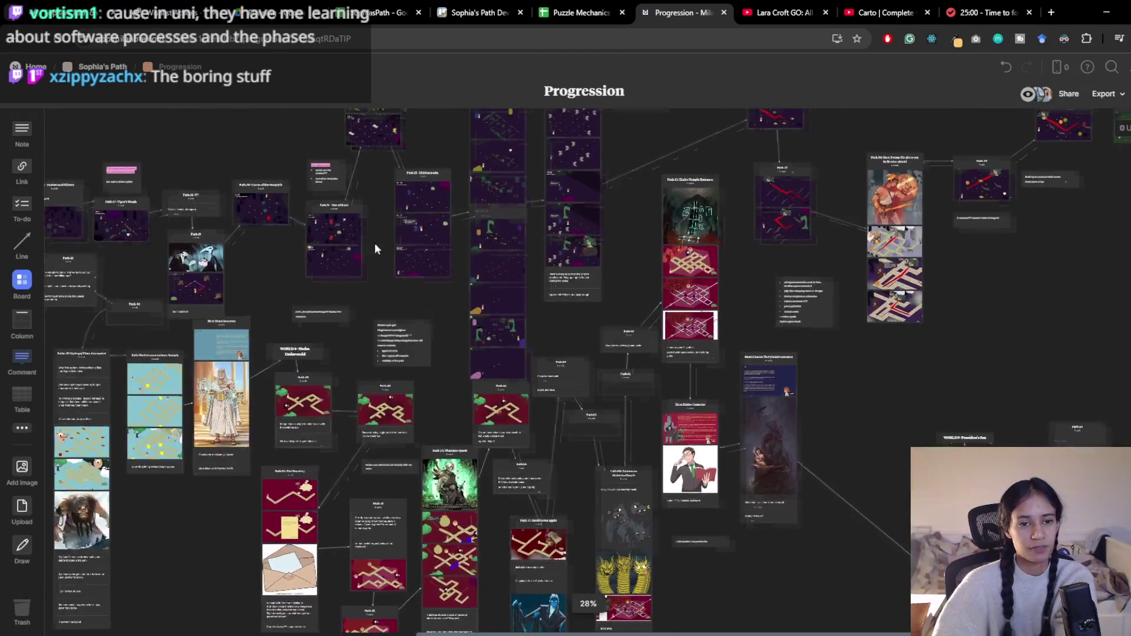
{"action": "scroll", "coordinate": [412, 283], "scroll_direction": "up", "scroll_amount": 5}
{"action": "scroll", "coordinate": [447, 301], "scroll_direction": "up", "scroll_amount": 2}
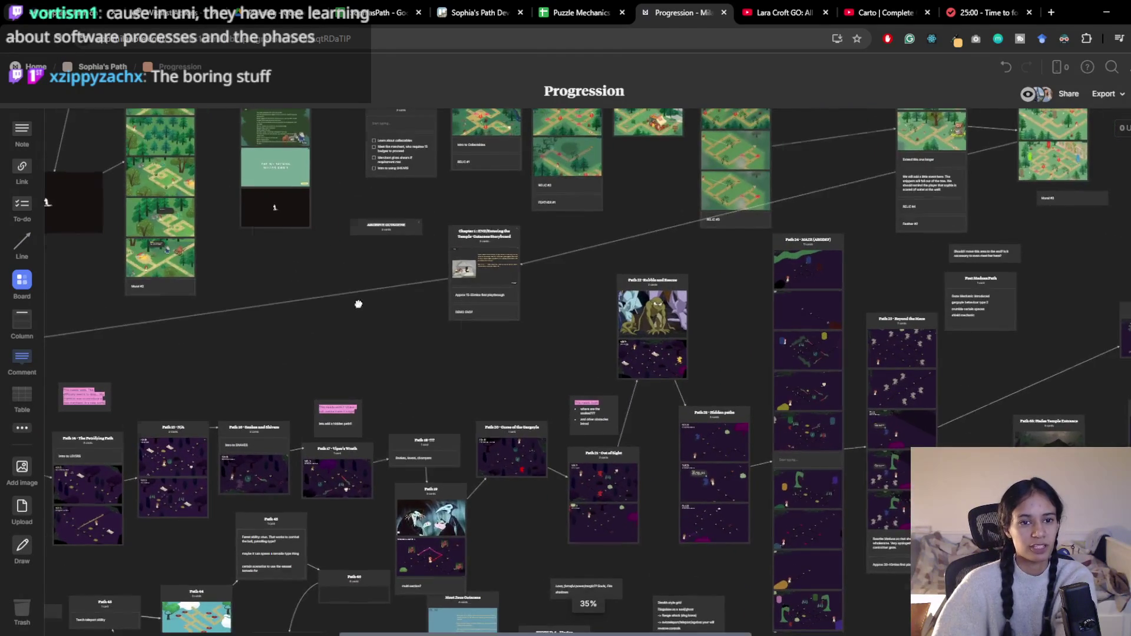
{"action": "left_click_drag", "start_coordinate": [352, 294], "coordinate": [448, 383]}
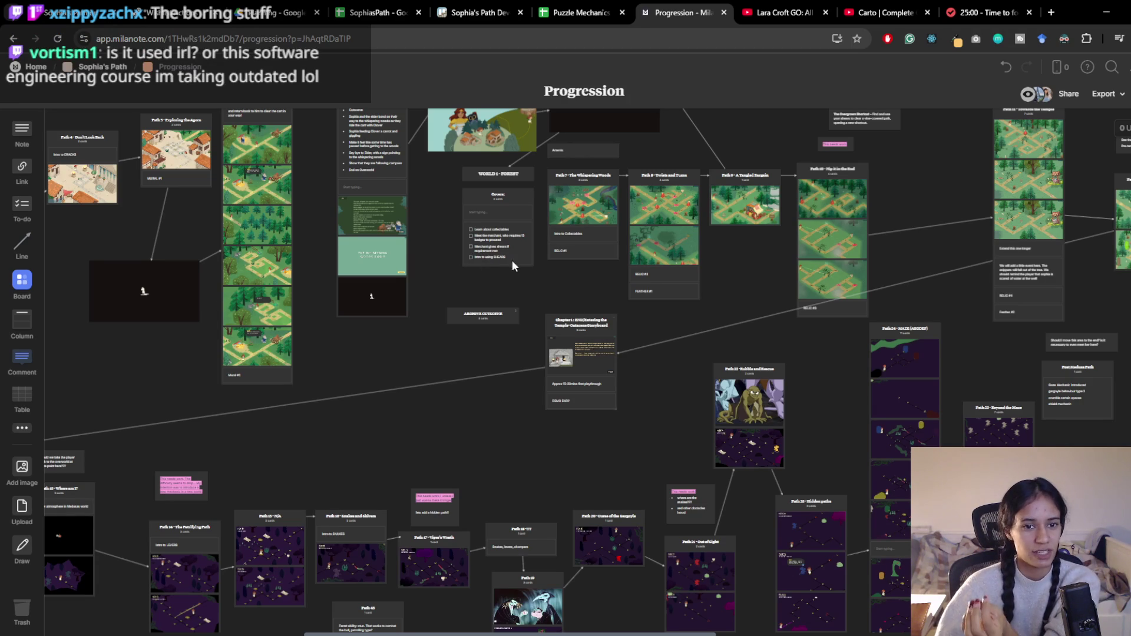
{"action": "scroll", "coordinate": [704, 371], "scroll_direction": "right", "scroll_amount": 5}
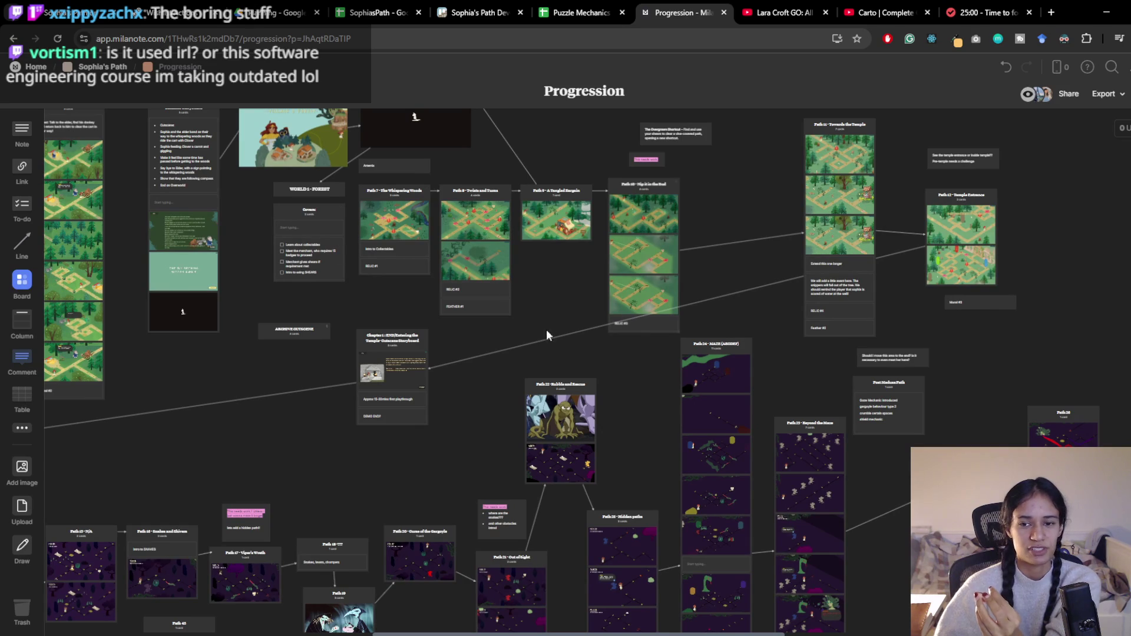
{"action": "scroll", "coordinate": [549, 323], "scroll_direction": "down", "scroll_amount": 5}
{"action": "scroll", "coordinate": [549, 323], "scroll_direction": "left", "scroll_amount": 3}
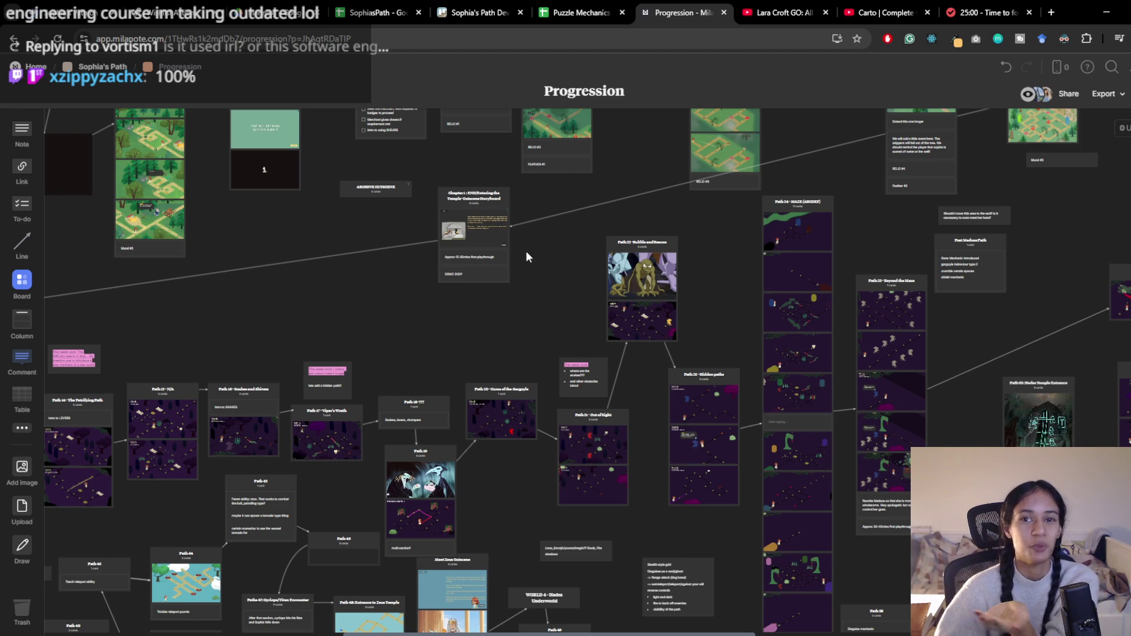
{"action": "mouse_move", "coordinate": [604, 250]}
{"action": "left_mouse_down"}
{"action": "mouse_move", "coordinate": [569, 240]}
{"action": "mouse_move", "coordinate": [575, 232]}
{"action": "mouse_move", "coordinate": [478, 233]}
{"action": "left_mouse_up"}
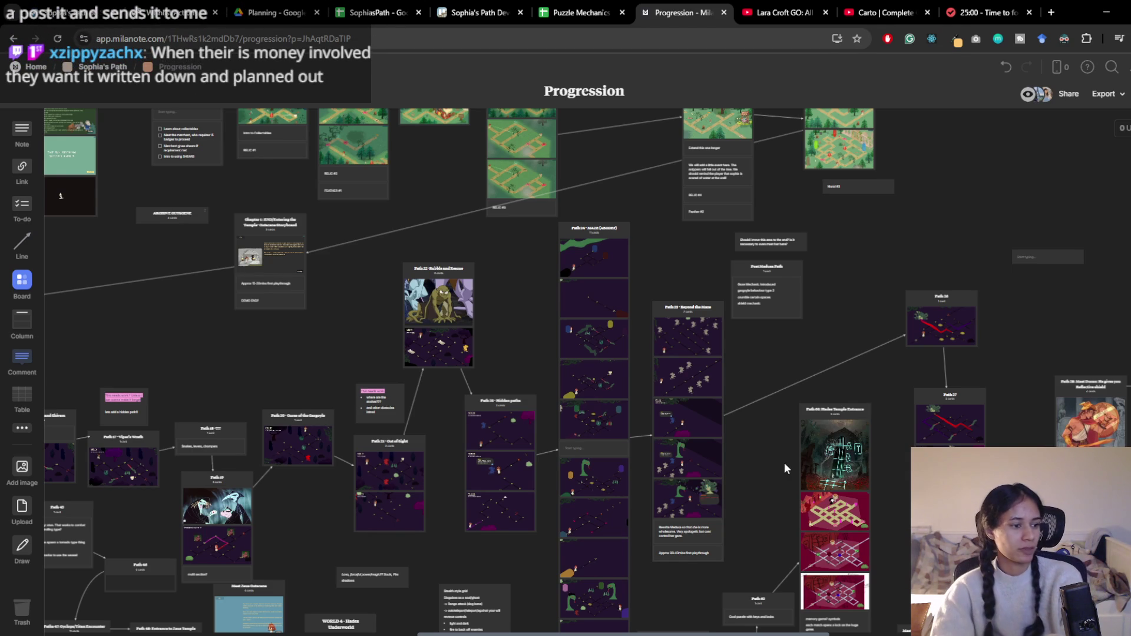
{"action": "scroll", "coordinate": [524, 329], "scroll_direction": "up", "scroll_amount": 3}
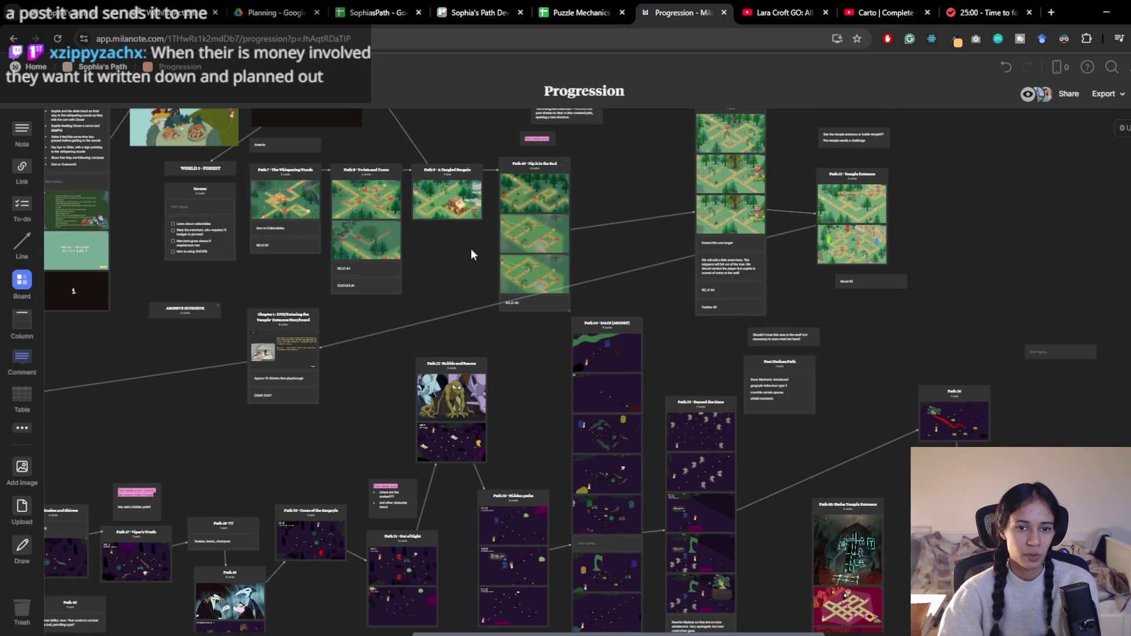
{"action": "left_click", "coordinate": [288, 318]}
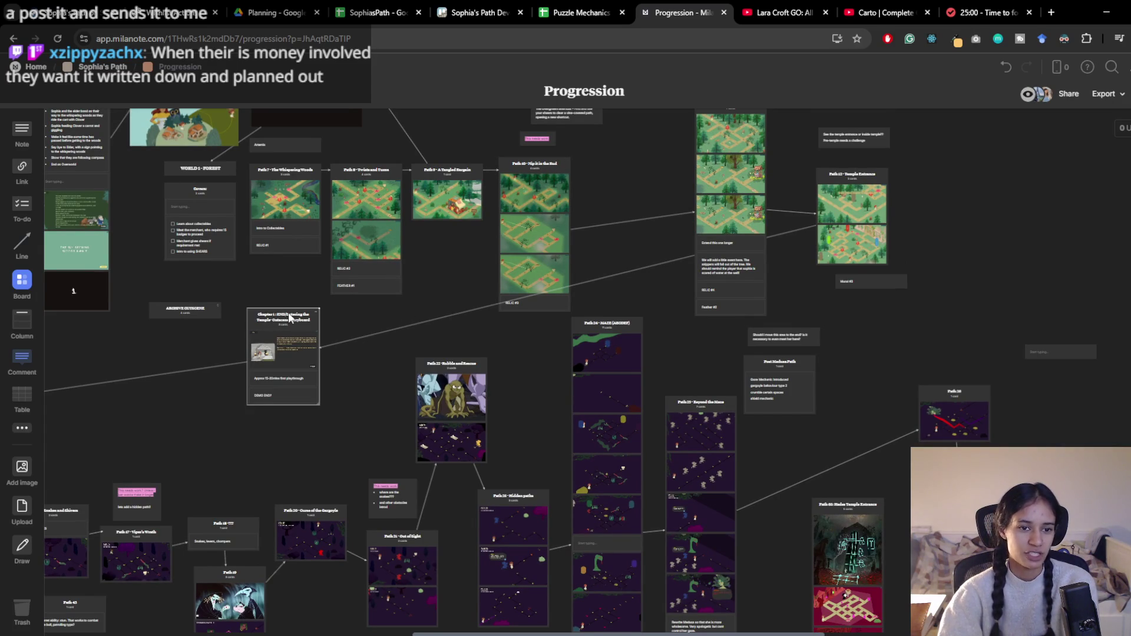
{"action": "left_click", "coordinate": [211, 347]}
{"action": "left_click", "coordinate": [526, 9]}
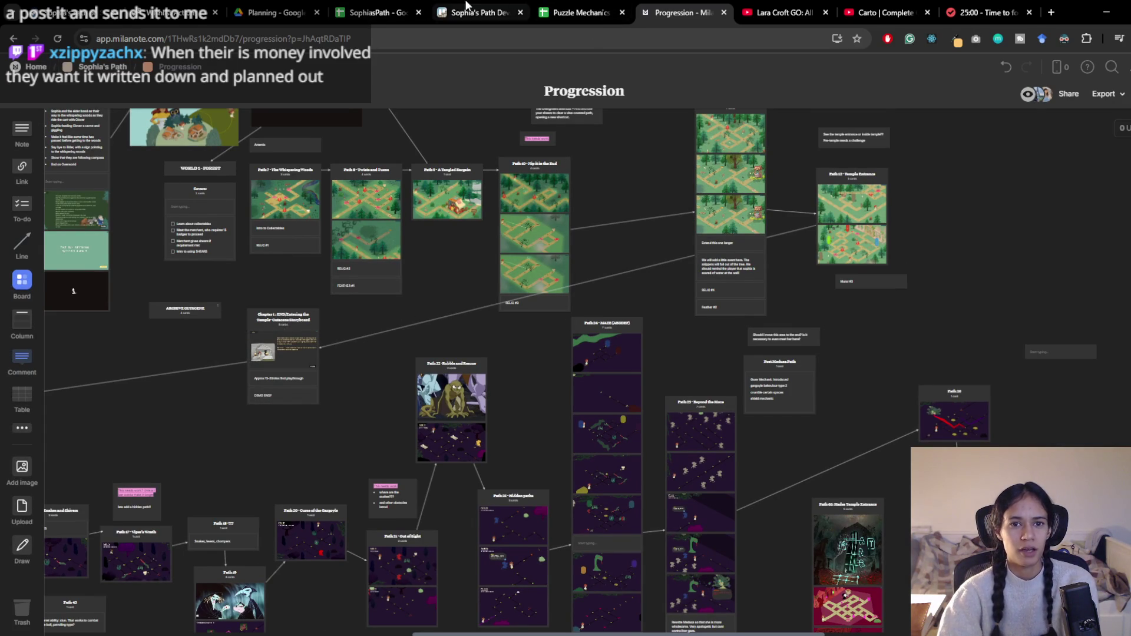
Reload the crashed Trello board and scroll across its Bugs, Backlog, World 1, Axel, Doing and Done lists
{"action": "left_click", "coordinate": [57, 38]}
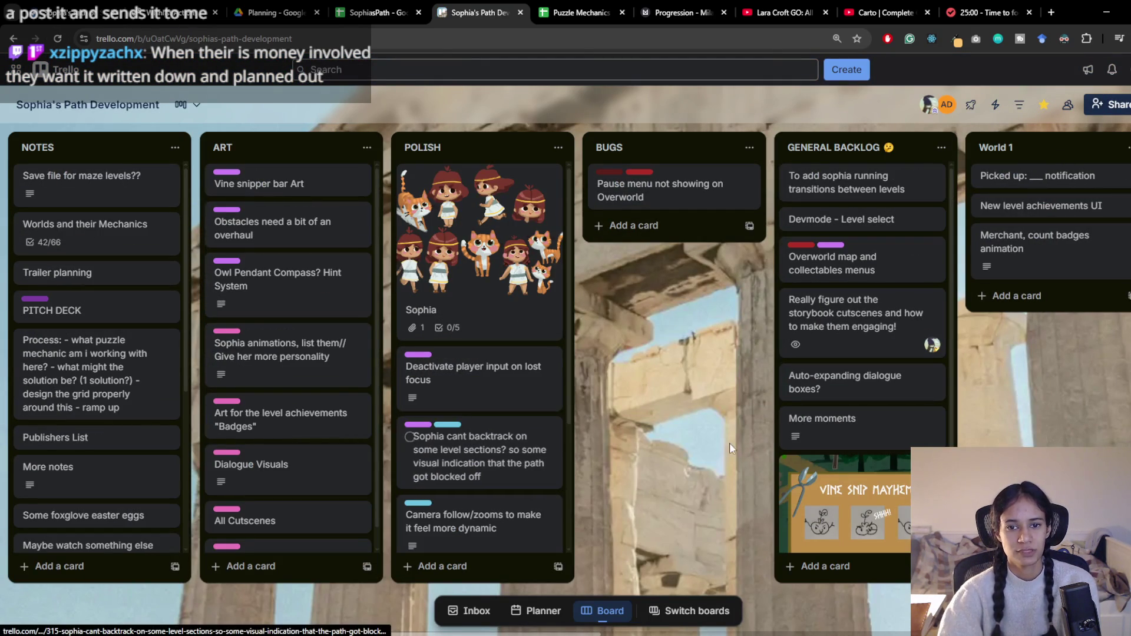
{"action": "scroll", "coordinate": [729, 443], "scroll_direction": "right", "scroll_amount": 10}
{"action": "scroll", "coordinate": [681, 421], "scroll_direction": "right", "scroll_amount": 7}
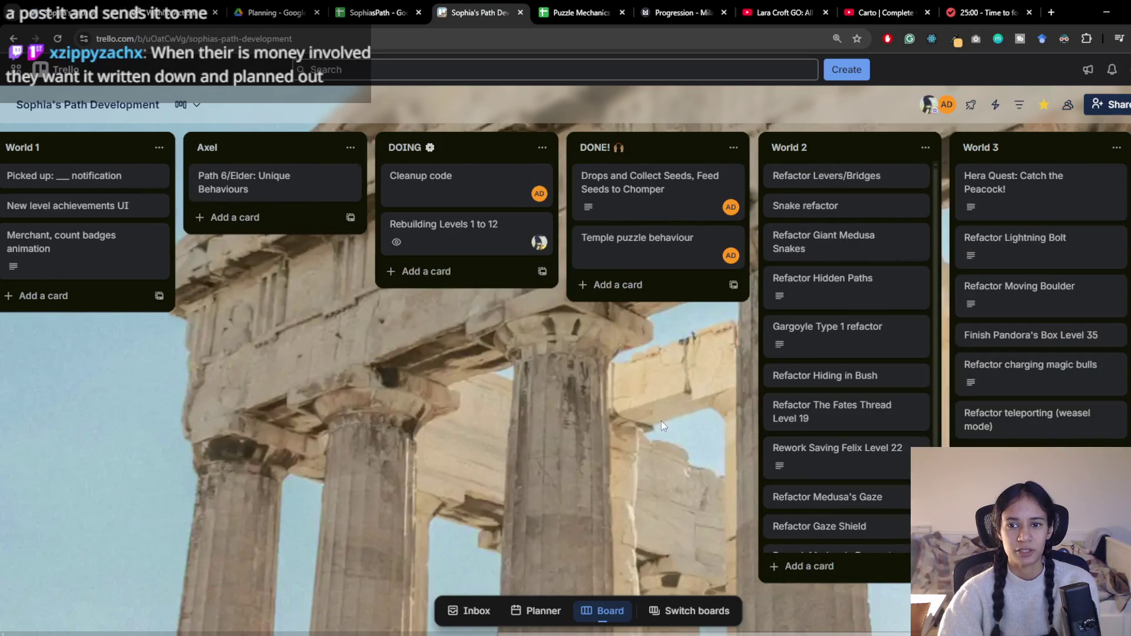
{"action": "scroll", "coordinate": [620, 376], "scroll_direction": "left", "scroll_amount": 5}
{"action": "scroll", "coordinate": [794, 168], "scroll_direction": "right", "scroll_amount": 7}
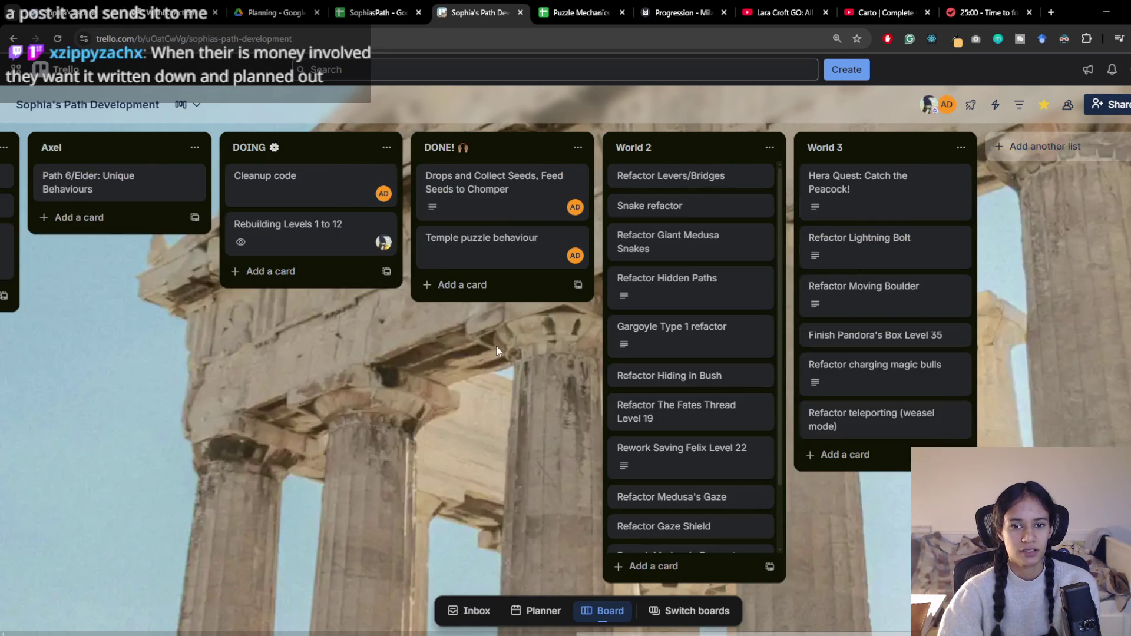
{"action": "scroll", "coordinate": [737, 413], "scroll_direction": "left", "scroll_amount": 10}
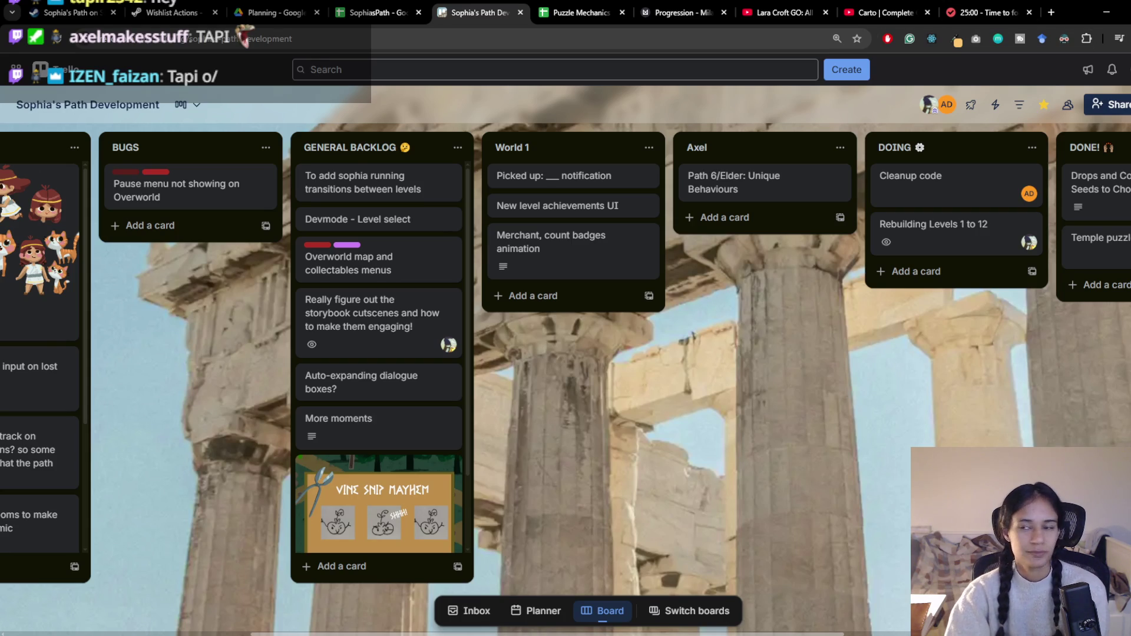
Back in Unity, pan up the temple path and paint over a stretch with the empty tile
{"action": "left_click", "coordinate": [1106, 12]}
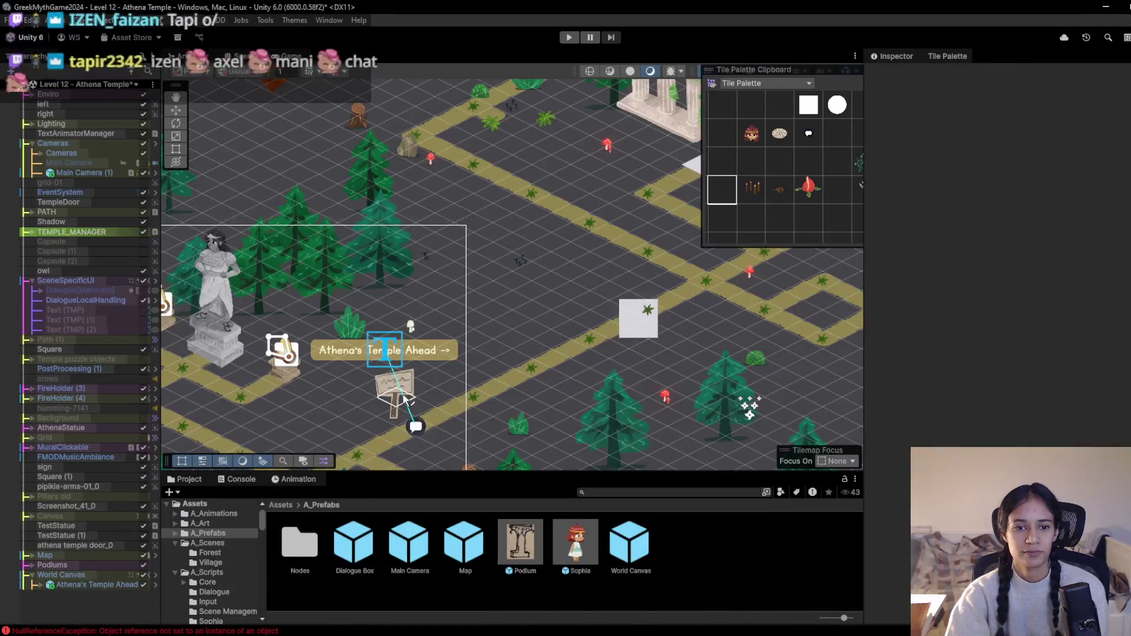
{"action": "scroll", "coordinate": [570, 253], "scroll_direction": "up", "scroll_amount": 2}
{"action": "left_click_drag", "start_coordinate": [589, 254], "coordinate": [595, 331]}
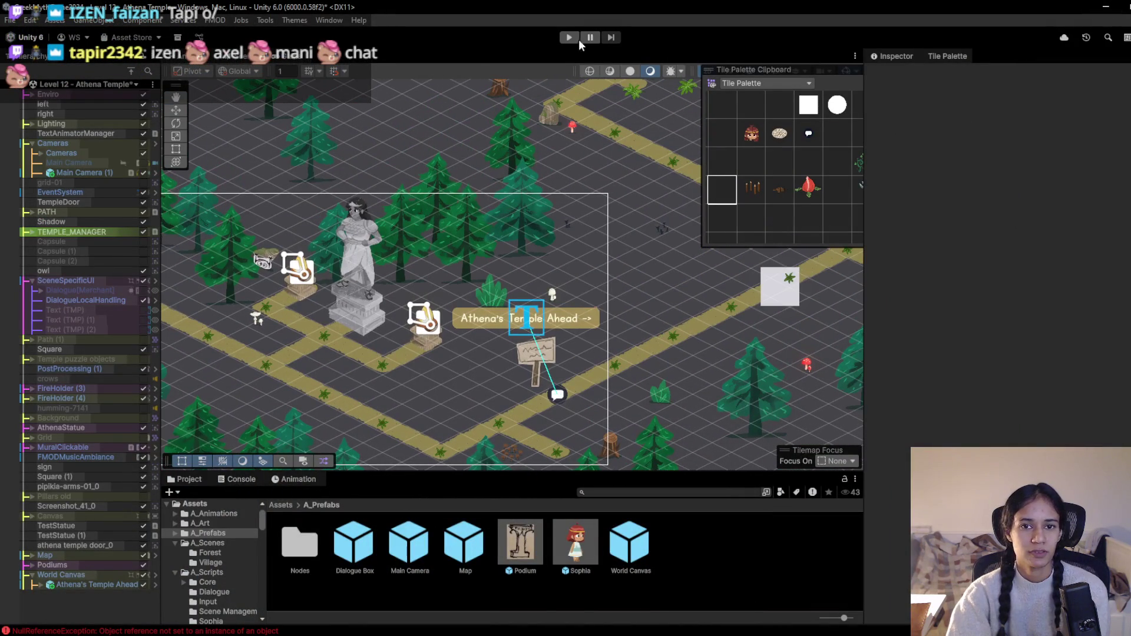
{"action": "left_click_drag", "start_coordinate": [493, 295], "coordinate": [508, 210]}
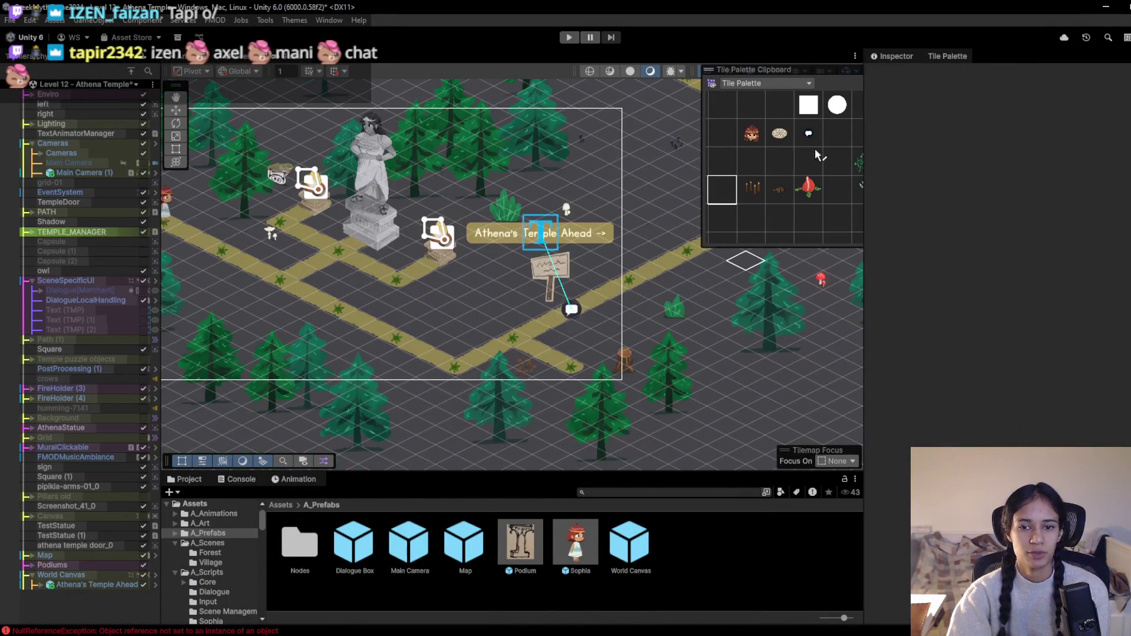
{"action": "left_click", "coordinate": [725, 219]}
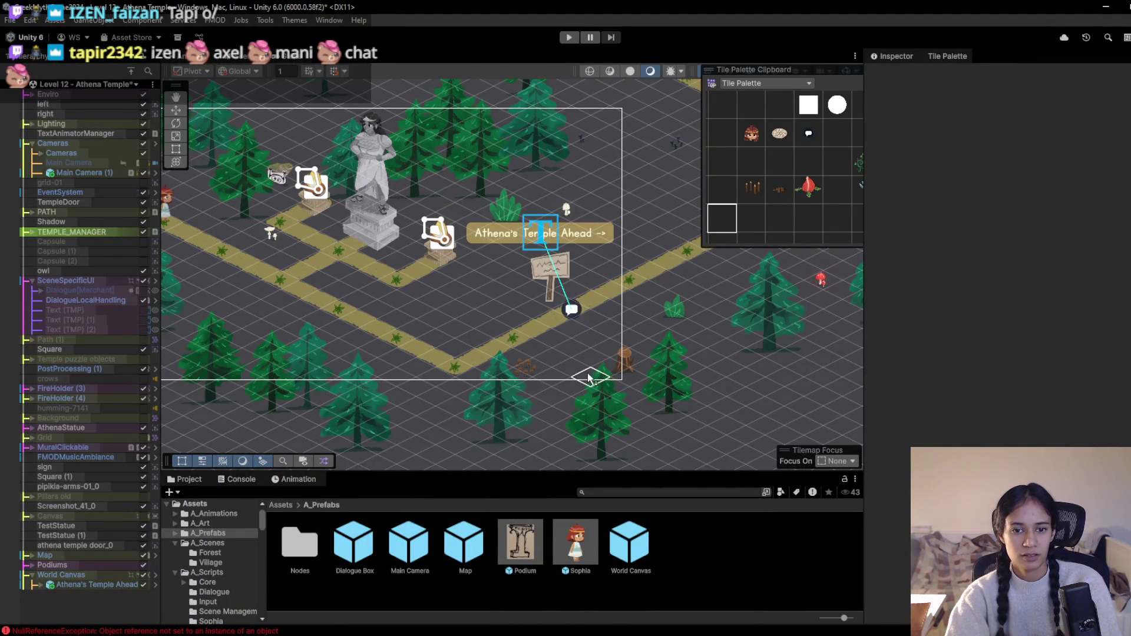
{"action": "left_click_drag", "start_coordinate": [607, 238], "coordinate": [567, 280]}
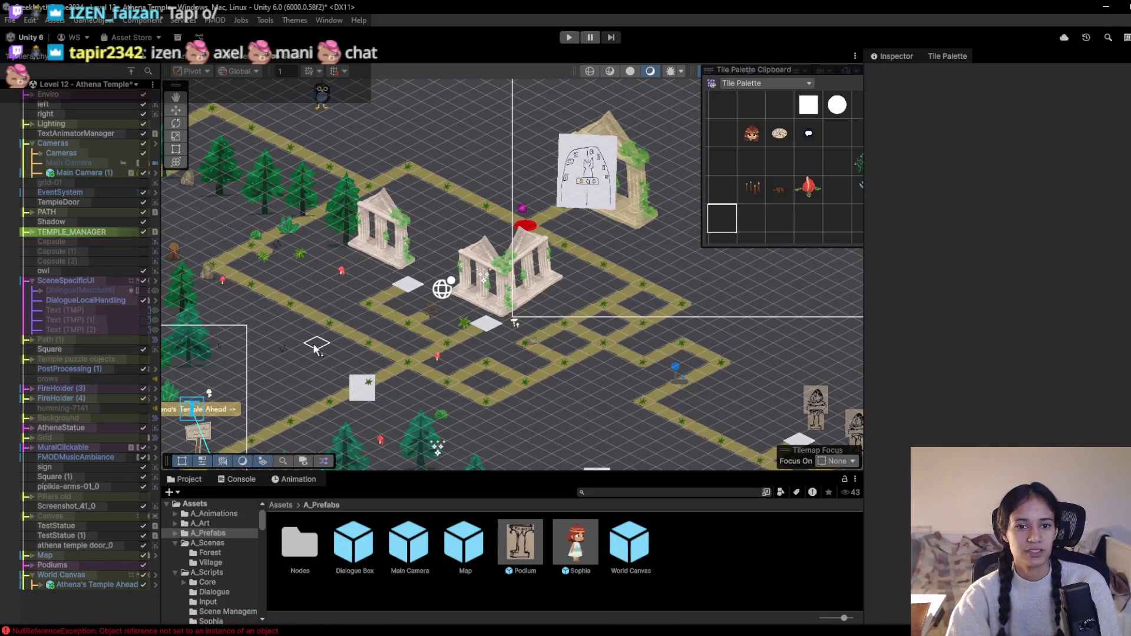
With the Move tool, select all the temple ruin sprites together
{"action": "left_click", "coordinate": [174, 113]}
{"action": "scroll", "coordinate": [492, 261], "scroll_direction": "up", "scroll_amount": 2}
{"action": "left_click", "coordinate": [473, 263]}
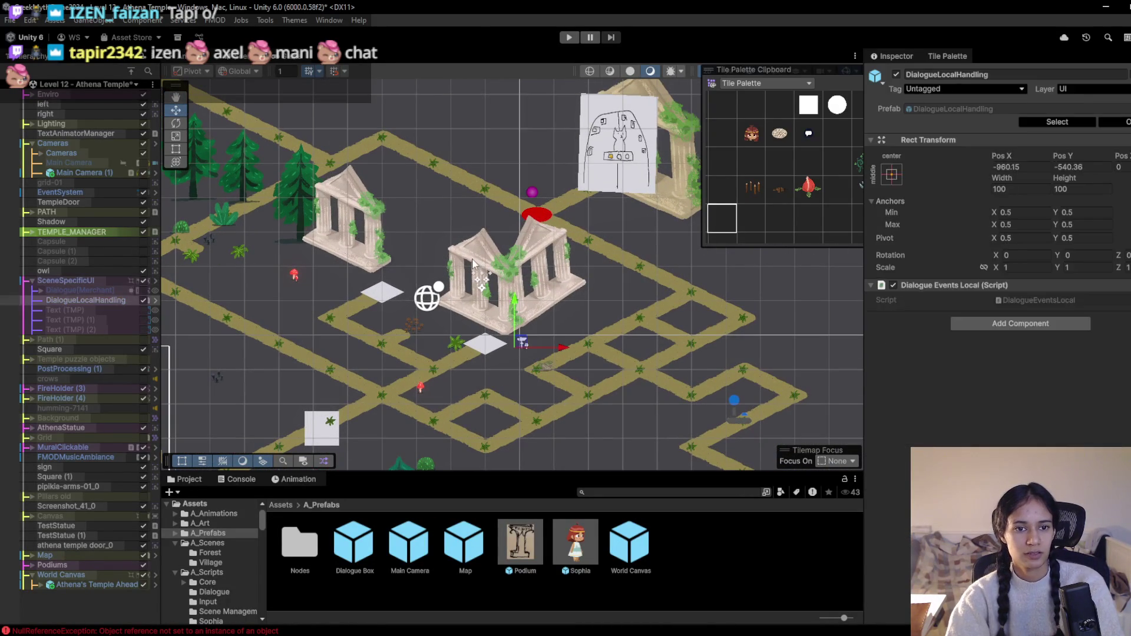
{"action": "left_click", "coordinate": [473, 263]}
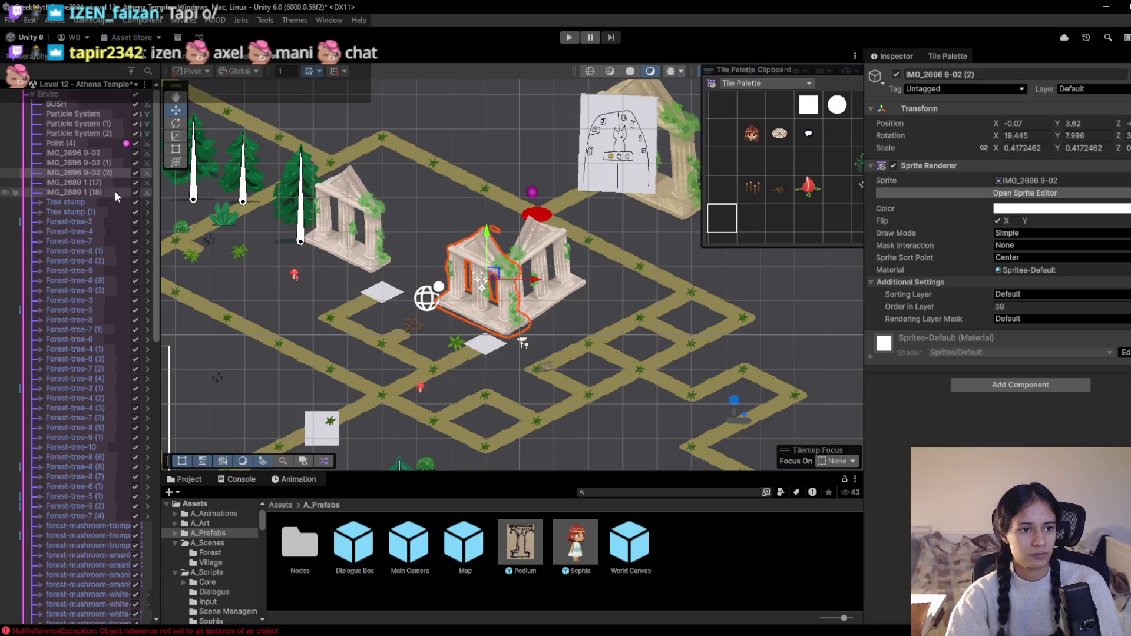
{"action": "left_click", "coordinate": [98, 191]}
{"action": "left_click", "coordinate": [104, 154], "text": "shift"}
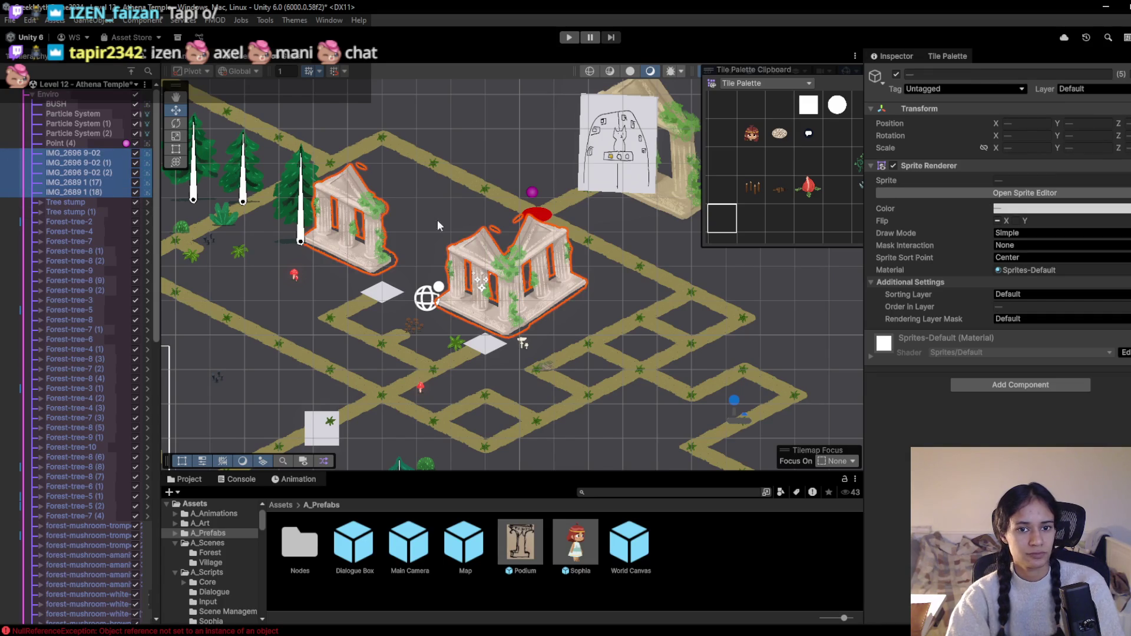
Drag the selected temple sprites up and to the right
{"action": "scroll", "coordinate": [643, 238], "scroll_direction": "down", "scroll_amount": 5}
{"action": "scroll", "coordinate": [643, 238], "scroll_direction": "down", "scroll_amount": 2}
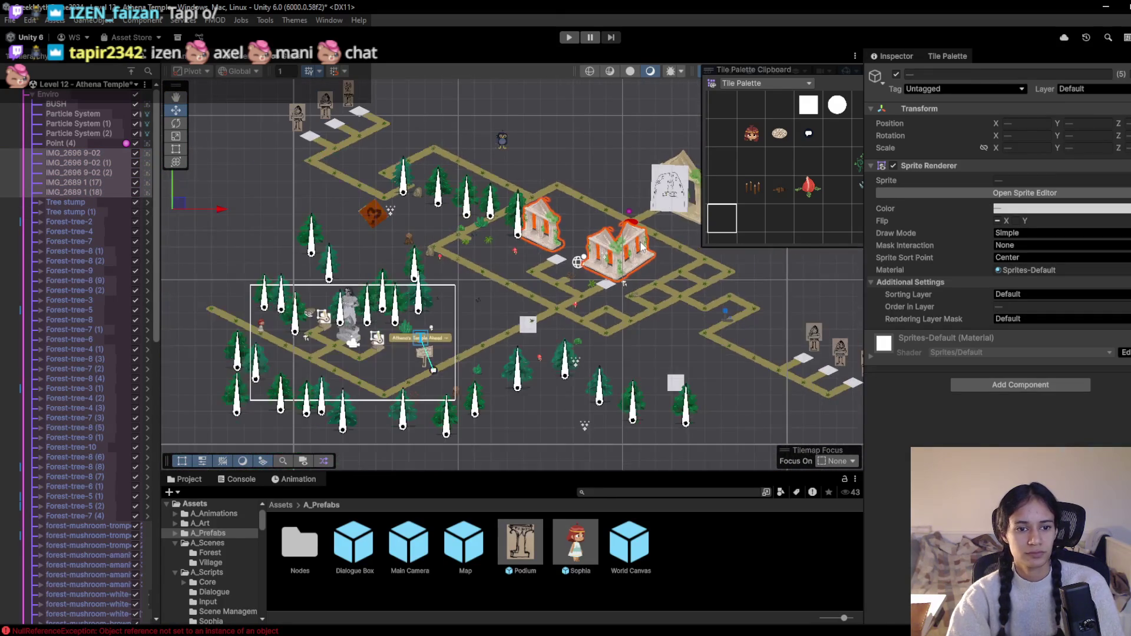
{"action": "scroll", "coordinate": [624, 280], "scroll_direction": "down", "scroll_amount": 3}
{"action": "scroll", "coordinate": [624, 280], "scroll_direction": "down", "scroll_amount": 2}
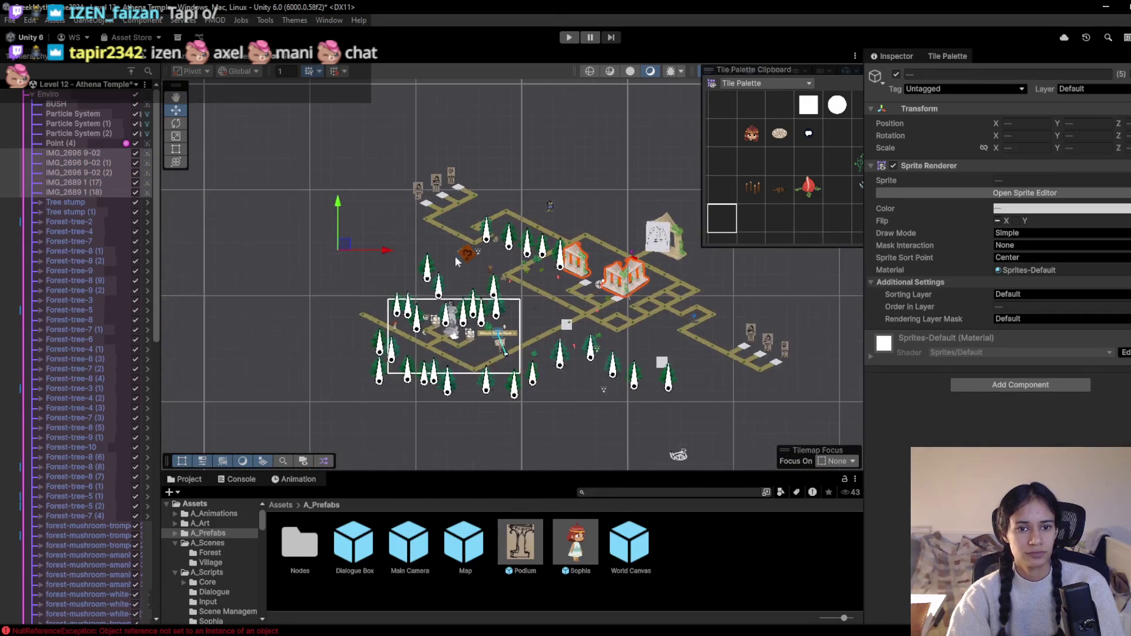
{"action": "left_click_drag", "start_coordinate": [381, 229], "coordinate": [408, 213]}
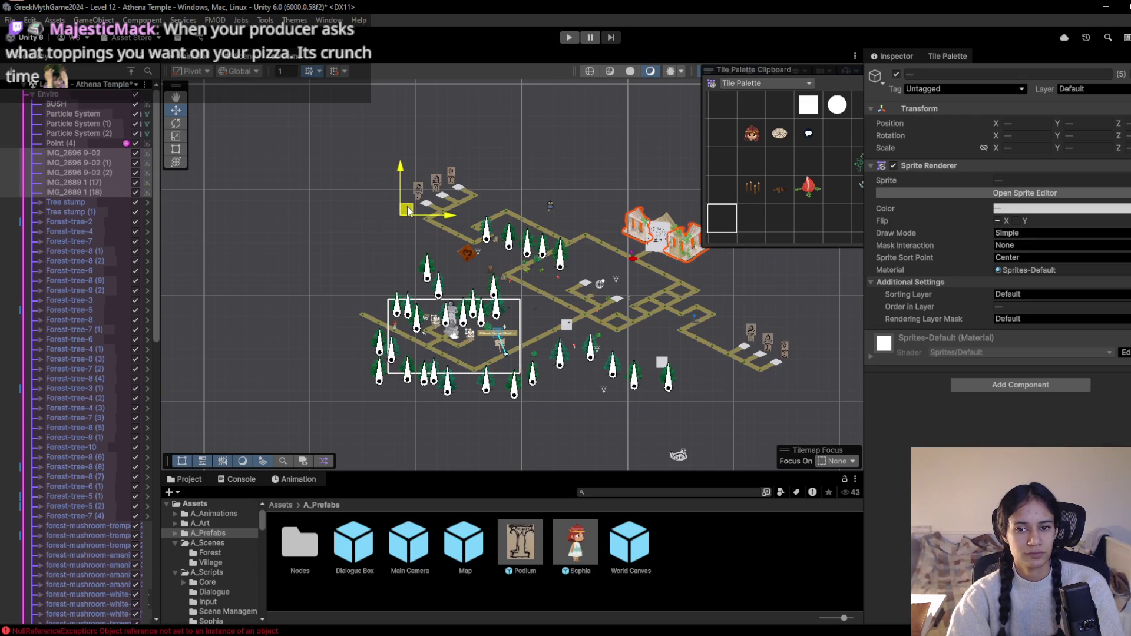
{"action": "scroll", "coordinate": [620, 317], "scroll_direction": "up", "scroll_amount": 3}
{"action": "scroll", "coordinate": [571, 306], "scroll_direction": "up", "scroll_amount": 2}
Delete the Forest-tree-10 tree from the level
{"action": "left_click", "coordinate": [493, 215]}
{"action": "left_click", "coordinate": [106, 447]}
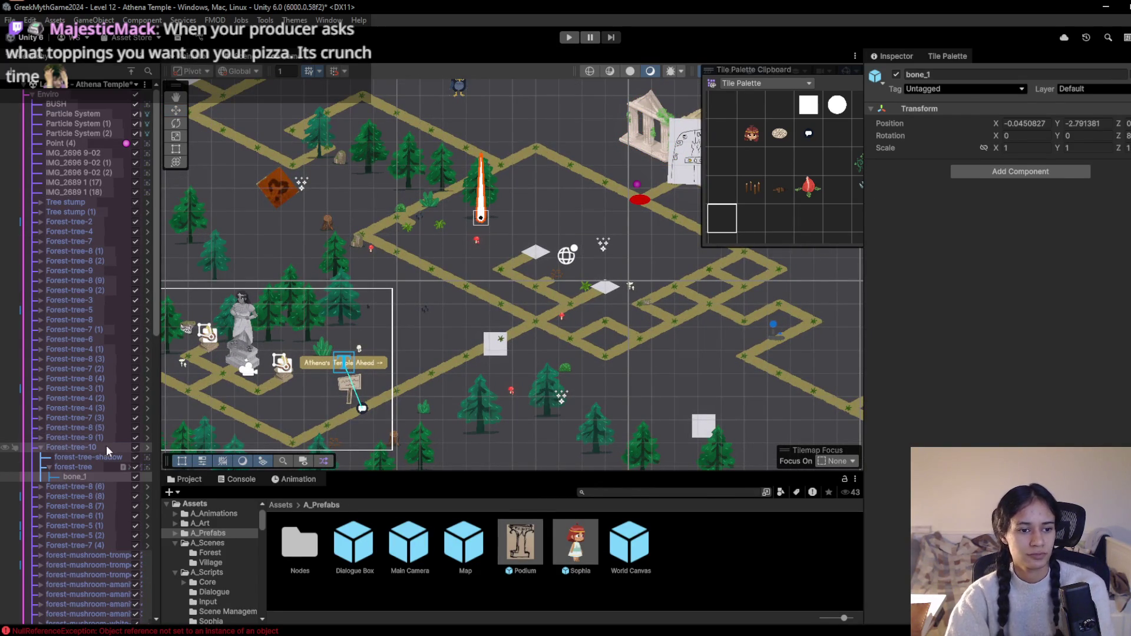
{"action": "key", "text": "Delete"}
Select the bush beside the path and move it up-left off the path
{"action": "left_click", "coordinate": [433, 202]}
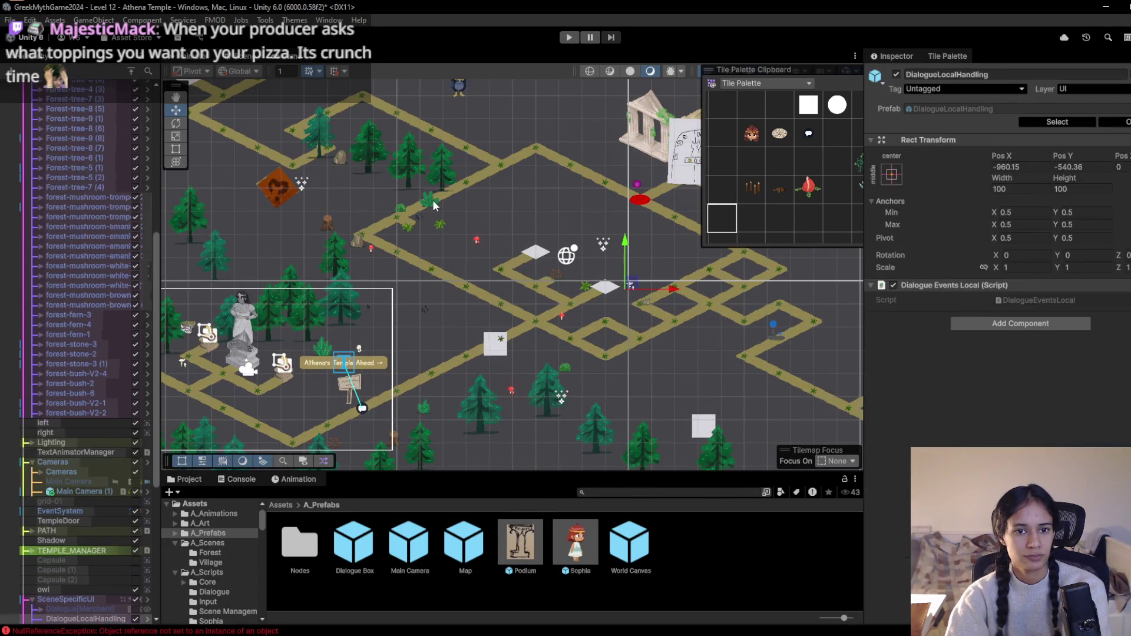
{"action": "scroll", "coordinate": [434, 213], "scroll_direction": "up", "scroll_amount": 4}
{"action": "left_click", "coordinate": [434, 191]}
{"action": "left_click", "coordinate": [434, 191]}
{"action": "left_click", "coordinate": [434, 191]}
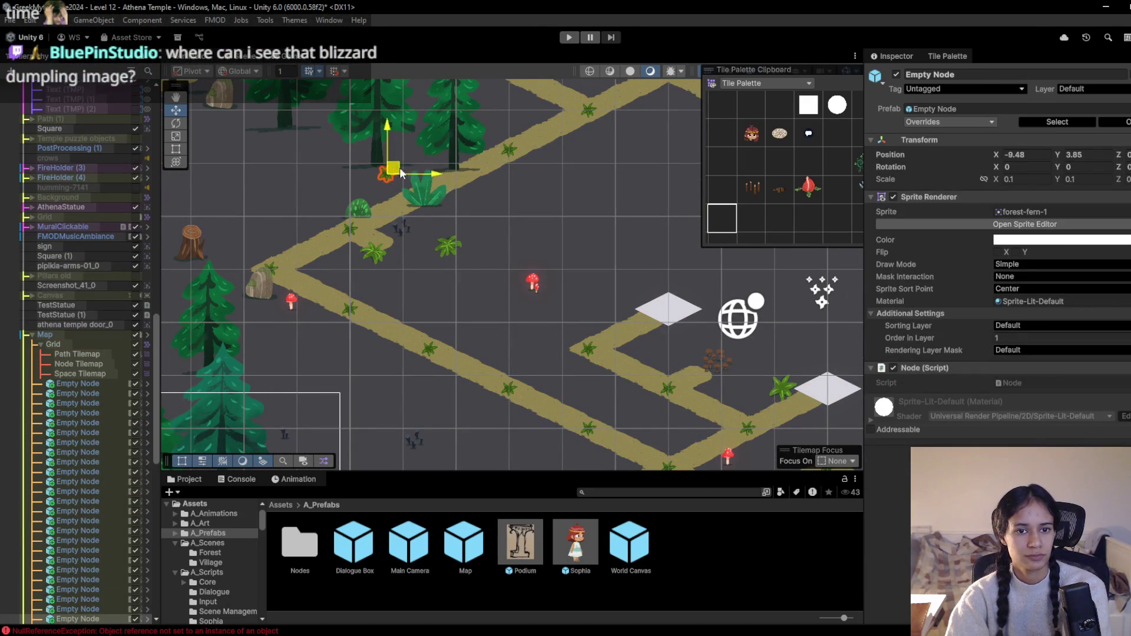
{"action": "left_click", "coordinate": [410, 200]}
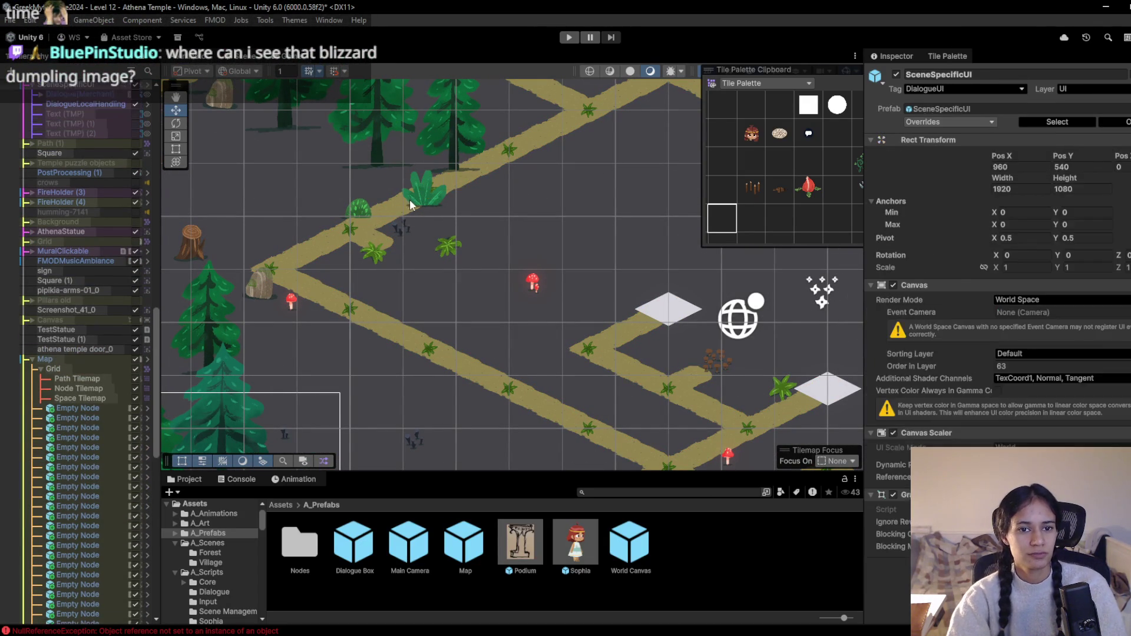
{"action": "left_click", "coordinate": [410, 199]}
{"action": "left_click", "coordinate": [424, 196]}
{"action": "mouse_move", "coordinate": [425, 196]}
{"action": "left_mouse_down"}
{"action": "mouse_move", "coordinate": [334, 153]}
{"action": "mouse_move", "coordinate": [333, 164]}
{"action": "left_mouse_up"}
Undo a trial move of the second bush, then push the whole forest-bush-V2-4 prefab further up-left
{"action": "left_click", "coordinate": [358, 212]}
{"action": "left_click", "coordinate": [357, 212]}
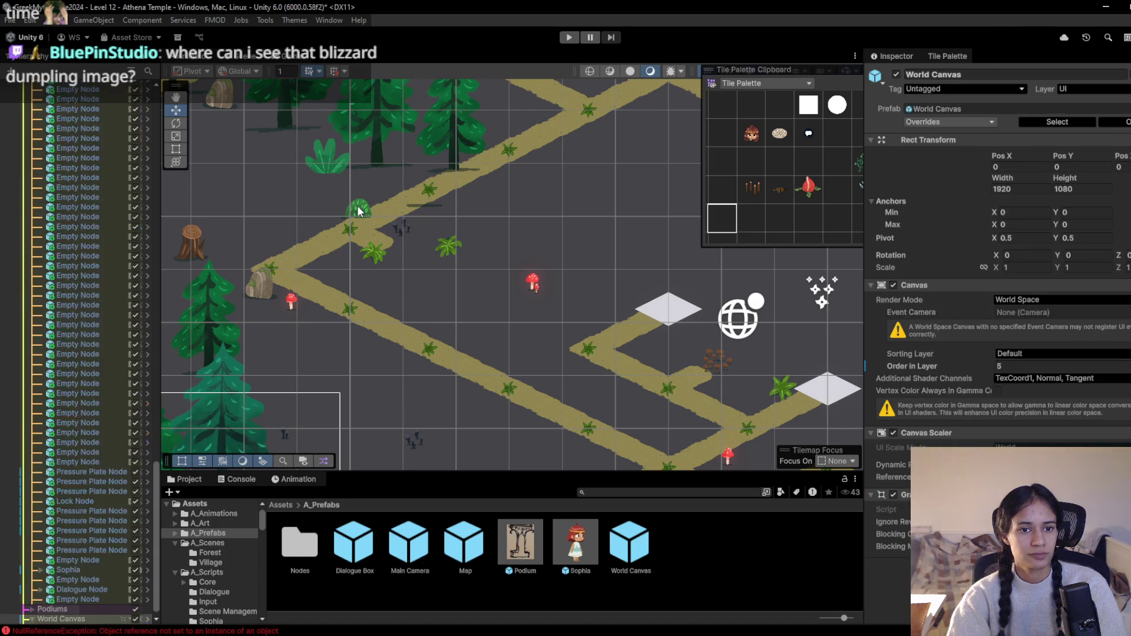
{"action": "left_click", "coordinate": [358, 212]}
{"action": "left_click_drag", "start_coordinate": [357, 212], "coordinate": [273, 198]}
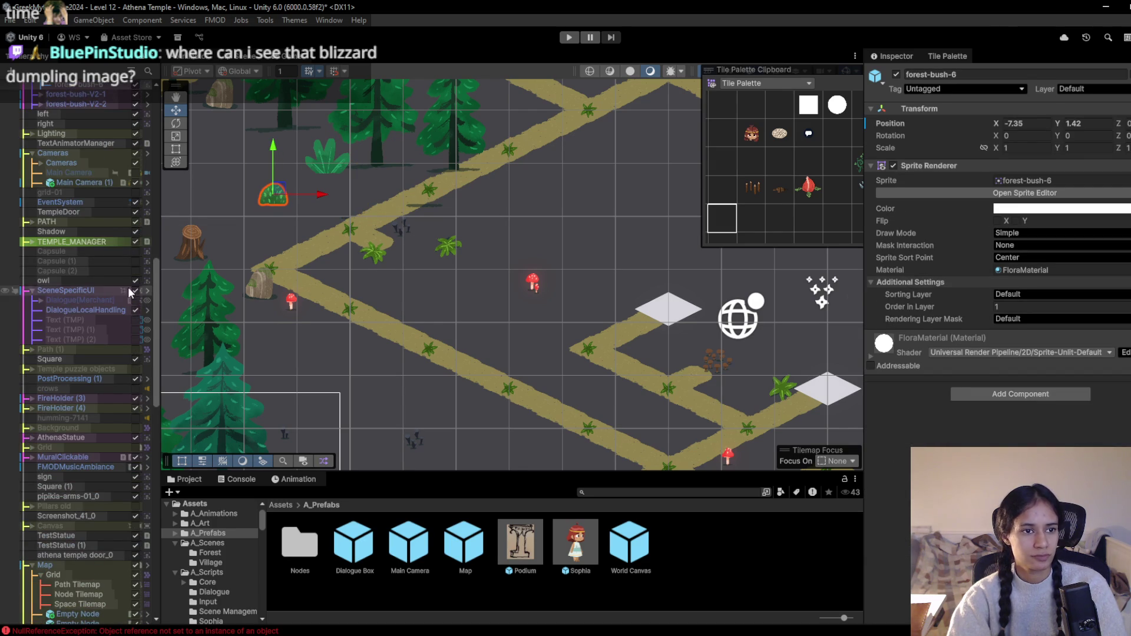
{"action": "key", "text": "ctrl+z"}
{"action": "key", "text": "ctrl+z"}
{"action": "key", "text": "ctrl+z"}
{"action": "key", "text": "ctrl+z"}
{"action": "key", "text": "ctrl+z"}
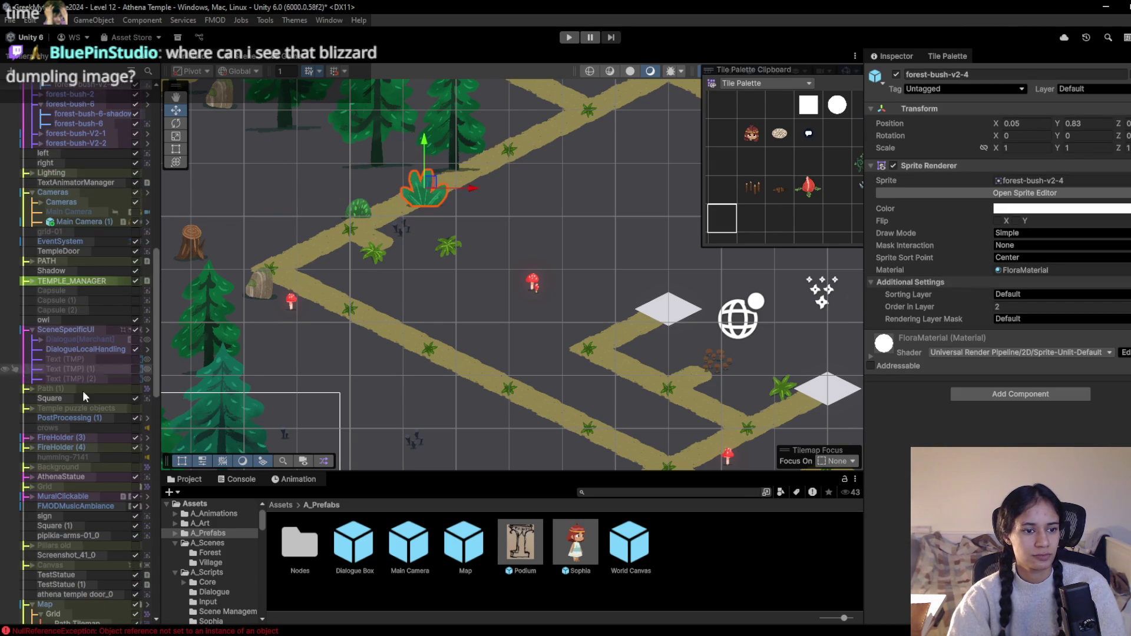
{"action": "scroll", "coordinate": [86, 433], "scroll_direction": "up", "scroll_amount": 4}
{"action": "left_click", "coordinate": [98, 175]}
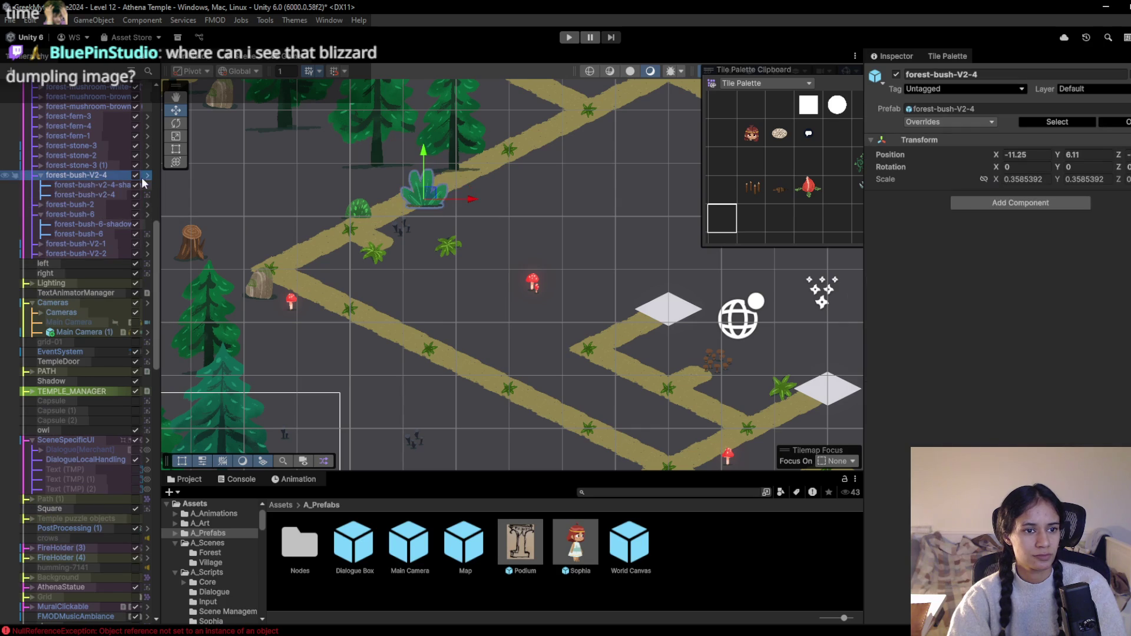
{"action": "mouse_move", "coordinate": [439, 194]}
{"action": "left_mouse_down"}
{"action": "mouse_move", "coordinate": [293, 183]}
{"action": "mouse_move", "coordinate": [327, 160]}
{"action": "left_mouse_up"}
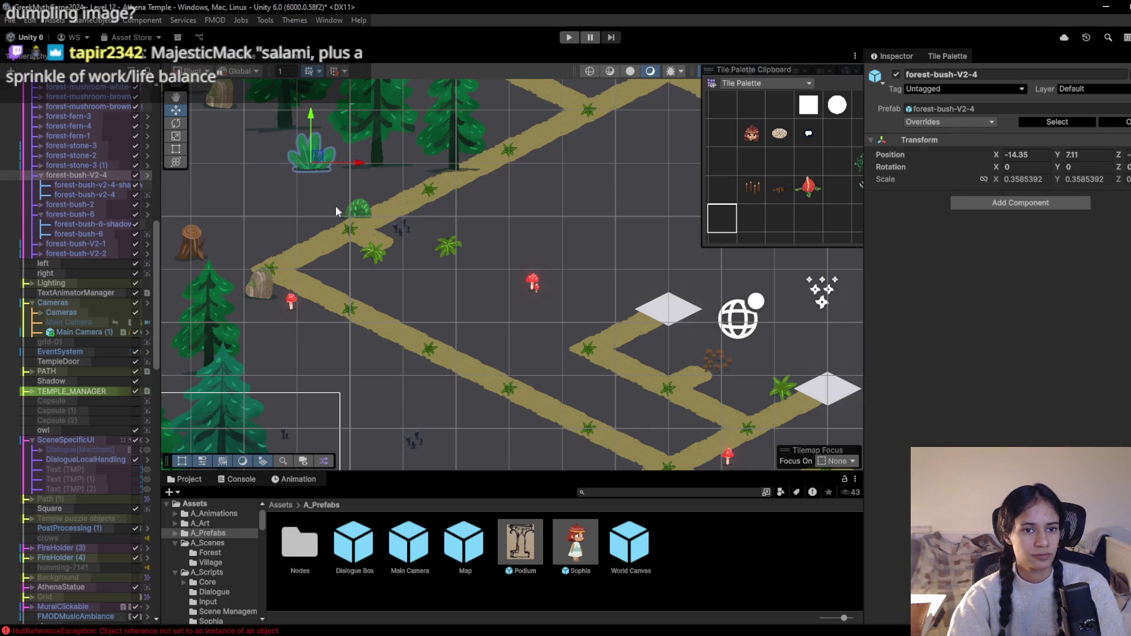
Select the forest-bush-6 prefab and move it up-left away from the path
{"action": "left_click", "coordinate": [355, 207]}
{"action": "left_click", "coordinate": [354, 207]}
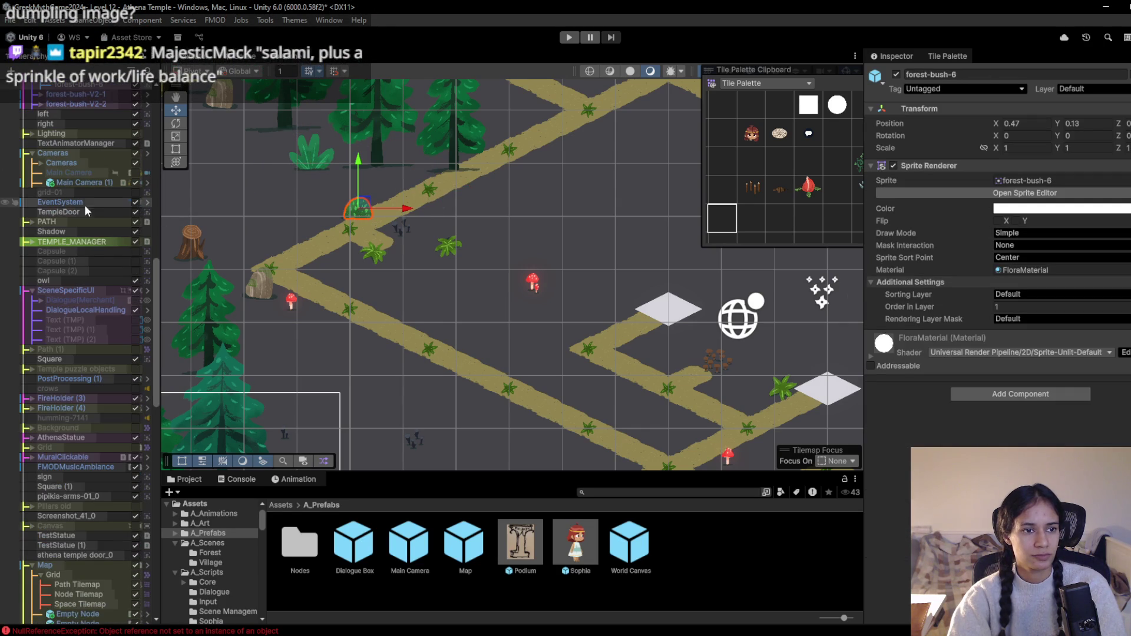
{"action": "scroll", "coordinate": [83, 204], "scroll_direction": "down", "scroll_amount": 2}
{"action": "left_click", "coordinate": [77, 175]}
{"action": "left_click_drag", "start_coordinate": [359, 209], "coordinate": [269, 194]}
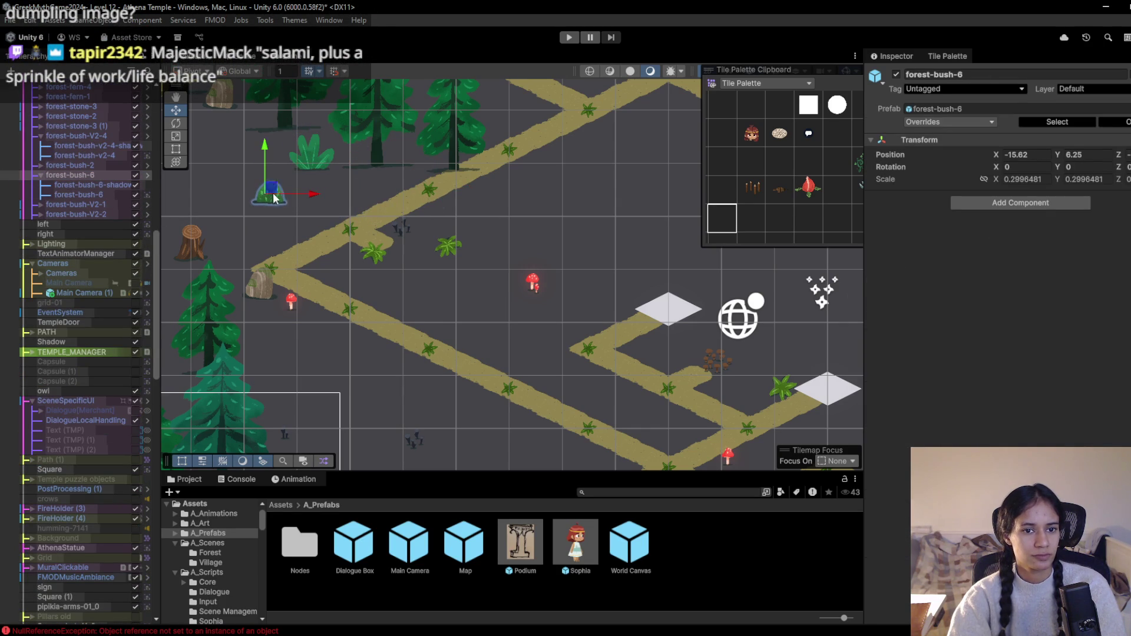
Move forest-fern-4 left off the path, then pan toward the statue area
{"action": "left_click", "coordinate": [390, 253]}
{"action": "left_click", "coordinate": [721, 218]}
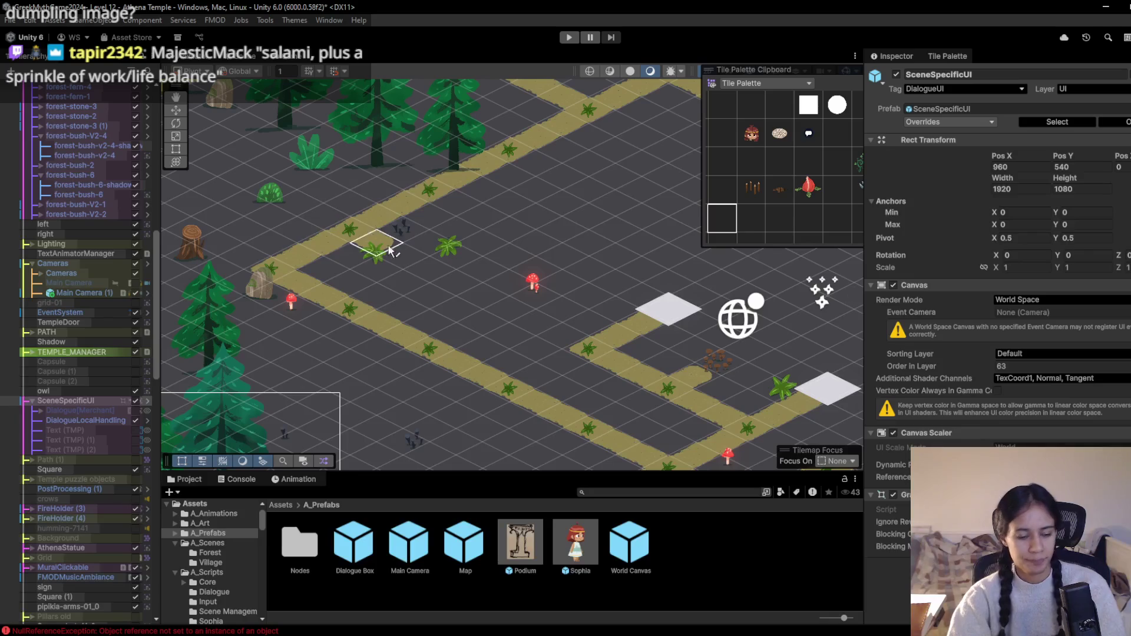
{"action": "scroll", "coordinate": [465, 366], "scroll_direction": "down", "scroll_amount": 2}
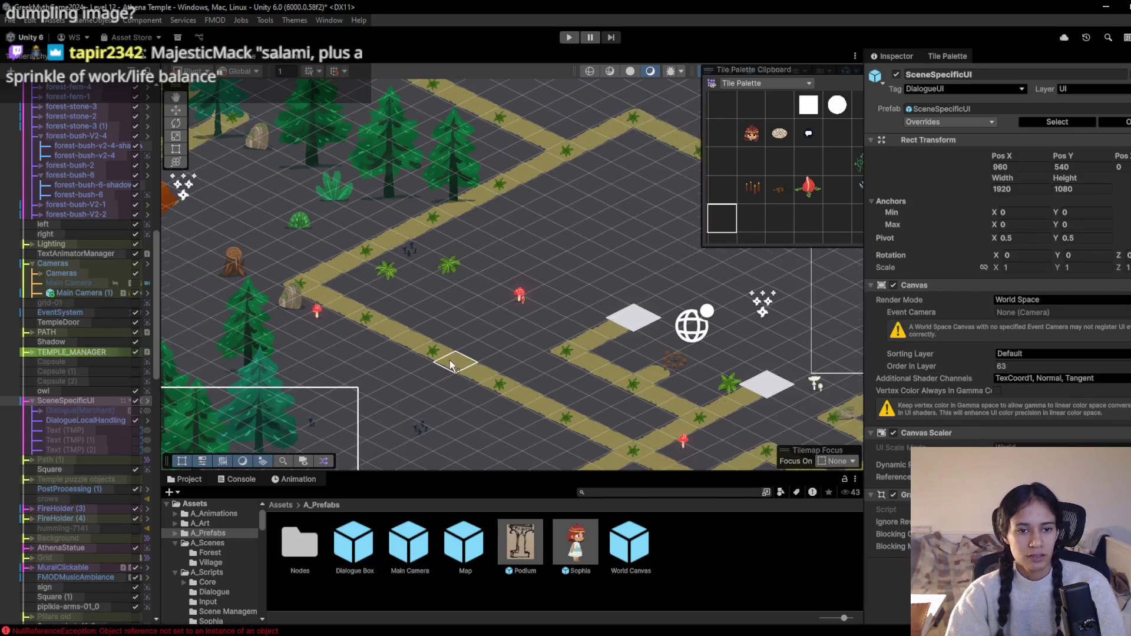
{"action": "left_click", "coordinate": [176, 110]}
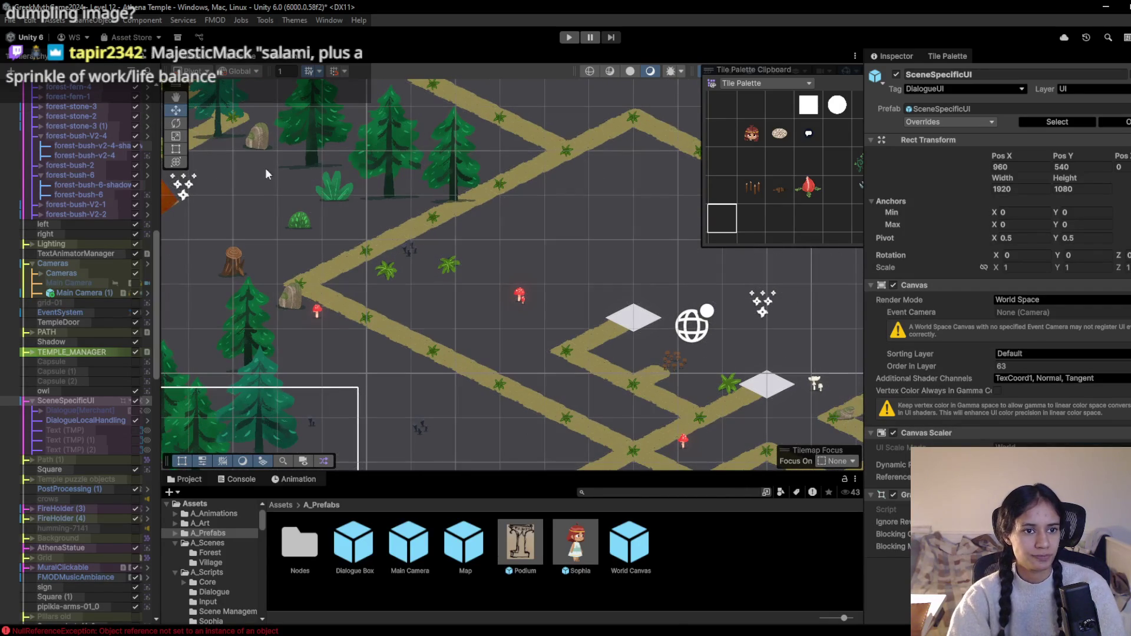
{"action": "left_click", "coordinate": [388, 272]}
{"action": "left_click", "coordinate": [389, 273]}
{"action": "left_click", "coordinate": [390, 275]}
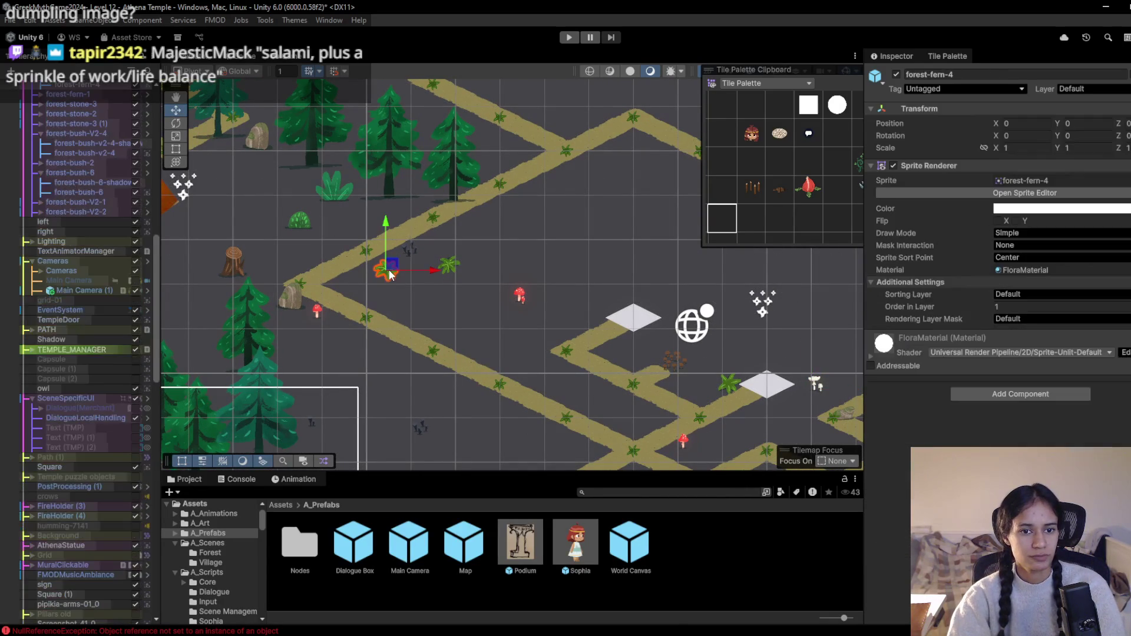
{"action": "left_click_drag", "start_coordinate": [389, 274], "coordinate": [239, 249]}
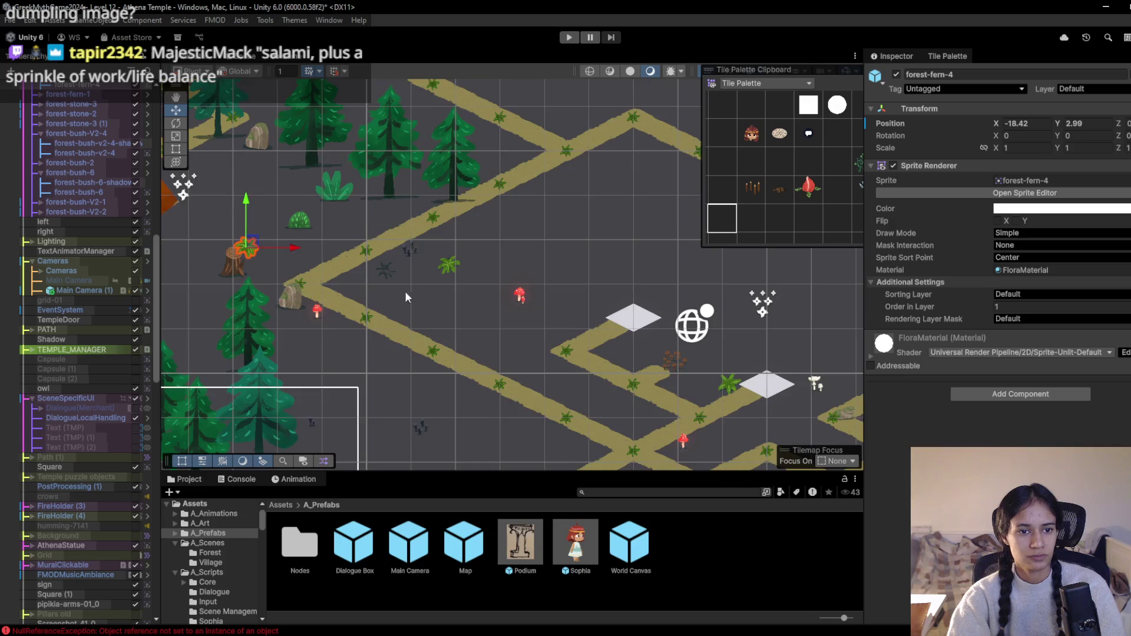
{"action": "scroll", "coordinate": [388, 284], "scroll_direction": "down", "scroll_amount": 2}
{"action": "mouse_move", "coordinate": [284, 345]}
{"action": "left_mouse_down"}
{"action": "mouse_move", "coordinate": [360, 176]}
{"action": "mouse_move", "coordinate": [377, 171]}
{"action": "left_mouse_up"}
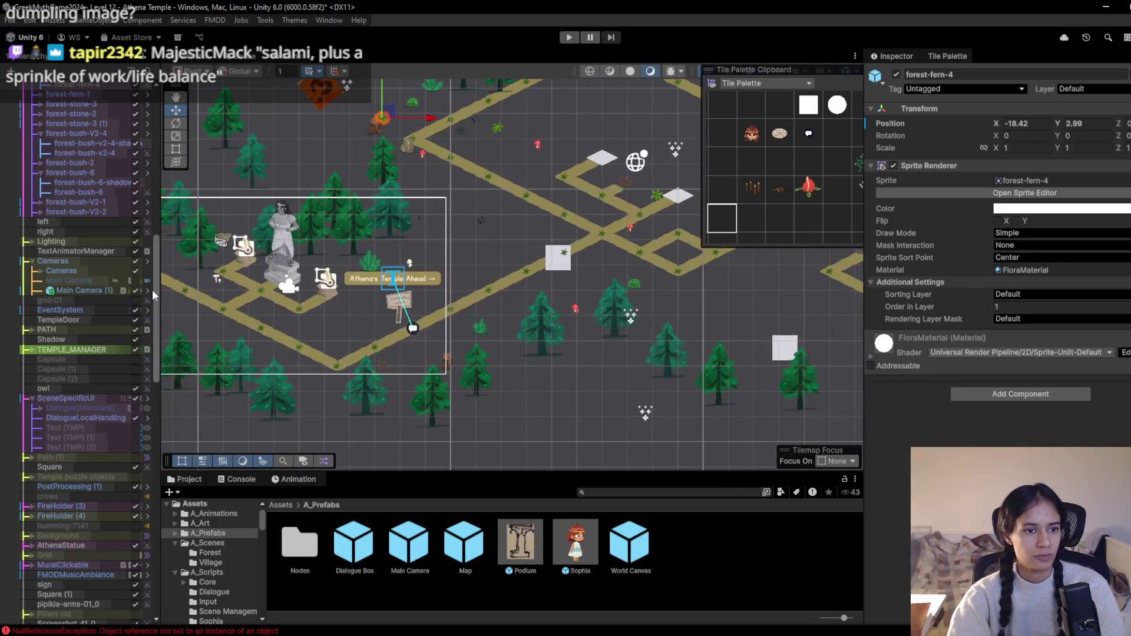
Collapse Enviro, expand the Cameras and nested Cameras groups, and select Grid 0 Camera (1)
{"action": "left_click_drag", "start_coordinate": [158, 267], "coordinate": [158, 122]}
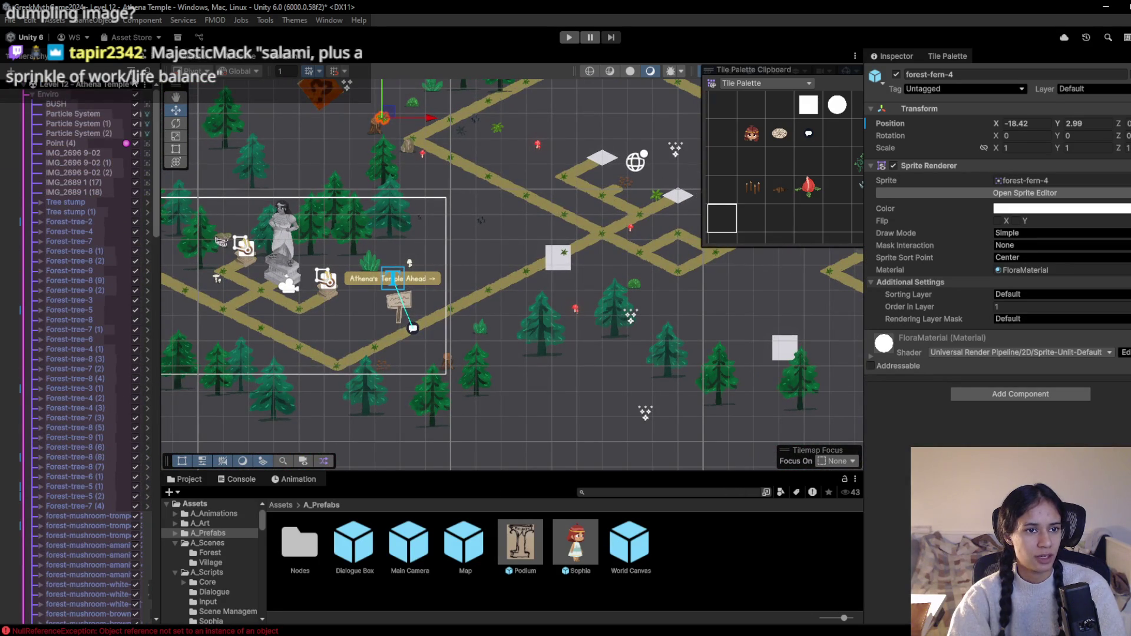
{"action": "left_click", "coordinate": [32, 94]}
{"action": "left_click", "coordinate": [32, 143]}
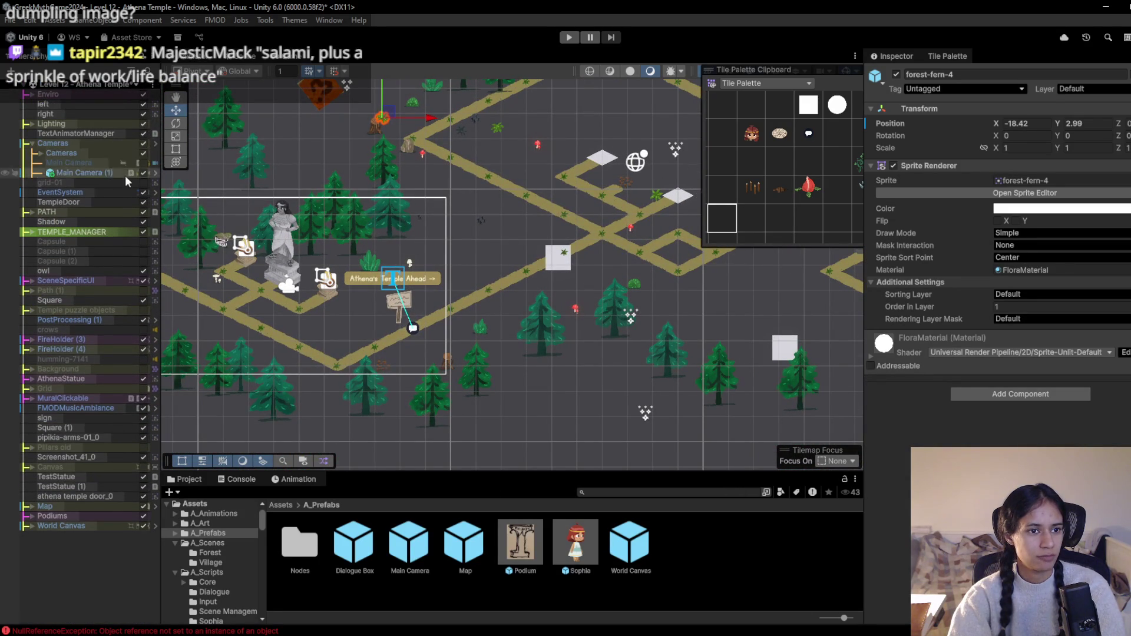
{"action": "left_click", "coordinate": [60, 173]}
{"action": "left_click", "coordinate": [41, 153]}
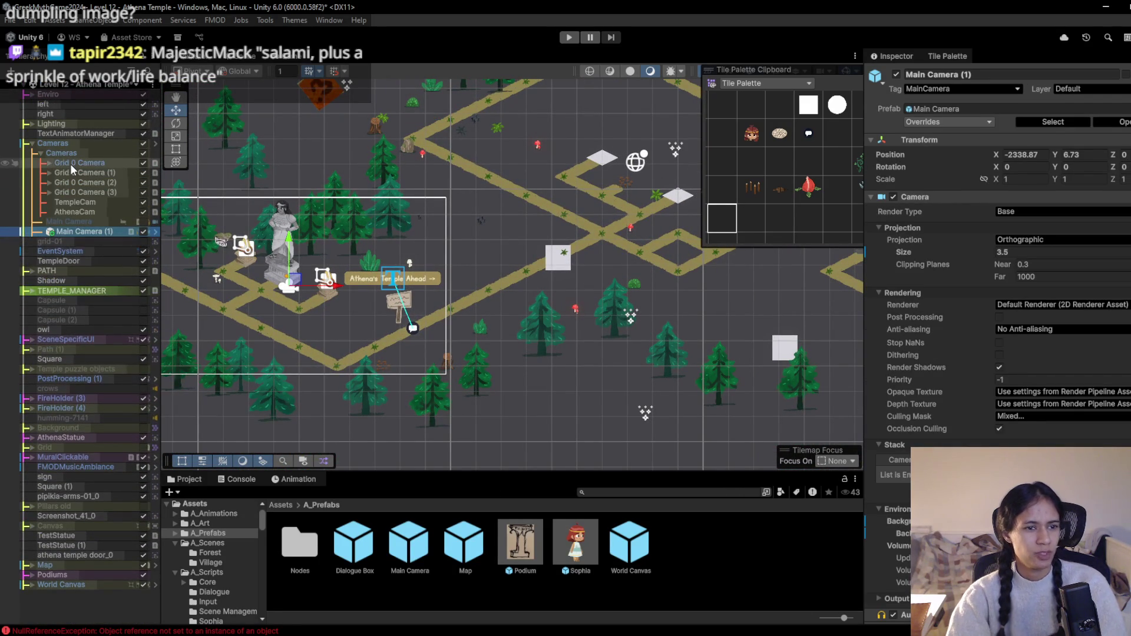
{"action": "left_click", "coordinate": [83, 169]}
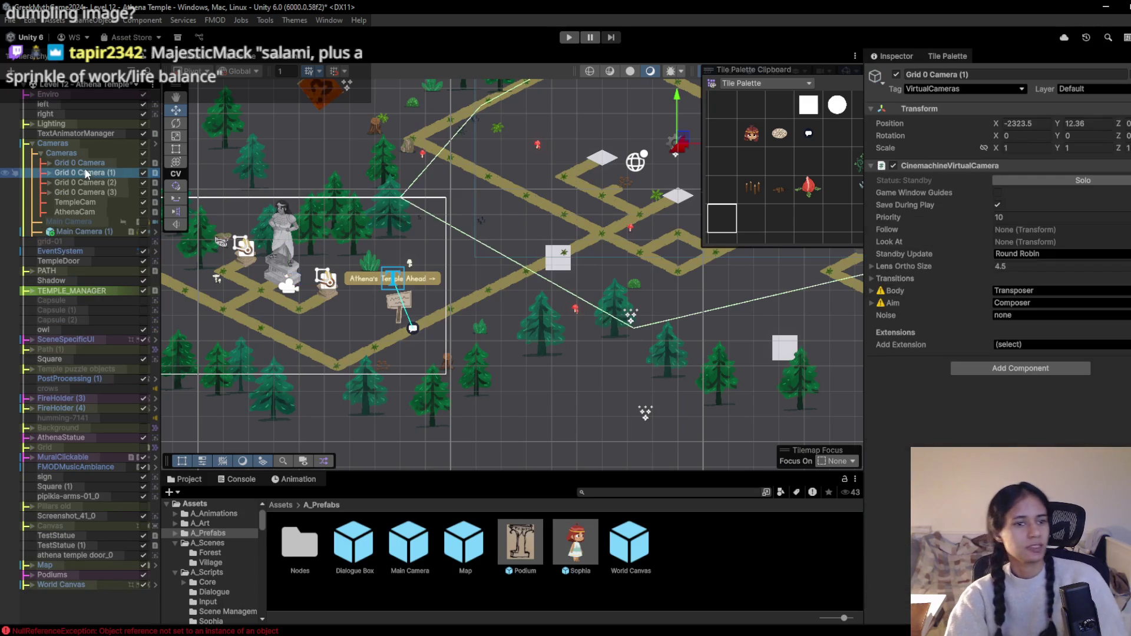
Set Grid 0 Camera (1) to ortho size 3.5 and priority 15, then switch to the dumpling drawing in Paint
{"action": "left_click", "coordinate": [80, 161]}
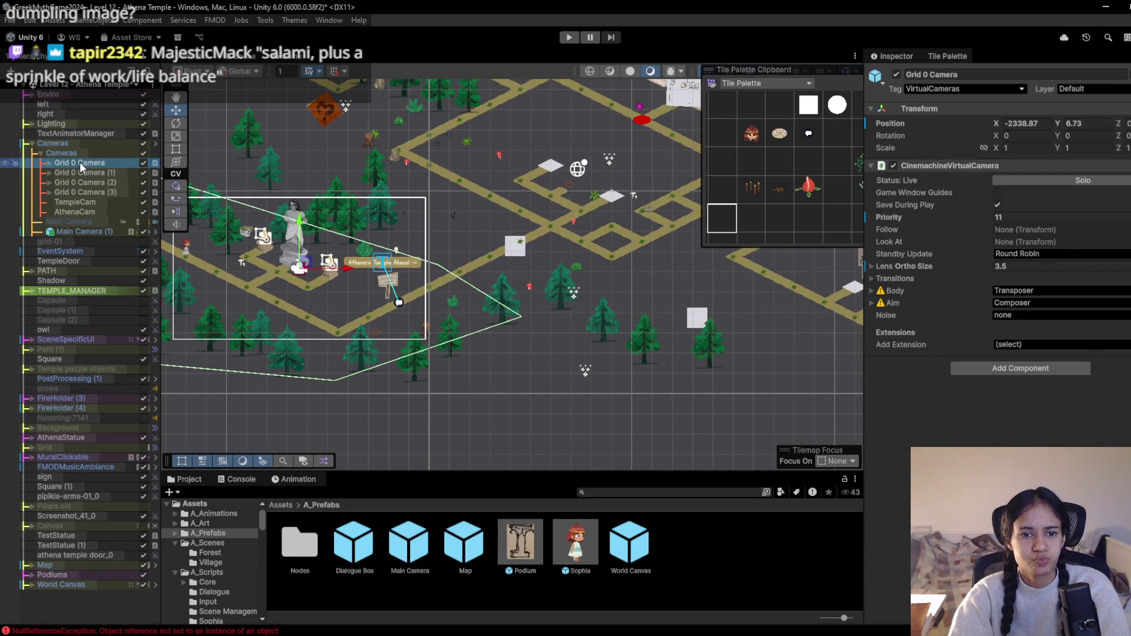
{"action": "left_click", "coordinate": [83, 171]}
{"action": "left_click", "coordinate": [1007, 265]}
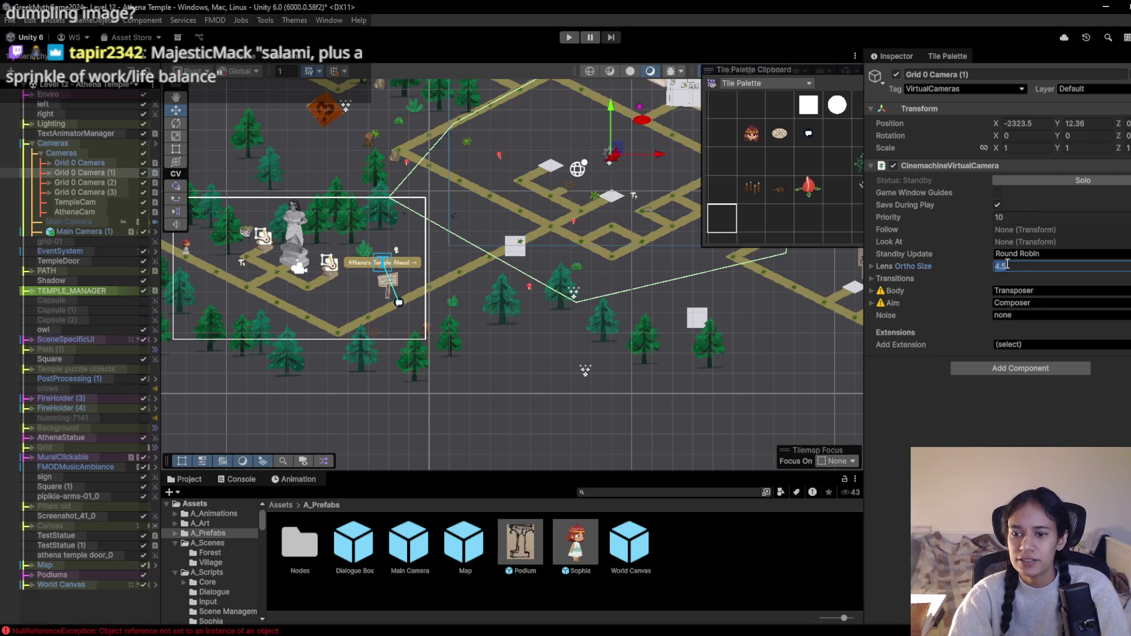
{"action": "type", "text": ".5"}
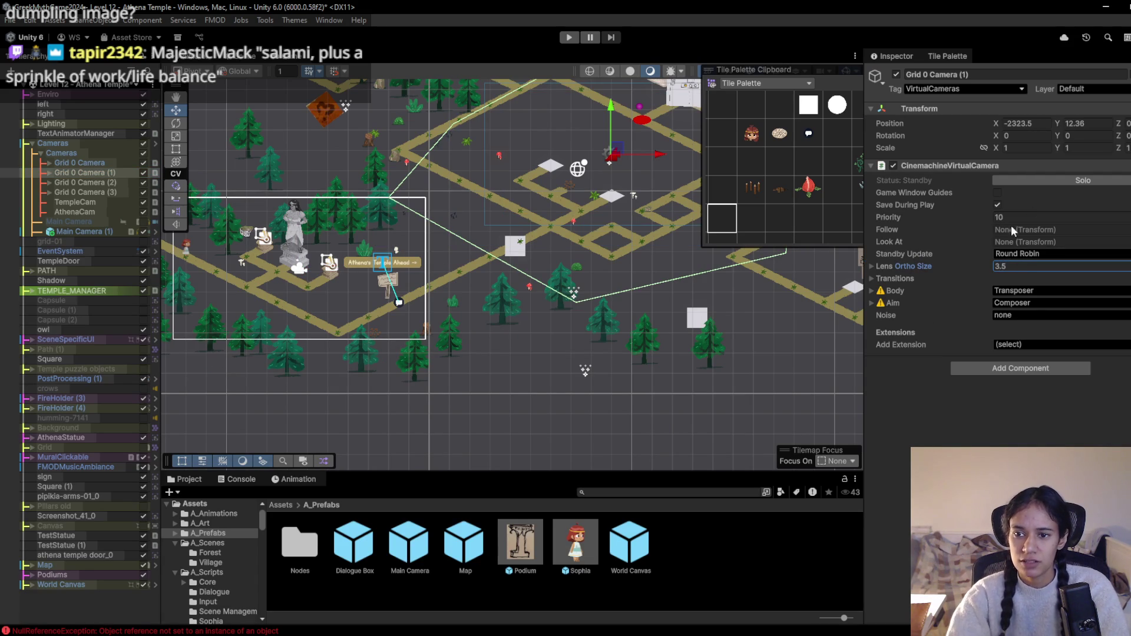
{"action": "left_click", "coordinate": [1034, 216]}
{"action": "type", "text": "5"}
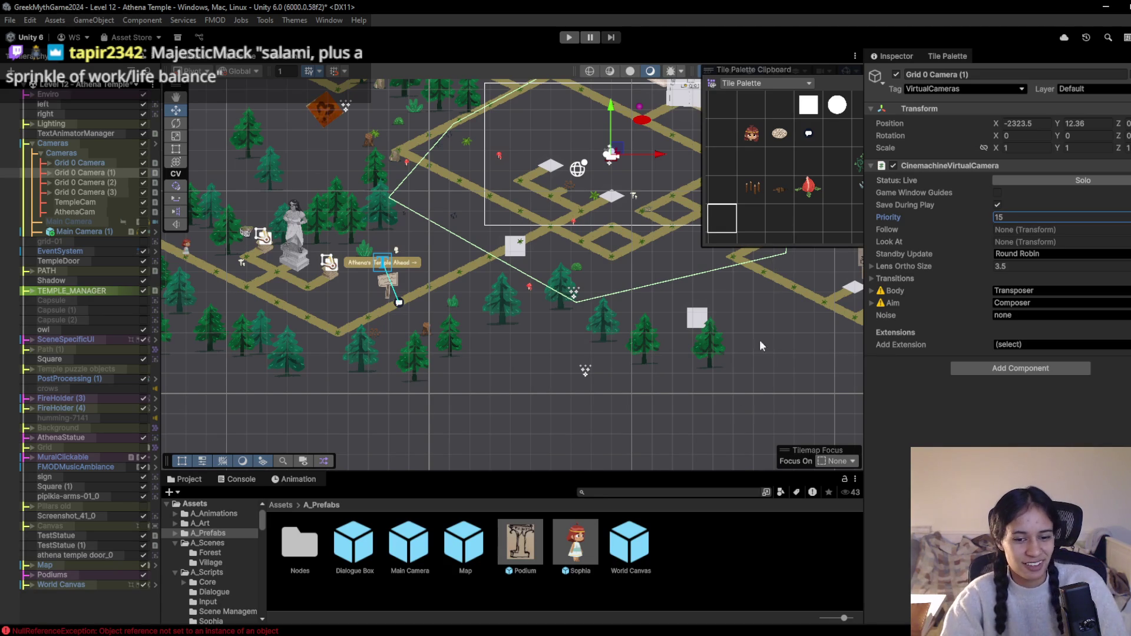
{"action": "left_click", "coordinate": [521, 630]}
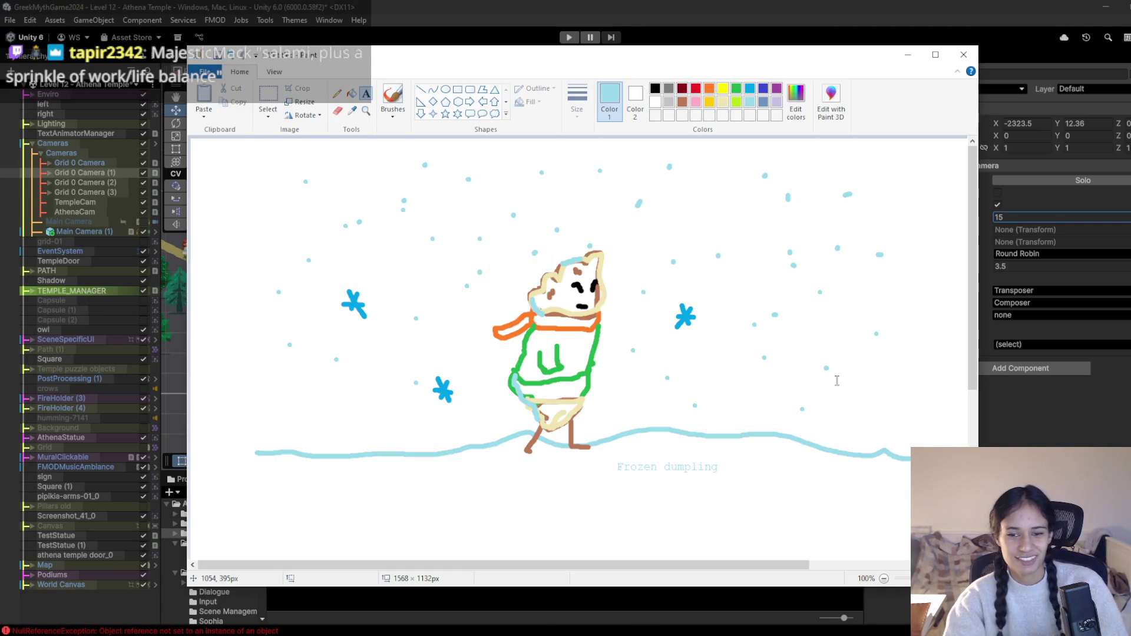
Snip a screenshot of the Frozen dumpling drawing, then minimize Paint to return to Unity
{"action": "key", "text": "super+shift+s"}
{"action": "mouse_move", "coordinate": [262, 148]}
{"action": "left_mouse_down"}
{"action": "mouse_move", "coordinate": [1002, 442]}
{"action": "mouse_move", "coordinate": [925, 481]}
{"action": "mouse_move", "coordinate": [926, 492]}
{"action": "left_mouse_up"}
{"action": "key", "text": "ctrl+c"}
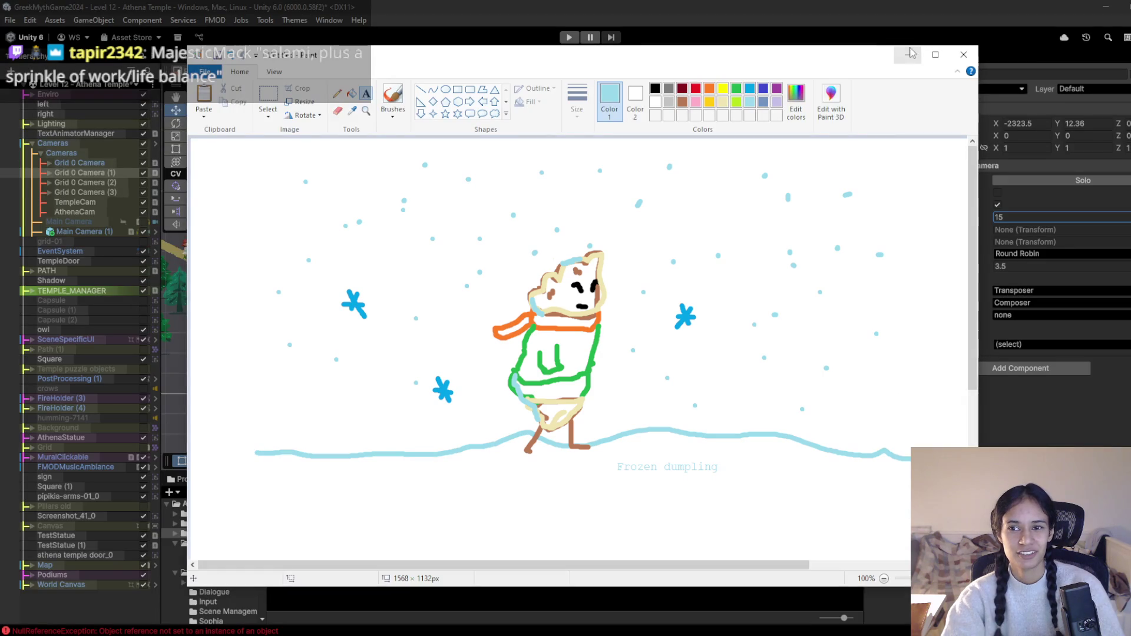
{"action": "left_click", "coordinate": [907, 55]}
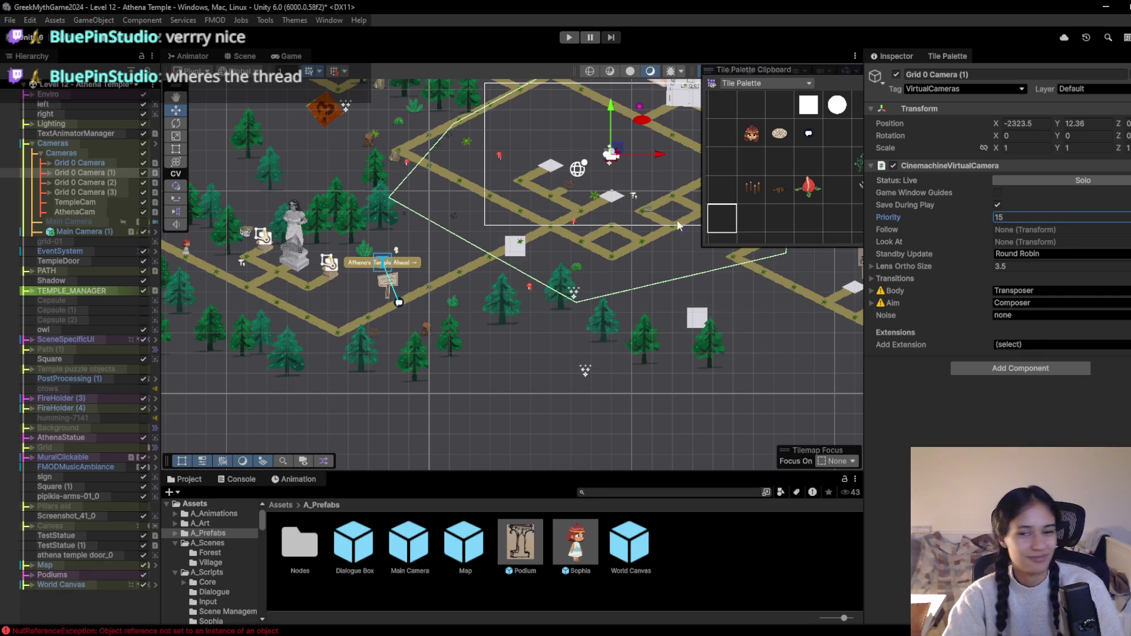
Frame Grid 0 Camera (1) and expand it to reveal TriggerZone, glancing at the game view
{"action": "key", "text": "f"}
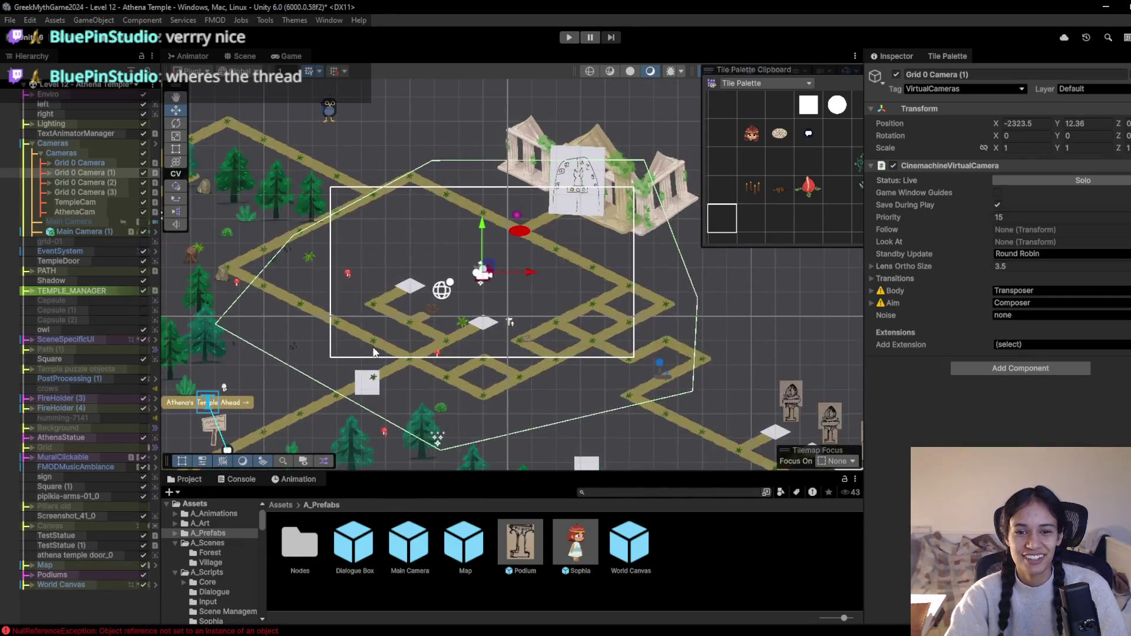
{"action": "left_click", "coordinate": [48, 172]}
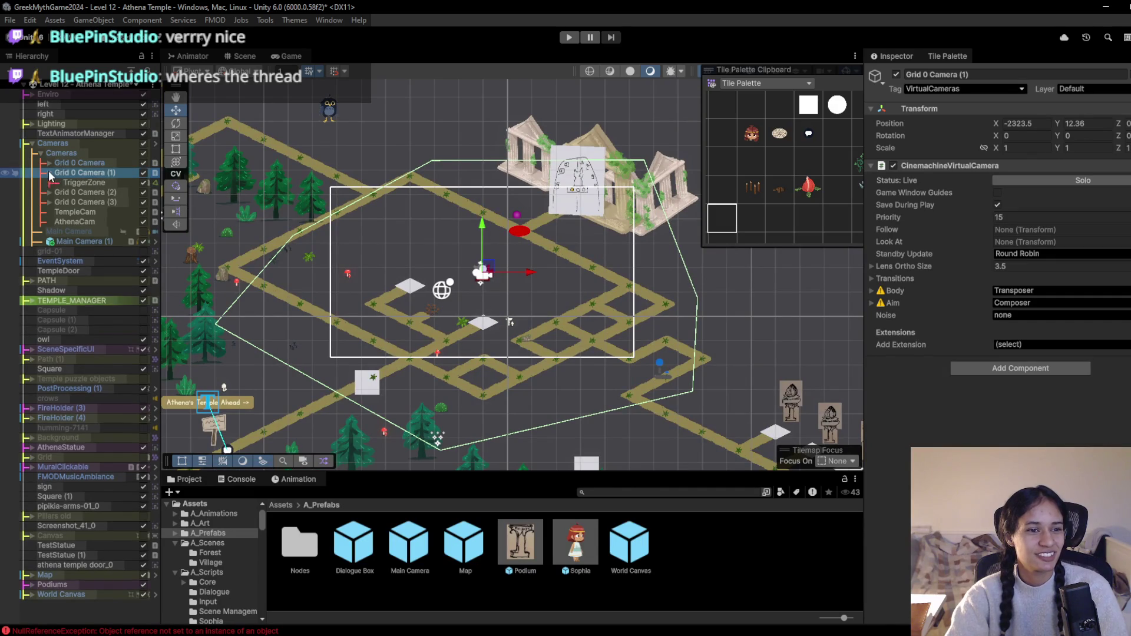
{"action": "left_click", "coordinate": [288, 57]}
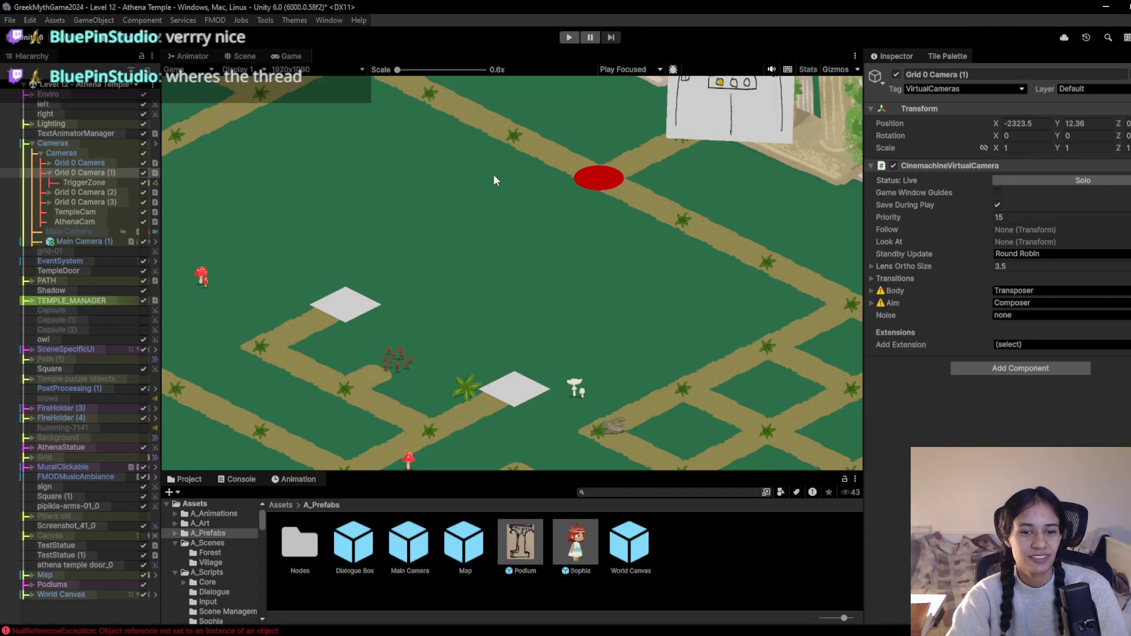
{"action": "left_click", "coordinate": [235, 54]}
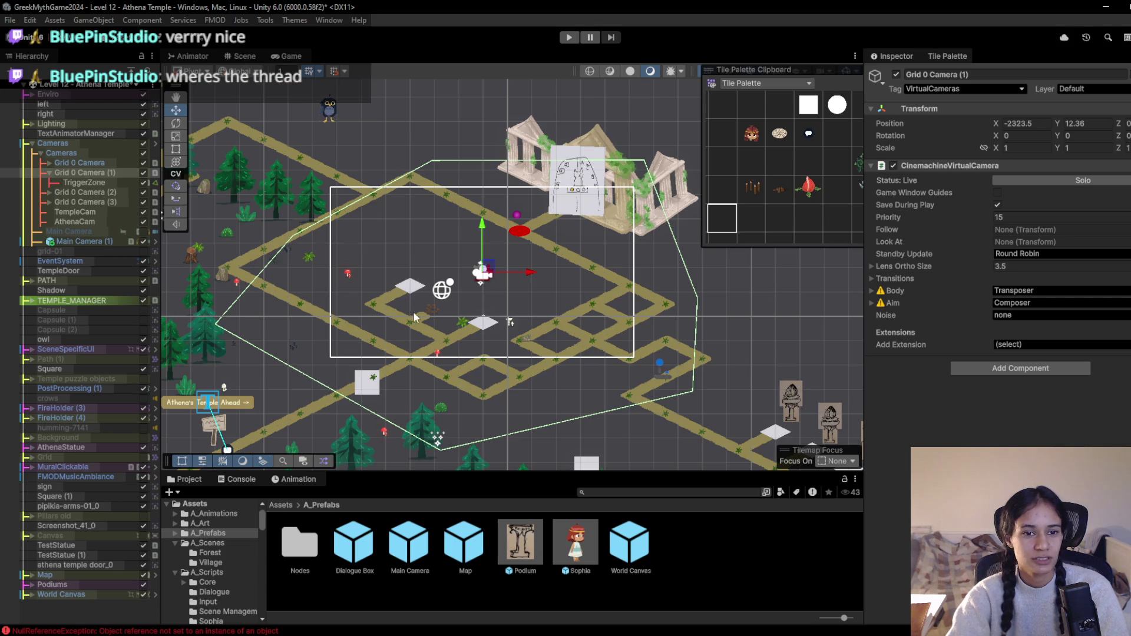
Set the camera's lens ortho size to 4, preview the framing, and select the empty palette tile
{"action": "left_click", "coordinate": [1041, 267]}
{"action": "type", "text": "4"}
{"action": "left_click", "coordinate": [243, 57]}
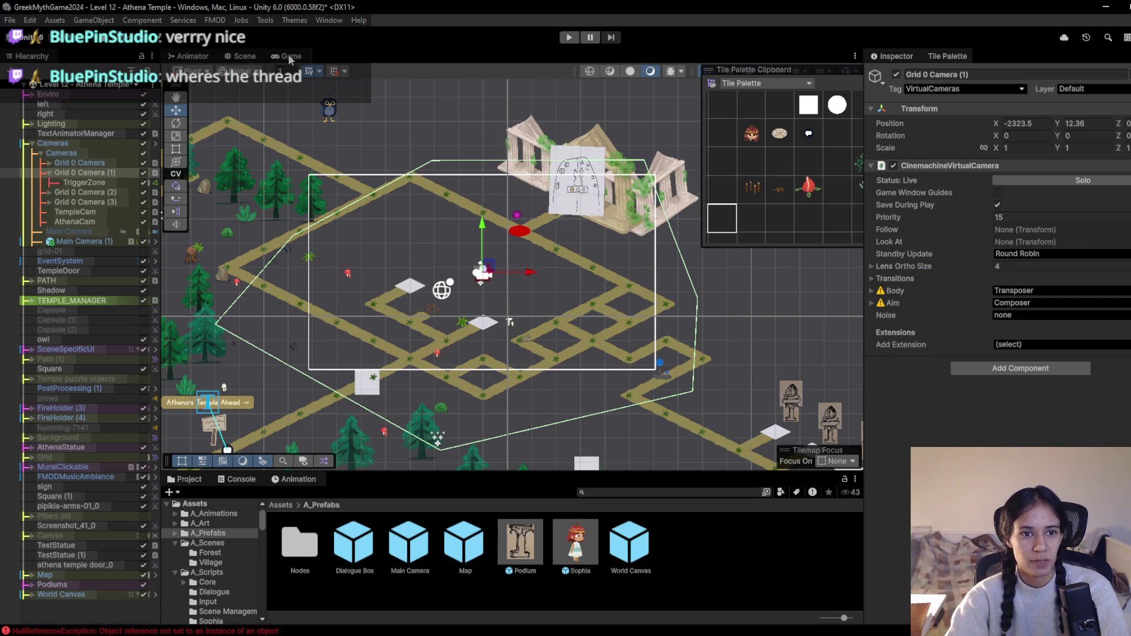
{"action": "left_click", "coordinate": [290, 57]}
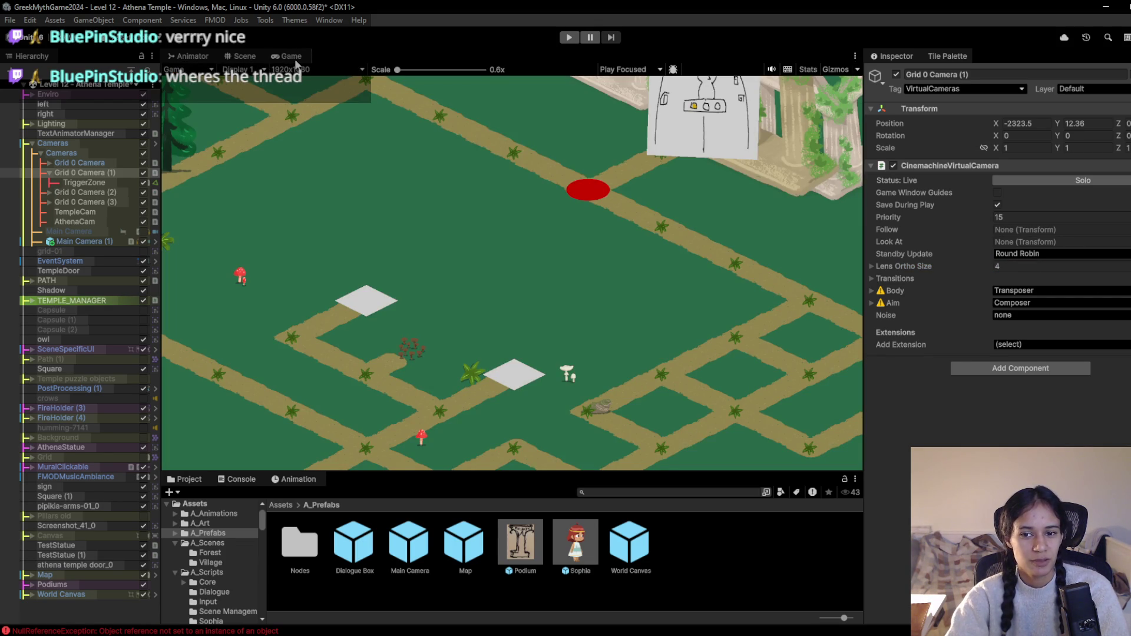
{"action": "left_click", "coordinate": [243, 58]}
{"action": "scroll", "coordinate": [455, 373], "scroll_direction": "up", "scroll_amount": 3}
{"action": "left_click", "coordinate": [729, 217]}
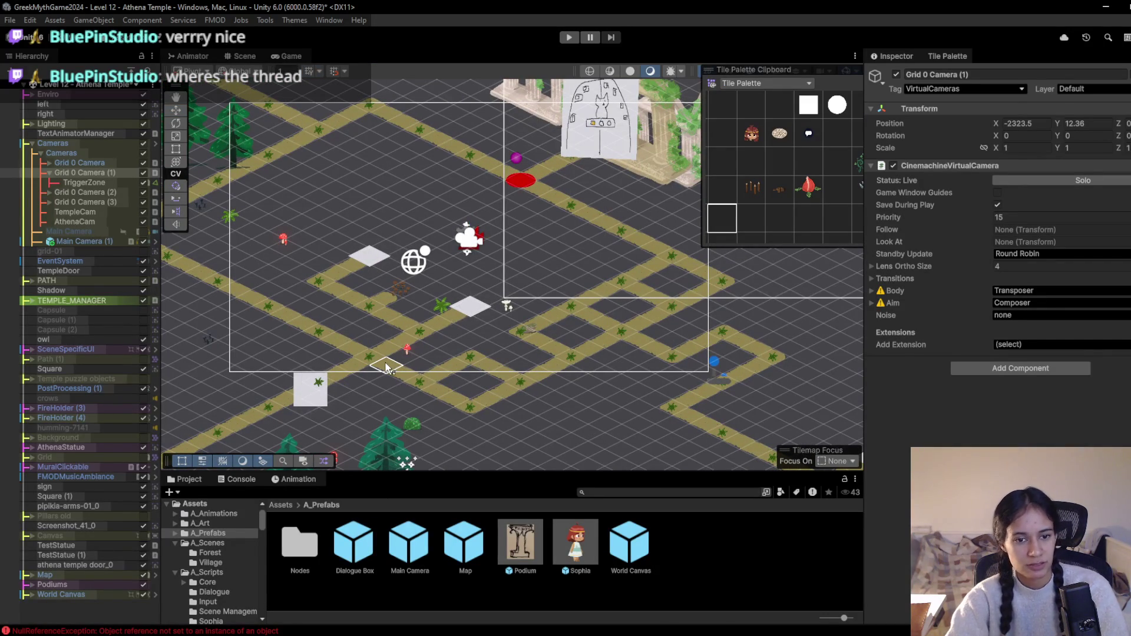
Erase path tiles in the lower right, toward the white tiles, and a loop right of the temple path
{"action": "left_click_drag", "start_coordinate": [492, 398], "coordinate": [505, 391]}
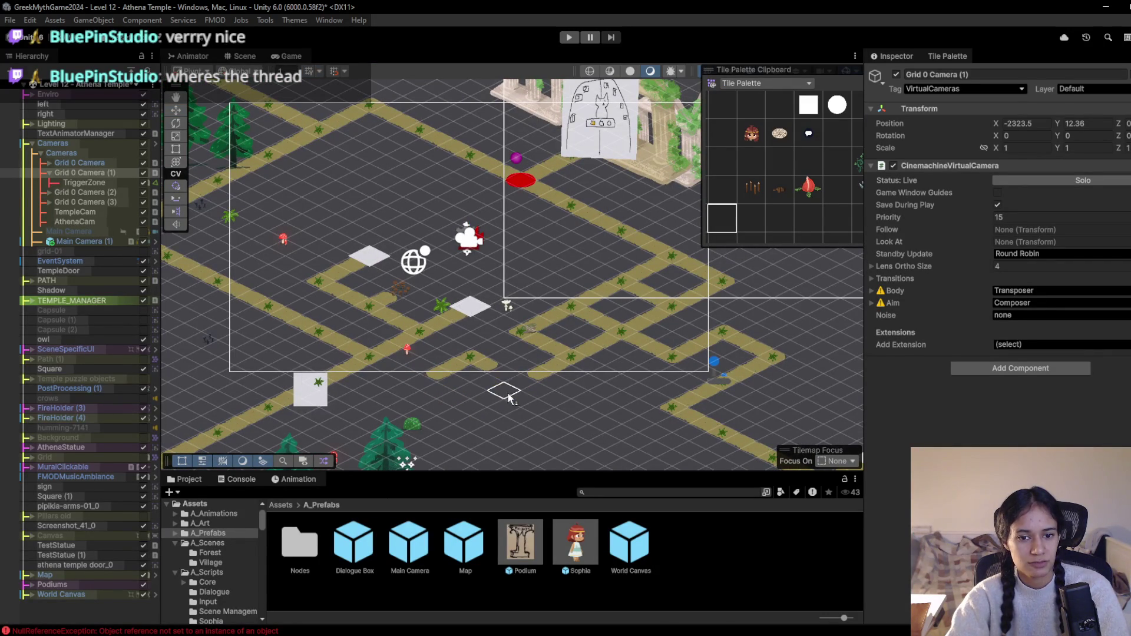
{"action": "mouse_move", "coordinate": [321, 353]}
{"action": "left_mouse_down"}
{"action": "mouse_move", "coordinate": [354, 347]}
{"action": "mouse_move", "coordinate": [235, 286]}
{"action": "mouse_move", "coordinate": [308, 300]}
{"action": "mouse_move", "coordinate": [209, 253]}
{"action": "mouse_move", "coordinate": [252, 229]}
{"action": "mouse_move", "coordinate": [308, 222]}
{"action": "left_mouse_up"}
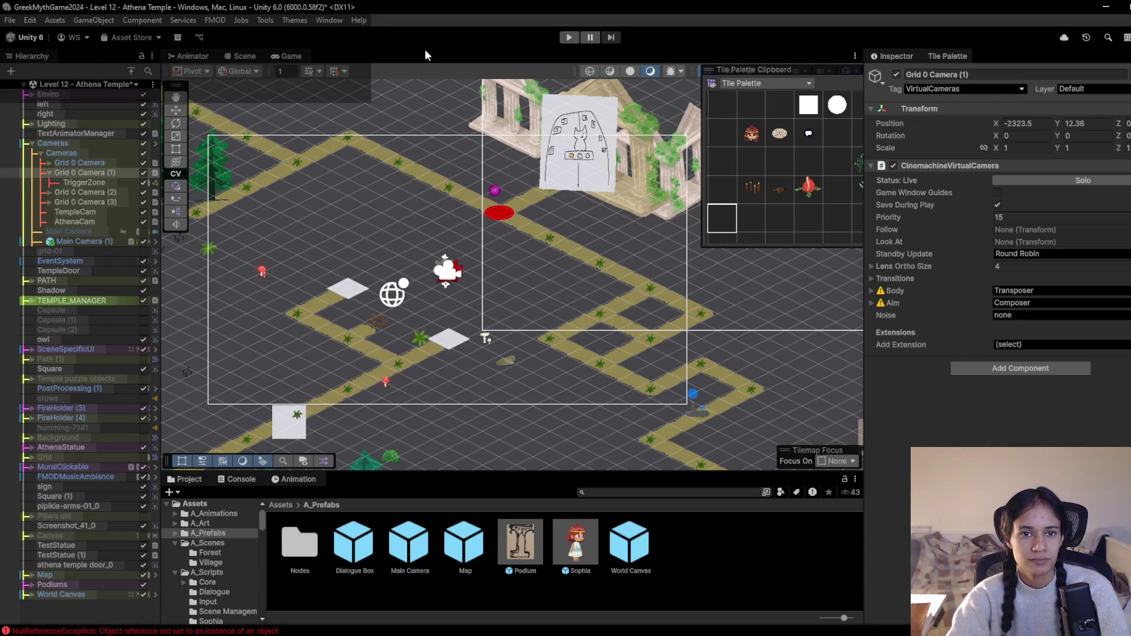
{"action": "left_click", "coordinate": [287, 56]}
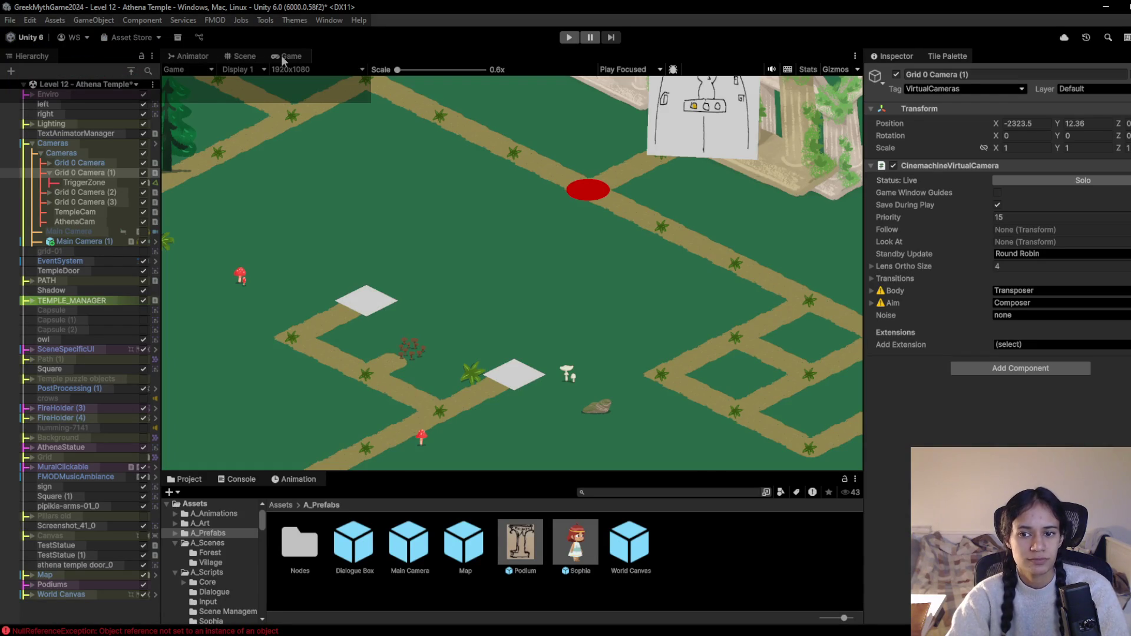
{"action": "left_click", "coordinate": [241, 56]}
{"action": "mouse_move", "coordinate": [651, 295]}
{"action": "left_mouse_down"}
{"action": "mouse_move", "coordinate": [701, 313]}
{"action": "mouse_move", "coordinate": [616, 355]}
{"action": "mouse_move", "coordinate": [560, 328]}
{"action": "mouse_move", "coordinate": [619, 309]}
{"action": "mouse_move", "coordinate": [651, 283]}
{"action": "mouse_move", "coordinate": [631, 328]}
{"action": "mouse_move", "coordinate": [588, 361]}
{"action": "mouse_move", "coordinate": [634, 387]}
{"action": "left_mouse_up"}
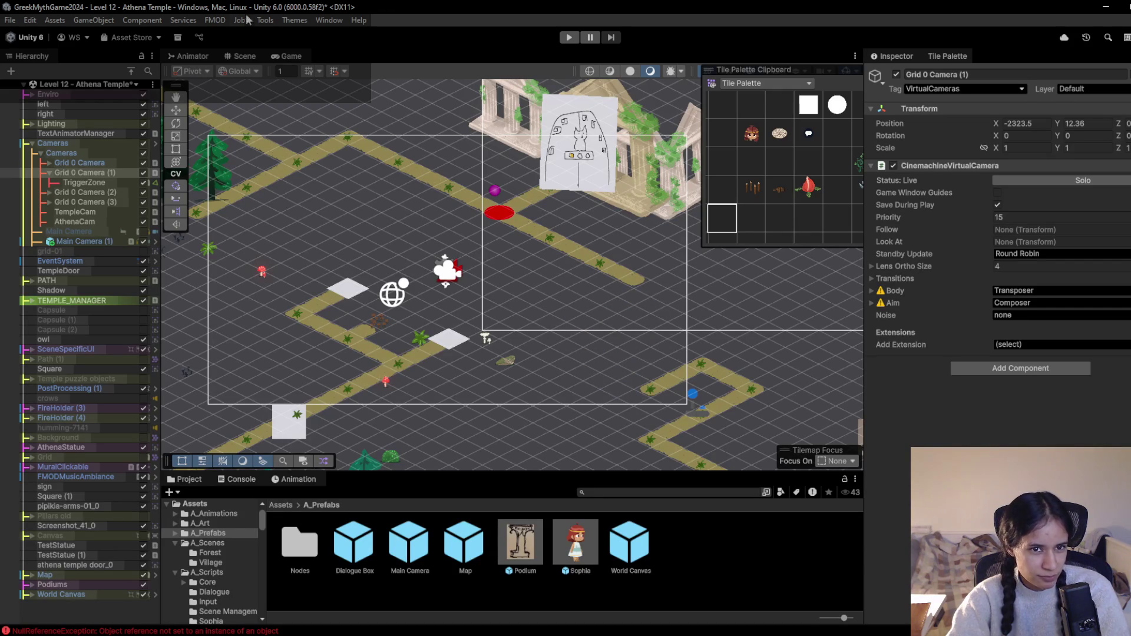
{"action": "left_click", "coordinate": [286, 57]}
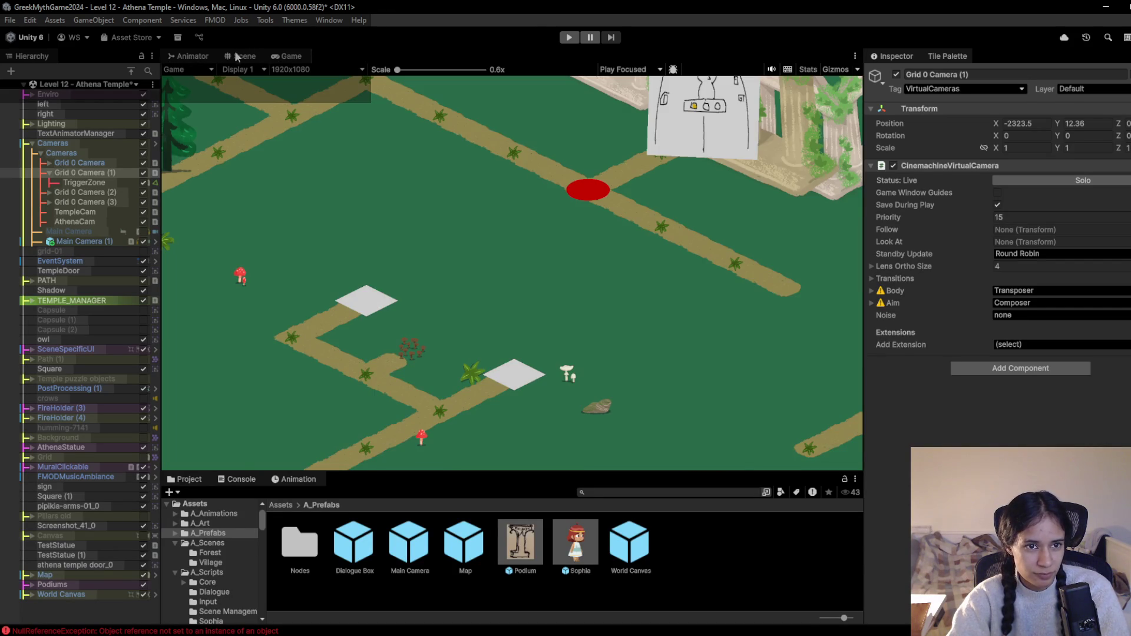
{"action": "left_click", "coordinate": [236, 57]}
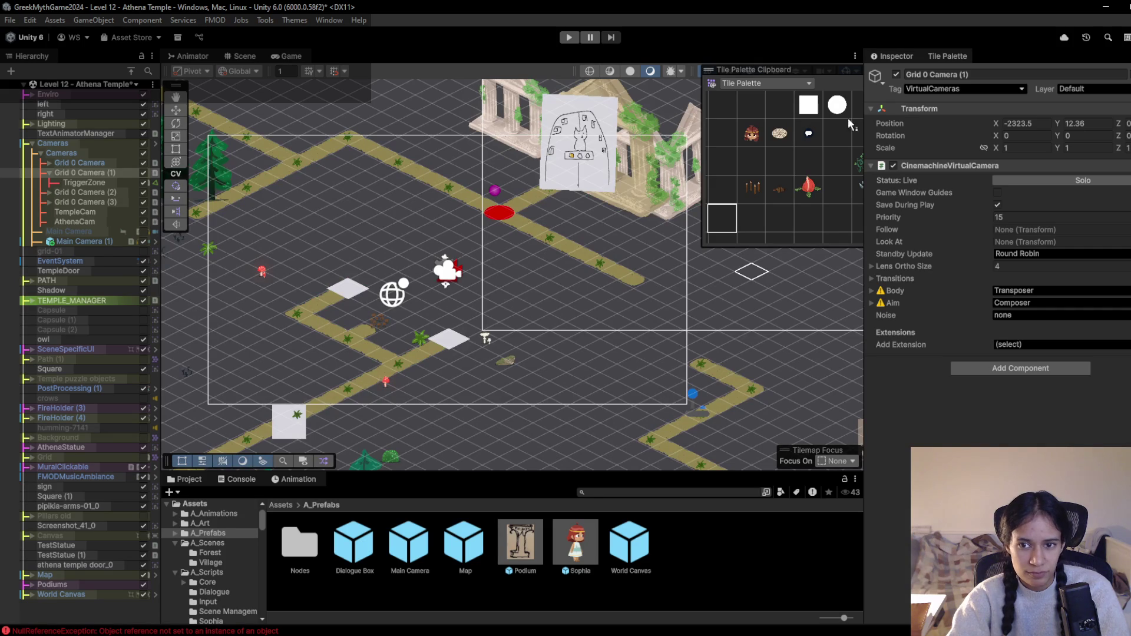
Paint a diagonal path strip toward the right and redock the Game tab beside the Scene tab
{"action": "left_click", "coordinate": [779, 159]}
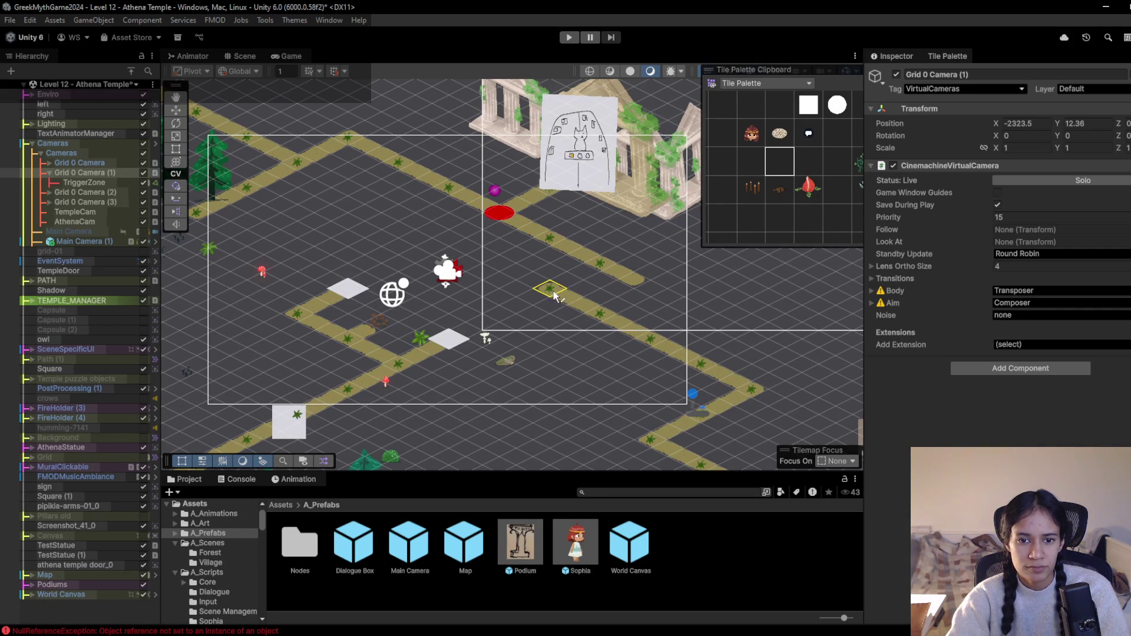
{"action": "mouse_move", "coordinate": [550, 292]}
{"action": "left_mouse_down"}
{"action": "mouse_move", "coordinate": [480, 324]}
{"action": "mouse_move", "coordinate": [592, 278]}
{"action": "left_mouse_up"}
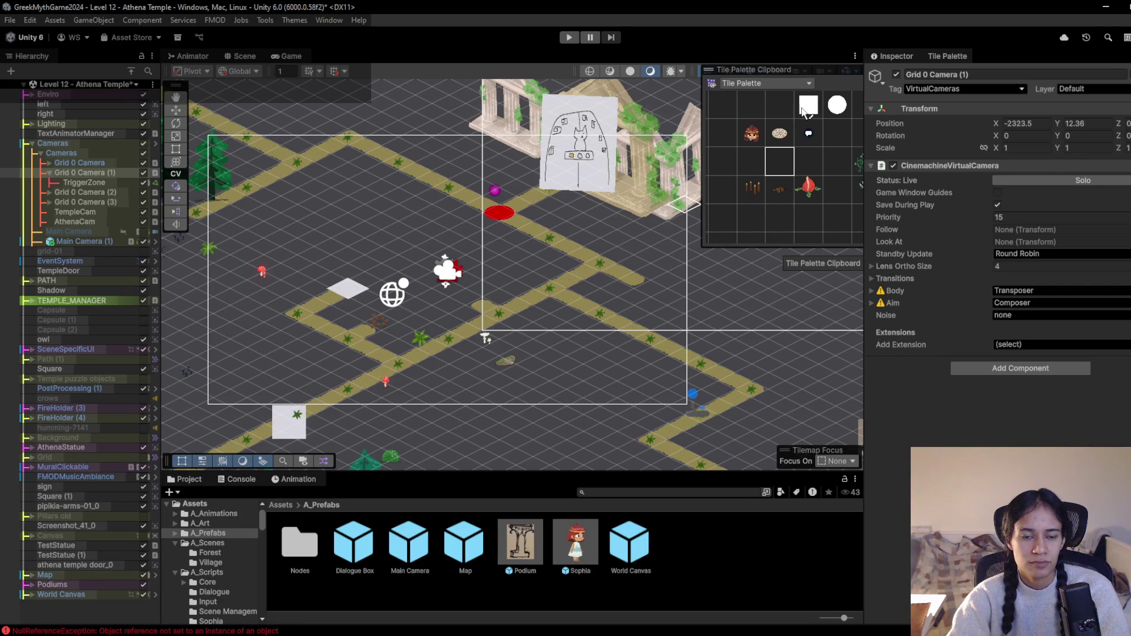
{"action": "left_click_drag", "start_coordinate": [300, 54], "coordinate": [282, 54]}
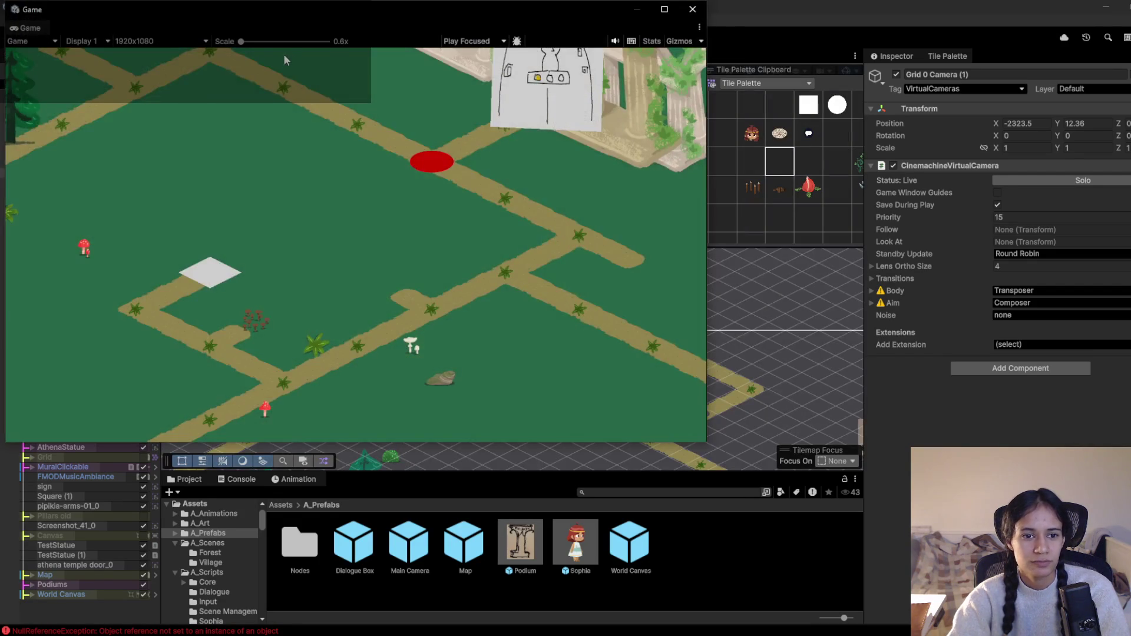
{"action": "left_click_drag", "start_coordinate": [349, 14], "coordinate": [352, 62]}
{"action": "mouse_move", "coordinate": [287, 75]}
{"action": "left_mouse_down"}
{"action": "mouse_move", "coordinate": [328, 44]}
{"action": "mouse_move", "coordinate": [297, 59]}
{"action": "left_mouse_up"}
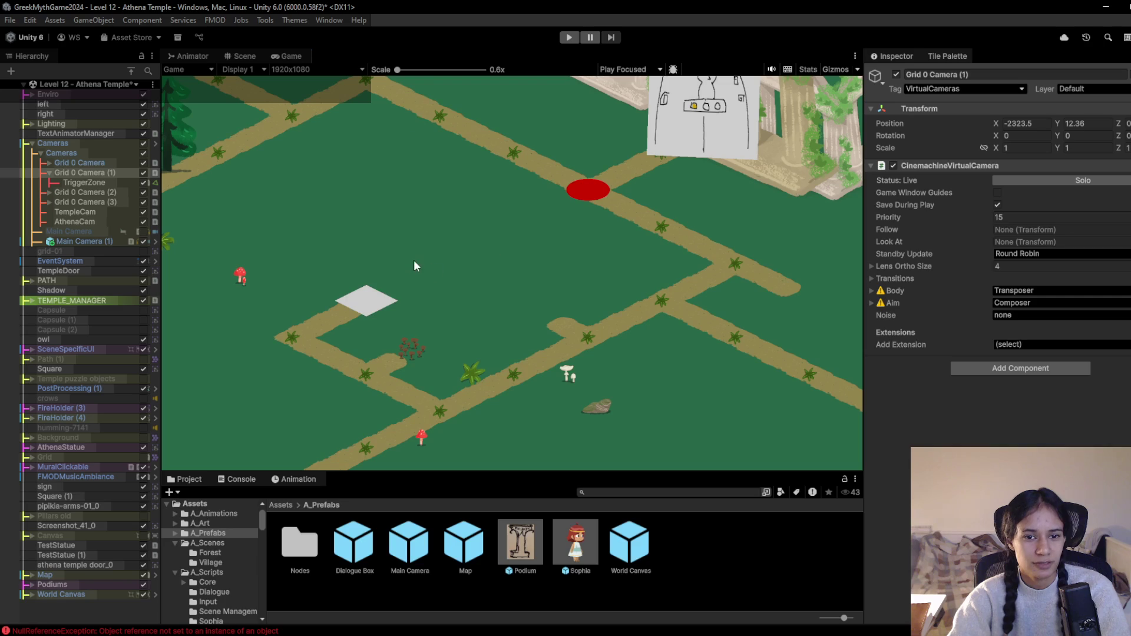
{"action": "left_click", "coordinate": [245, 56]}
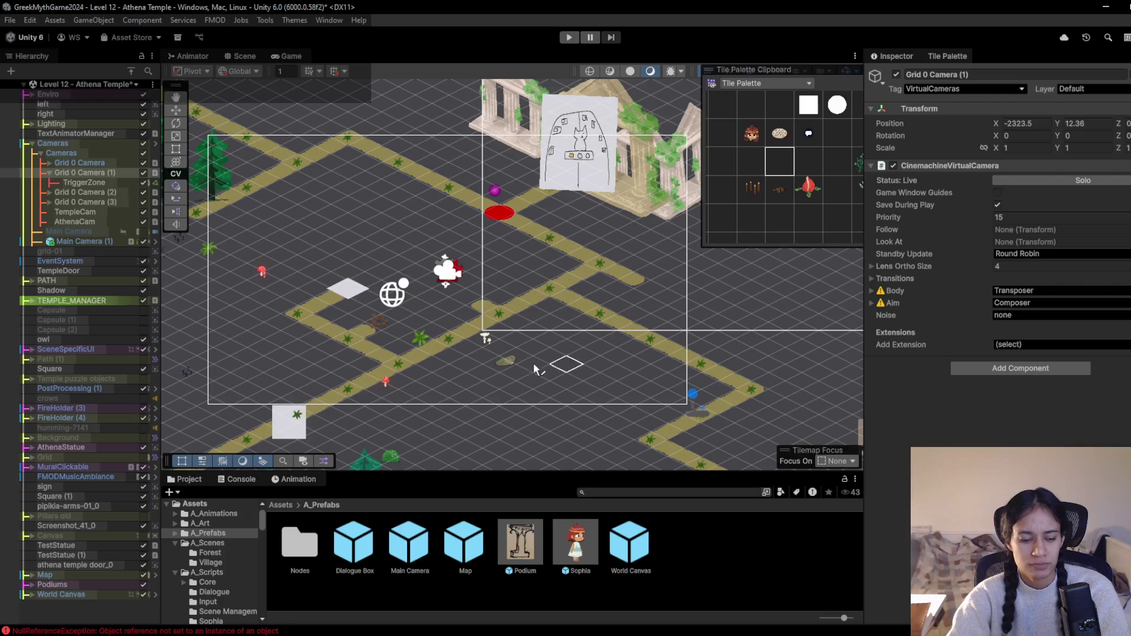
Erase path stretches from the lower left rightward and across the upper-left path near the temple
{"action": "mouse_move", "coordinate": [442, 347]}
{"action": "left_mouse_down"}
{"action": "mouse_move", "coordinate": [495, 308]}
{"action": "mouse_move", "coordinate": [582, 281]}
{"action": "mouse_move", "coordinate": [586, 305]}
{"action": "mouse_move", "coordinate": [633, 331]}
{"action": "left_mouse_up"}
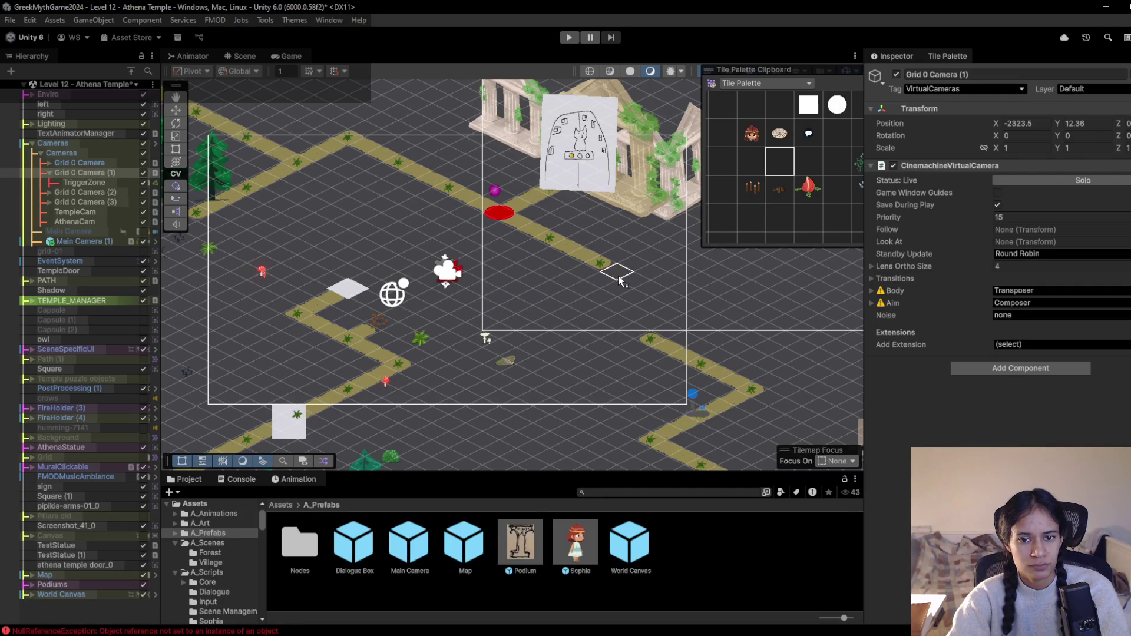
{"action": "mouse_move", "coordinate": [351, 141]}
{"action": "left_mouse_down"}
{"action": "mouse_move", "coordinate": [384, 157]}
{"action": "mouse_move", "coordinate": [250, 137]}
{"action": "left_mouse_up"}
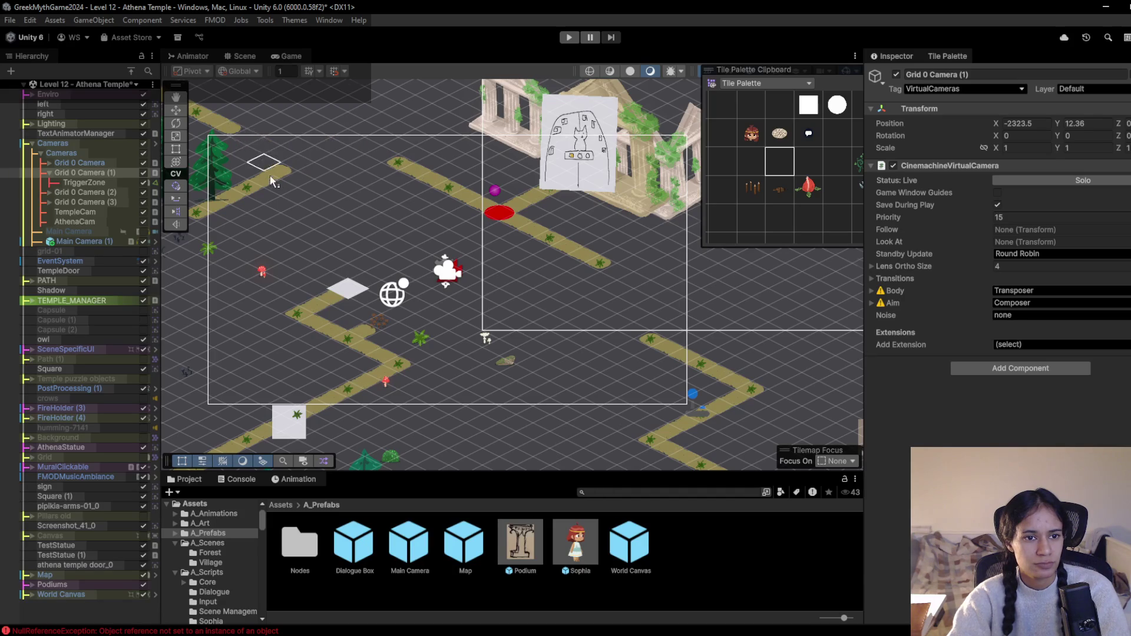
{"action": "scroll", "coordinate": [292, 203], "scroll_direction": "down", "scroll_amount": 2}
{"action": "mouse_move", "coordinate": [433, 209]}
{"action": "left_mouse_down"}
{"action": "mouse_move", "coordinate": [308, 152]}
{"action": "mouse_move", "coordinate": [324, 177]}
{"action": "left_mouse_up"}
{"action": "scroll", "coordinate": [354, 201], "scroll_direction": "down", "scroll_amount": 2}
{"action": "left_click_drag", "start_coordinate": [361, 212], "coordinate": [426, 209]}
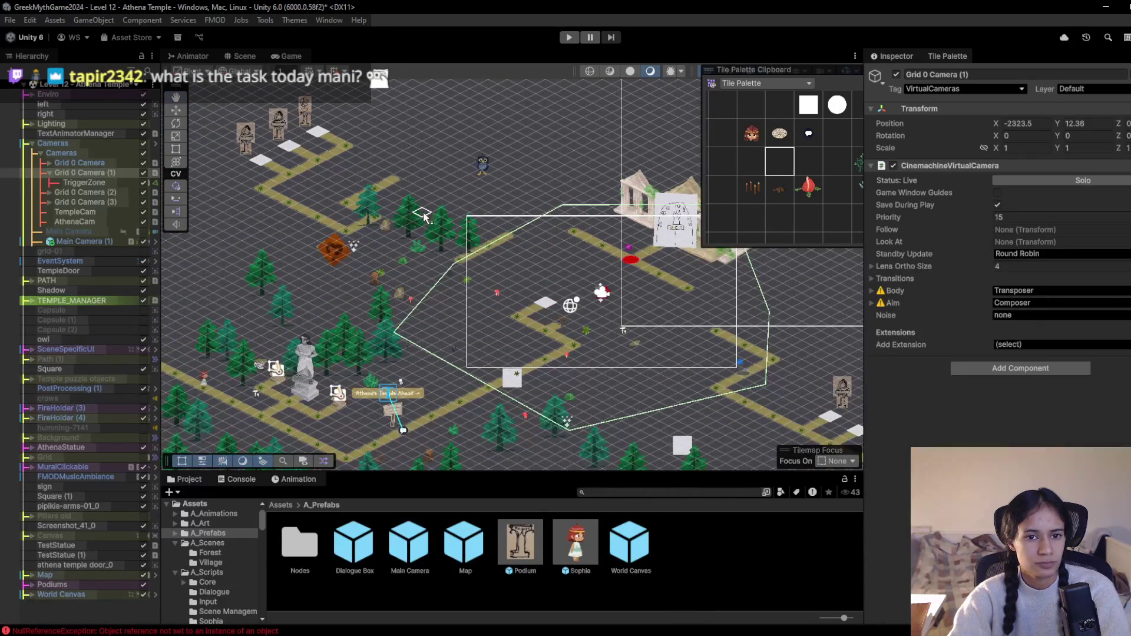
{"action": "scroll", "coordinate": [423, 211], "scroll_direction": "up", "scroll_amount": 1}
{"action": "scroll", "coordinate": [390, 188], "scroll_direction": "up", "scroll_amount": 1}
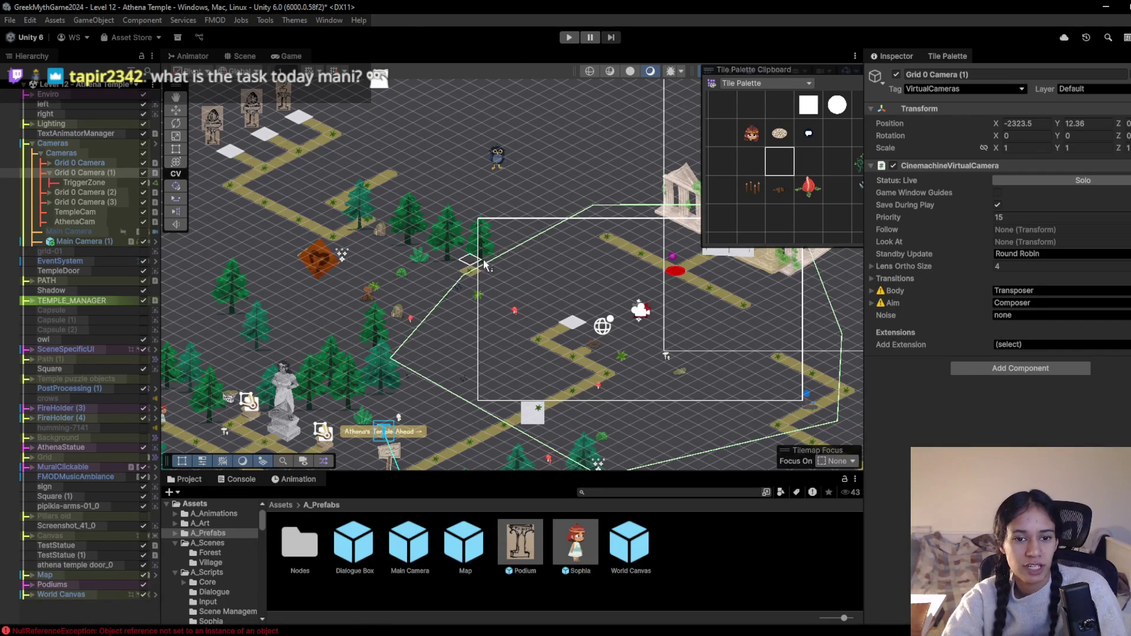
{"action": "scroll", "coordinate": [471, 277], "scroll_direction": "up", "scroll_amount": 2}
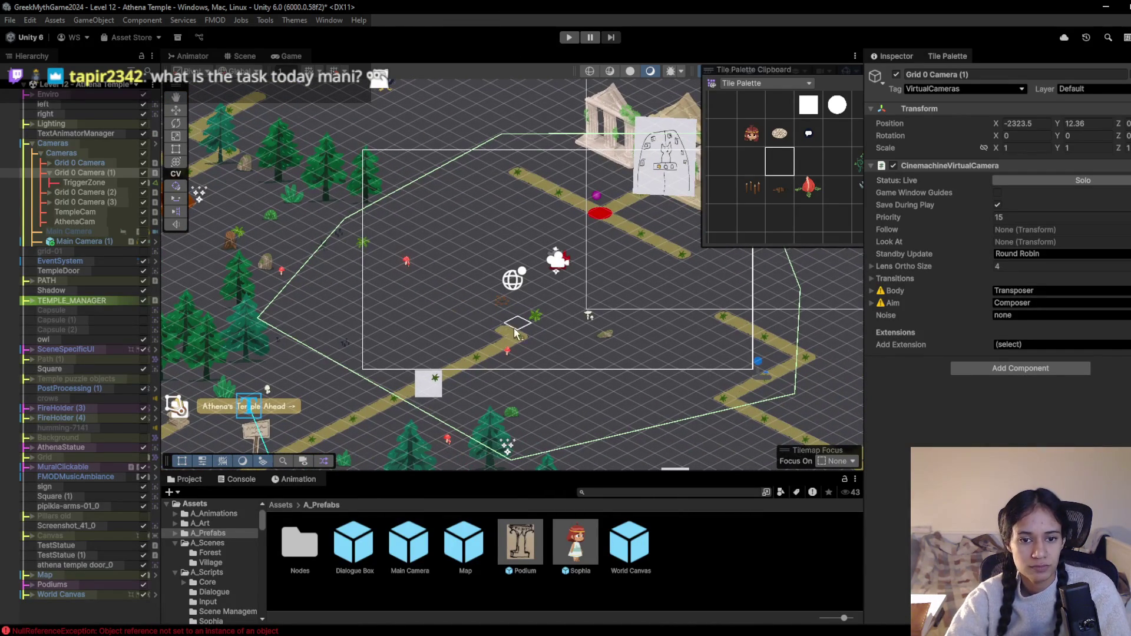
{"action": "scroll", "coordinate": [511, 362], "scroll_direction": "down", "scroll_amount": 3}
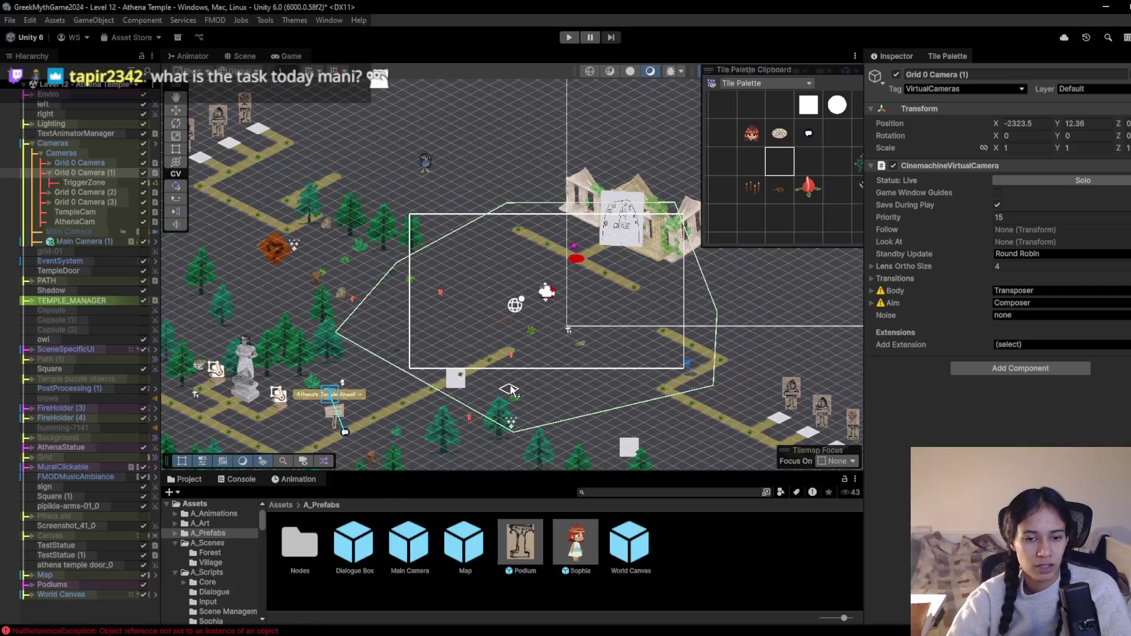
{"action": "left_click", "coordinate": [289, 57]}
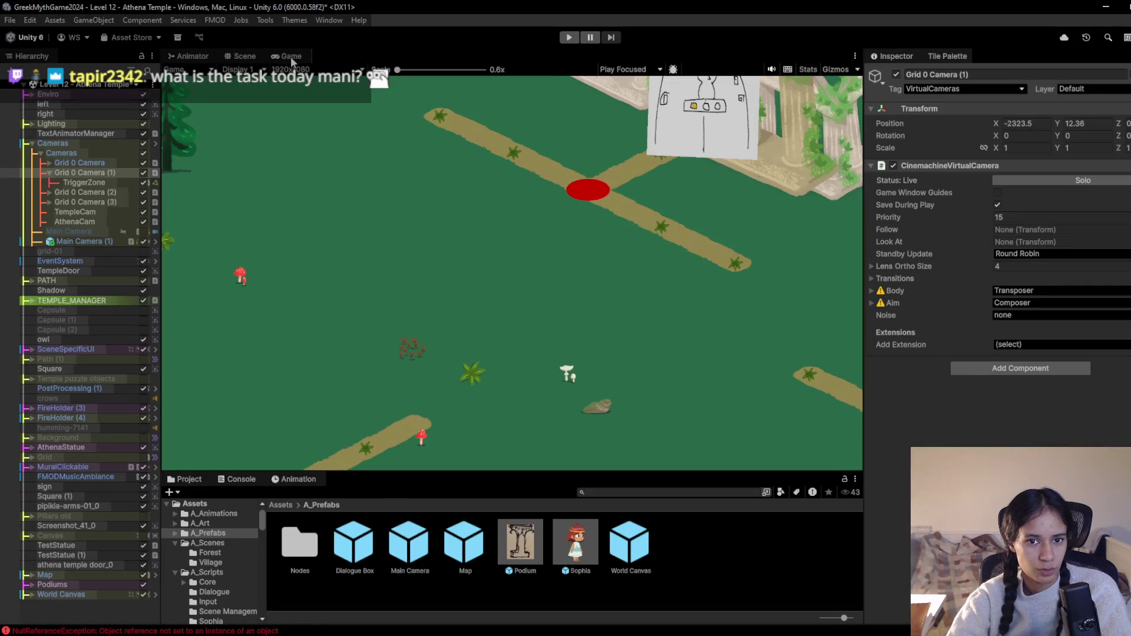
{"action": "left_click", "coordinate": [242, 56]}
{"action": "scroll", "coordinate": [499, 320], "scroll_direction": "down", "scroll_amount": 1}
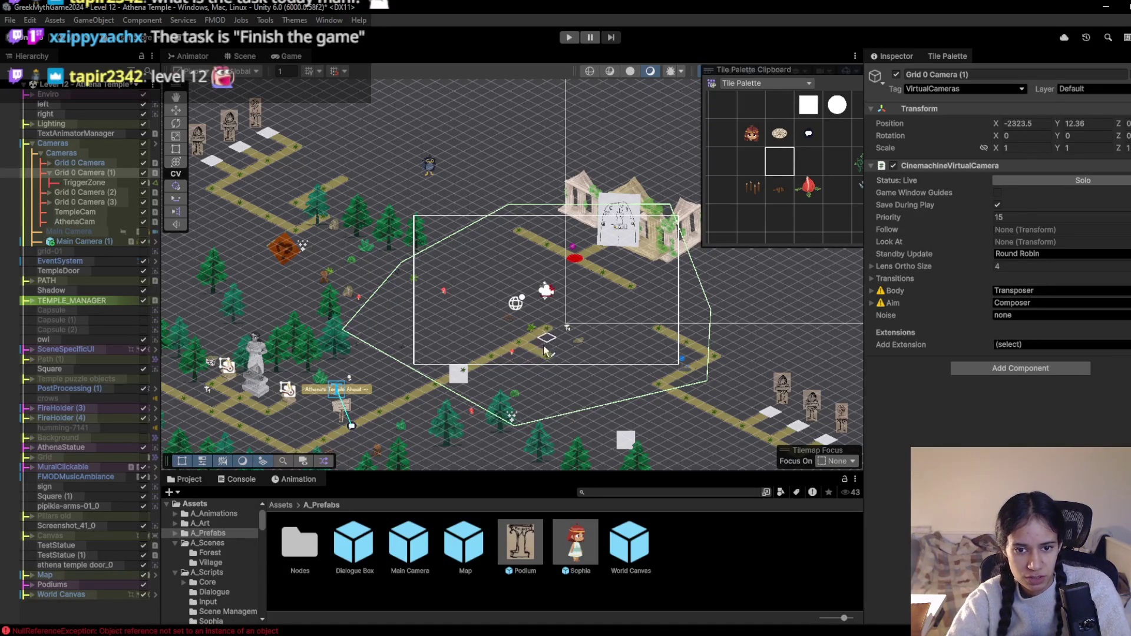
Move the maze camera slightly down and left, then select the empty tile brush
{"action": "scroll", "coordinate": [545, 341], "scroll_direction": "down", "scroll_amount": 2}
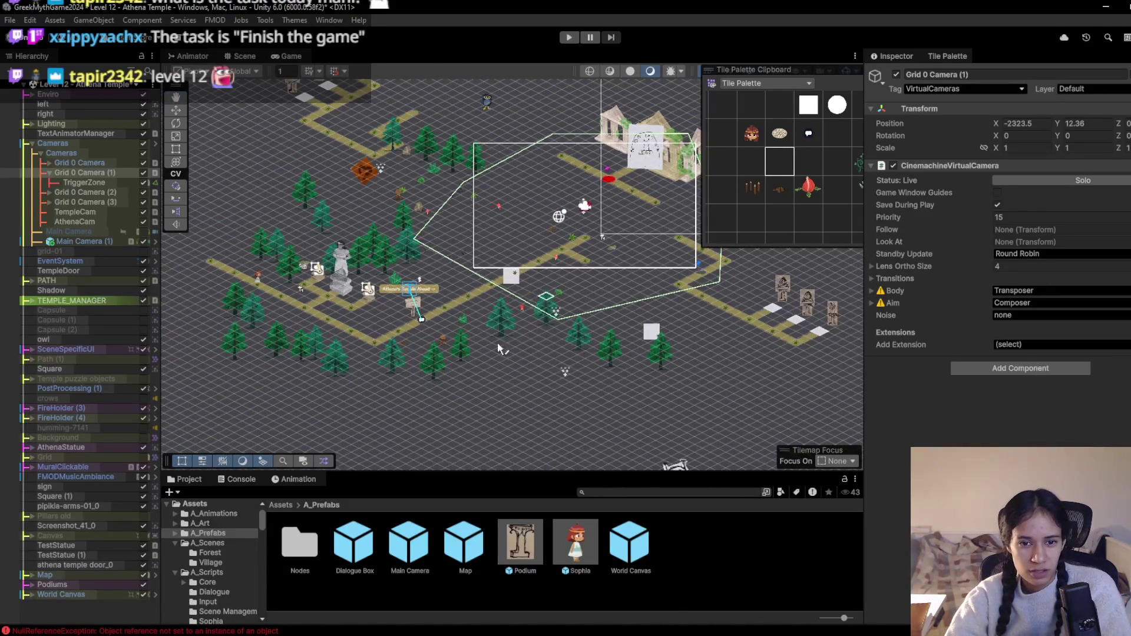
{"action": "scroll", "coordinate": [510, 336], "scroll_direction": "up", "scroll_amount": 2}
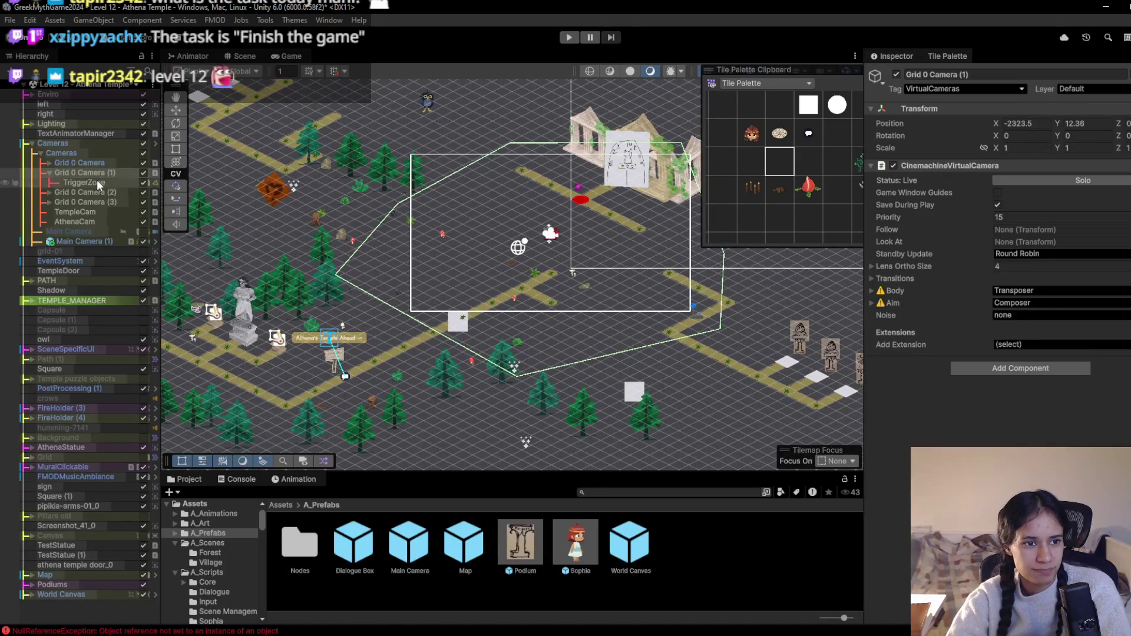
{"action": "scroll", "coordinate": [513, 226], "scroll_direction": "down", "scroll_amount": 2}
{"action": "key", "text": "w"}
{"action": "mouse_move", "coordinate": [567, 233]}
{"action": "left_mouse_down"}
{"action": "mouse_move", "coordinate": [552, 252]}
{"action": "mouse_move", "coordinate": [512, 248]}
{"action": "mouse_move", "coordinate": [522, 244]}
{"action": "left_mouse_up"}
{"action": "scroll", "coordinate": [525, 243], "scroll_direction": "up", "scroll_amount": 2}
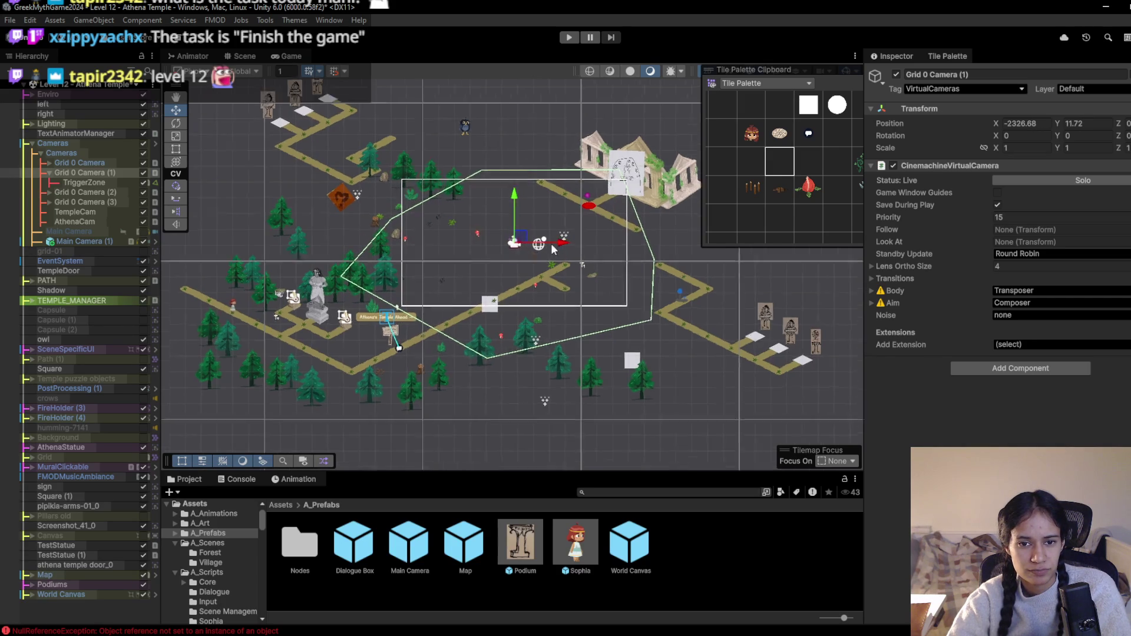
{"action": "scroll", "coordinate": [556, 222], "scroll_direction": "up", "scroll_amount": 2}
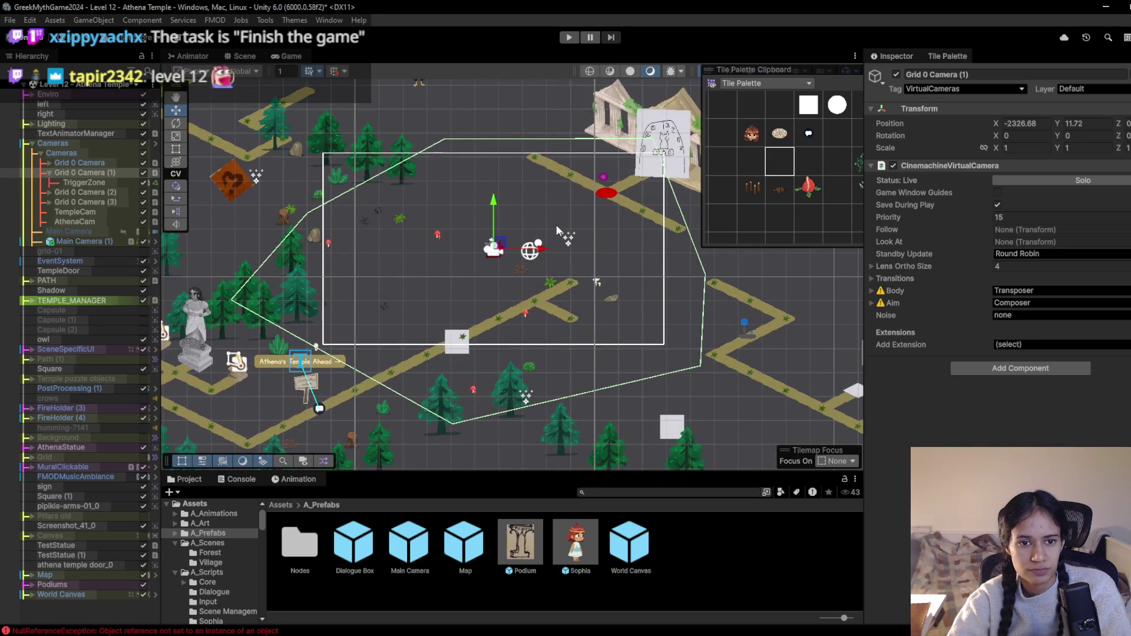
{"action": "left_click", "coordinate": [735, 173]}
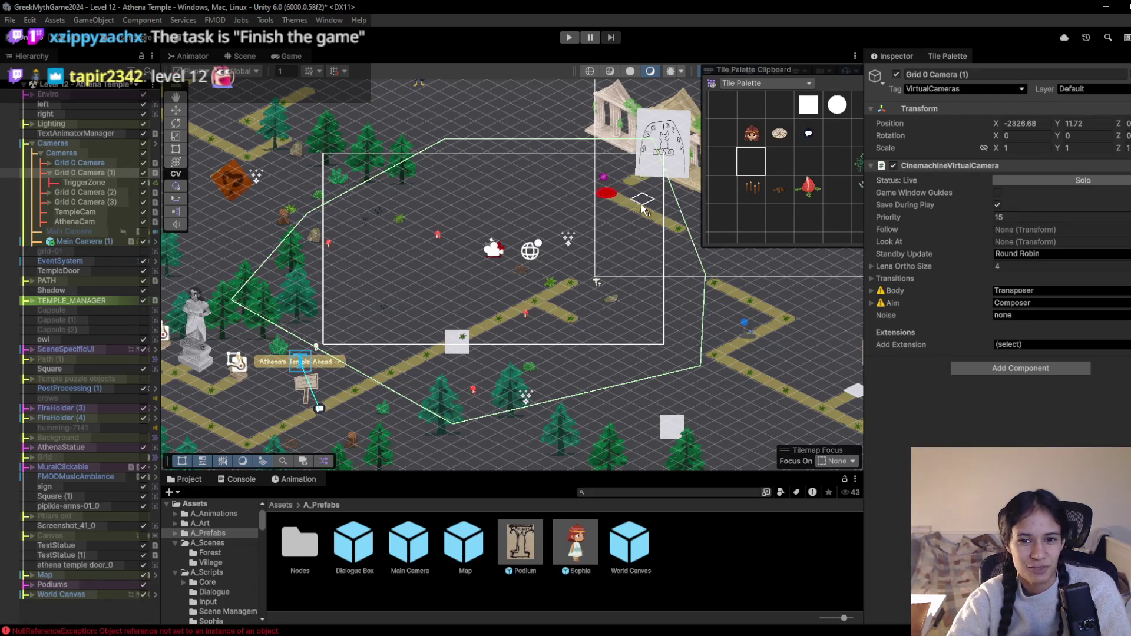
{"action": "left_click_drag", "start_coordinate": [672, 236], "coordinate": [530, 227]}
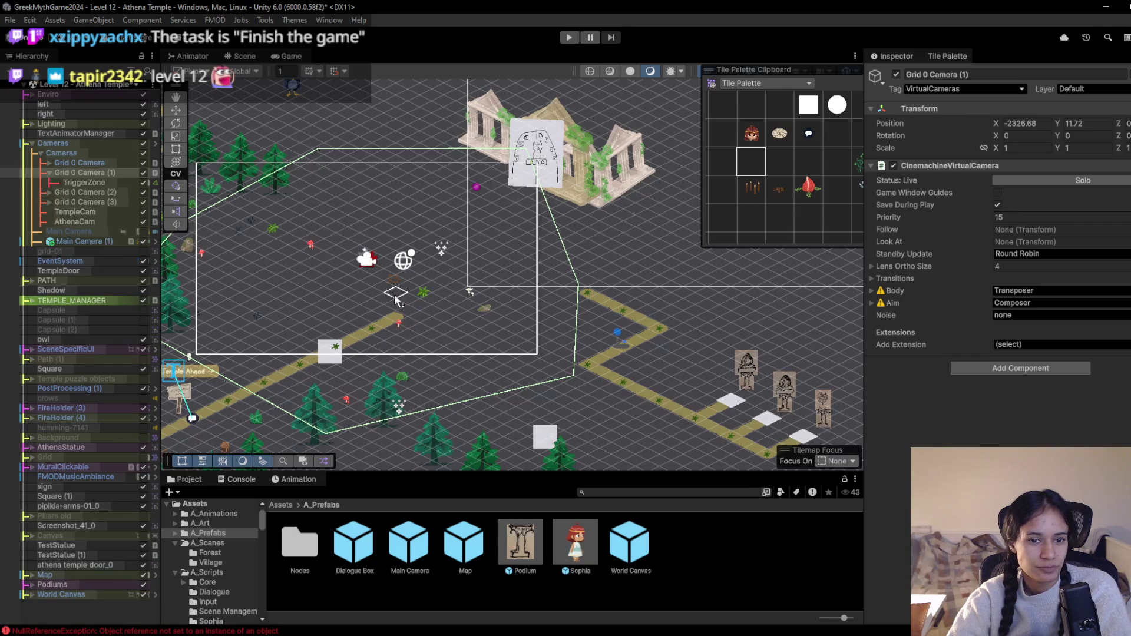
Select the white Square object on the forest path and delete it
{"action": "left_click", "coordinate": [75, 301]}
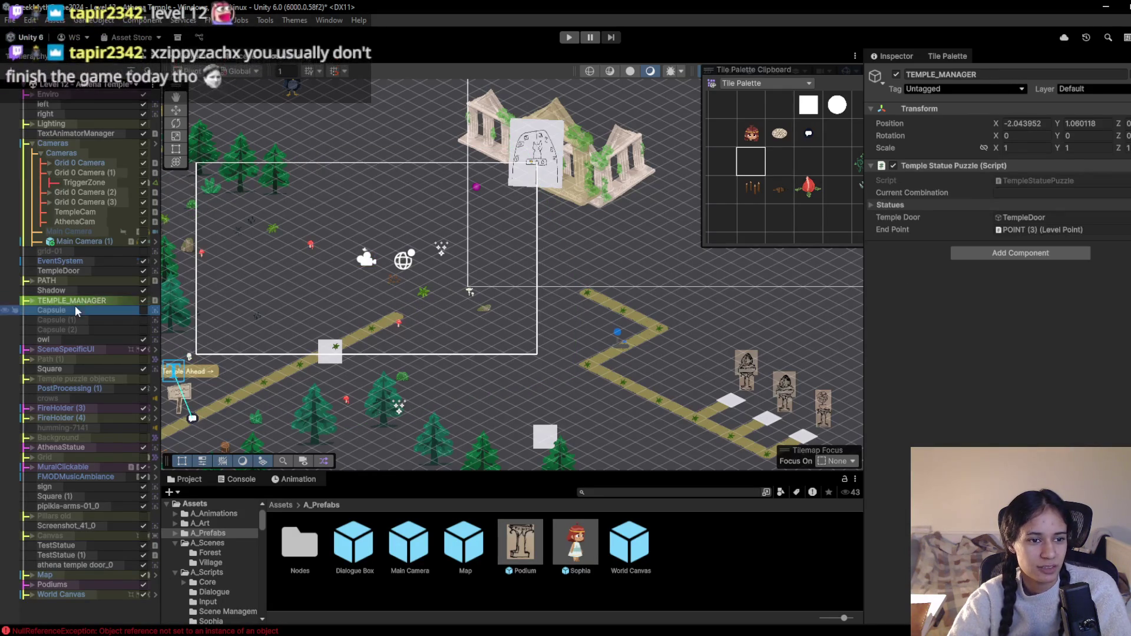
{"action": "double_click", "coordinate": [76, 310]}
{"action": "scroll", "coordinate": [337, 353], "scroll_direction": "up", "scroll_amount": 5}
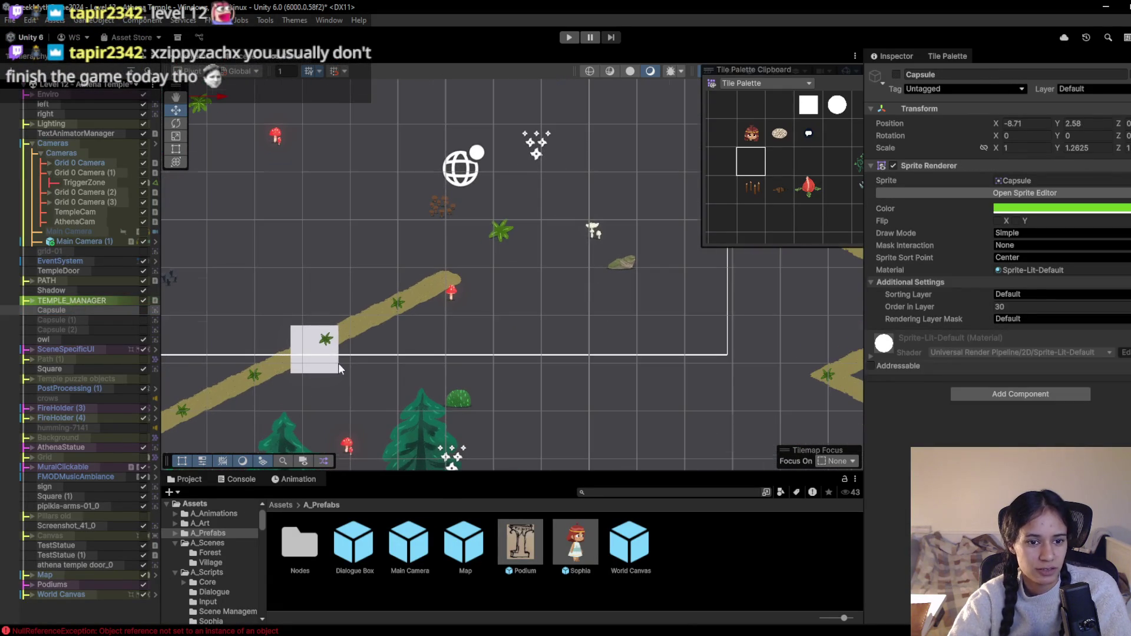
{"action": "left_click", "coordinate": [320, 361]}
{"action": "left_click", "coordinate": [320, 360]}
{"action": "left_click", "coordinate": [320, 361]}
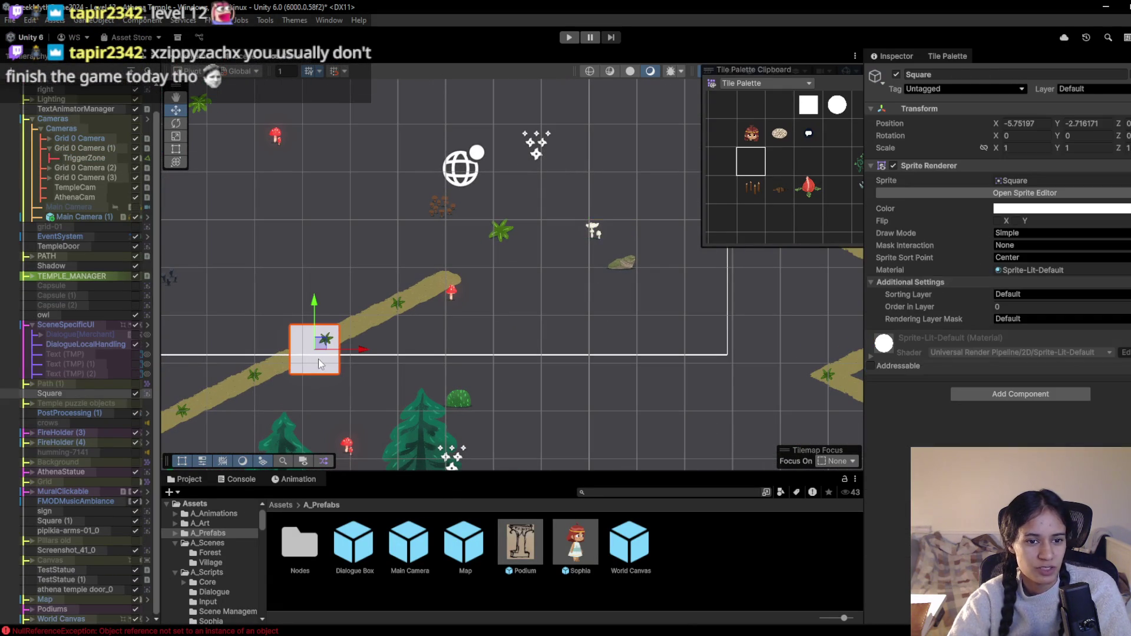
{"action": "scroll", "coordinate": [95, 515], "scroll_direction": "up", "scroll_amount": 1}
{"action": "scroll", "coordinate": [95, 507], "scroll_direction": "down", "scroll_amount": 1}
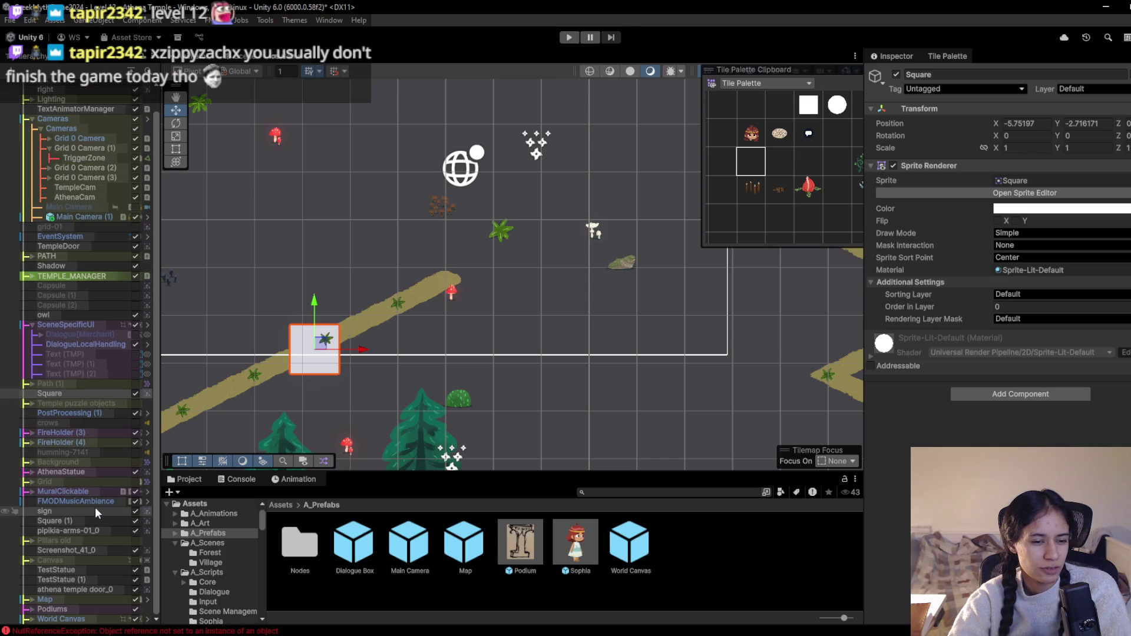
{"action": "left_click", "coordinate": [69, 396]}
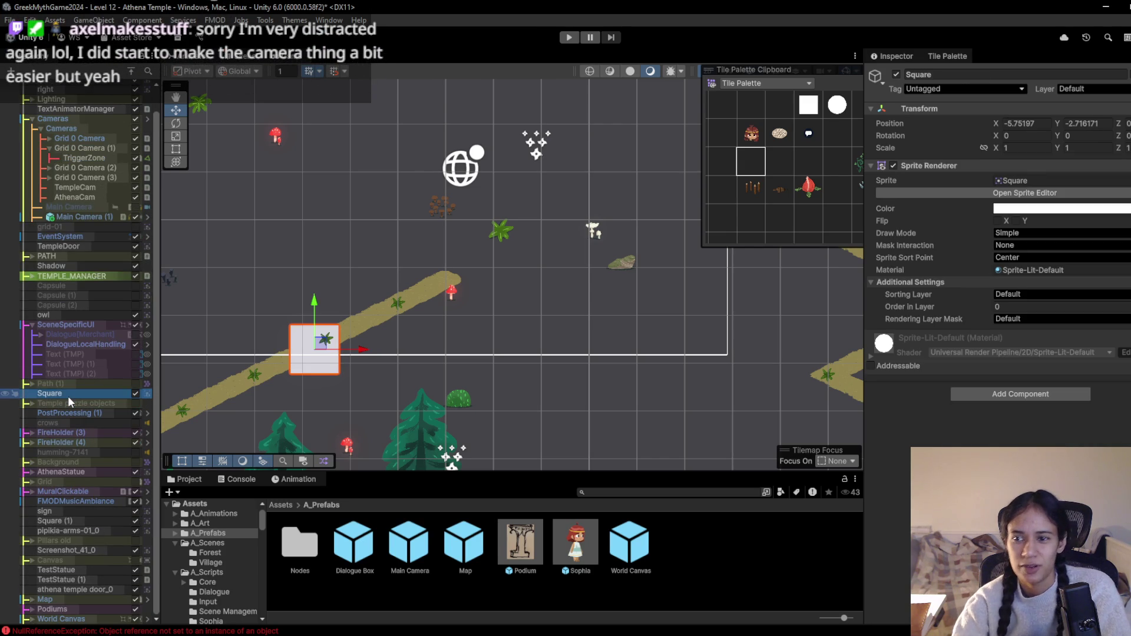
{"action": "key", "text": "Delete"}
Pan the Scene view around the camera area to survey the map
{"action": "scroll", "coordinate": [264, 206], "scroll_direction": "down", "scroll_amount": 3}
{"action": "scroll", "coordinate": [515, 363], "scroll_direction": "up", "scroll_amount": 2}
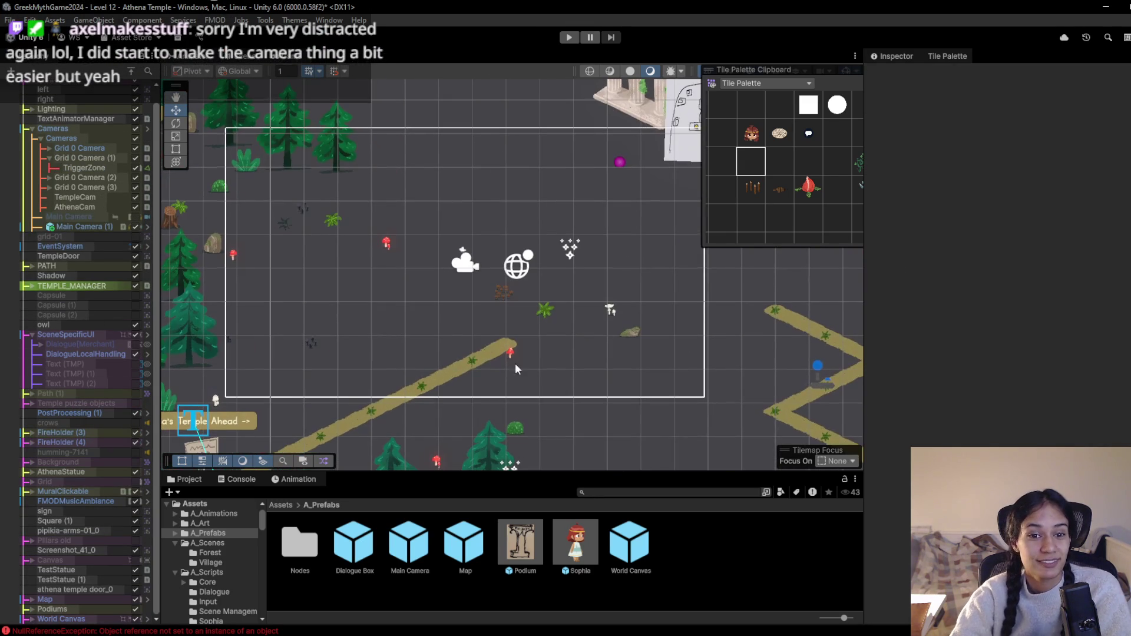
{"action": "mouse_move", "coordinate": [489, 356]}
{"action": "left_mouse_down"}
{"action": "mouse_move", "coordinate": [547, 371]}
{"action": "mouse_move", "coordinate": [438, 329]}
{"action": "left_mouse_up"}
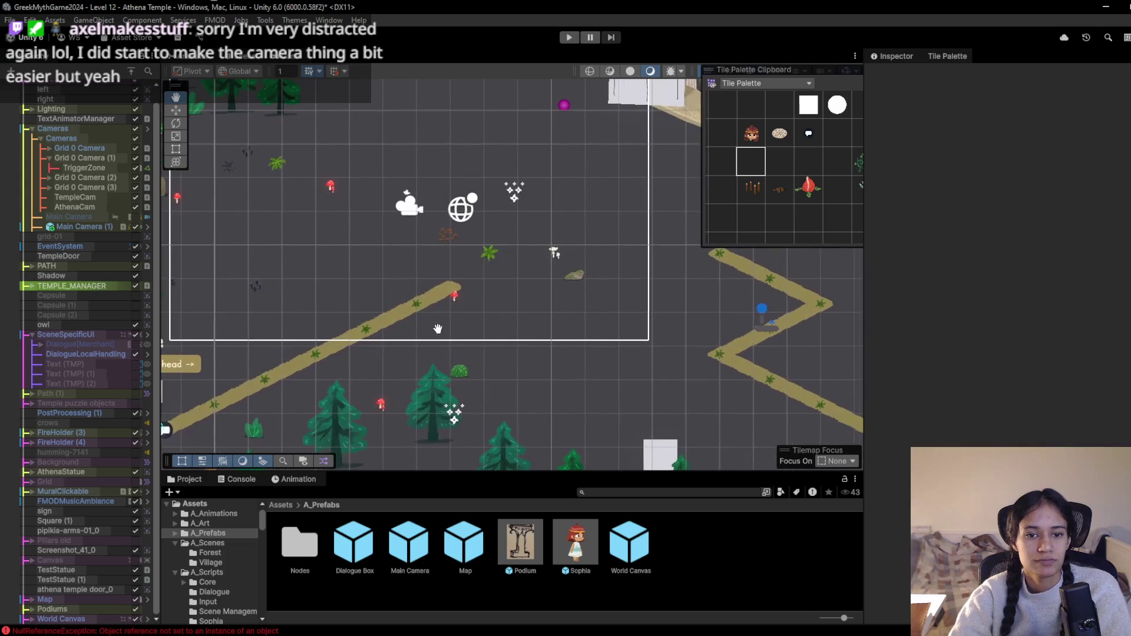
{"action": "mouse_move", "coordinate": [515, 333]}
{"action": "left_mouse_down"}
{"action": "mouse_move", "coordinate": [564, 374]}
{"action": "mouse_move", "coordinate": [502, 346]}
{"action": "left_mouse_up"}
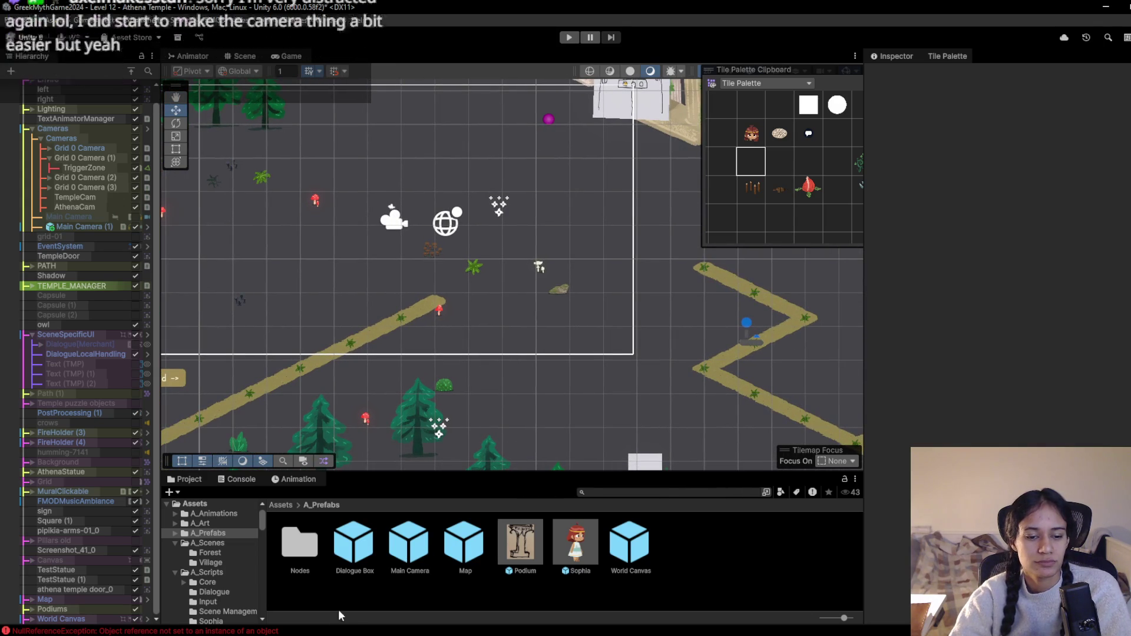
{"action": "mouse_move", "coordinate": [352, 633]}
{"action": "left_click", "coordinate": [280, 595]}
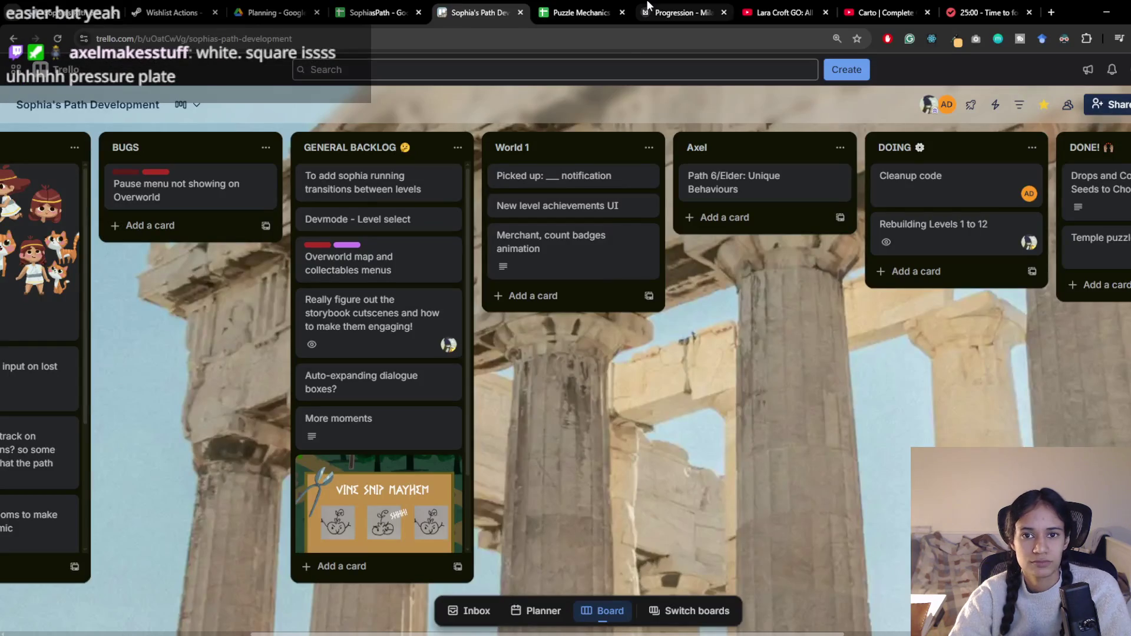
{"action": "left_click", "coordinate": [672, 12]}
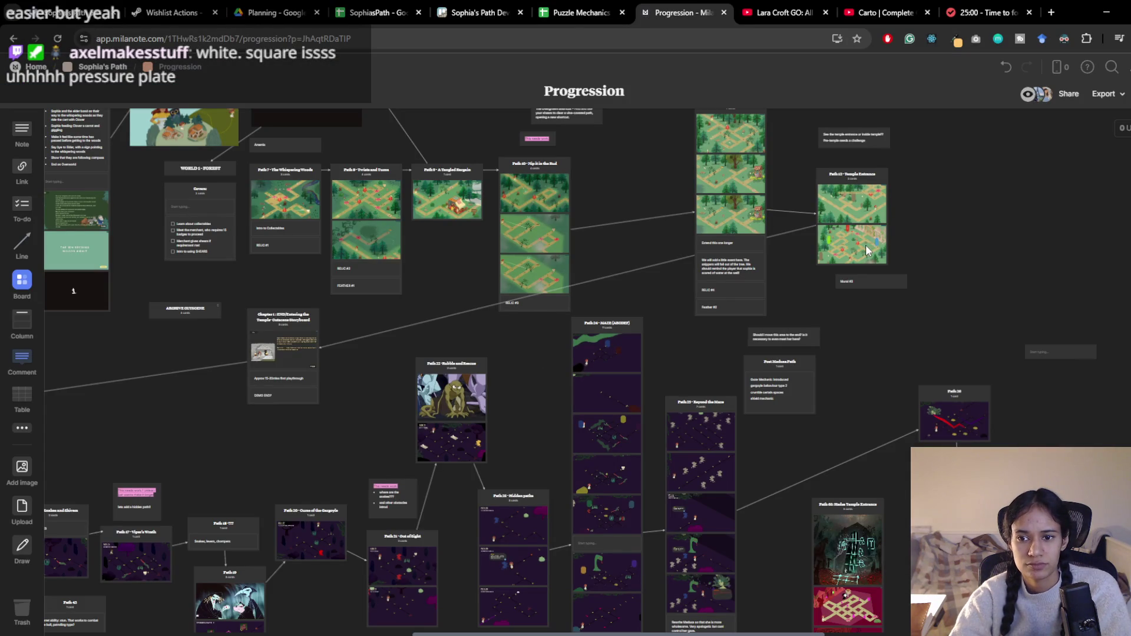
{"action": "left_click", "coordinate": [1108, 9]}
{"action": "mouse_move", "coordinate": [519, 296]}
{"action": "left_mouse_down"}
{"action": "mouse_move", "coordinate": [683, 327]}
{"action": "mouse_move", "coordinate": [399, 275]}
{"action": "left_mouse_up"}
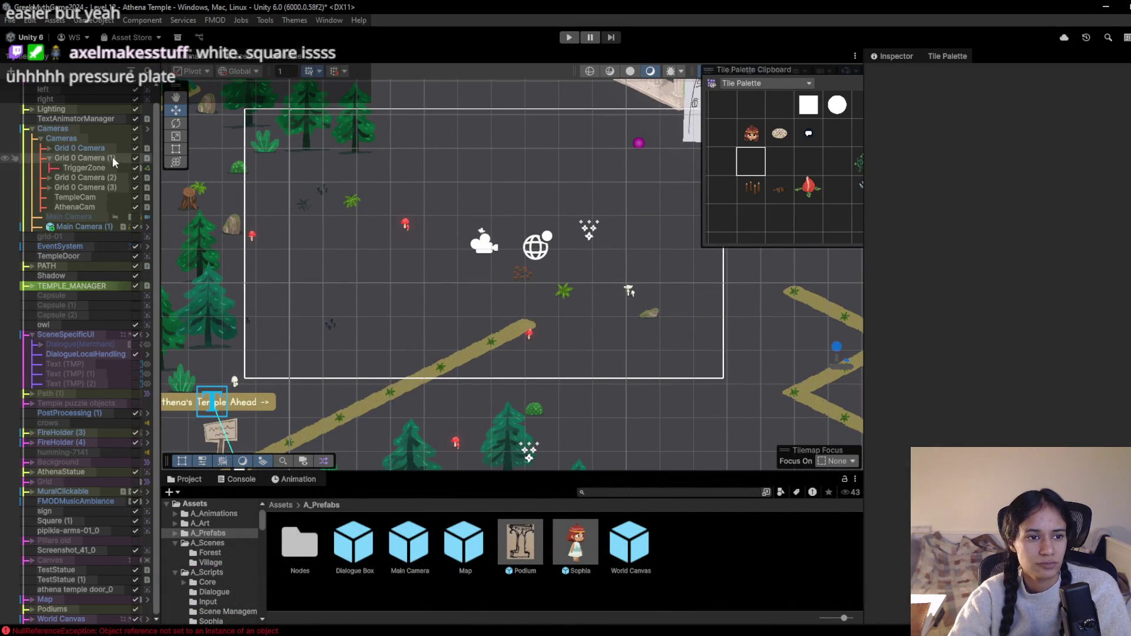
Nudge Grid 0 Camera (1) left and back right with the move gizmo
{"action": "left_click", "coordinate": [94, 157]}
{"action": "mouse_move", "coordinate": [493, 238]}
{"action": "left_mouse_down"}
{"action": "mouse_move", "coordinate": [362, 241]}
{"action": "mouse_move", "coordinate": [528, 196]}
{"action": "mouse_move", "coordinate": [435, 206]}
{"action": "mouse_move", "coordinate": [488, 246]}
{"action": "mouse_move", "coordinate": [461, 295]}
{"action": "left_mouse_up"}
{"action": "left_click_drag", "start_coordinate": [400, 236], "coordinate": [481, 236]}
Paint path branches toward the upper left, upper right, and a long diagonal up-right
{"action": "left_click", "coordinate": [751, 171]}
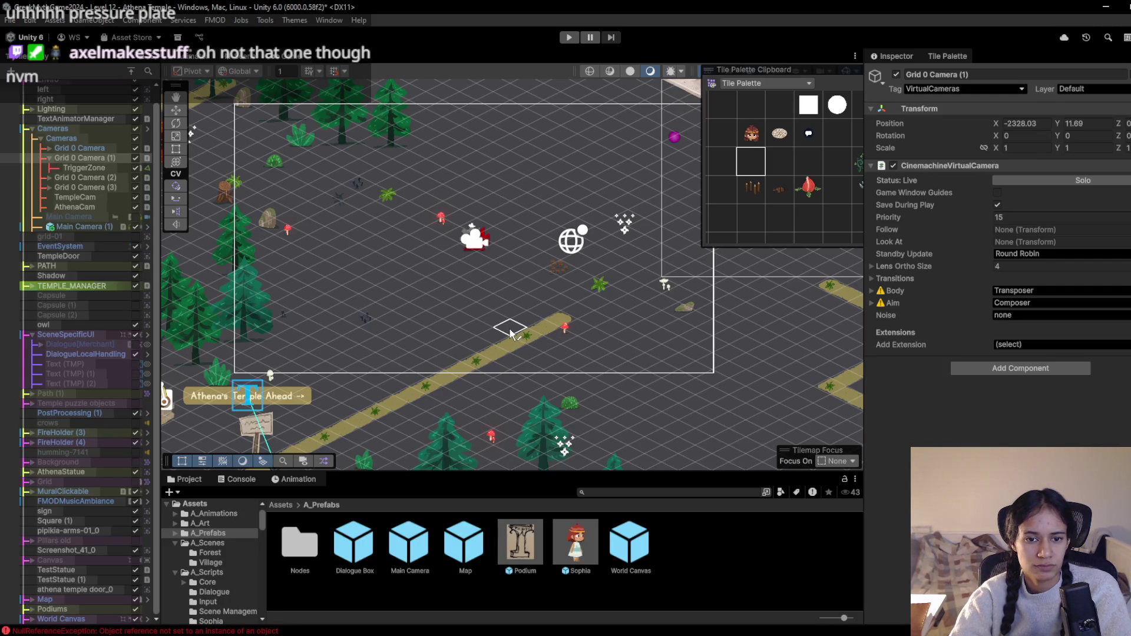
{"action": "left_click_drag", "start_coordinate": [449, 353], "coordinate": [274, 260]}
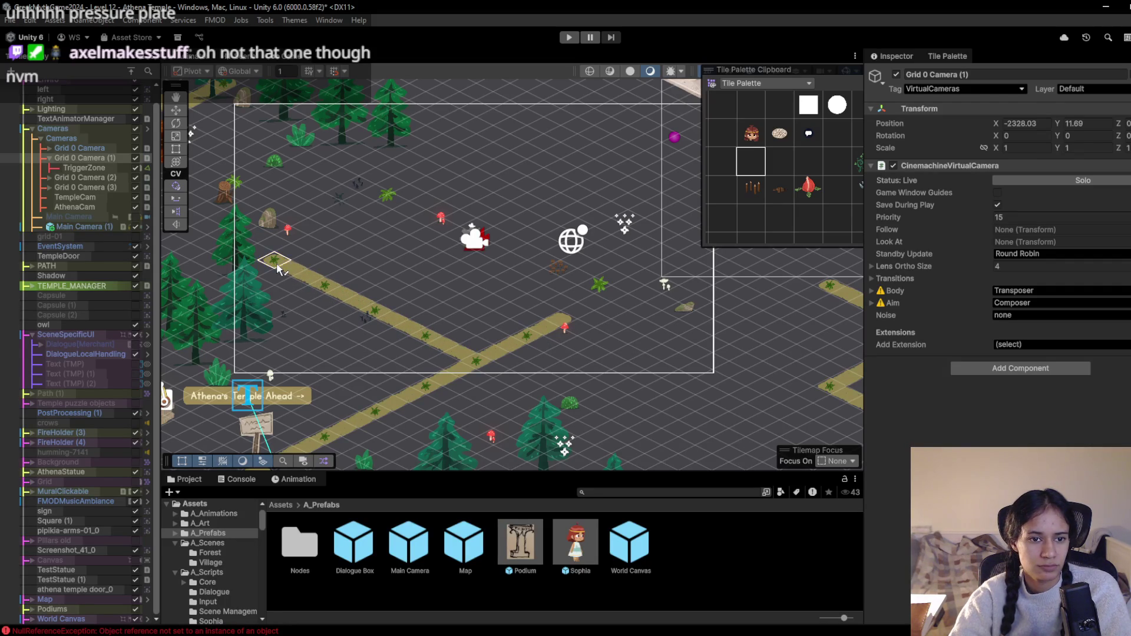
{"action": "mouse_move", "coordinate": [386, 307]}
{"action": "left_mouse_down"}
{"action": "mouse_move", "coordinate": [448, 275]}
{"action": "mouse_move", "coordinate": [440, 328]}
{"action": "mouse_move", "coordinate": [468, 316]}
{"action": "left_mouse_up"}
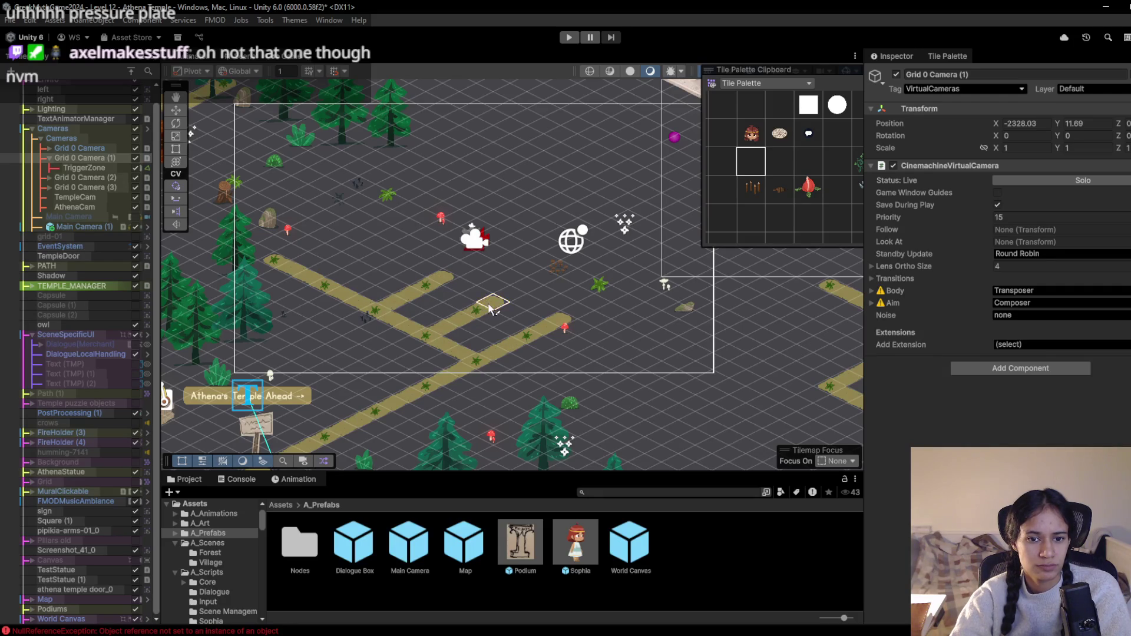
{"action": "left_click_drag", "start_coordinate": [443, 248], "coordinate": [461, 291]}
{"action": "mouse_move", "coordinate": [298, 295]}
{"action": "left_mouse_down"}
{"action": "mouse_move", "coordinate": [493, 213]}
{"action": "mouse_move", "coordinate": [621, 249]}
{"action": "left_mouse_up"}
Extend the branch end down-right then up-right, and preview the maze in the Game view
{"action": "scroll", "coordinate": [606, 288], "scroll_direction": "right", "scroll_amount": 5}
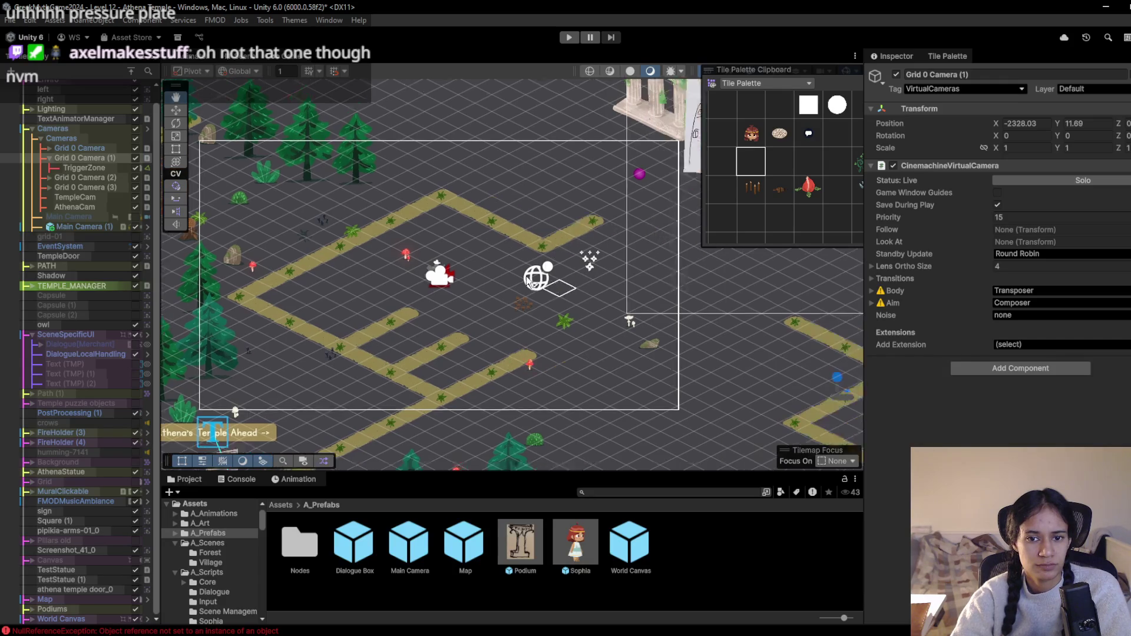
{"action": "scroll", "coordinate": [413, 338], "scroll_direction": "left", "scroll_amount": 2}
{"action": "left_click", "coordinate": [468, 331]}
{"action": "mouse_move", "coordinate": [474, 336]}
{"action": "left_mouse_down"}
{"action": "mouse_move", "coordinate": [510, 351]}
{"action": "mouse_move", "coordinate": [565, 332]}
{"action": "mouse_move", "coordinate": [480, 301]}
{"action": "mouse_move", "coordinate": [469, 324]}
{"action": "mouse_move", "coordinate": [512, 303]}
{"action": "mouse_move", "coordinate": [475, 278]}
{"action": "mouse_move", "coordinate": [530, 250]}
{"action": "mouse_move", "coordinate": [568, 278]}
{"action": "mouse_move", "coordinate": [524, 295]}
{"action": "left_mouse_up"}
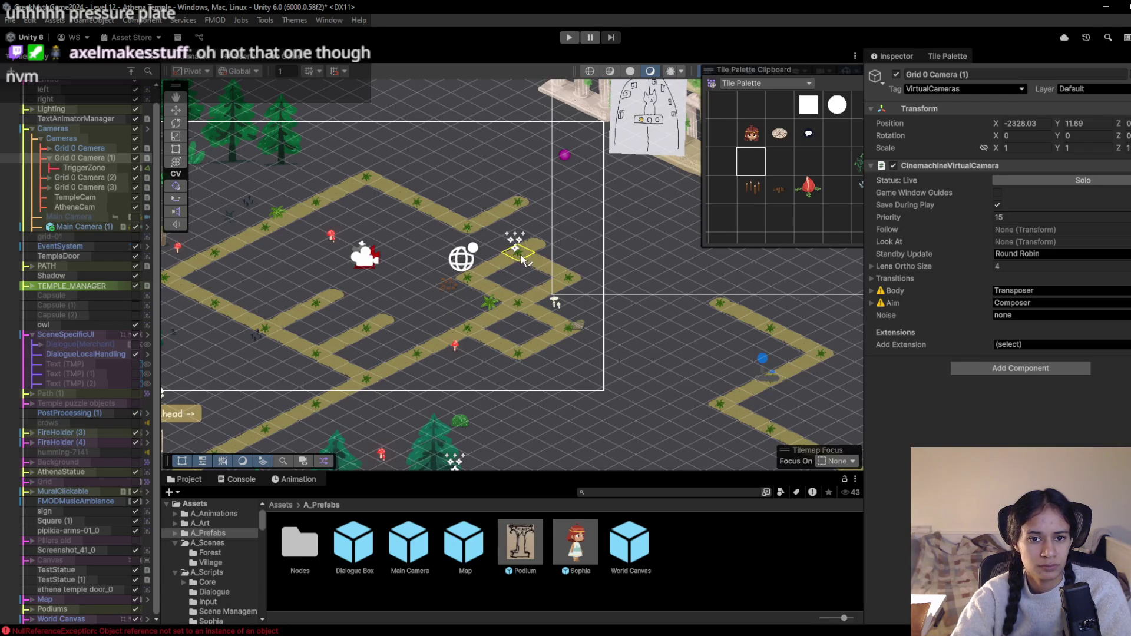
{"action": "scroll", "coordinate": [517, 304], "scroll_direction": "down", "scroll_amount": 5}
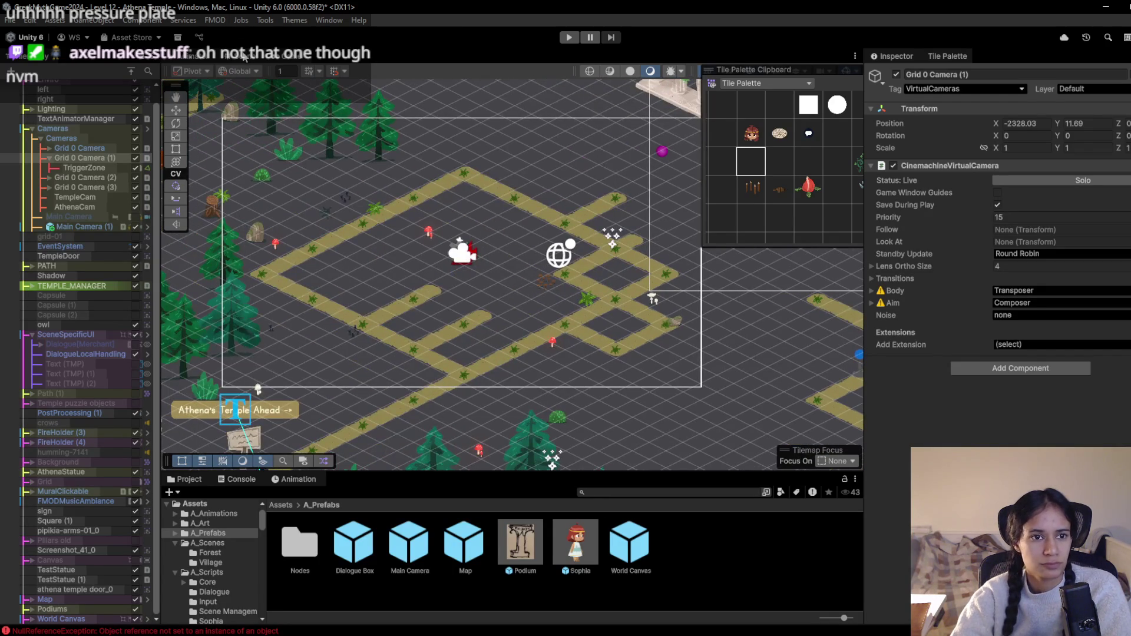
{"action": "left_click", "coordinate": [277, 61]}
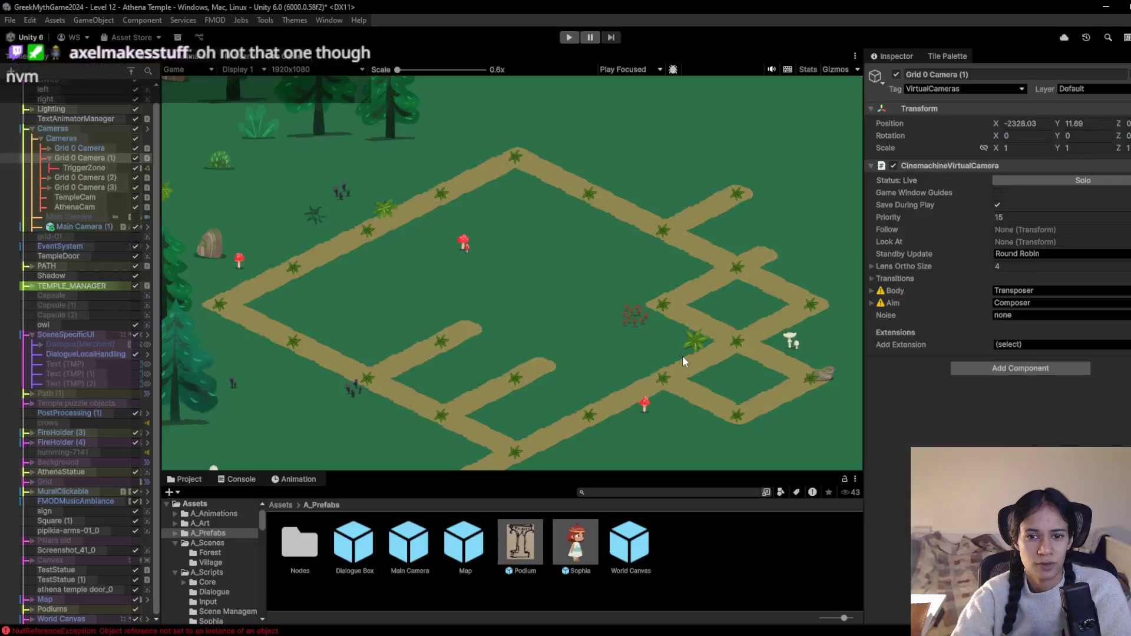
Compare the Milanote maze concept image with Unity's rendered game view
{"action": "key", "text": "alt+Tab"}
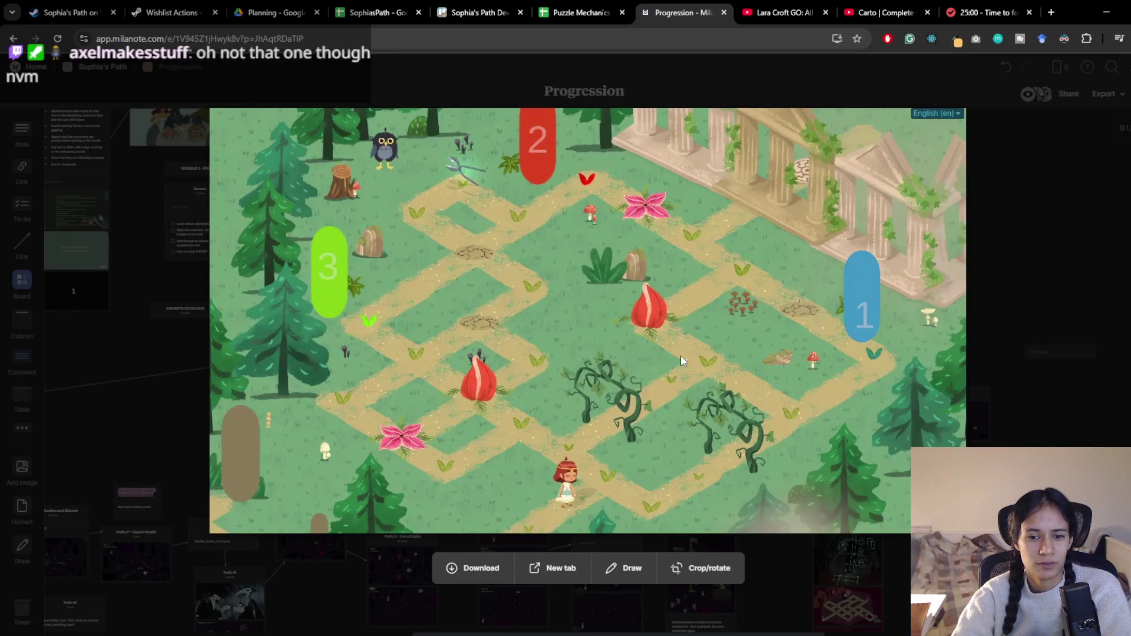
{"action": "key", "text": "alt+Tab"}
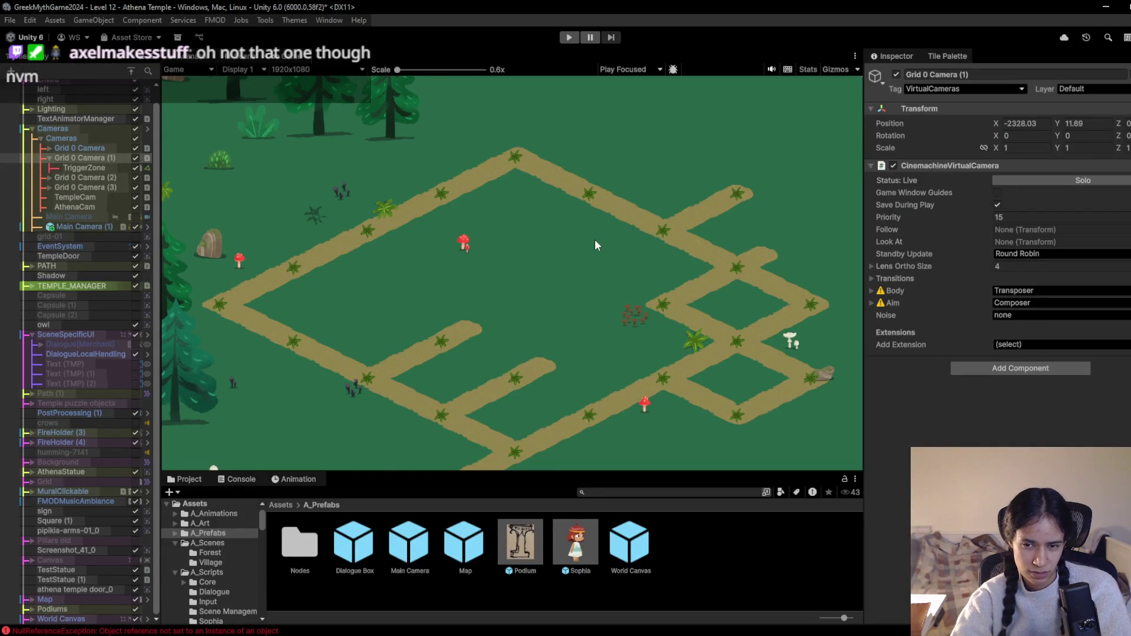
{"action": "key", "text": "alt+Tab"}
{"action": "key", "text": "alt+Tab"}
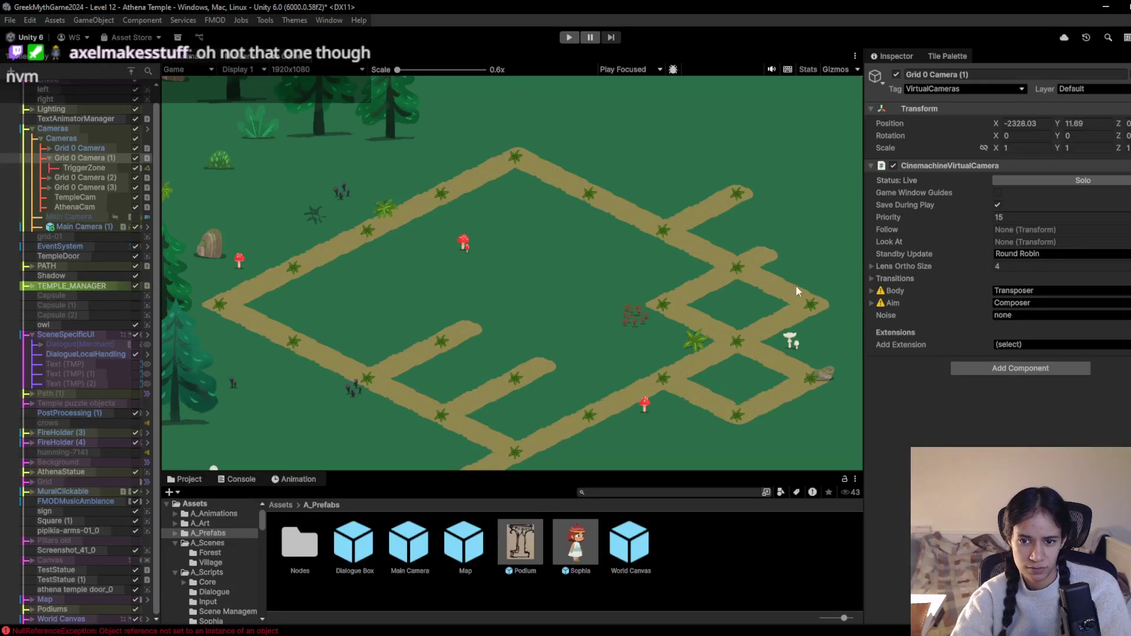
{"action": "key", "text": "alt+Tab"}
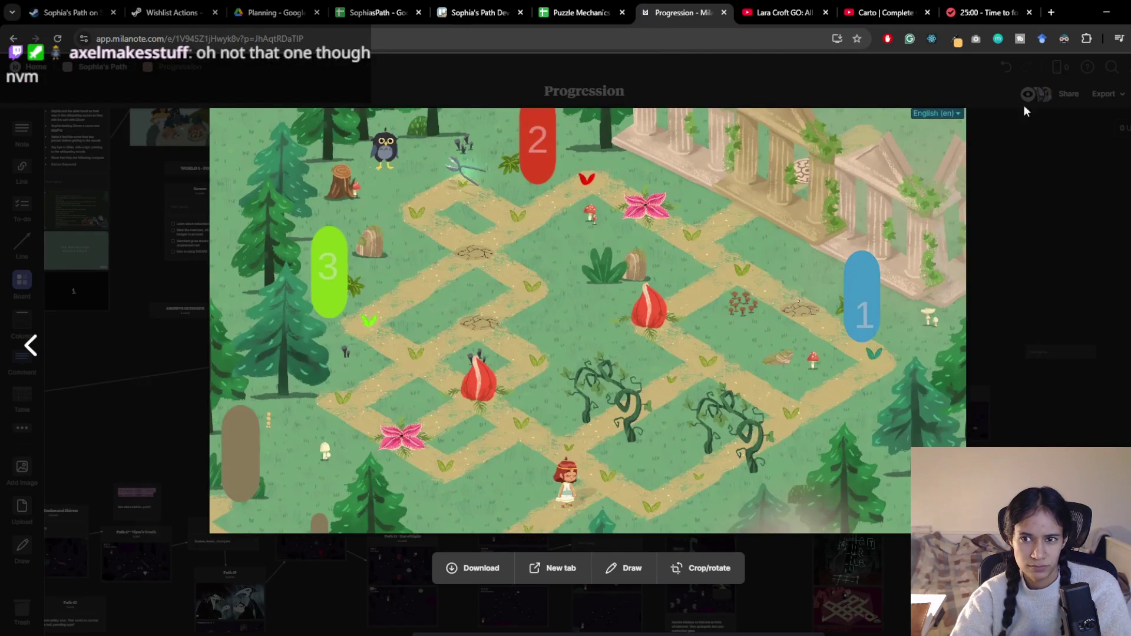
{"action": "left_click", "coordinate": [1100, 3]}
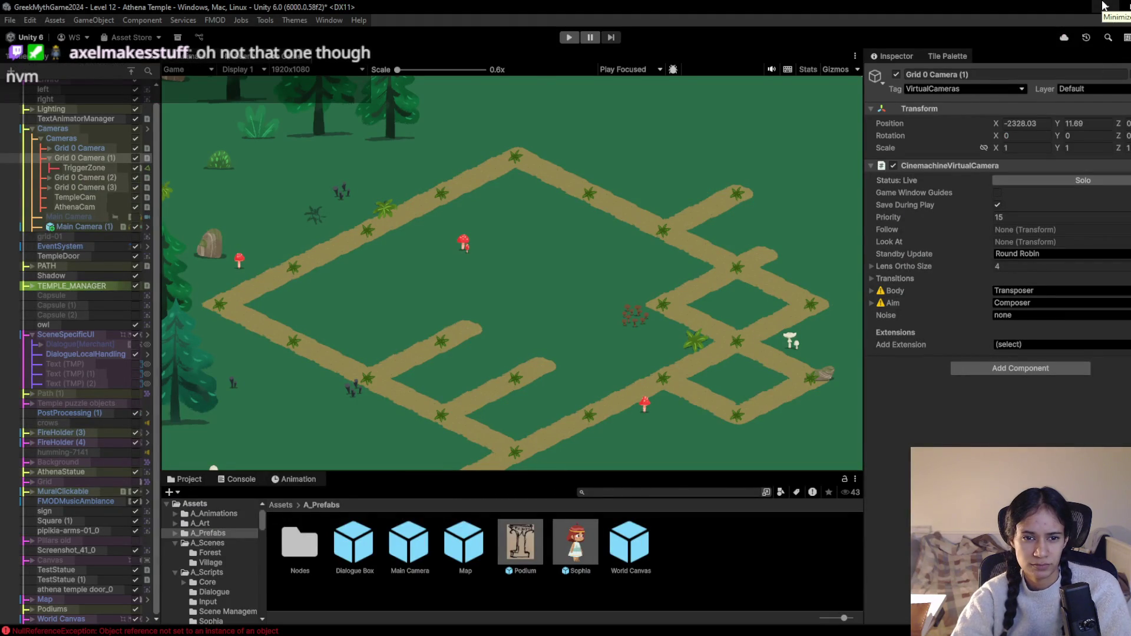
{"action": "key", "text": "alt+Tab"}
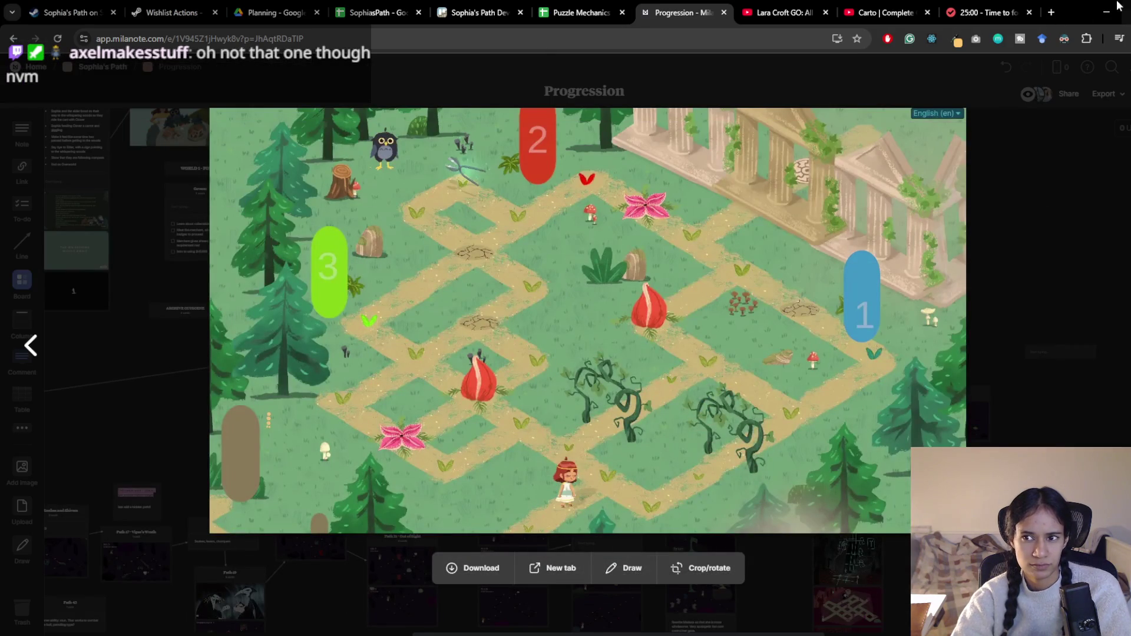
{"action": "left_click", "coordinate": [1106, 10]}
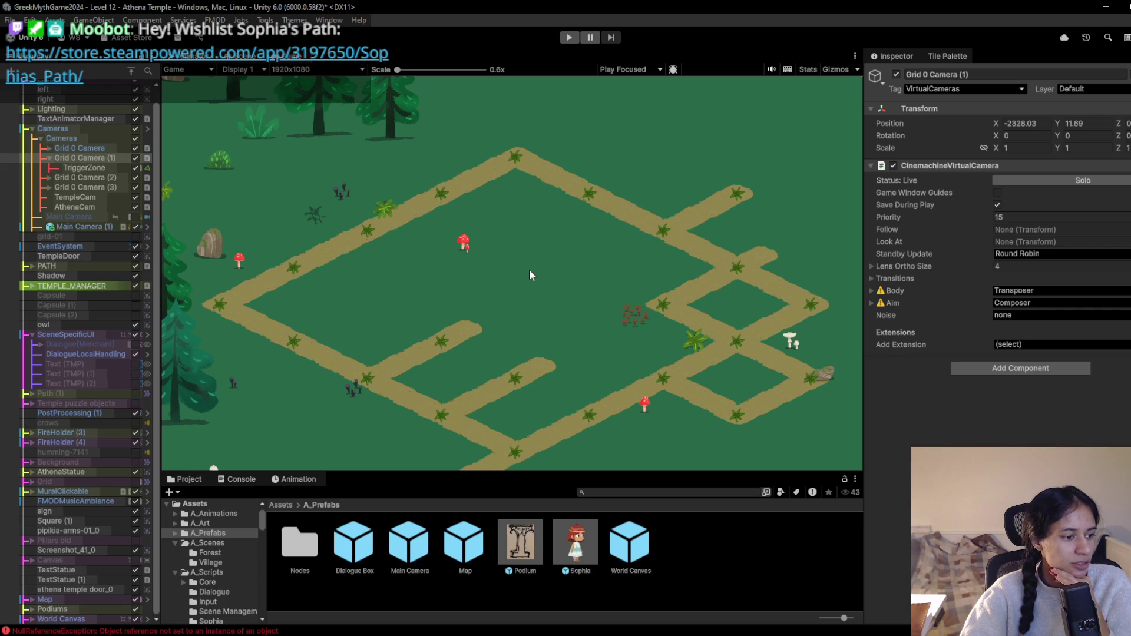
Switch to the Scene view and zoom out to see the whole maze and camera bounds
{"action": "left_click", "coordinate": [250, 61]}
{"action": "scroll", "coordinate": [498, 391], "scroll_direction": "up", "scroll_amount": 3}
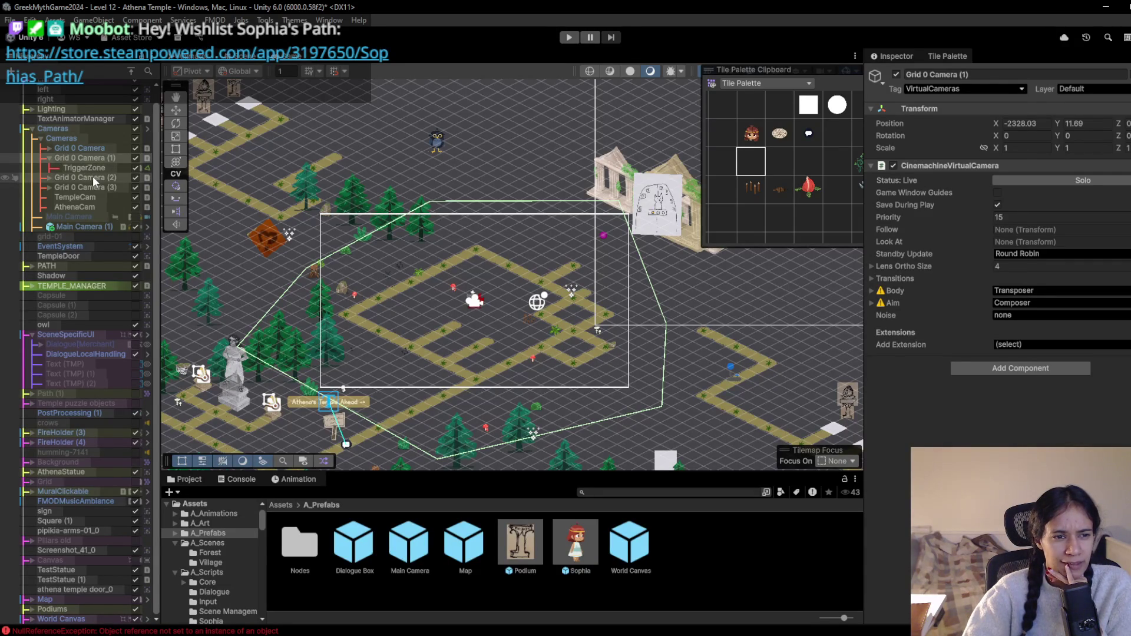
Run a quick play-test, then select and delete the stray particle system below the maze
{"action": "left_click", "coordinate": [569, 37]}
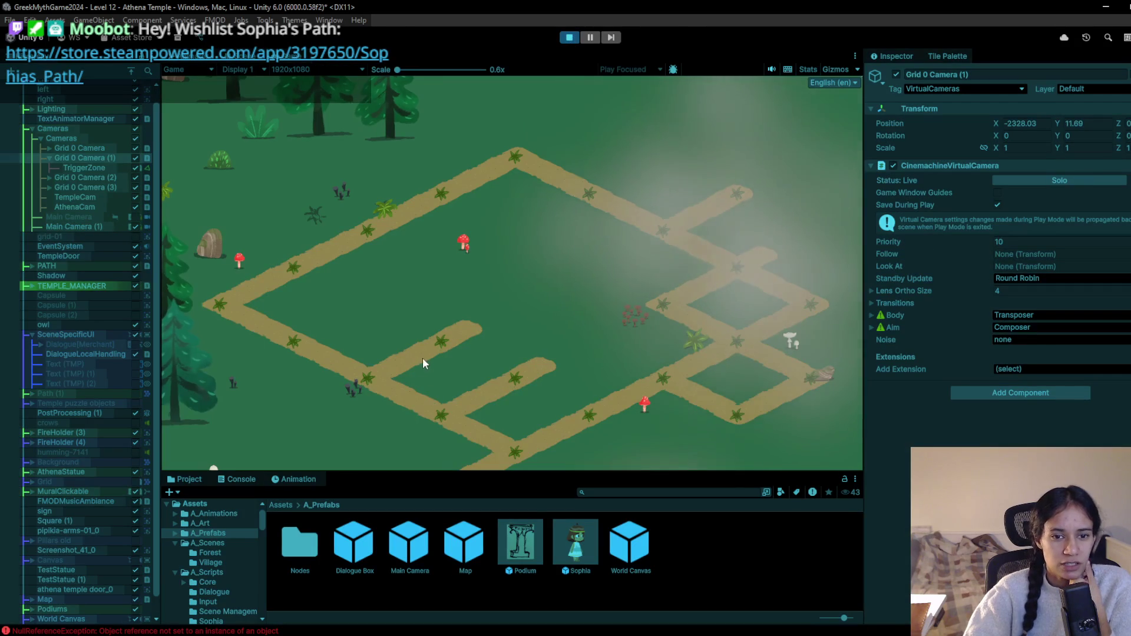
{"action": "left_click", "coordinate": [569, 37]}
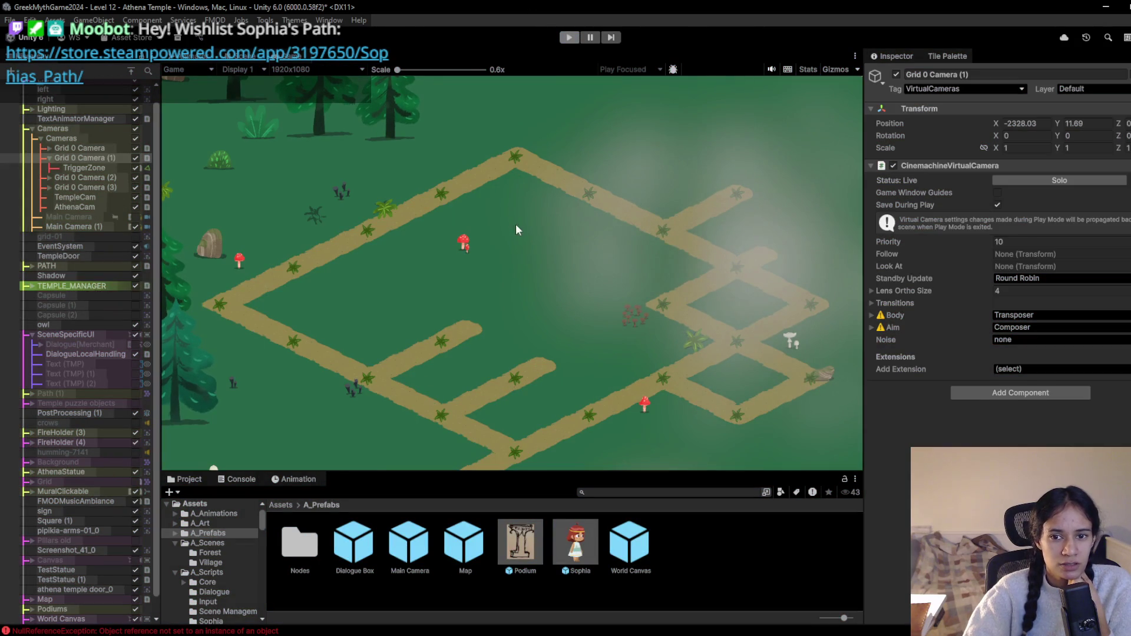
{"action": "scroll", "coordinate": [579, 354], "scroll_direction": "up", "scroll_amount": 3}
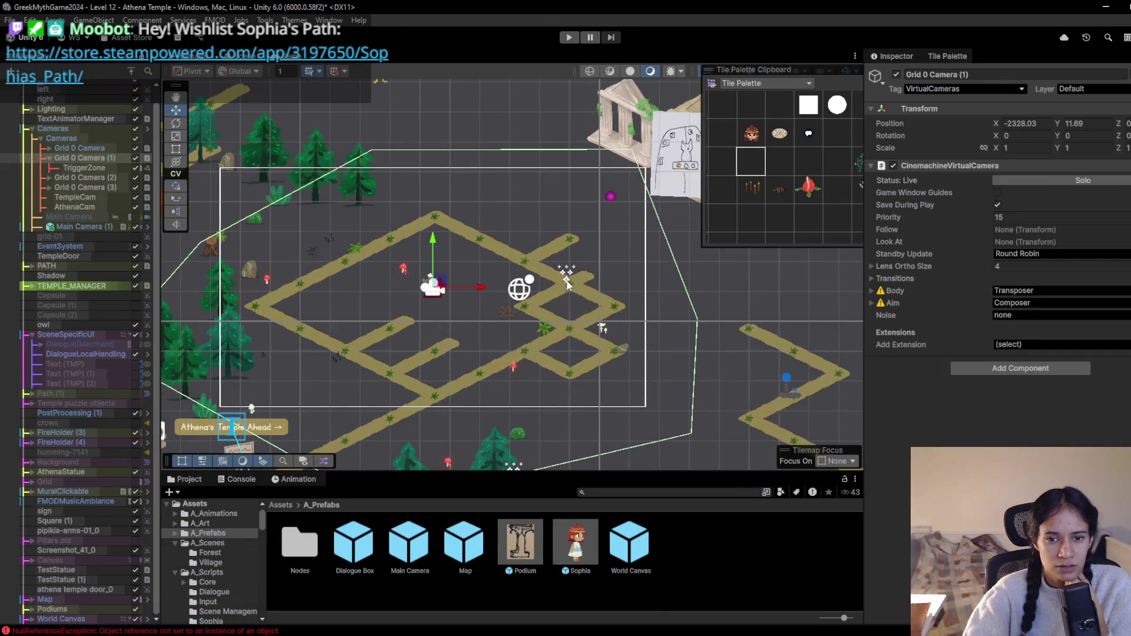
{"action": "left_click", "coordinate": [565, 285]}
{"action": "left_click", "coordinate": [531, 288]}
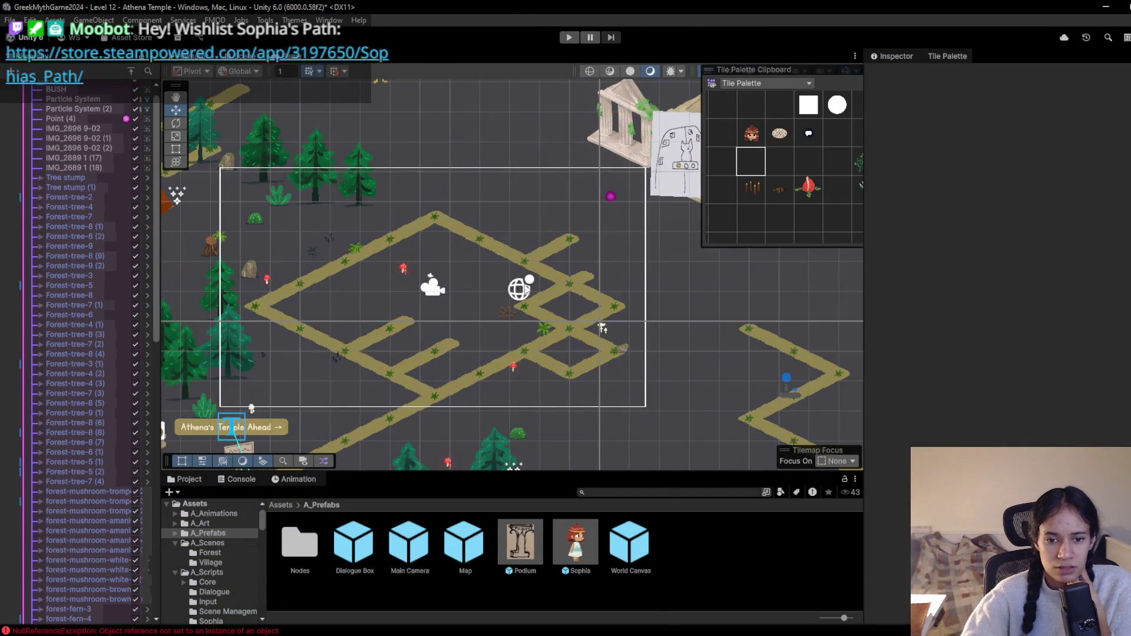
{"action": "key", "text": "Down"}
{"action": "left_click", "coordinate": [511, 312]}
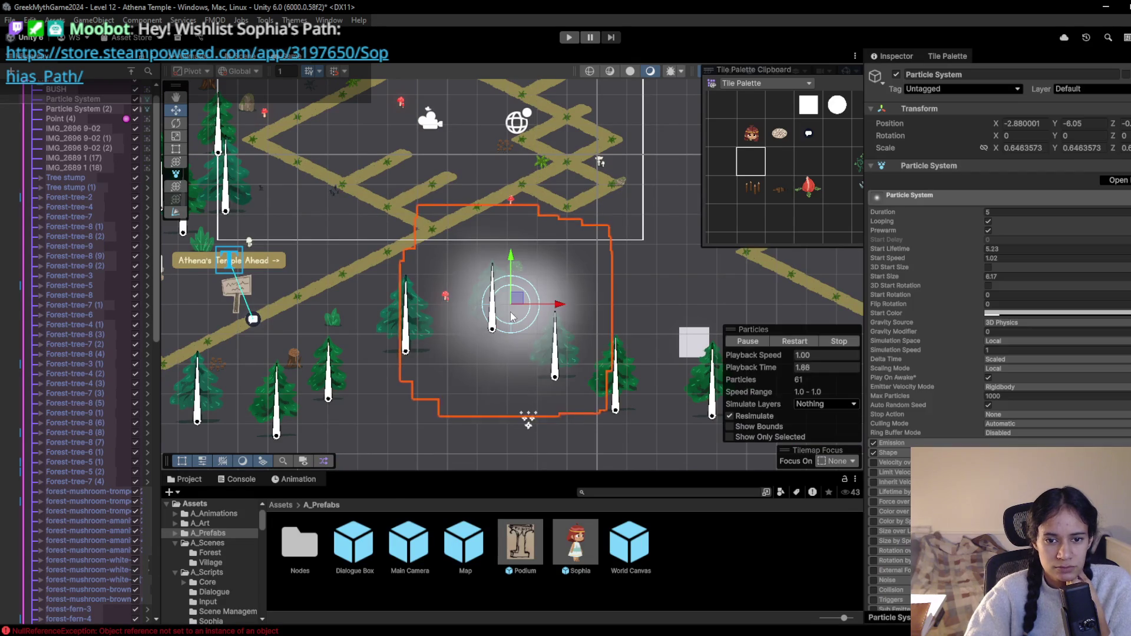
{"action": "key", "text": "Delete"}
Bring the maze and temple back into view and run another brief play-test
{"action": "left_click_drag", "start_coordinate": [495, 216], "coordinate": [458, 356]}
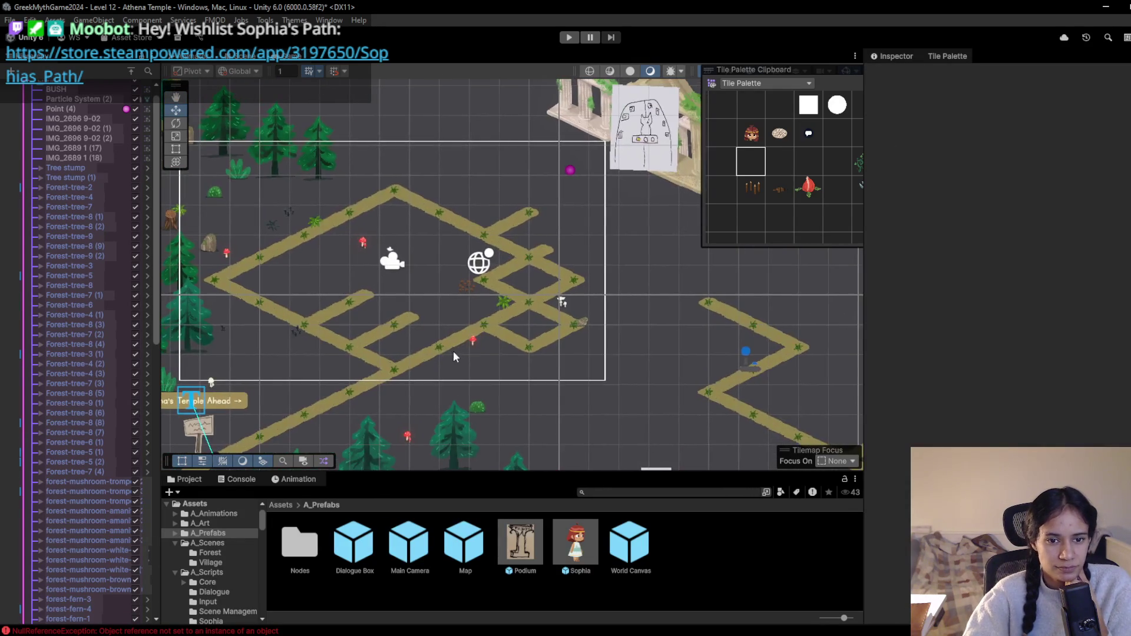
{"action": "left_click", "coordinate": [568, 37]}
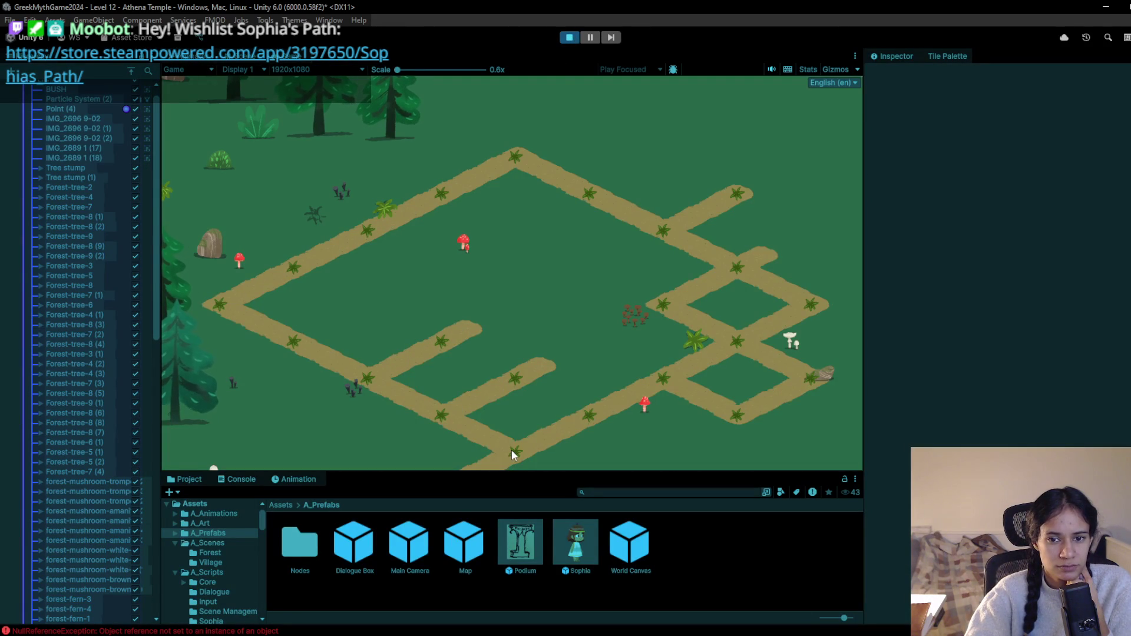
{"action": "left_click", "coordinate": [568, 37]}
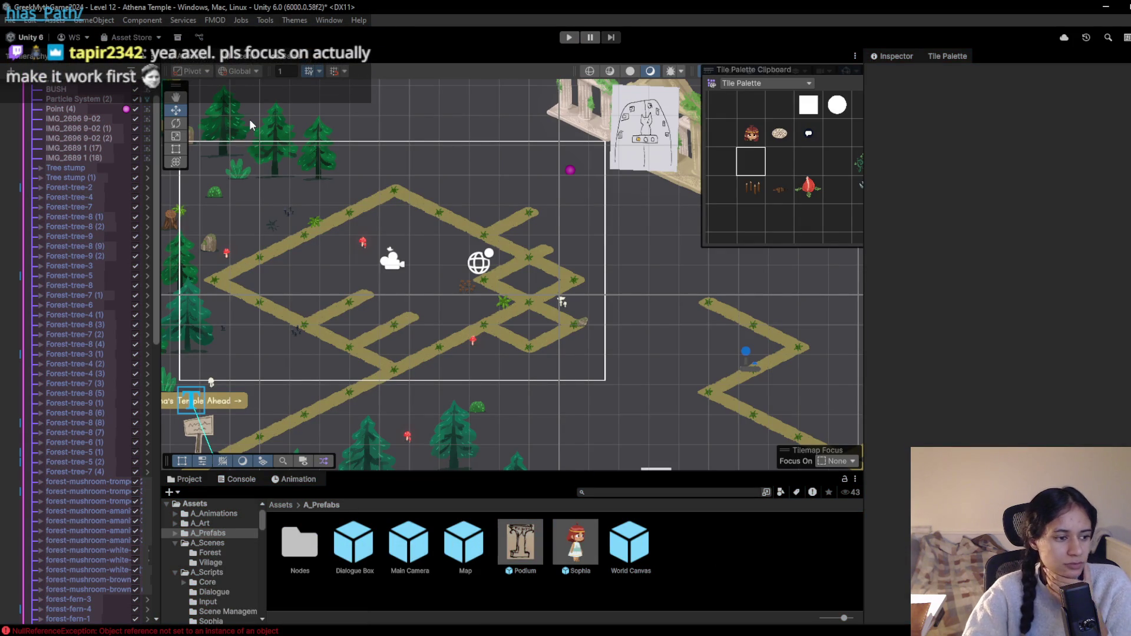
{"action": "scroll", "coordinate": [92, 109], "scroll_direction": "up", "scroll_amount": 1}
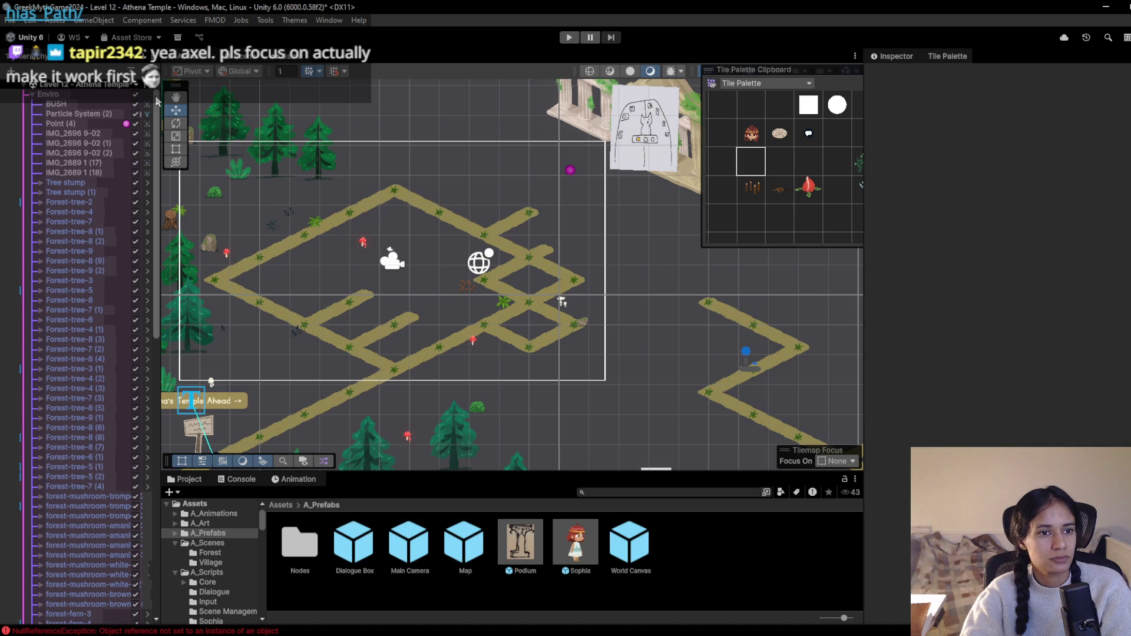
{"action": "left_click", "coordinate": [106, 84]}
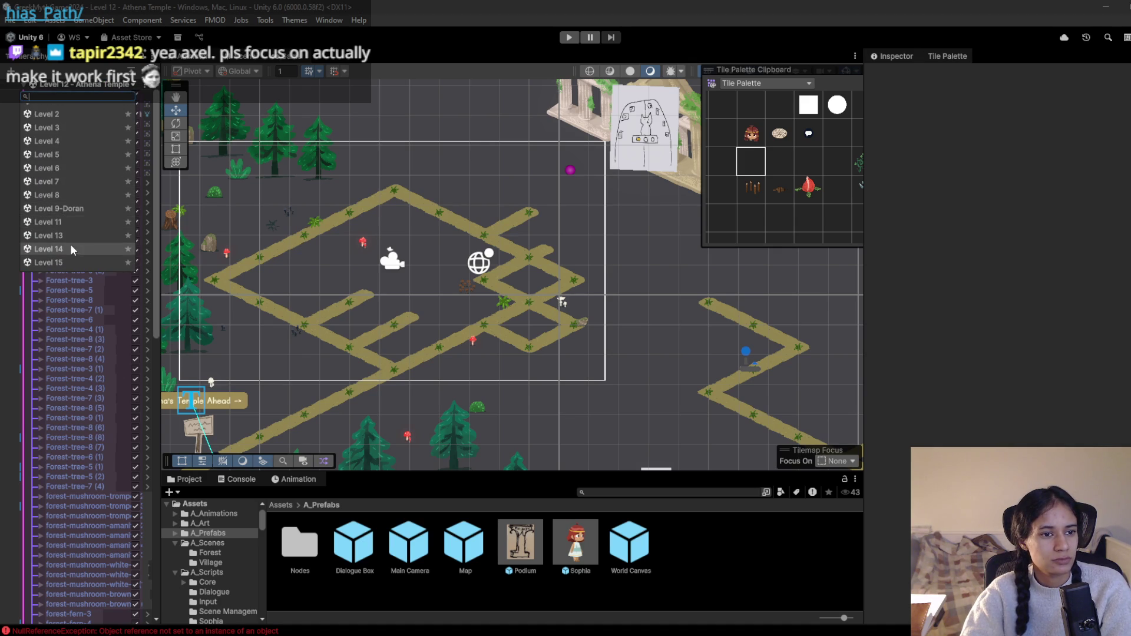
Load the Level 12 - Athena Temple-old scene and view it through the game camera
{"action": "scroll", "coordinate": [69, 242], "scroll_direction": "down", "scroll_amount": 8}
{"action": "scroll", "coordinate": [70, 238], "scroll_direction": "down", "scroll_amount": 6}
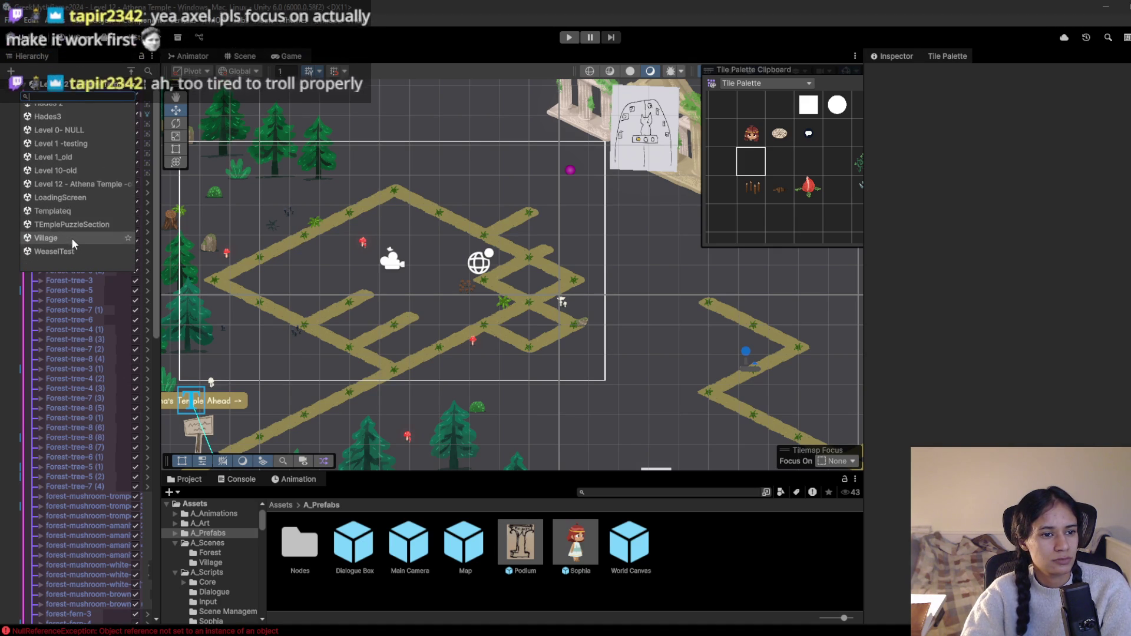
{"action": "left_click", "coordinate": [84, 182]}
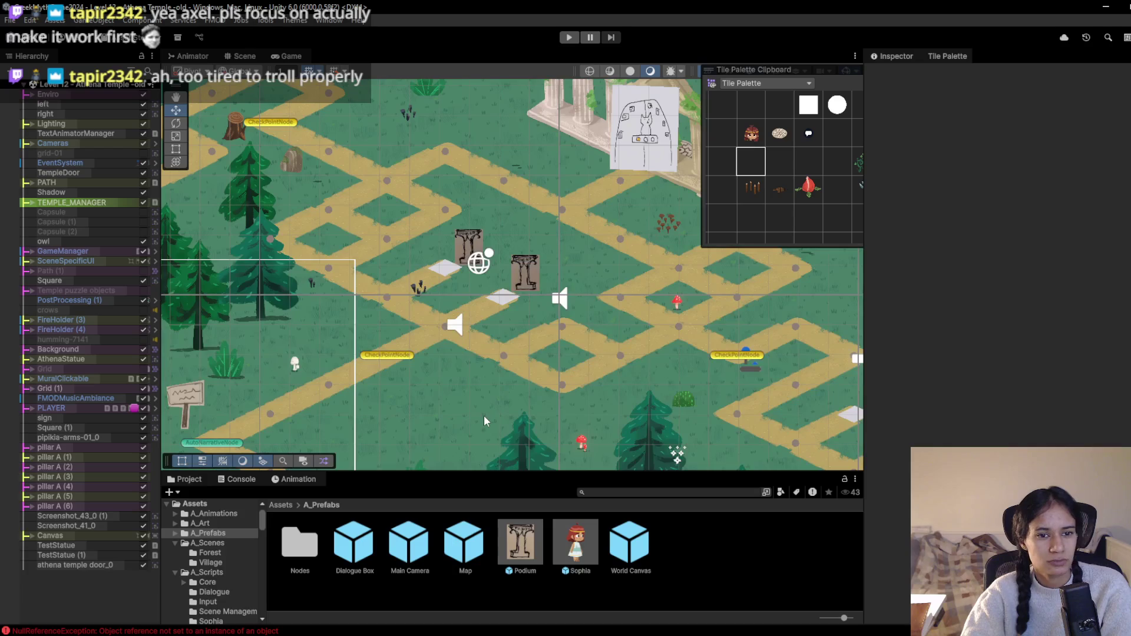
{"action": "scroll", "coordinate": [459, 399], "scroll_direction": "down", "scroll_amount": 3}
{"action": "scroll", "coordinate": [471, 389], "scroll_direction": "up", "scroll_amount": 3}
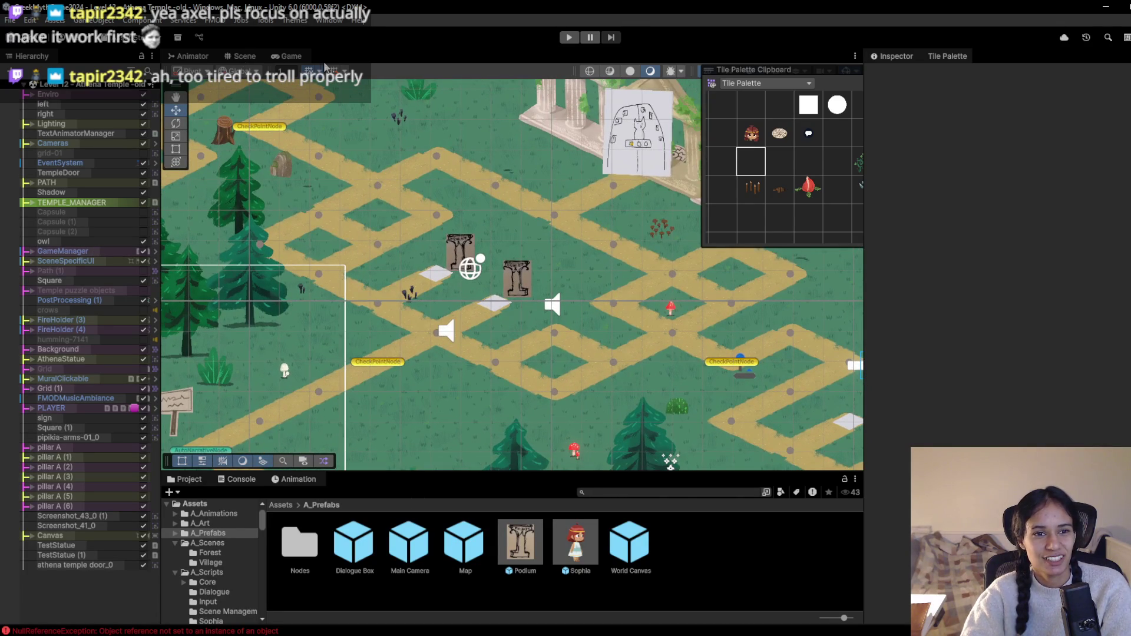
{"action": "left_click", "coordinate": [299, 57]}
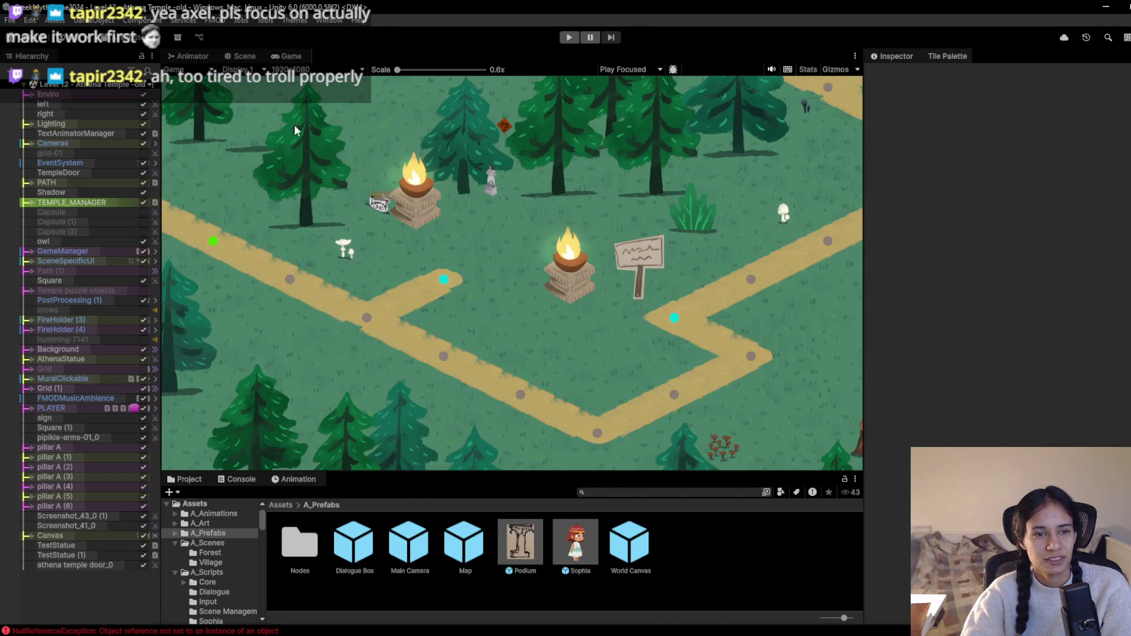
Open the Level 12 - Athena Temple scene from Assets > A_Scenes > Forest and resume scene editing
{"action": "left_click", "coordinate": [283, 506]}
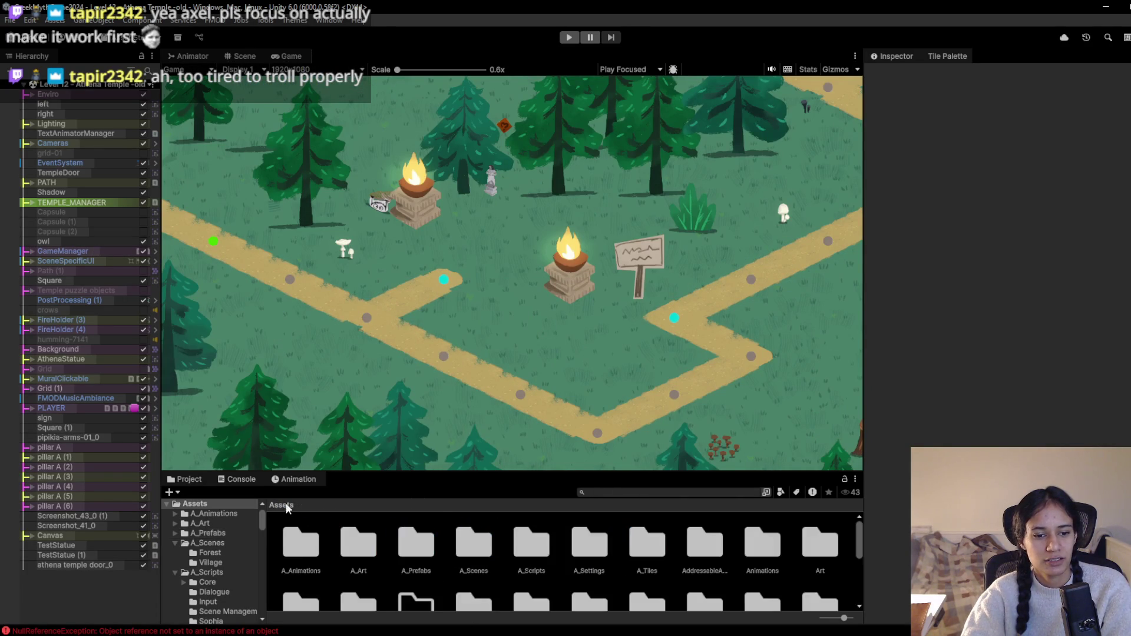
{"action": "double_click", "coordinate": [480, 549]}
{"action": "double_click", "coordinate": [301, 545]}
{"action": "left_click", "coordinate": [353, 542]}
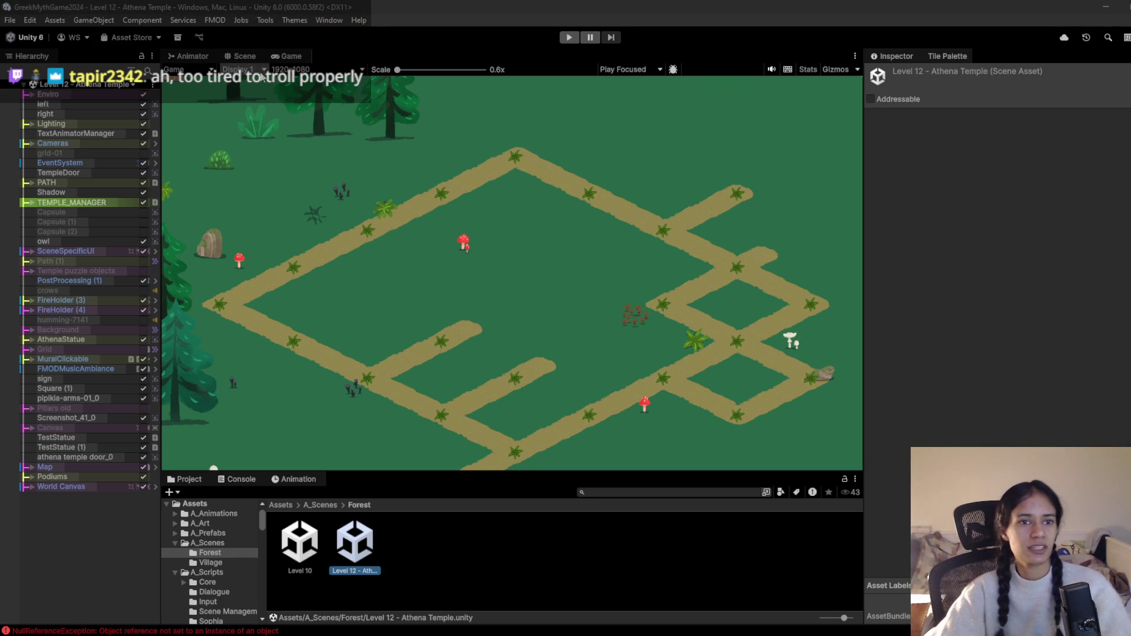
{"action": "left_click", "coordinate": [244, 56]}
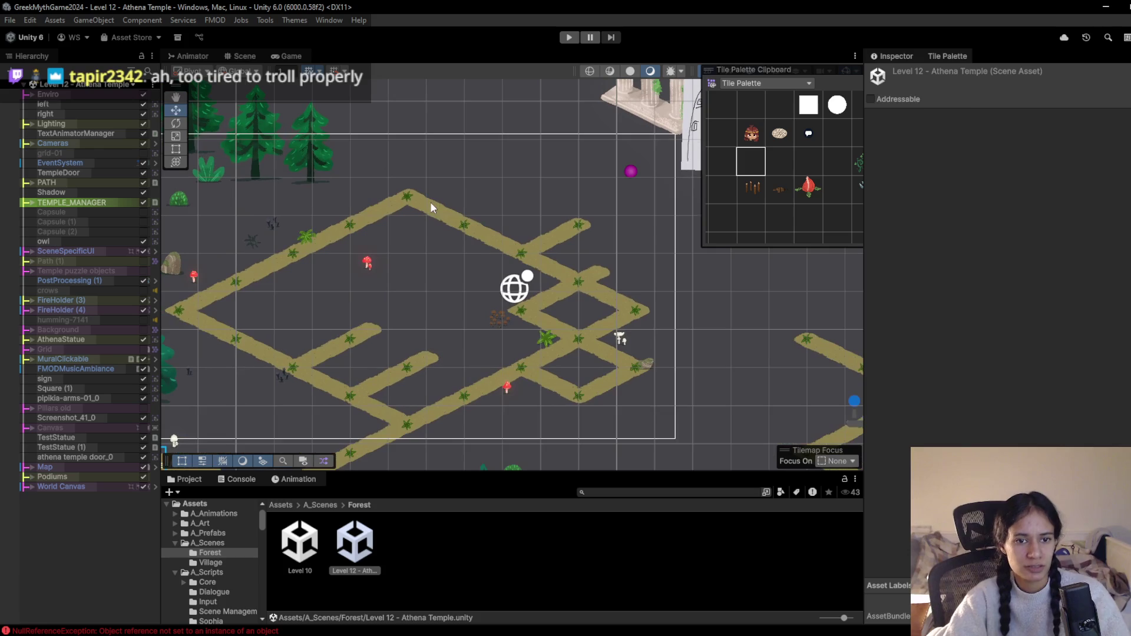
Choose the path tile and paint new tiles extending a right-side maze branch diagonally down-right
{"action": "left_click", "coordinate": [430, 203]}
{"action": "key", "text": "d"}
{"action": "left_click", "coordinate": [405, 197]}
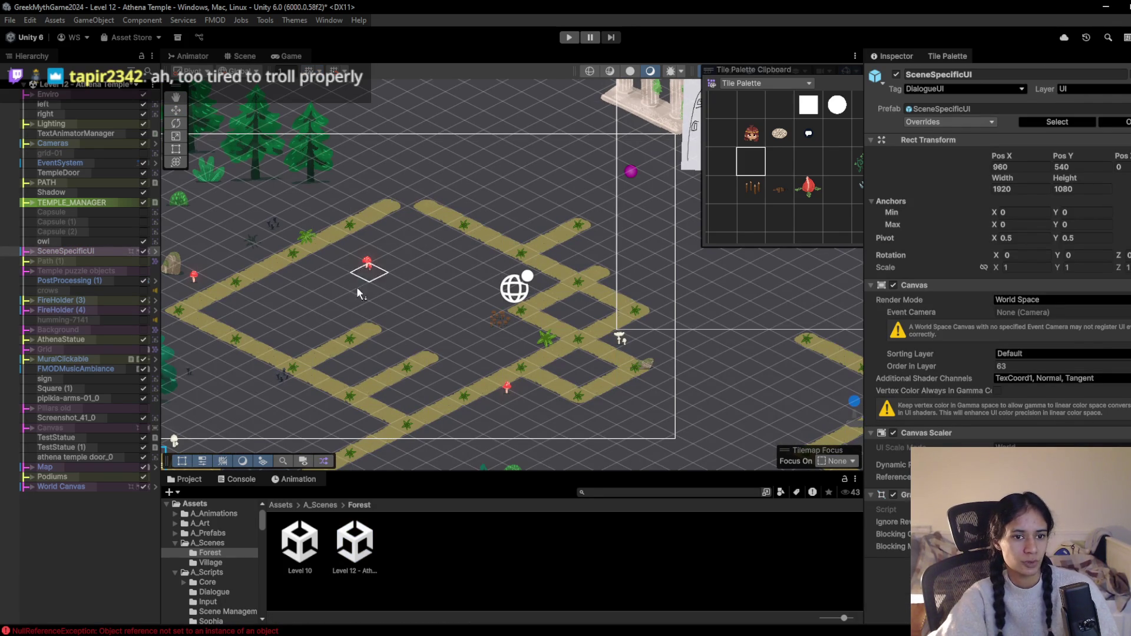
{"action": "key", "text": "f"}
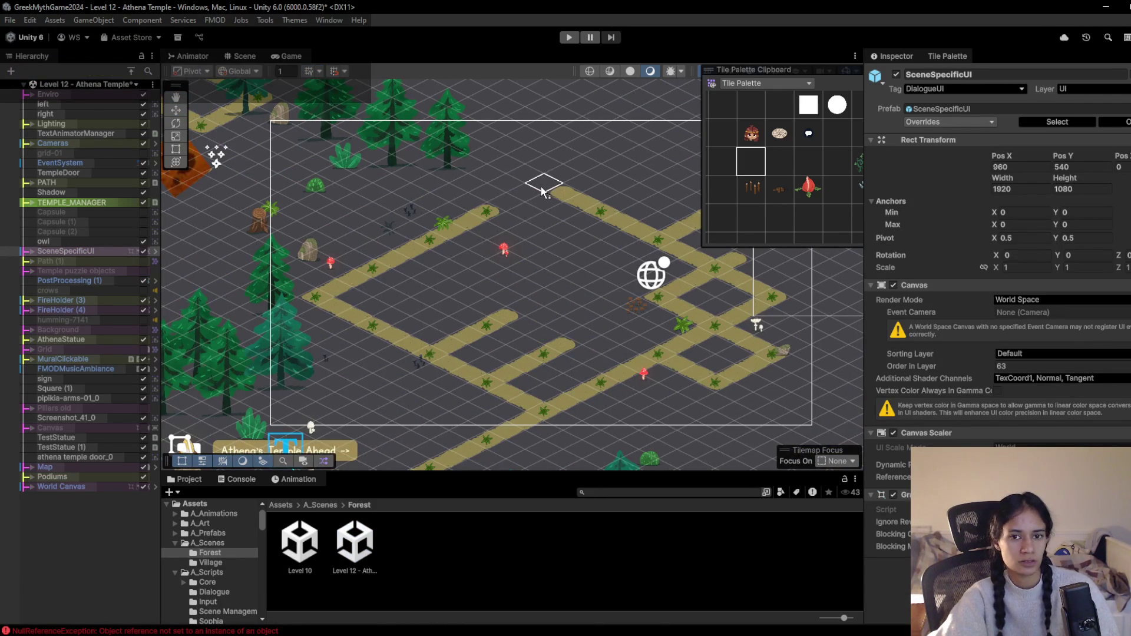
{"action": "mouse_move", "coordinate": [661, 249]}
{"action": "left_mouse_down"}
{"action": "mouse_move", "coordinate": [541, 206]}
{"action": "mouse_move", "coordinate": [613, 221]}
{"action": "left_mouse_up"}
{"action": "left_click", "coordinate": [754, 218]}
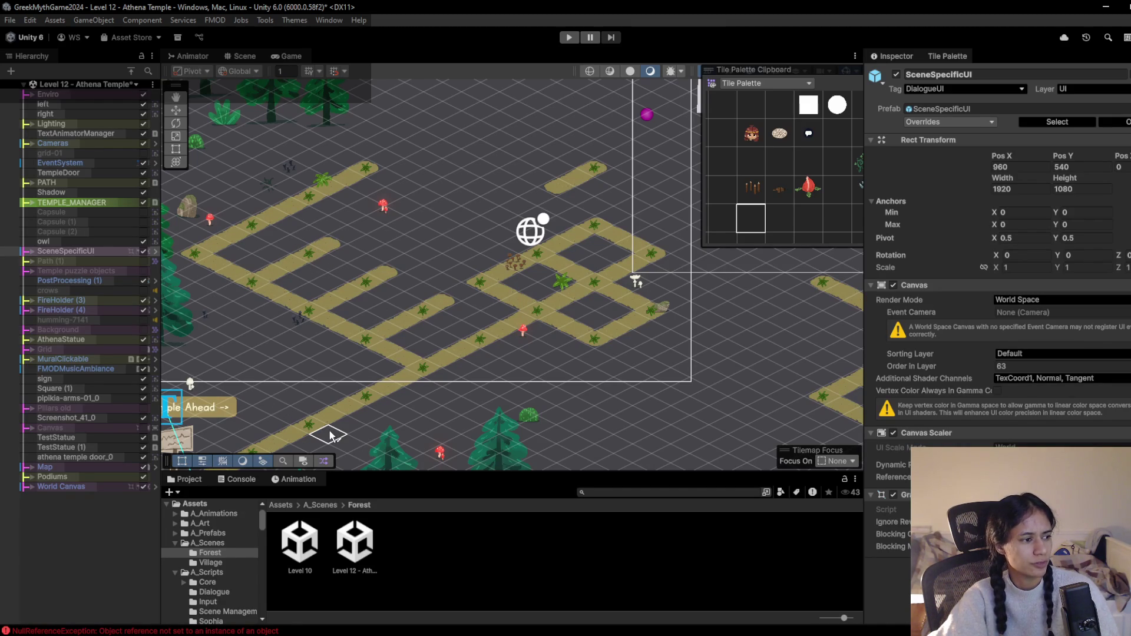
{"action": "mouse_move", "coordinate": [423, 347]}
{"action": "left_mouse_down"}
{"action": "mouse_move", "coordinate": [449, 336]}
{"action": "mouse_move", "coordinate": [437, 309]}
{"action": "mouse_move", "coordinate": [483, 360]}
{"action": "mouse_move", "coordinate": [538, 333]}
{"action": "left_mouse_up"}
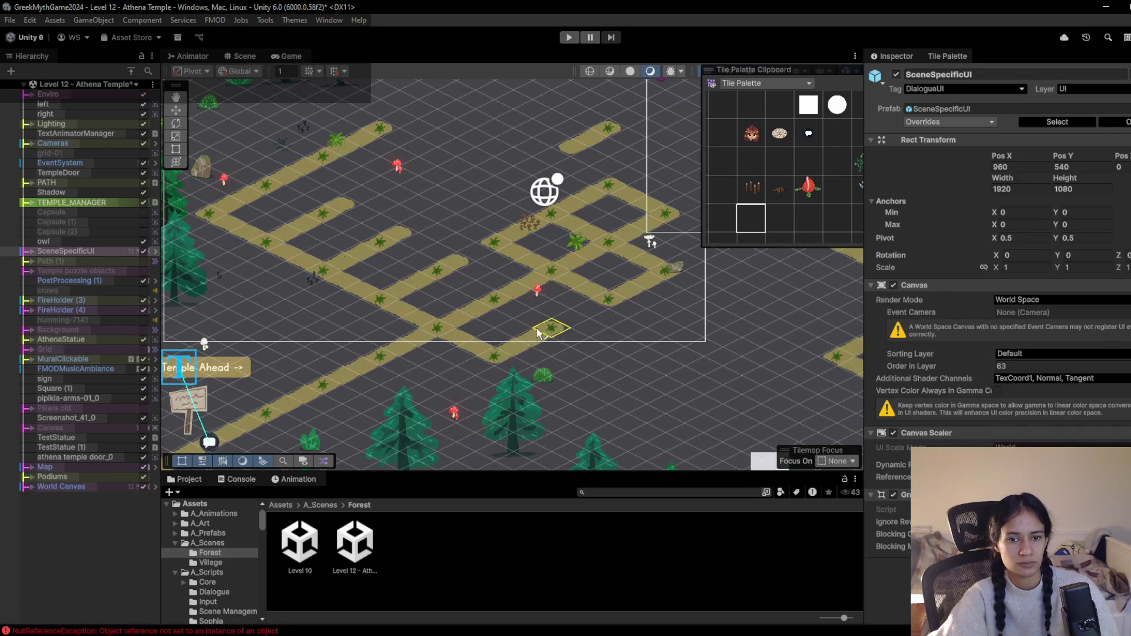
{"action": "left_click_drag", "start_coordinate": [556, 295], "coordinate": [522, 318]}
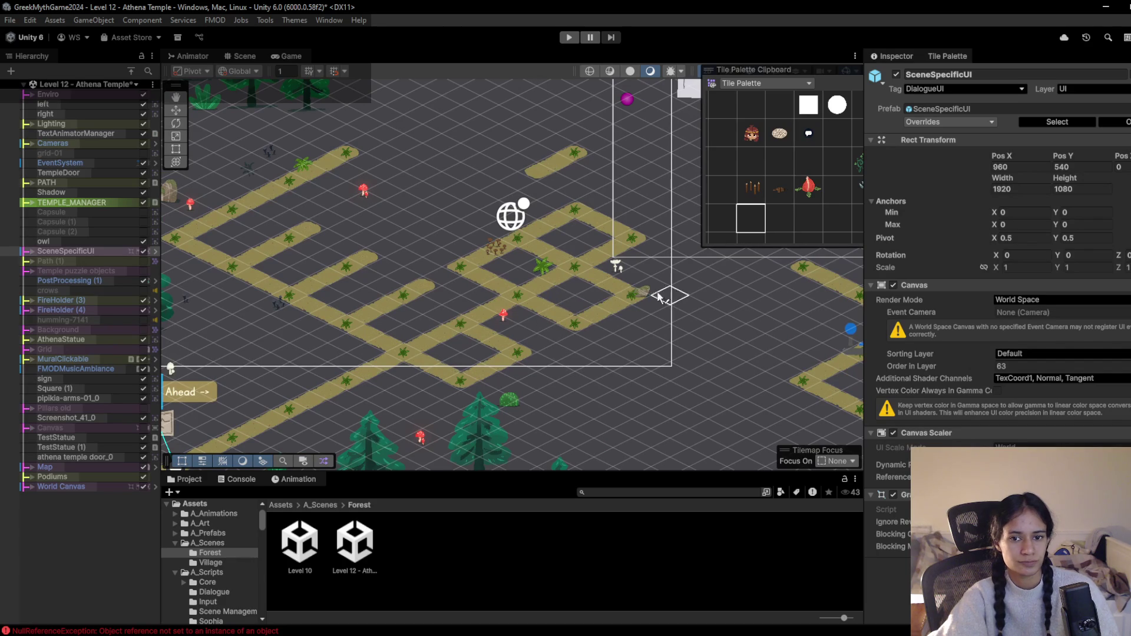
{"action": "left_click_drag", "start_coordinate": [645, 306], "coordinate": [704, 330]}
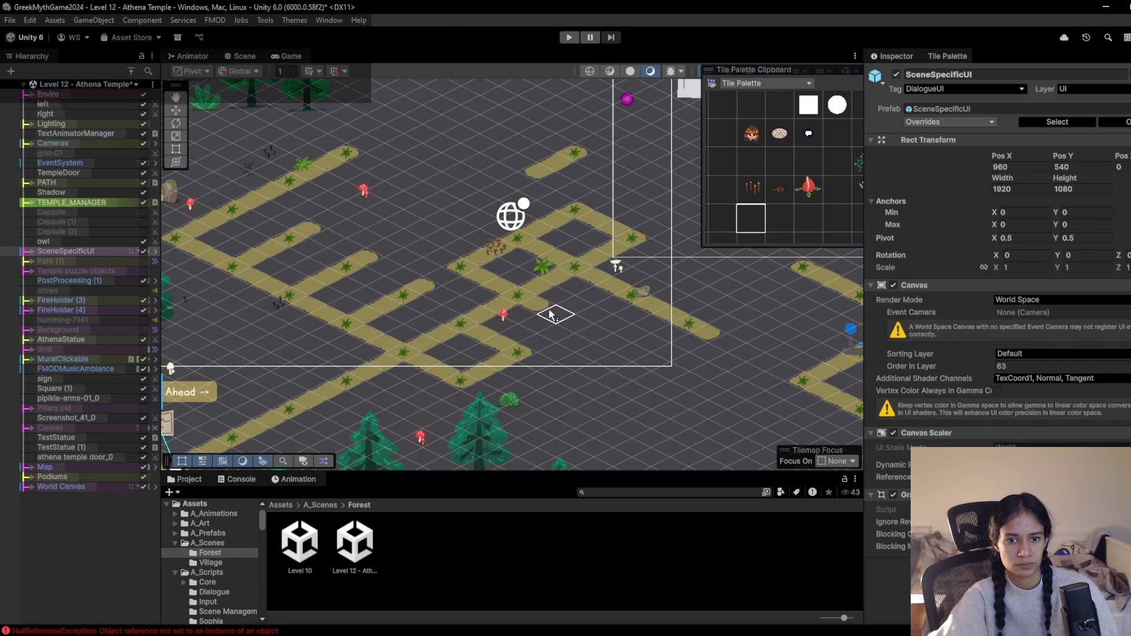
{"action": "scroll", "coordinate": [592, 351], "scroll_direction": "down", "scroll_amount": 1}
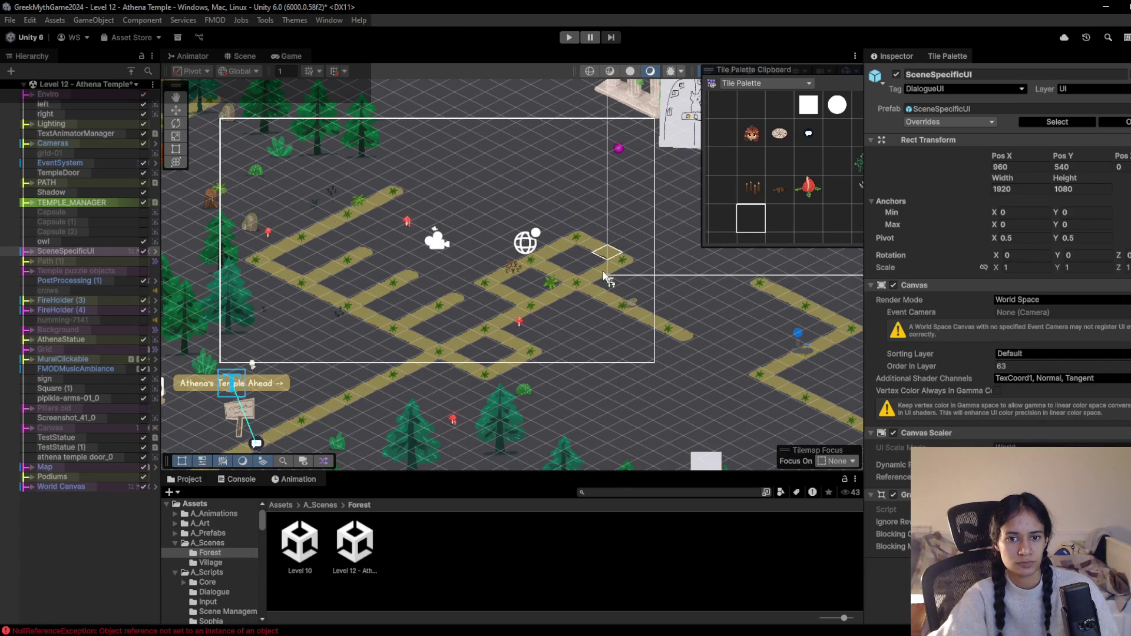
Paint a single path tile, then a diagonal run of path tiles up-left to the top-left edge
{"action": "left_click_drag", "start_coordinate": [559, 321], "coordinate": [540, 367]}
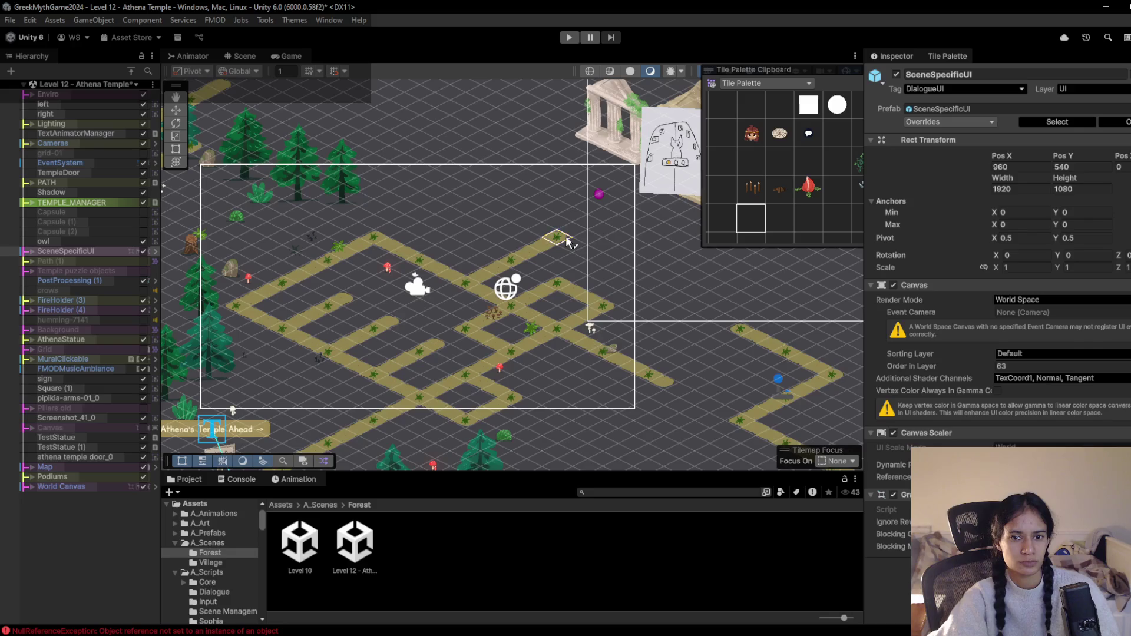
{"action": "mouse_move", "coordinate": [568, 242]}
{"action": "left_mouse_down"}
{"action": "mouse_move", "coordinate": [414, 179]}
{"action": "mouse_move", "coordinate": [583, 203]}
{"action": "left_mouse_up"}
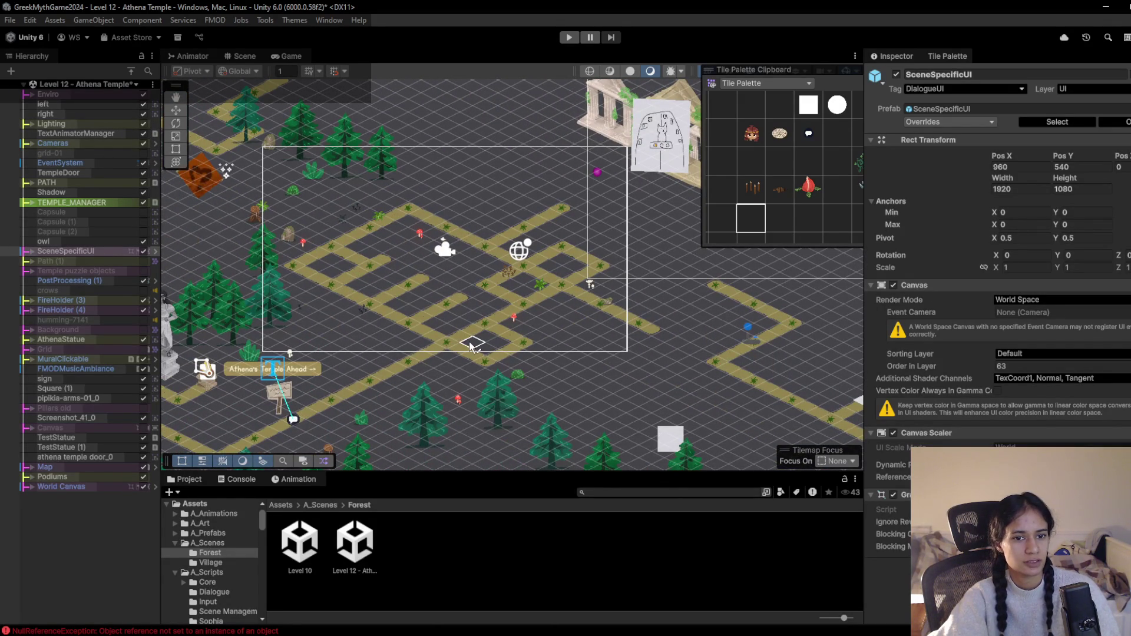
{"action": "scroll", "coordinate": [471, 345], "scroll_direction": "up", "scroll_amount": 3}
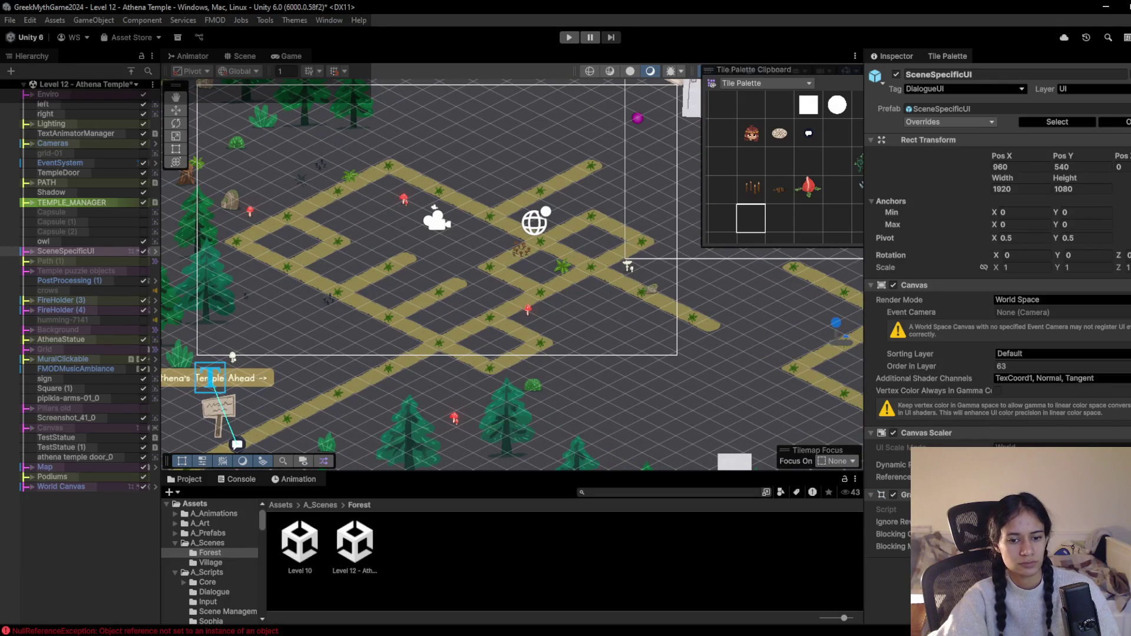
{"action": "left_click", "coordinate": [384, 220]}
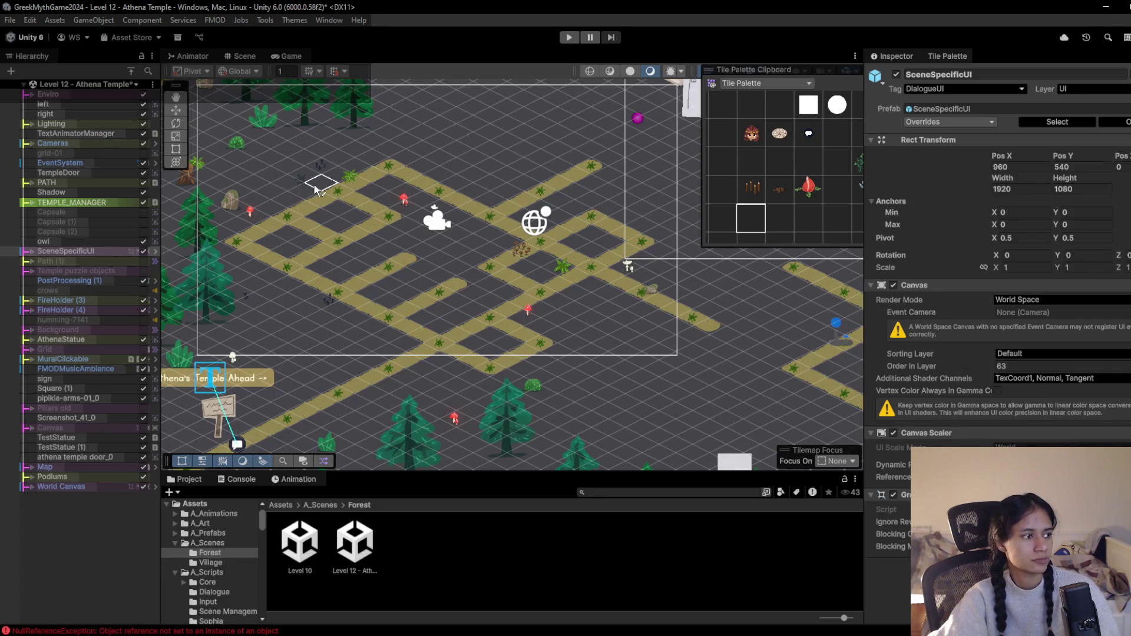
{"action": "left_click_drag", "start_coordinate": [271, 164], "coordinate": [196, 122]}
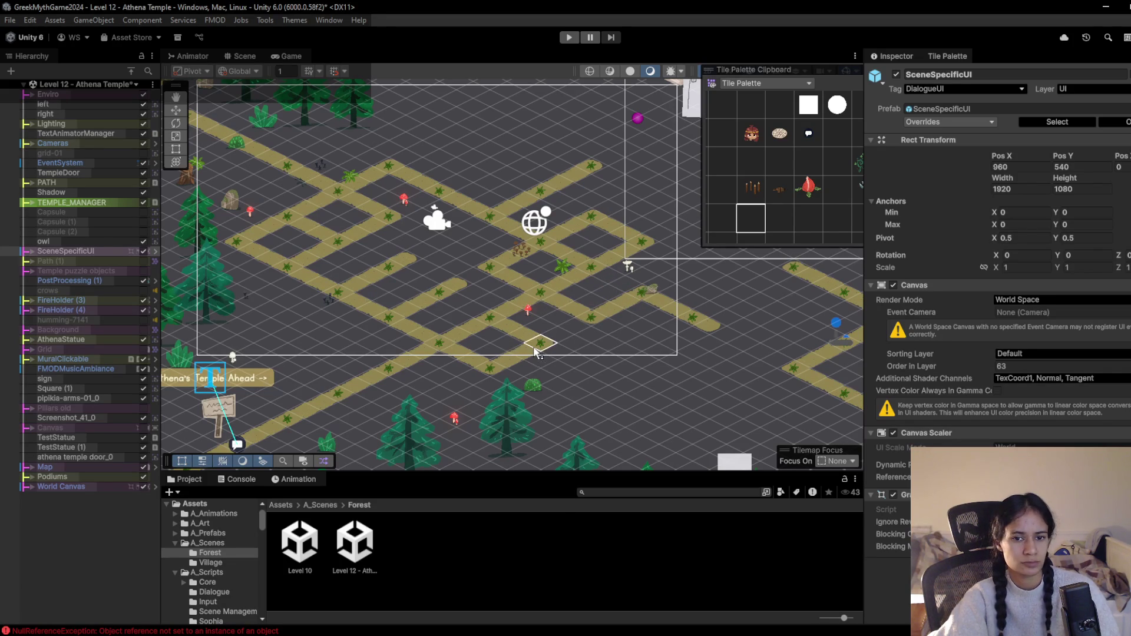
Move Grid 0 Camera (1) slightly down and right in the Scene view
{"action": "left_click", "coordinate": [30, 143]}
{"action": "left_click", "coordinate": [65, 171]}
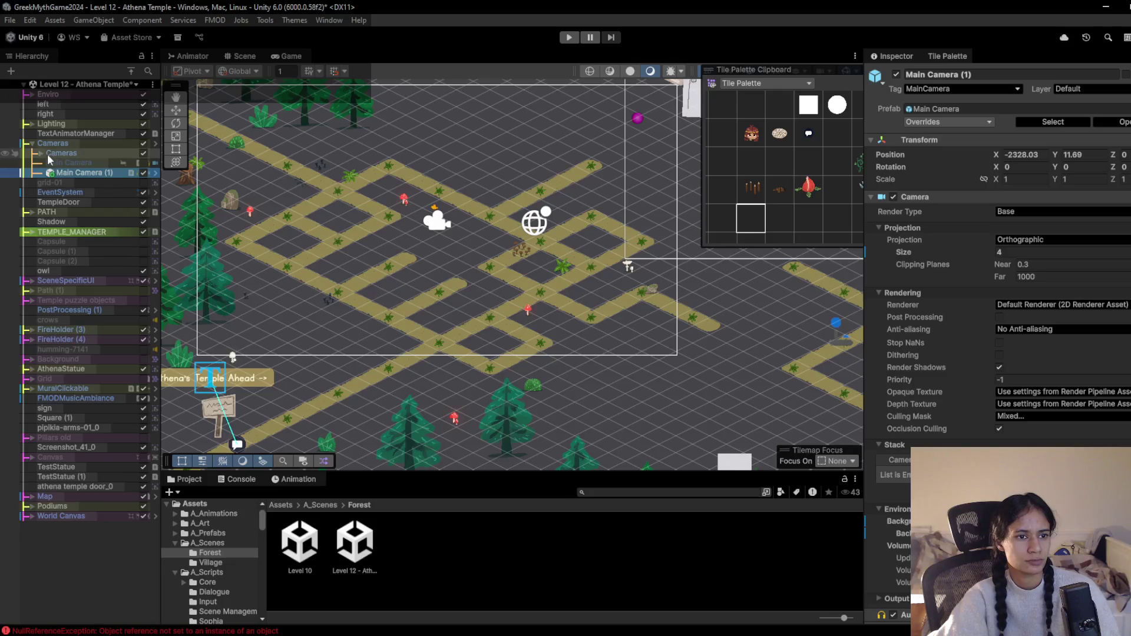
{"action": "left_click", "coordinate": [40, 153]}
{"action": "double_click", "coordinate": [87, 172]}
{"action": "scroll", "coordinate": [492, 290], "scroll_direction": "down", "scroll_amount": 3}
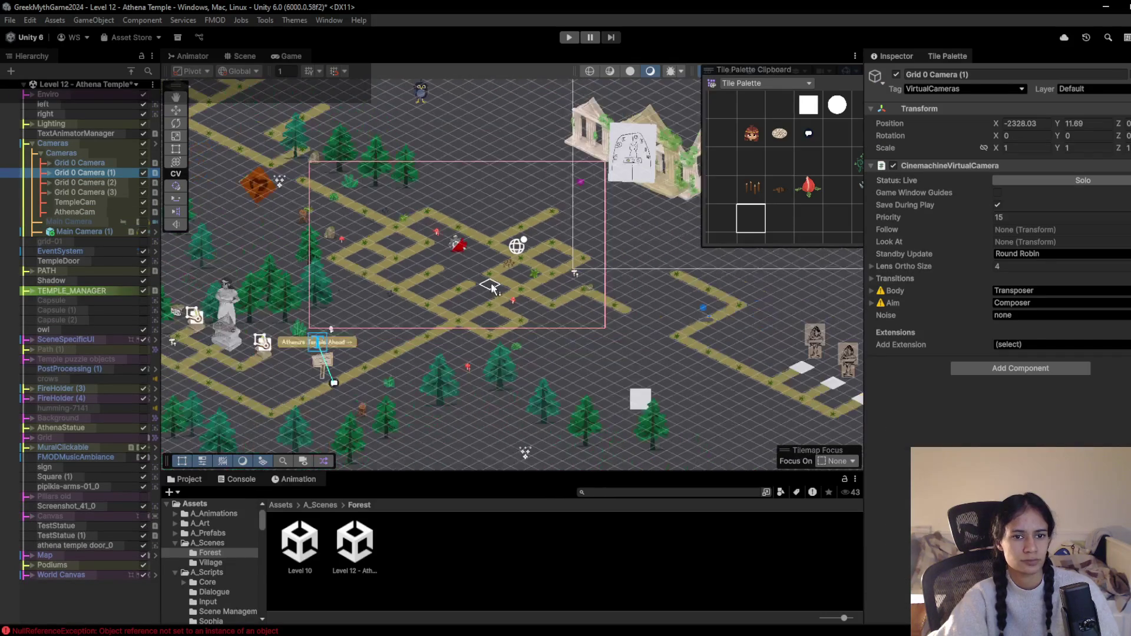
{"action": "key", "text": "w"}
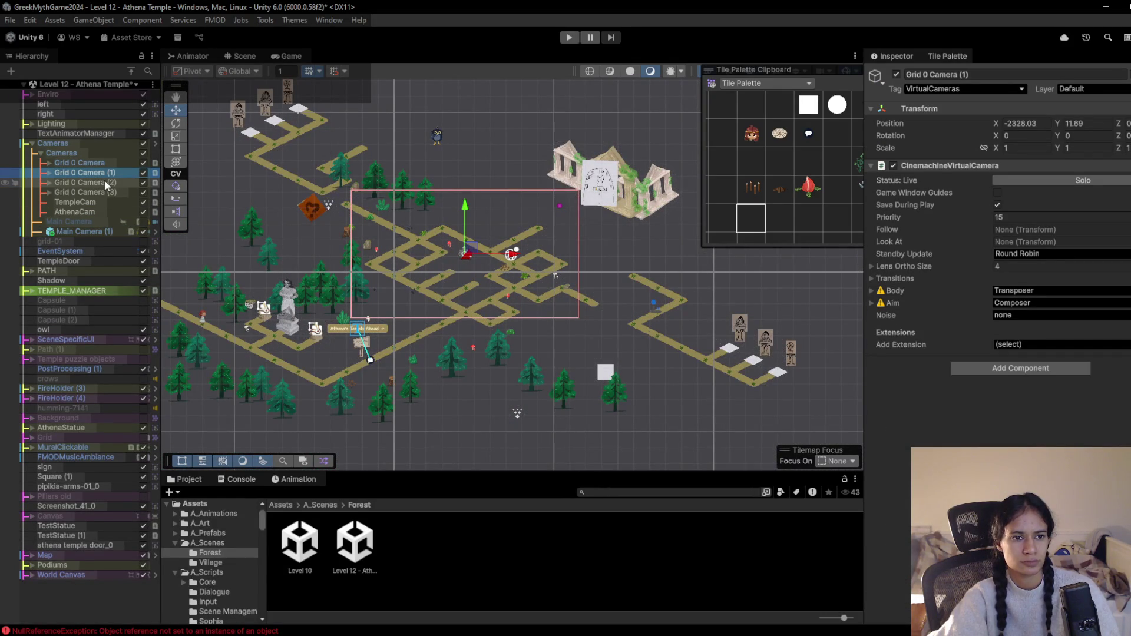
{"action": "left_click", "coordinate": [104, 182]}
{"action": "left_click", "coordinate": [107, 174]}
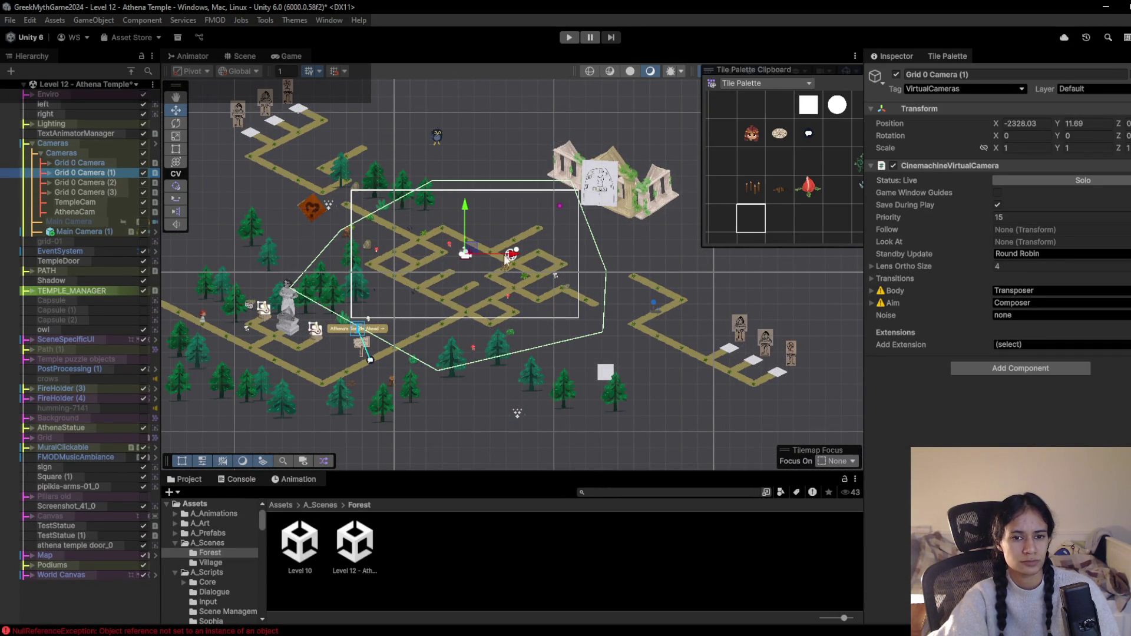
{"action": "left_click_drag", "start_coordinate": [474, 250], "coordinate": [483, 261]}
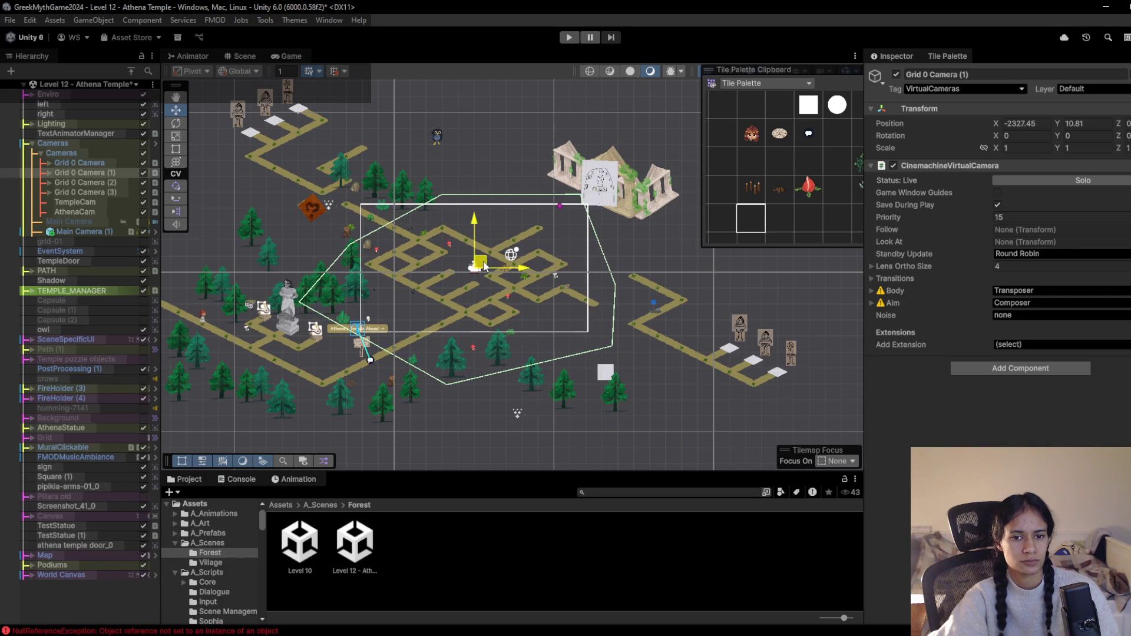
Enable TempleCam's CinemachineVirtualCamera and shift its frame left over the maze
{"action": "left_click", "coordinate": [107, 195]}
{"action": "left_click", "coordinate": [105, 202]}
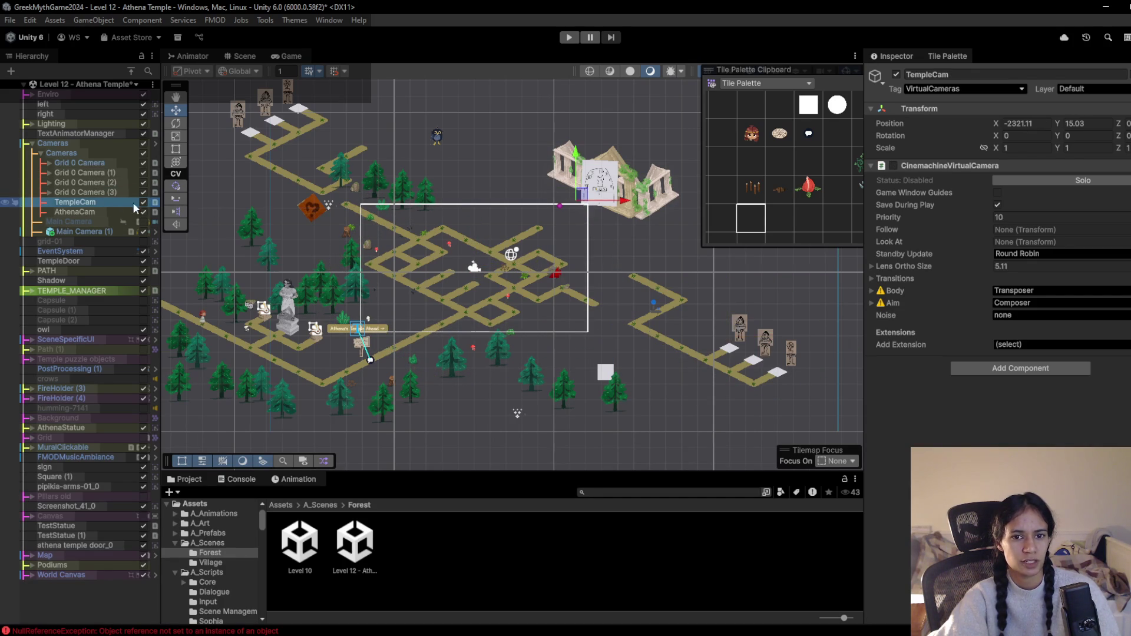
{"action": "scroll", "coordinate": [557, 200], "scroll_direction": "down", "scroll_amount": 1}
{"action": "left_click", "coordinate": [893, 165]}
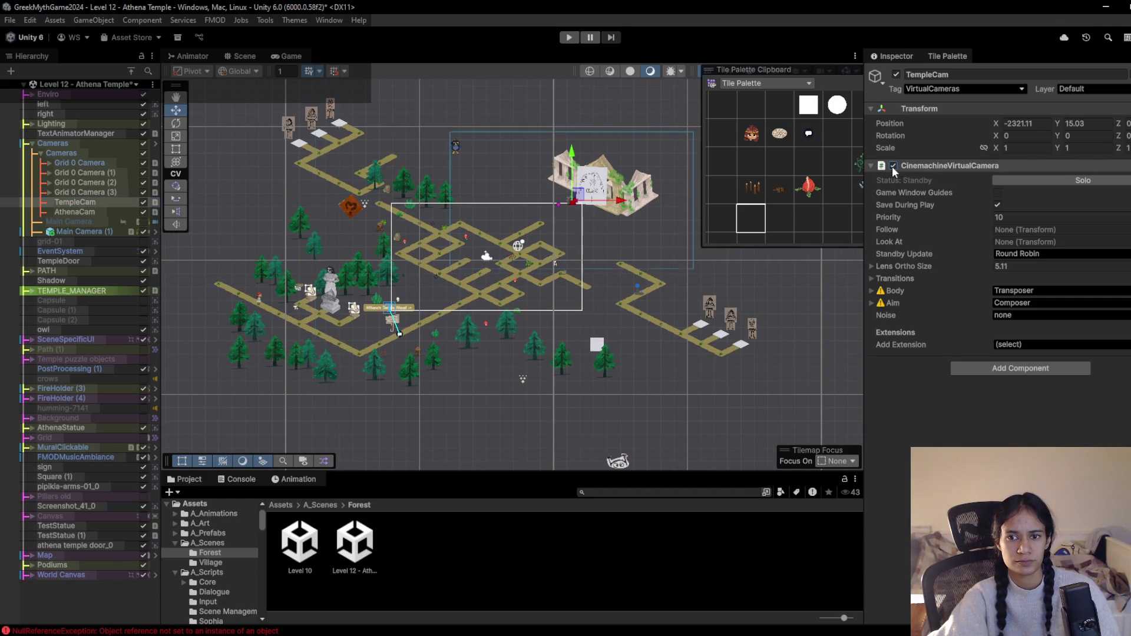
{"action": "scroll", "coordinate": [557, 200], "scroll_direction": "up", "scroll_amount": 3}
{"action": "left_click_drag", "start_coordinate": [579, 243], "coordinate": [496, 295]}
{"action": "mouse_move", "coordinate": [501, 233]}
{"action": "left_mouse_down"}
{"action": "mouse_move", "coordinate": [446, 226]}
{"action": "mouse_move", "coordinate": [459, 230]}
{"action": "left_mouse_up"}
Set TempleCam's Lens Ortho Size to 4.5 and preview the framing in the Game view
{"action": "left_click", "coordinate": [1008, 266]}
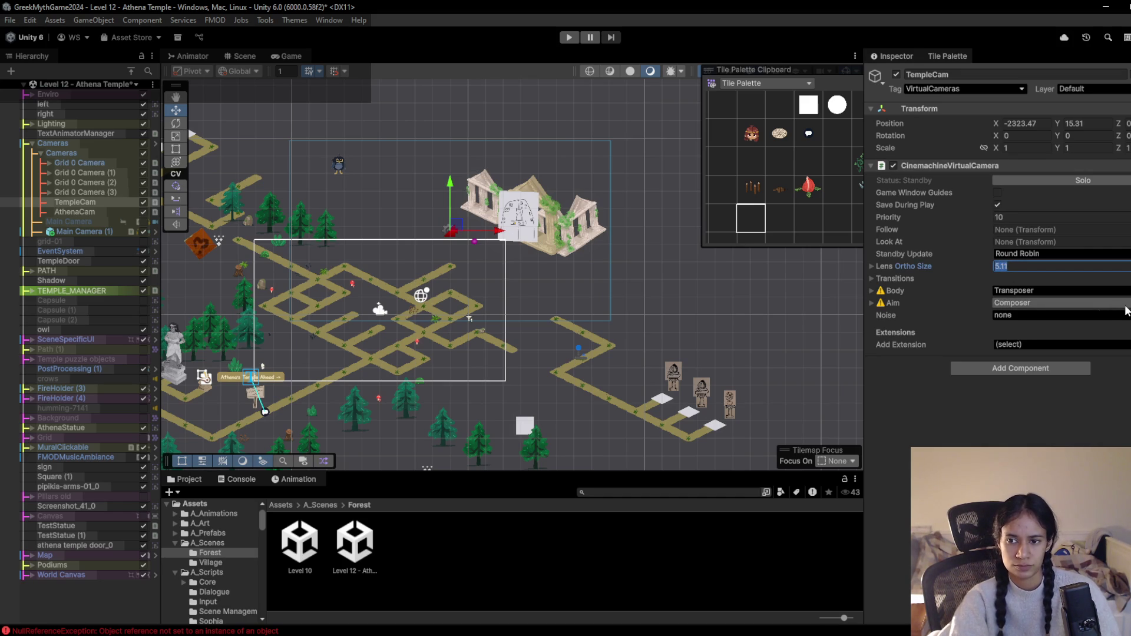
{"action": "type", "text": "4.5"}
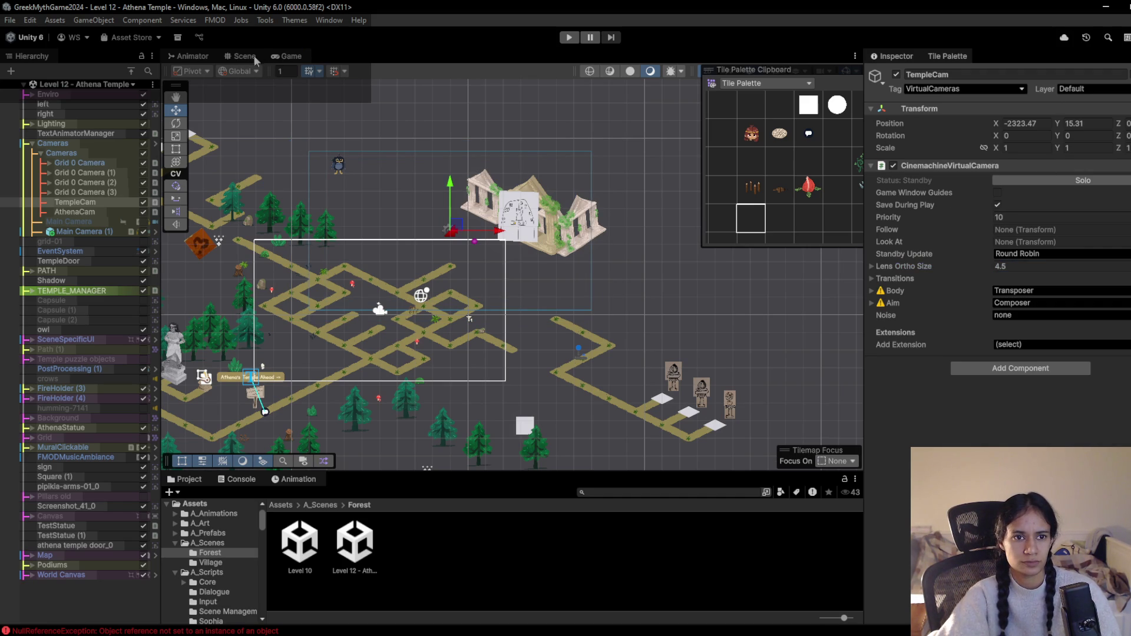
{"action": "left_click", "coordinate": [284, 57]}
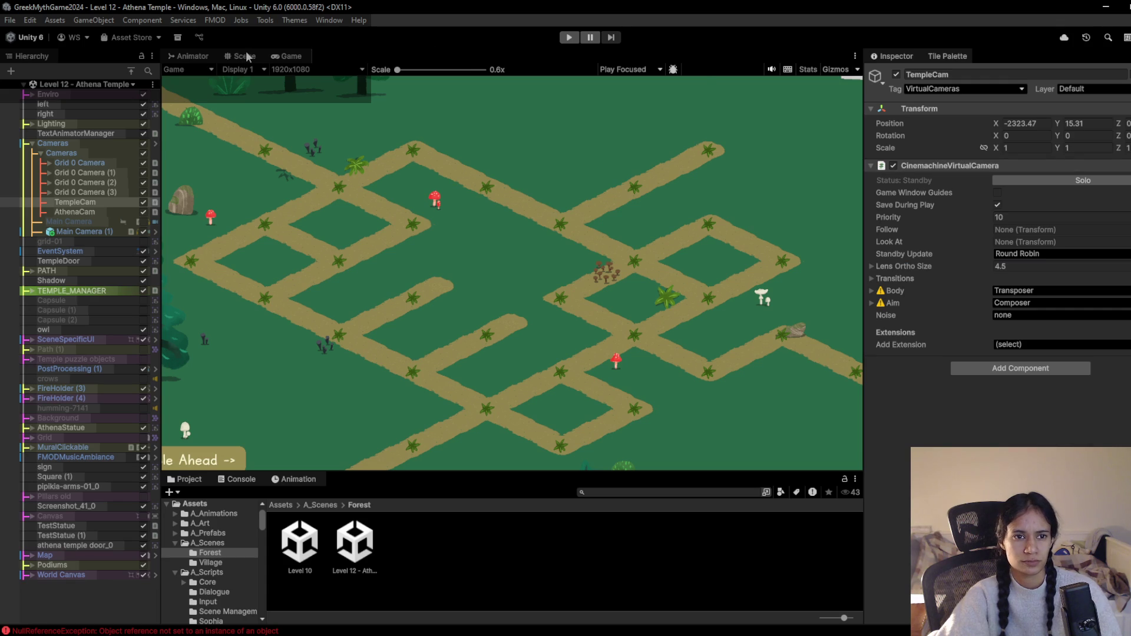
{"action": "left_click", "coordinate": [247, 56]}
{"action": "scroll", "coordinate": [521, 231], "scroll_direction": "up", "scroll_amount": 3}
Move the temple door sprite left and down, and place TempleDoor onto the door image
{"action": "left_click", "coordinate": [521, 231]}
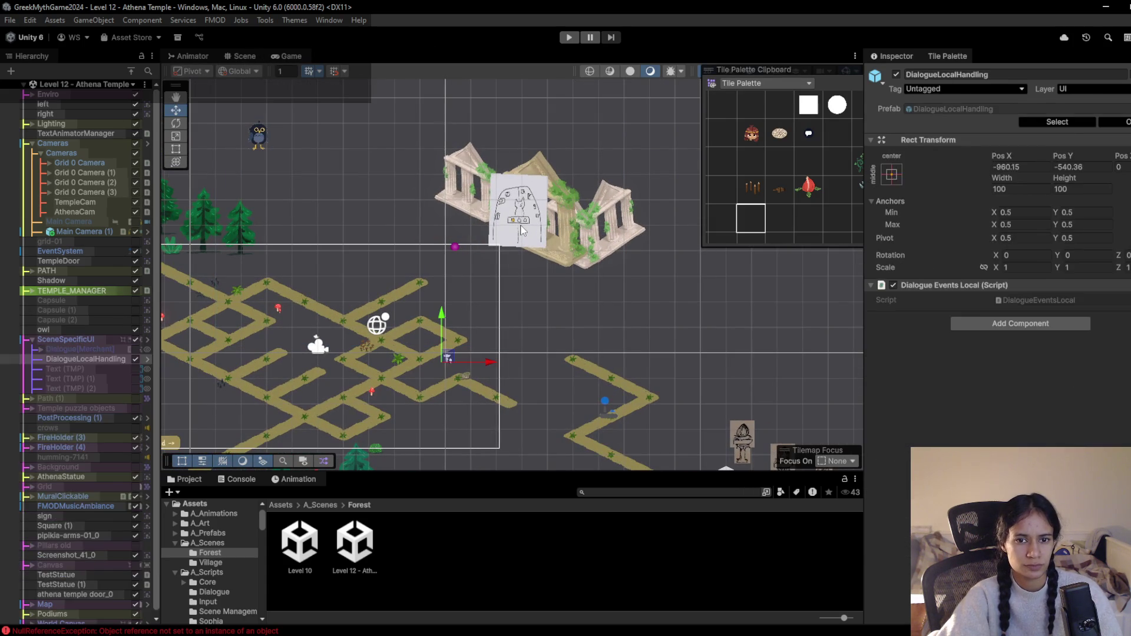
{"action": "left_click", "coordinate": [522, 231]}
{"action": "left_click", "coordinate": [522, 231]}
{"action": "mouse_move", "coordinate": [523, 209]}
{"action": "left_mouse_down"}
{"action": "mouse_move", "coordinate": [414, 264]}
{"action": "mouse_move", "coordinate": [402, 240]}
{"action": "mouse_move", "coordinate": [440, 237]}
{"action": "mouse_move", "coordinate": [437, 247]}
{"action": "left_mouse_up"}
{"action": "left_click", "coordinate": [531, 215]}
{"action": "left_click", "coordinate": [532, 215]}
{"action": "left_click", "coordinate": [532, 215]}
{"action": "left_click_drag", "start_coordinate": [532, 215], "coordinate": [445, 237]}
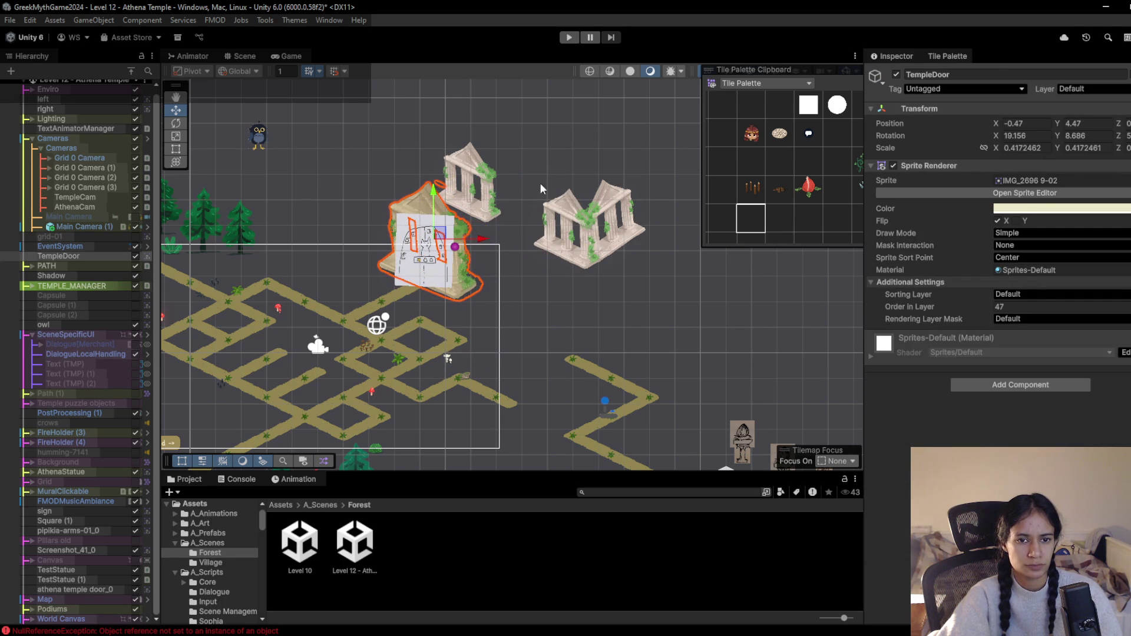
Move the left and both right temple sprites in beside the door
{"action": "left_click", "coordinate": [487, 206]}
{"action": "left_click", "coordinate": [486, 206]}
{"action": "left_click", "coordinate": [486, 206]}
{"action": "mouse_move", "coordinate": [487, 206]}
{"action": "left_mouse_down"}
{"action": "mouse_move", "coordinate": [399, 207]}
{"action": "mouse_move", "coordinate": [381, 224]}
{"action": "left_mouse_up"}
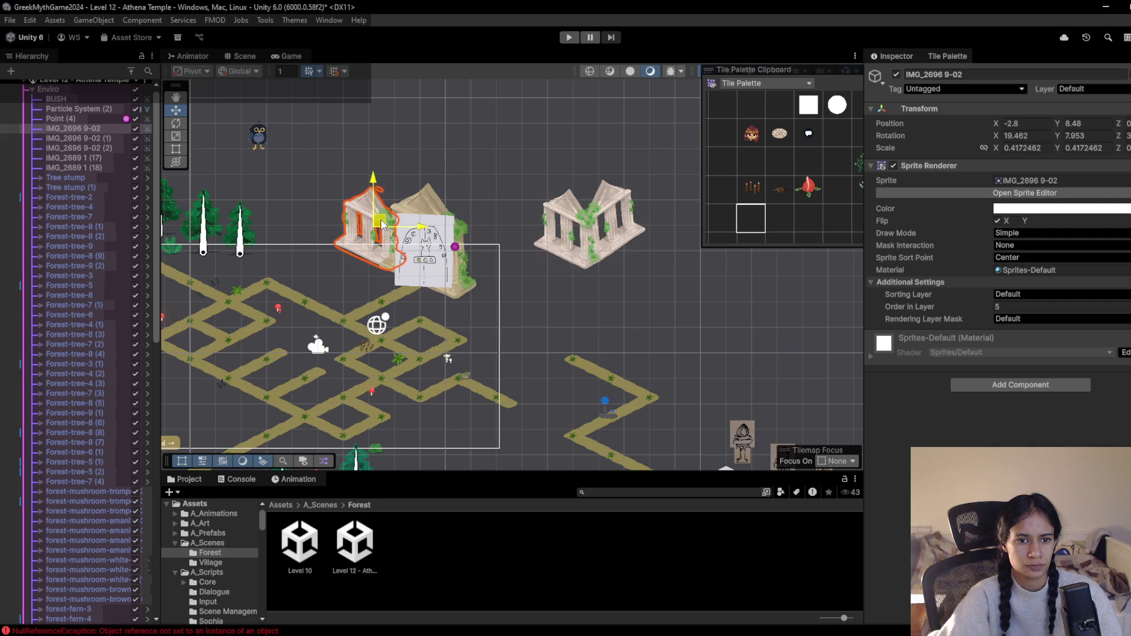
{"action": "left_click", "coordinate": [594, 240]}
{"action": "left_click", "coordinate": [566, 258]}
{"action": "mouse_move", "coordinate": [580, 224]}
{"action": "left_mouse_down"}
{"action": "mouse_move", "coordinate": [489, 268]}
{"action": "mouse_move", "coordinate": [498, 275]}
{"action": "left_mouse_up"}
{"action": "left_click", "coordinate": [605, 241]}
{"action": "left_click", "coordinate": [603, 242]}
{"action": "left_click", "coordinate": [603, 243]}
{"action": "left_click_drag", "start_coordinate": [603, 243], "coordinate": [528, 287]}
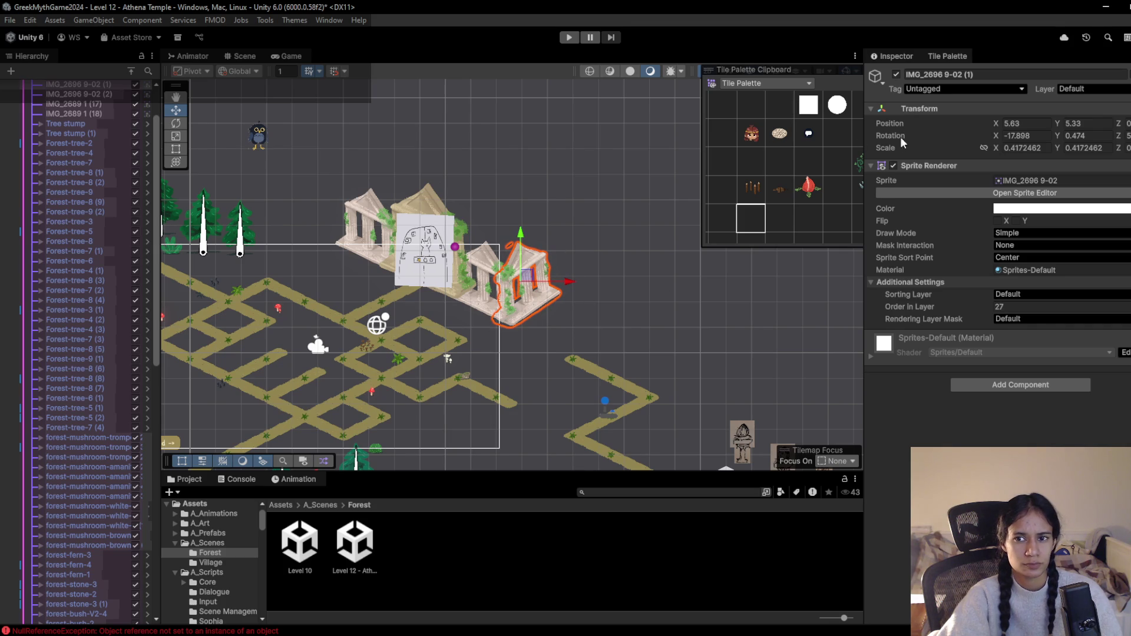
Collapse the Enviro group and expand the Cameras group in the Hierarchy
{"action": "scroll", "coordinate": [88, 117], "scroll_direction": "up", "scroll_amount": 3}
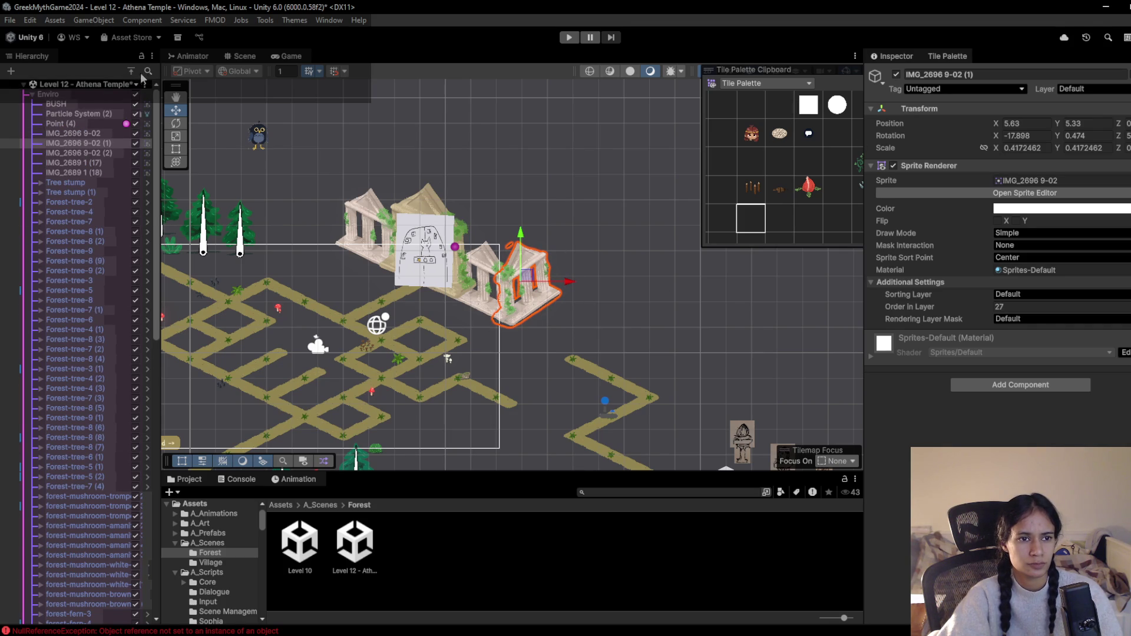
{"action": "left_click", "coordinate": [24, 94]}
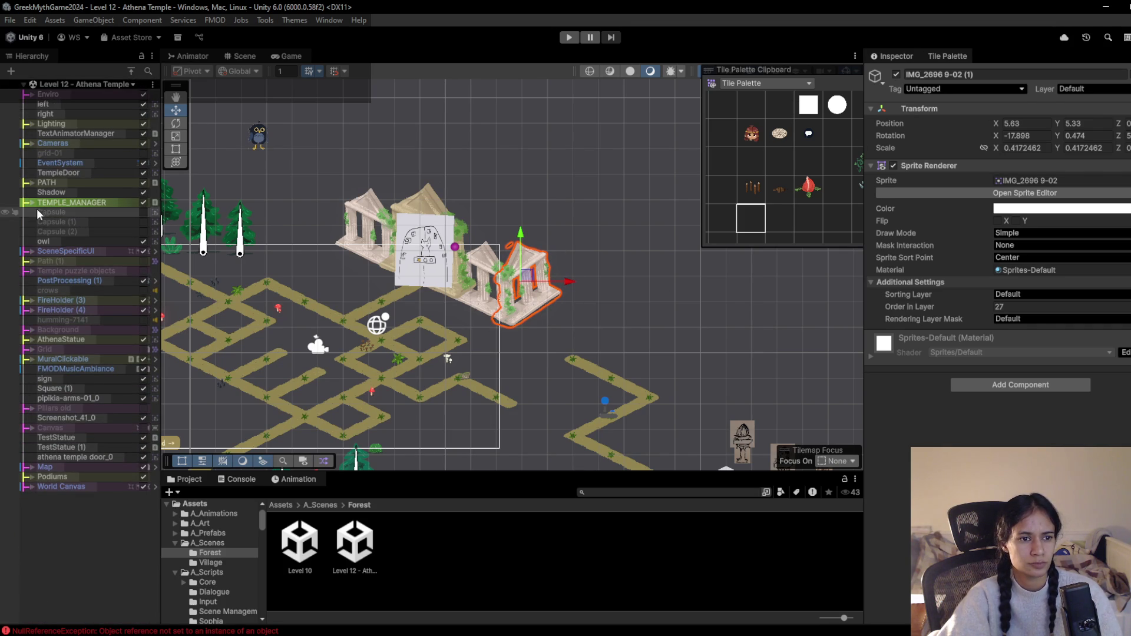
{"action": "left_click", "coordinate": [32, 143]}
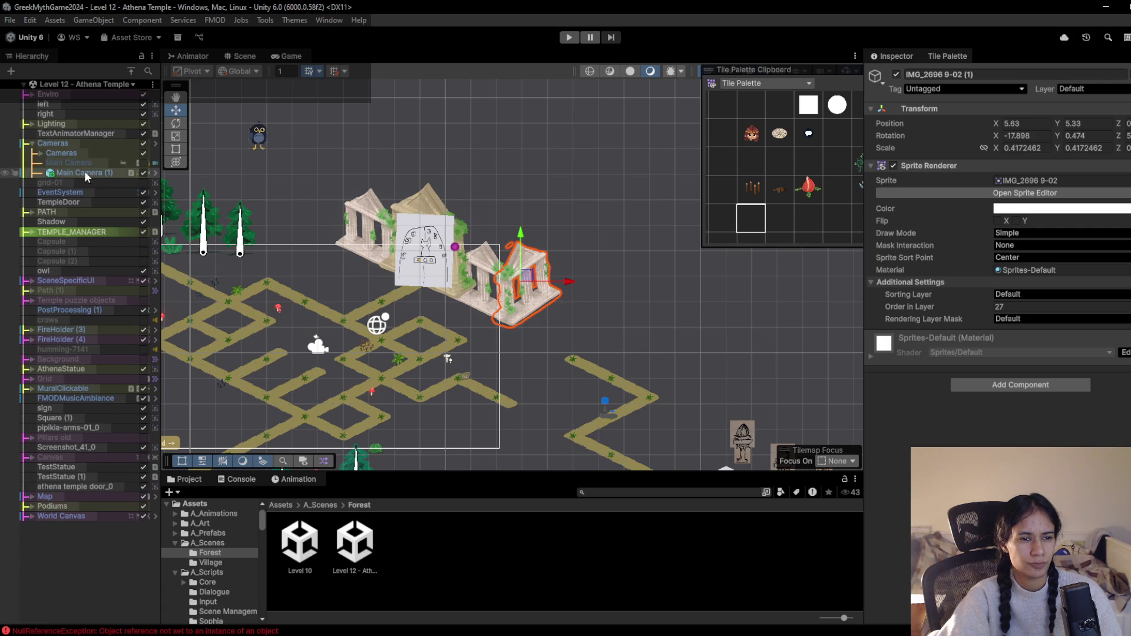
Show the TriggerZones of Grid 0 Camera (1) and (2), and raise TempleCam's priority to 23
{"action": "left_click", "coordinate": [41, 153]}
{"action": "left_click", "coordinate": [51, 173]}
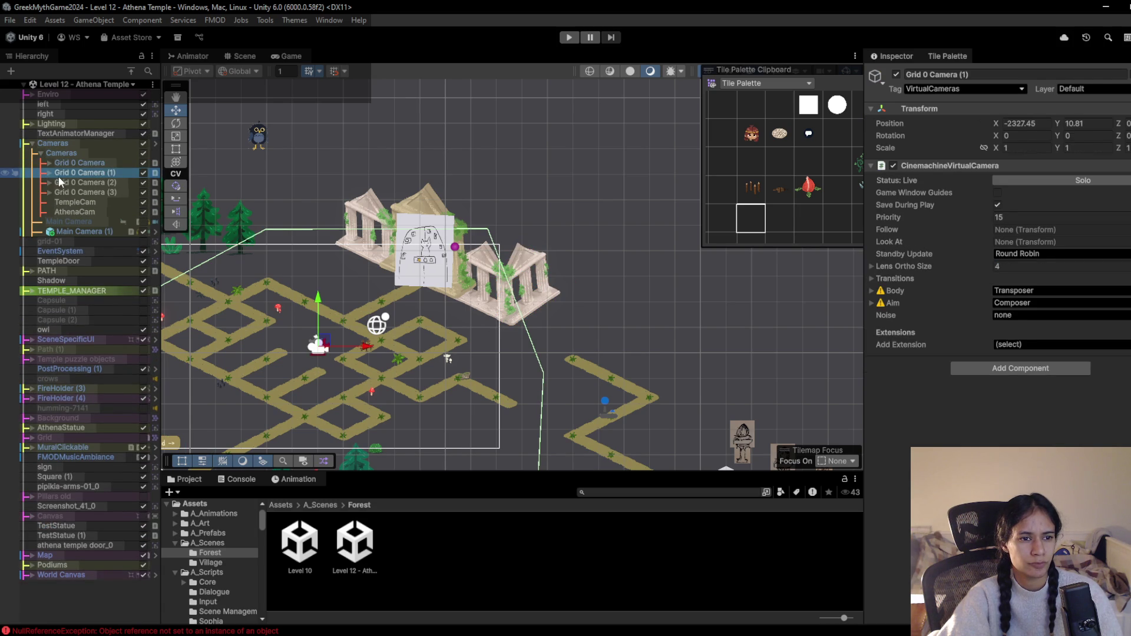
{"action": "left_click", "coordinate": [50, 173]}
{"action": "left_click", "coordinate": [79, 192]}
{"action": "left_click", "coordinate": [50, 193]}
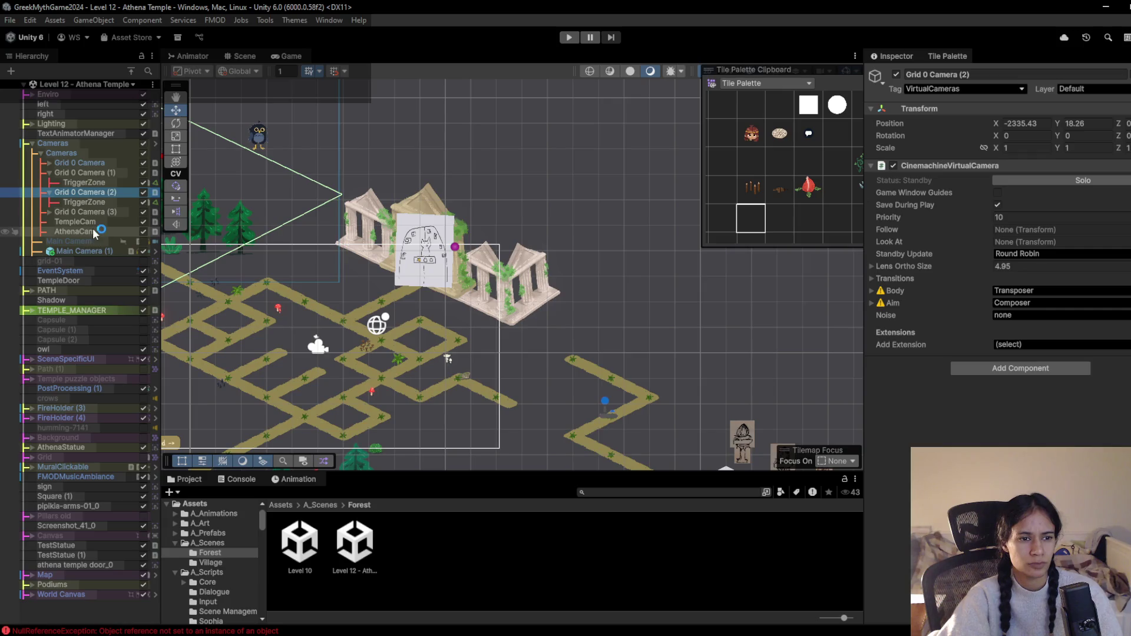
{"action": "left_click", "coordinate": [88, 222]}
{"action": "left_click", "coordinate": [937, 222]}
{"action": "left_click_drag", "start_coordinate": [936, 221], "coordinate": [947, 222]}
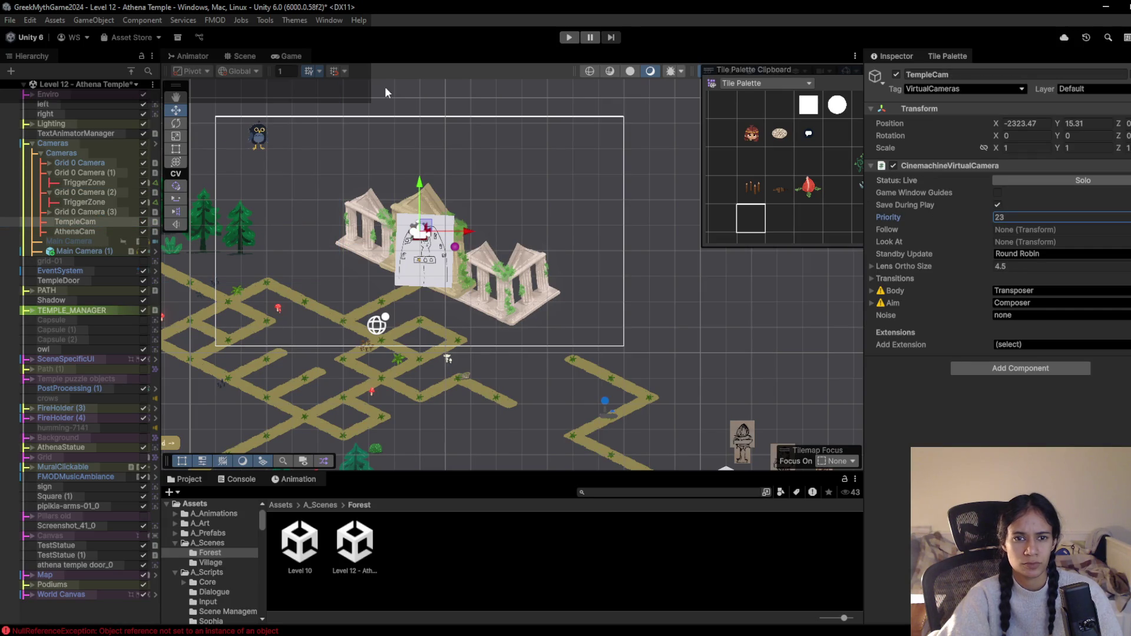
Move TempleCam down and left, checking its temple framing in the Game view
{"action": "left_click", "coordinate": [293, 57]}
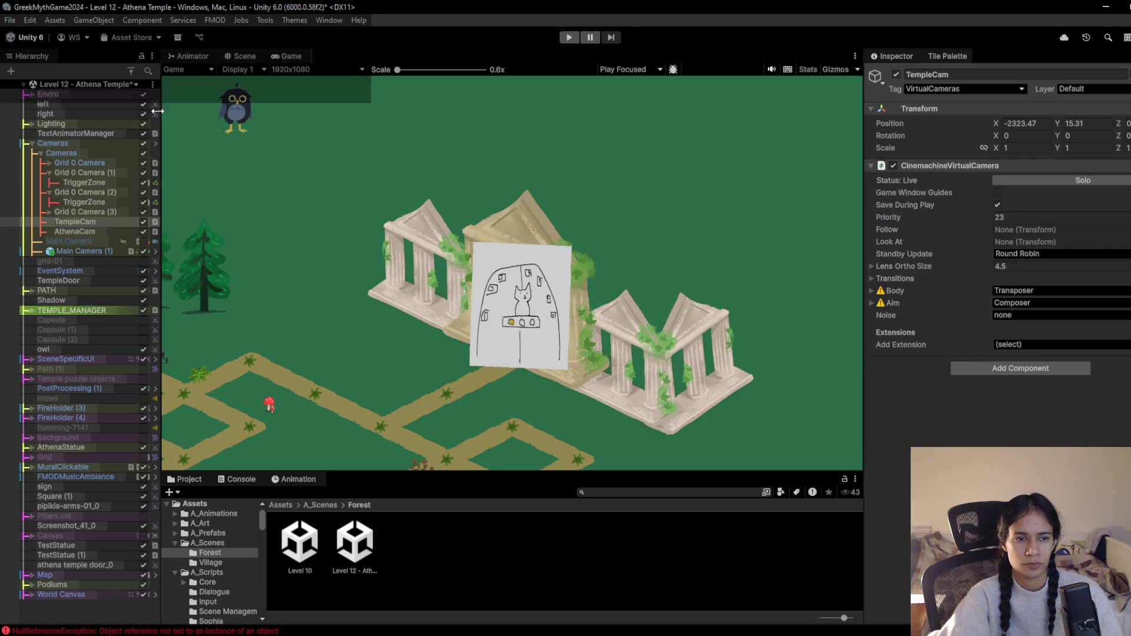
{"action": "left_click", "coordinate": [245, 57]}
{"action": "left_click_drag", "start_coordinate": [431, 228], "coordinate": [396, 286]}
{"action": "left_click", "coordinate": [300, 57]}
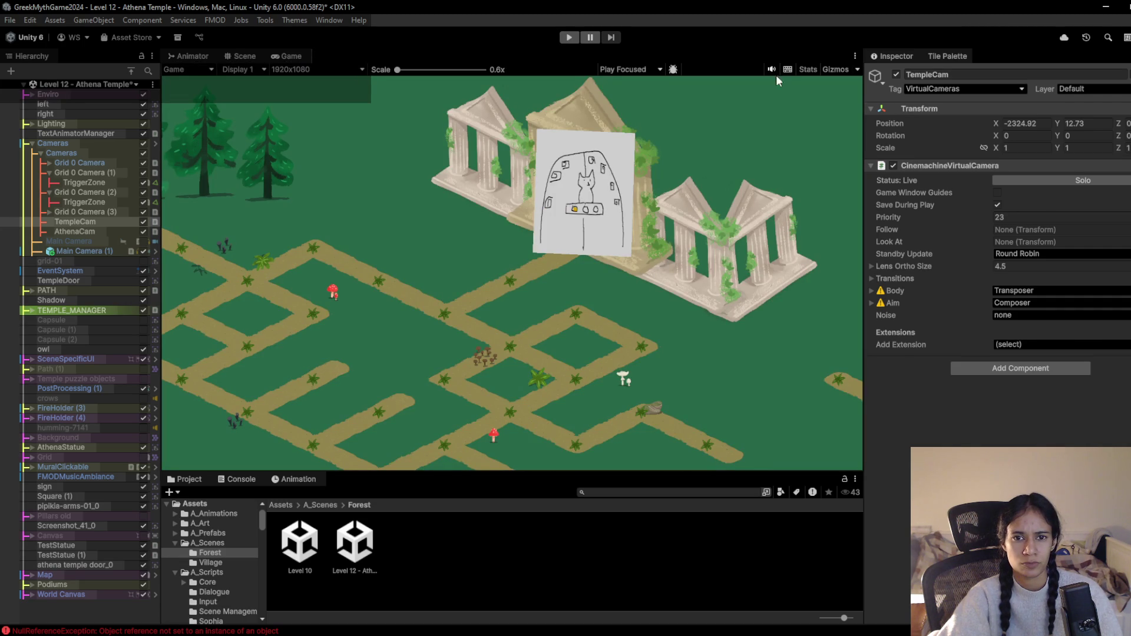
Play-test the level, toggling TempleCam on and off to check blending to the temple and back
{"action": "left_click", "coordinate": [896, 75]}
{"action": "key", "text": "ctrl+p"}
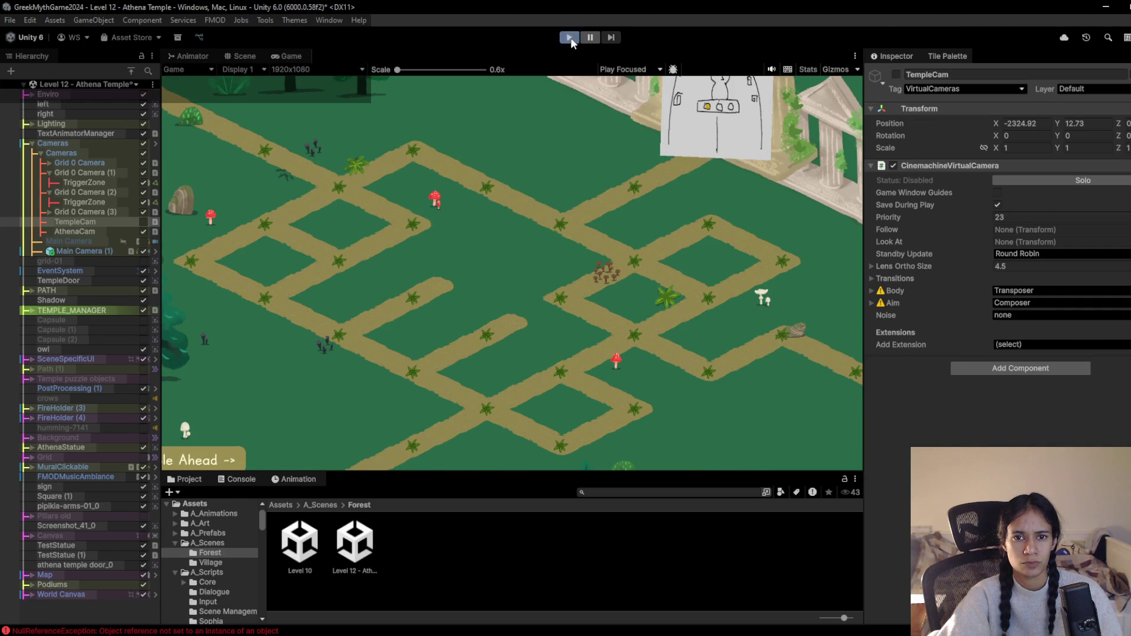
{"action": "left_click", "coordinate": [896, 75]}
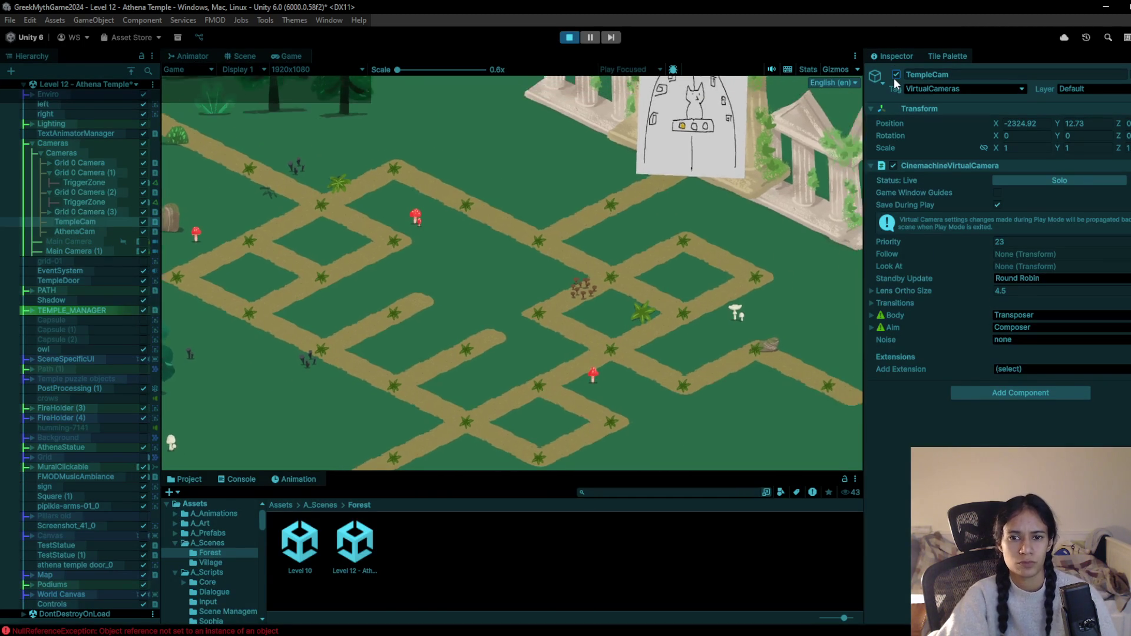
{"action": "left_click", "coordinate": [896, 75]}
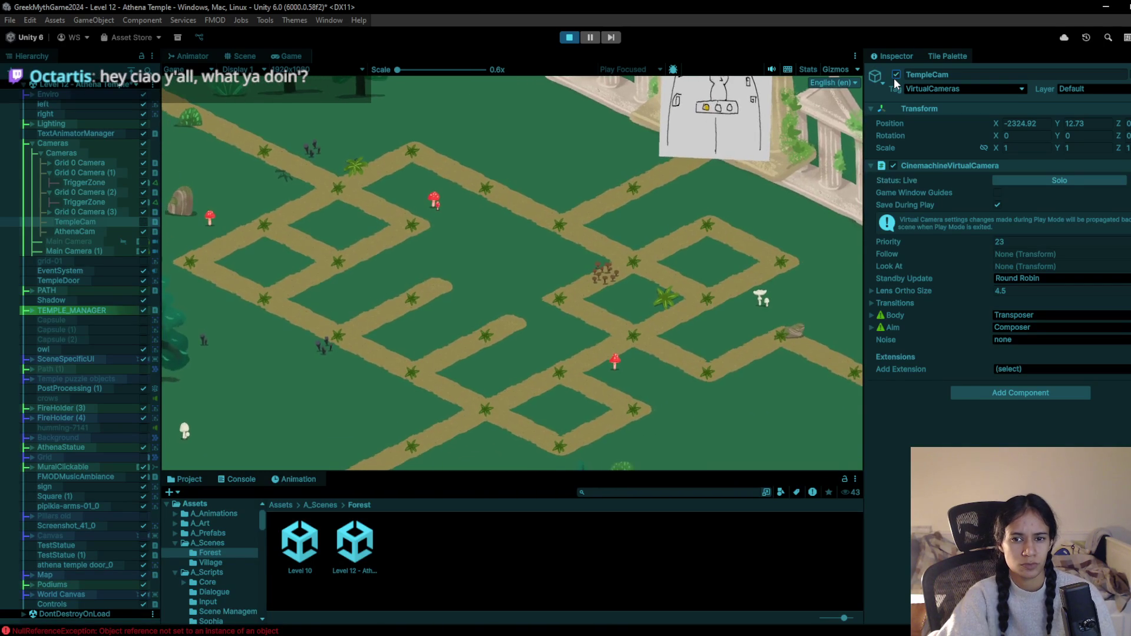
{"action": "left_click", "coordinate": [896, 74]}
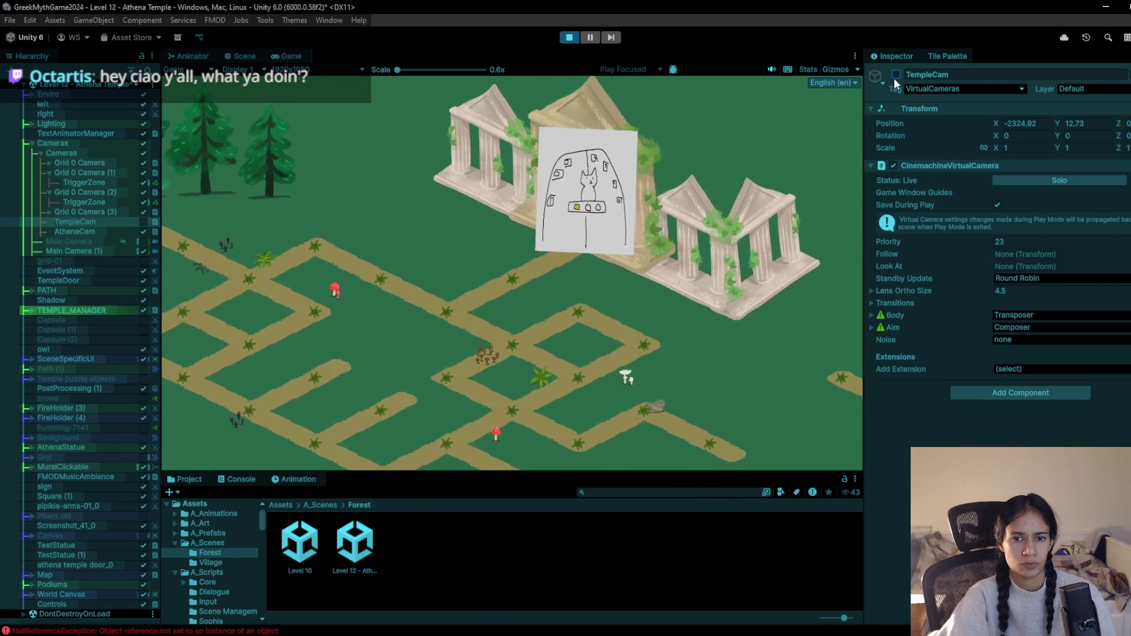
{"action": "left_click", "coordinate": [896, 75]}
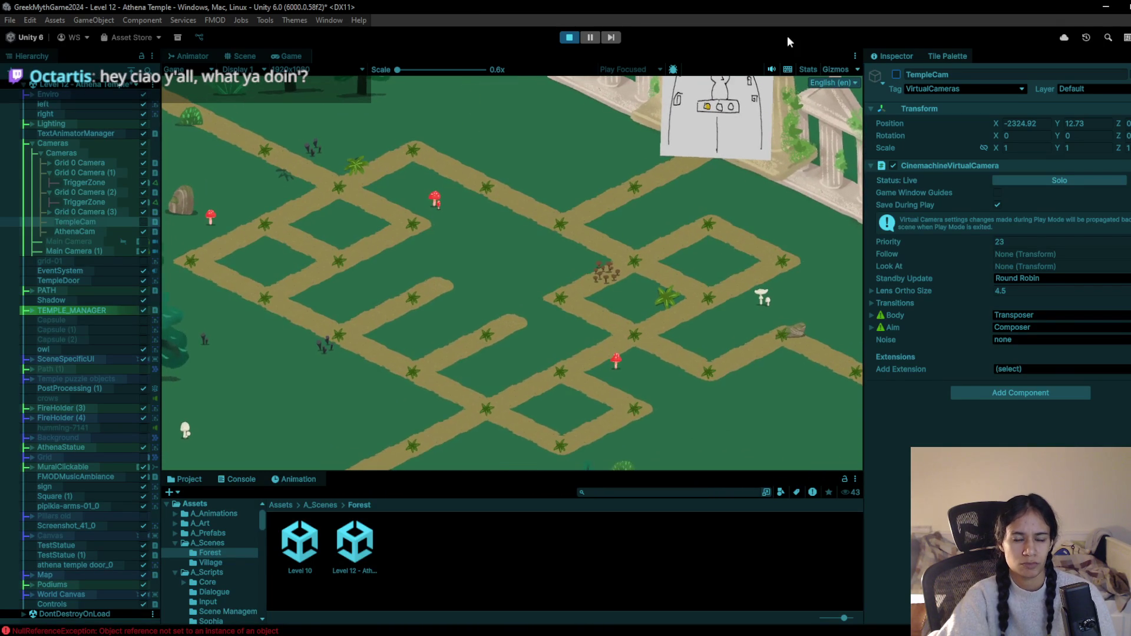
{"action": "left_click", "coordinate": [570, 37]}
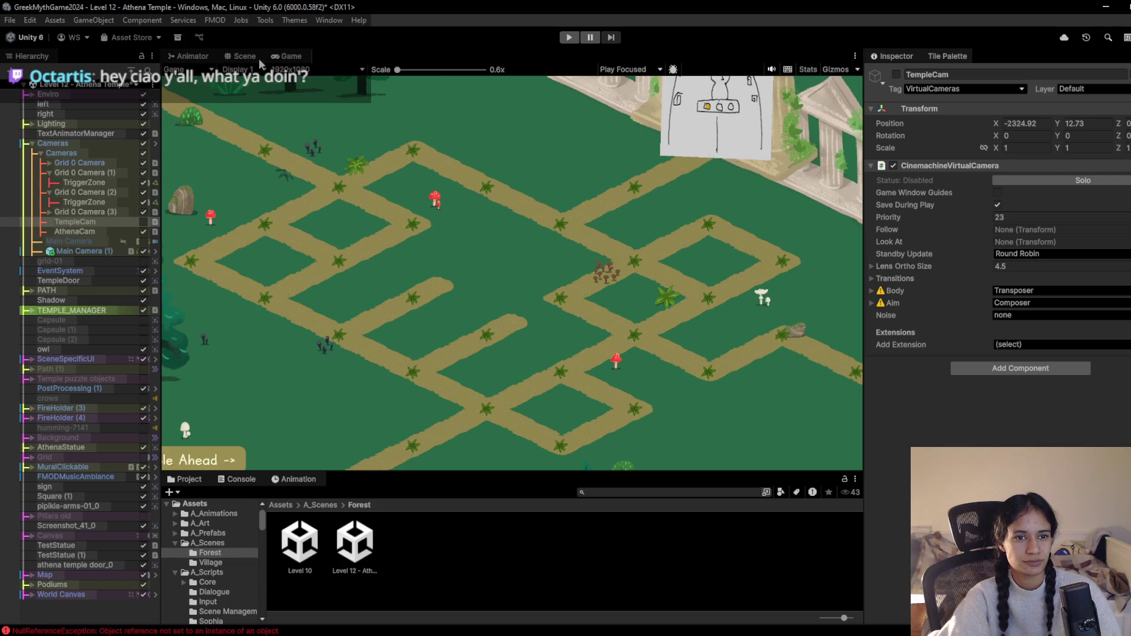
{"action": "left_click", "coordinate": [242, 56]}
Paint a white tile onto the lower maze path below the temple cluster
{"action": "scroll", "coordinate": [565, 313], "scroll_direction": "up", "scroll_amount": 3}
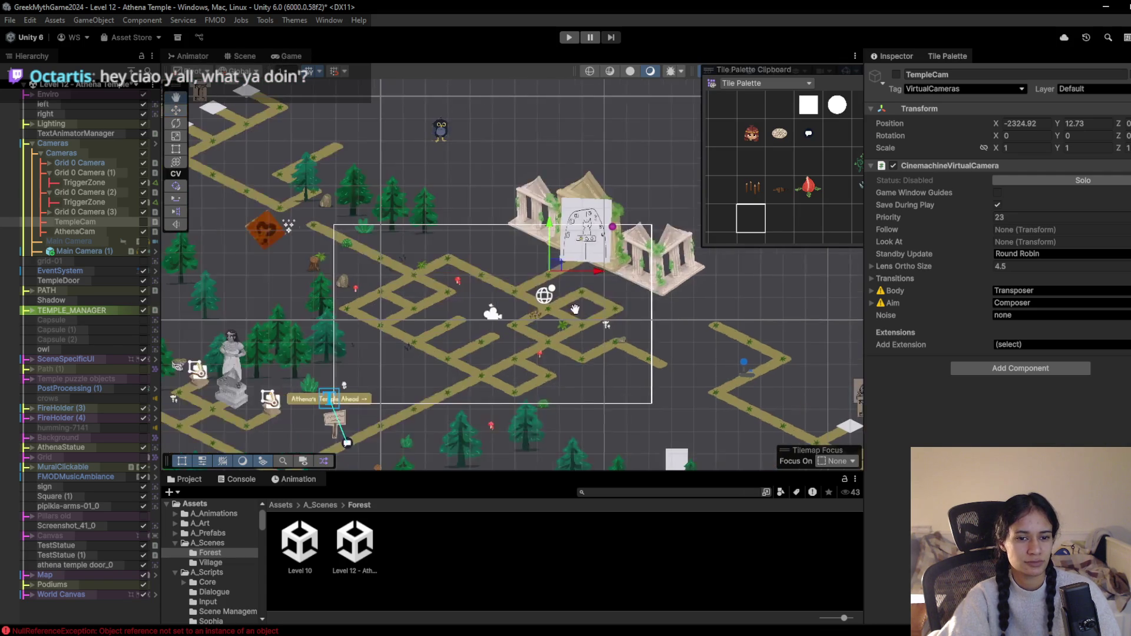
{"action": "scroll", "coordinate": [484, 288], "scroll_direction": "up", "scroll_amount": 1}
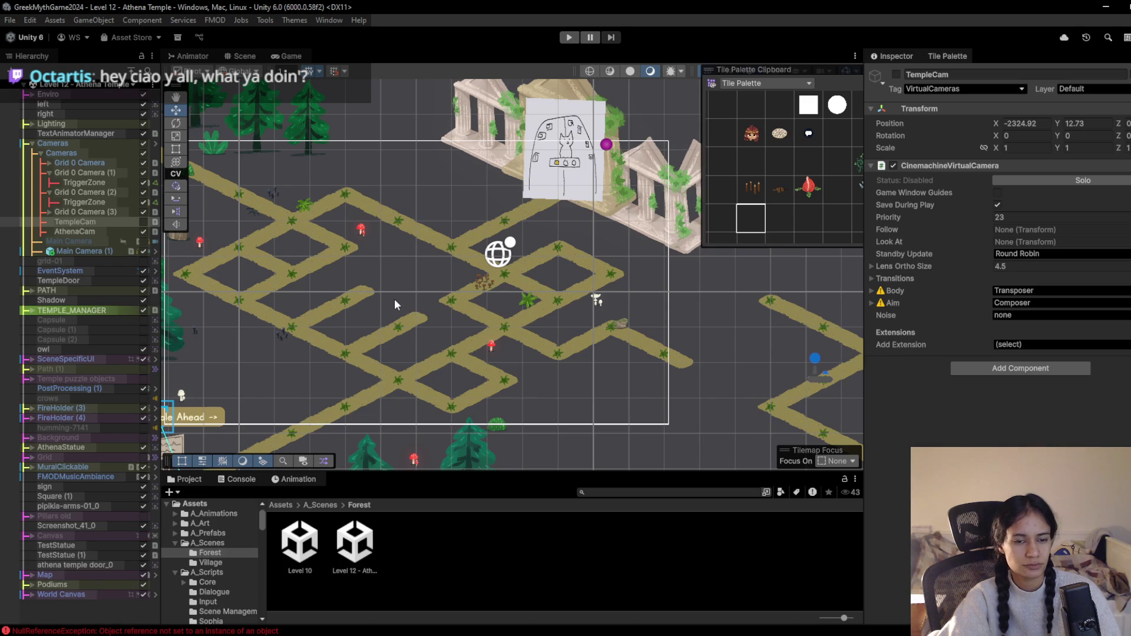
{"action": "scroll", "coordinate": [412, 322], "scroll_direction": "up", "scroll_amount": 1}
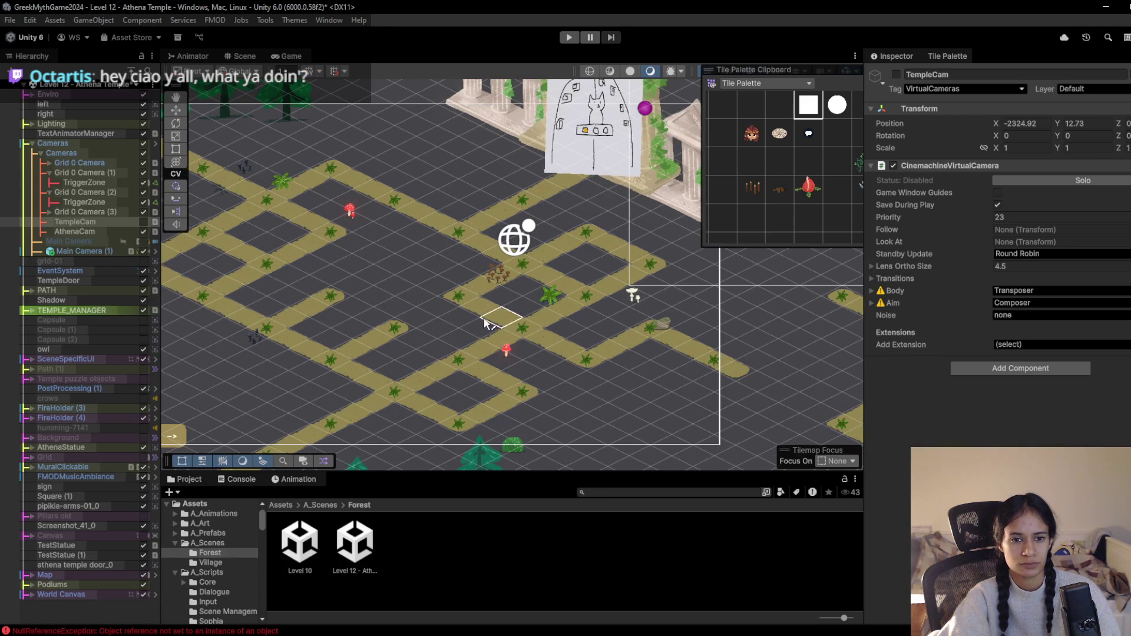
{"action": "left_click", "coordinate": [335, 297]}
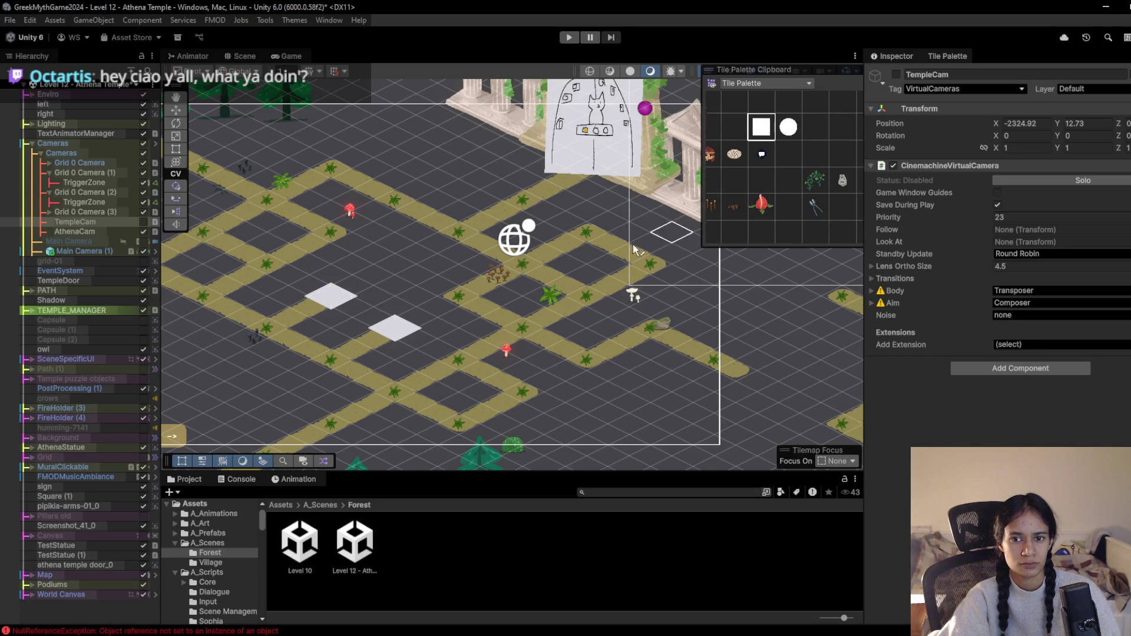
{"action": "scroll", "coordinate": [507, 303], "scroll_direction": "down", "scroll_amount": 2}
{"action": "scroll", "coordinate": [506, 303], "scroll_direction": "down", "scroll_amount": 2}
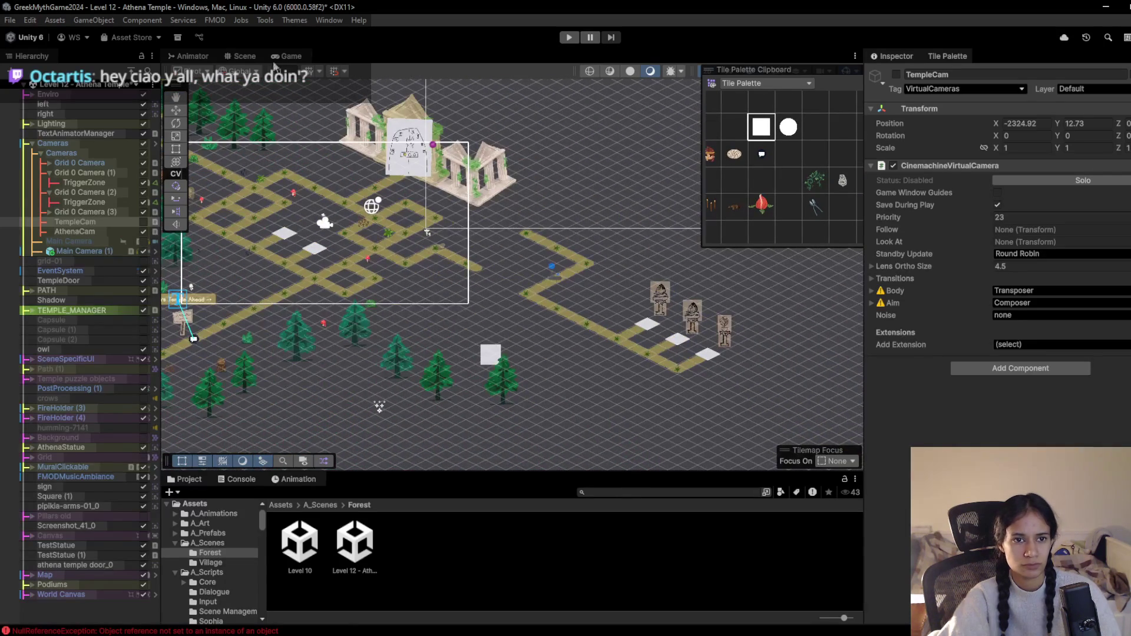
Inspect the Main Camera's orthographic projection with size 3.5
{"action": "left_click", "coordinate": [69, 241]}
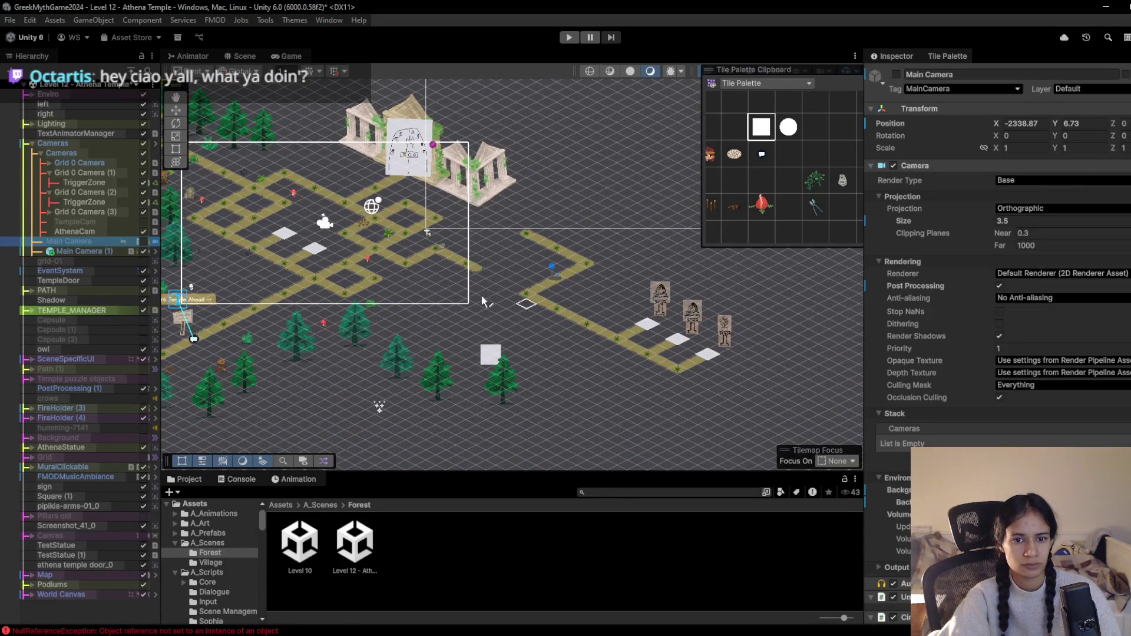
{"action": "scroll", "coordinate": [556, 334], "scroll_direction": "up", "scroll_amount": 1}
{"action": "scroll", "coordinate": [557, 334], "scroll_direction": "up", "scroll_amount": 2}
{"action": "left_click", "coordinate": [175, 110]}
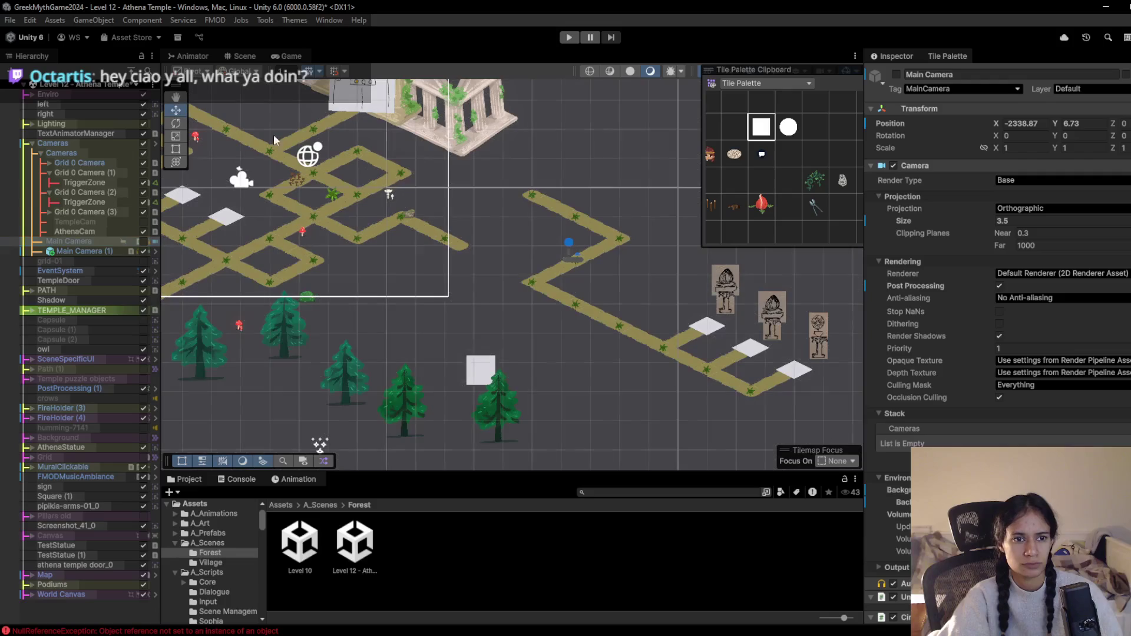
Duplicate Podium (5) as Podium (6) on the central maze path, then duplicate again as Podium (7)
{"action": "left_click", "coordinate": [731, 300]}
{"action": "left_click", "coordinate": [729, 301]}
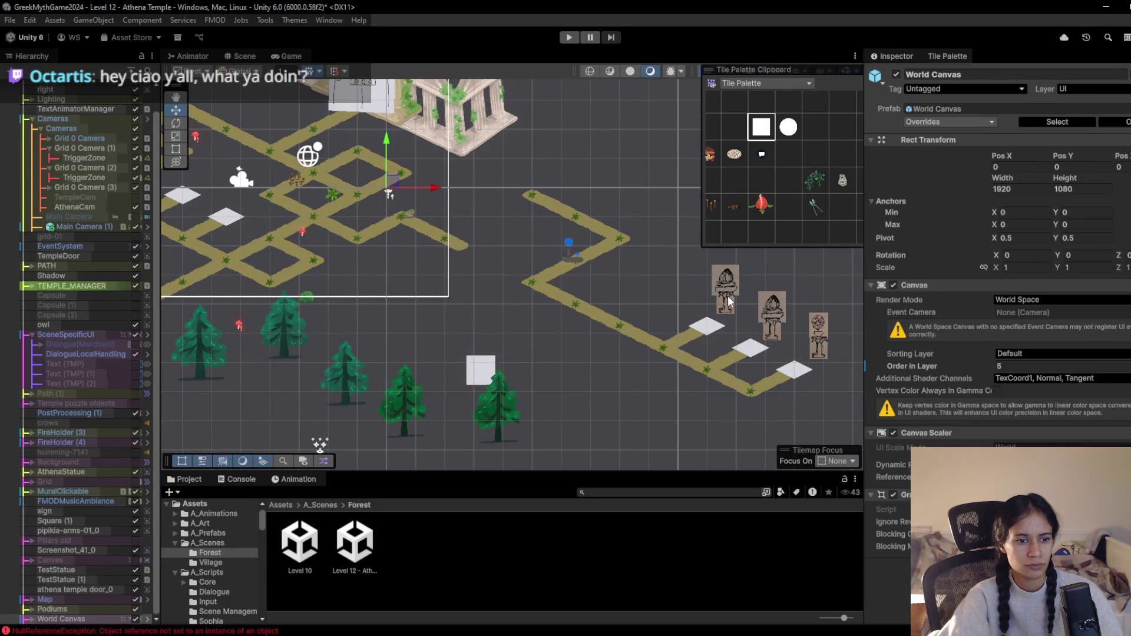
{"action": "left_click", "coordinate": [728, 301]}
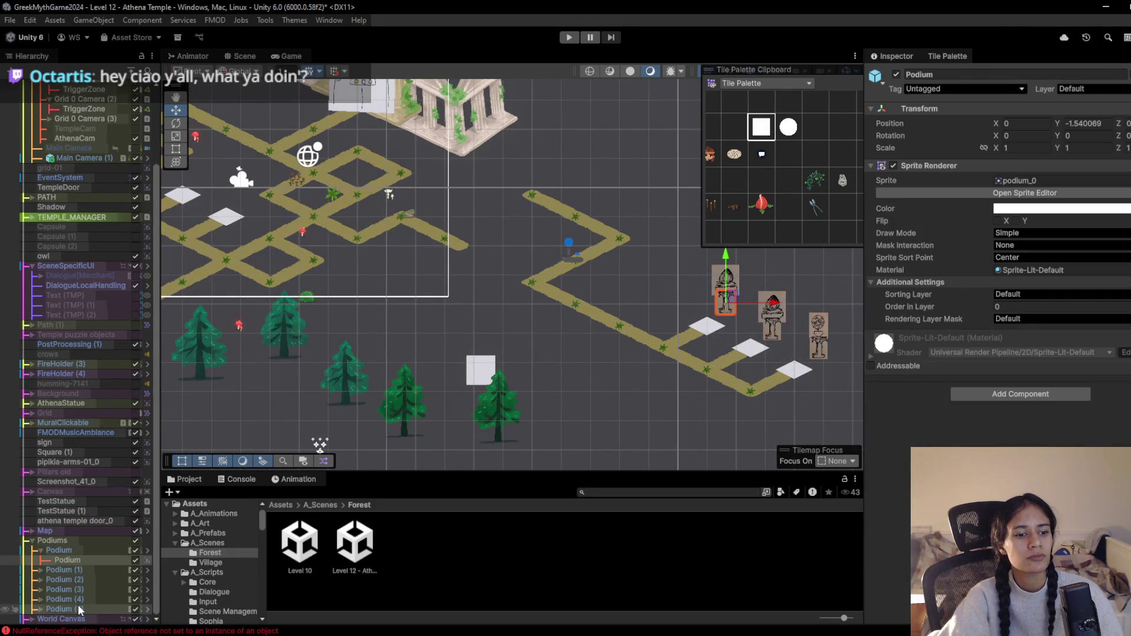
{"action": "left_click", "coordinate": [86, 609]}
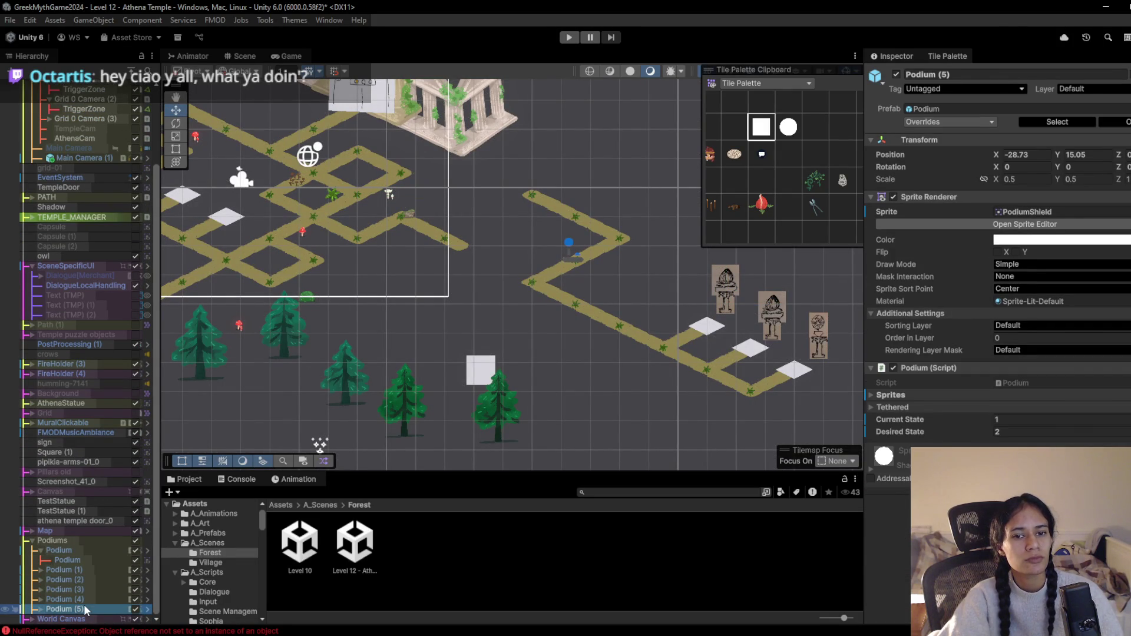
{"action": "key", "text": "ctrl+d"}
{"action": "scroll", "coordinate": [342, 351], "scroll_direction": "down", "scroll_amount": 5}
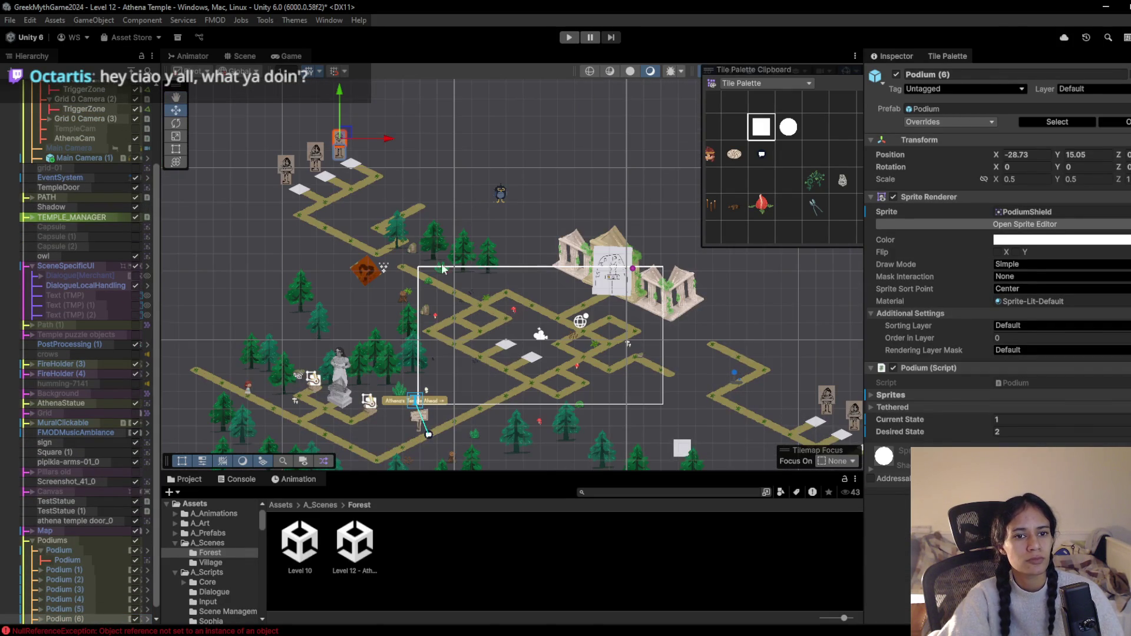
{"action": "mouse_move", "coordinate": [339, 136]}
{"action": "left_mouse_down"}
{"action": "mouse_move", "coordinate": [470, 248]}
{"action": "mouse_move", "coordinate": [518, 322]}
{"action": "mouse_move", "coordinate": [547, 333]}
{"action": "left_mouse_up"}
{"action": "key", "text": "ctrl+d"}
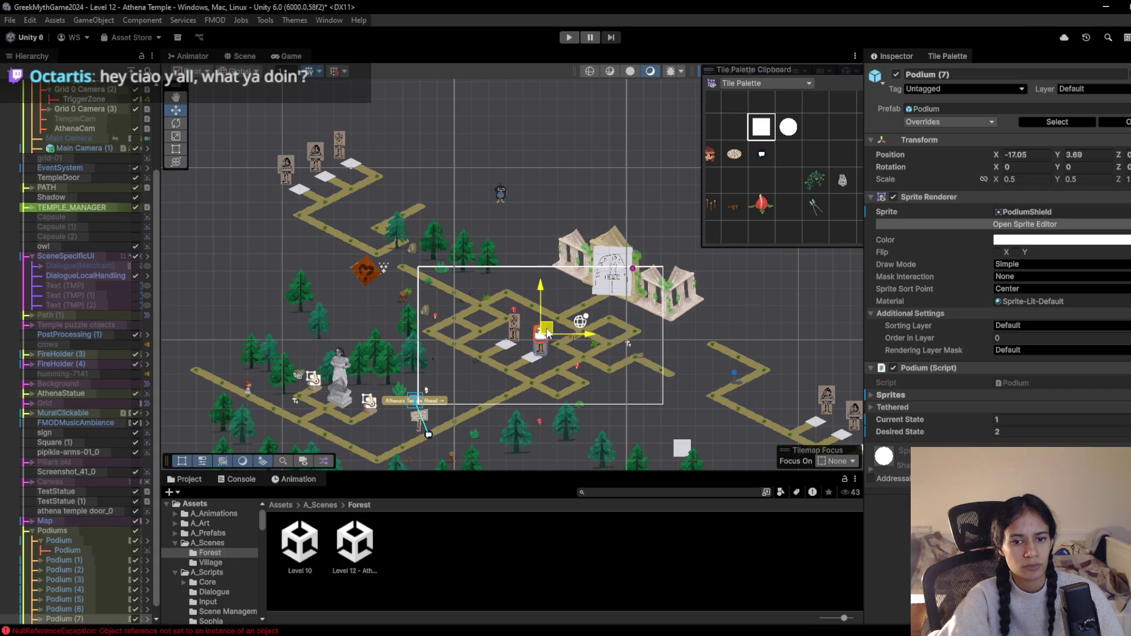
{"action": "scroll", "coordinate": [544, 336], "scroll_direction": "up", "scroll_amount": 8}
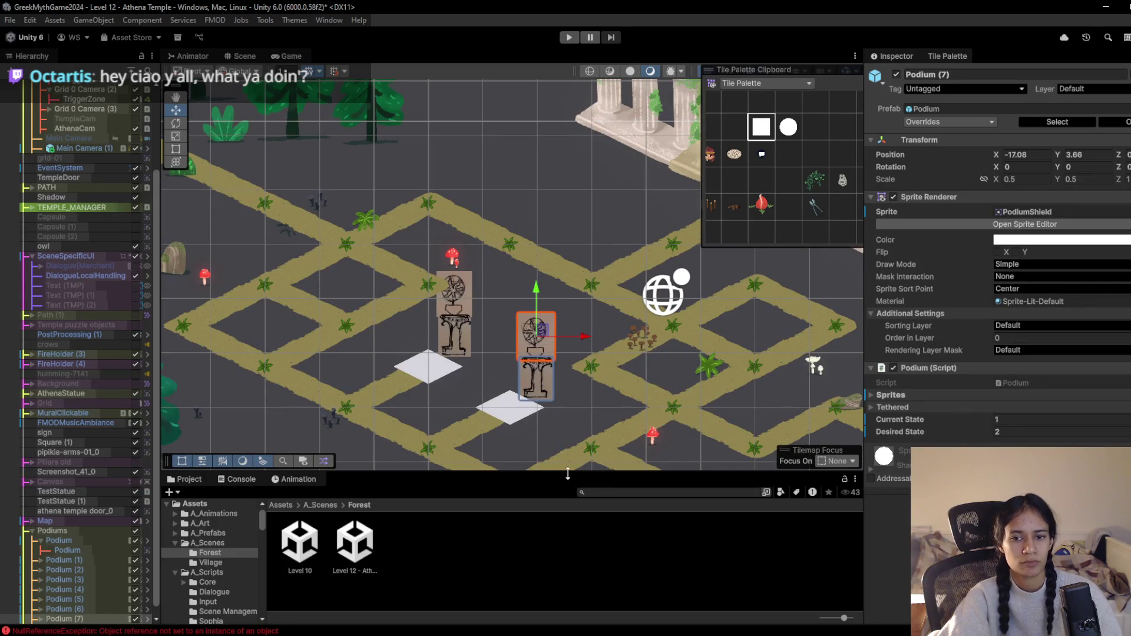
{"action": "scroll", "coordinate": [459, 268], "scroll_direction": "down", "scroll_amount": 6}
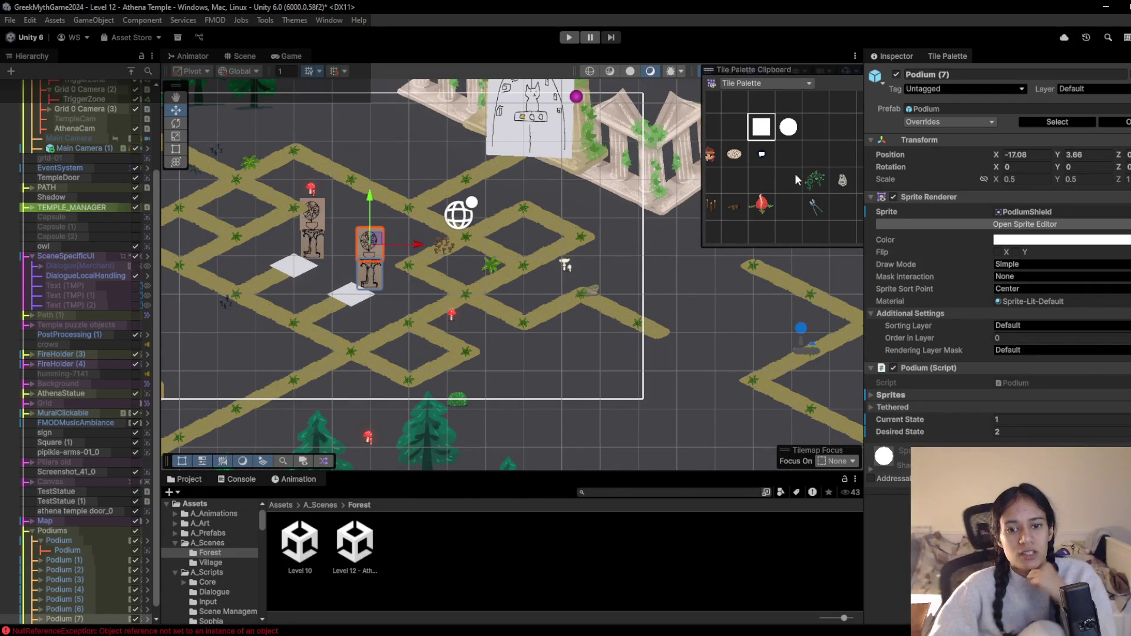
Erase the zigzag path tiles beside the three right-hand podium statues
{"action": "mouse_move", "coordinate": [572, 192]}
{"action": "left_mouse_down"}
{"action": "mouse_move", "coordinate": [316, 111]}
{"action": "mouse_move", "coordinate": [260, 158]}
{"action": "left_mouse_up"}
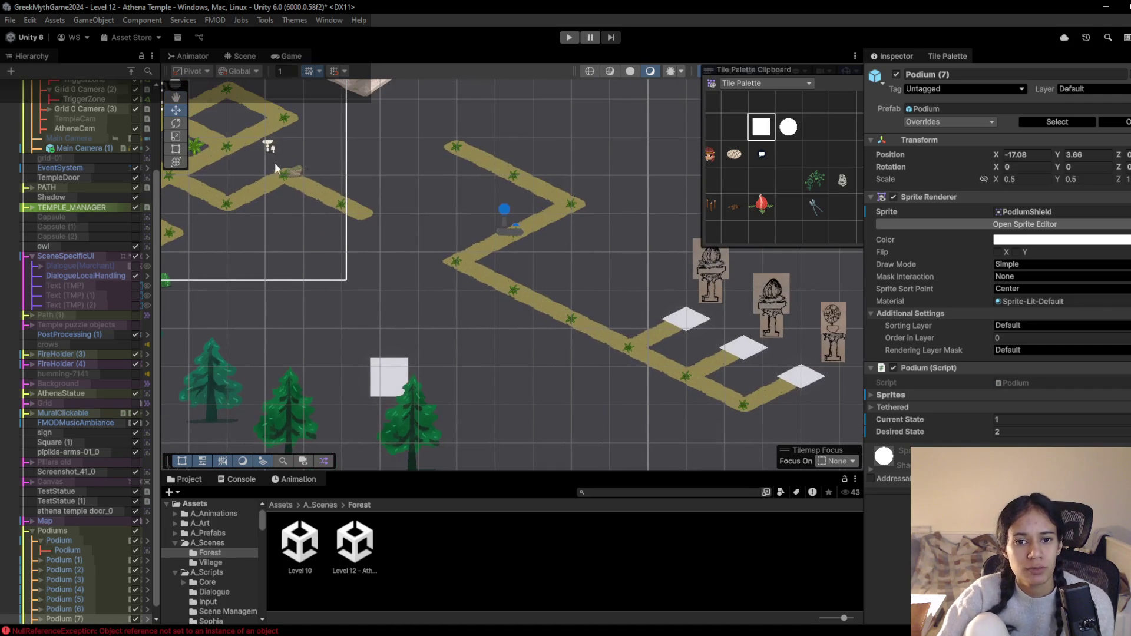
{"action": "mouse_move", "coordinate": [543, 283]}
{"action": "left_mouse_down"}
{"action": "mouse_move", "coordinate": [457, 286]}
{"action": "mouse_move", "coordinate": [494, 260]}
{"action": "left_mouse_up"}
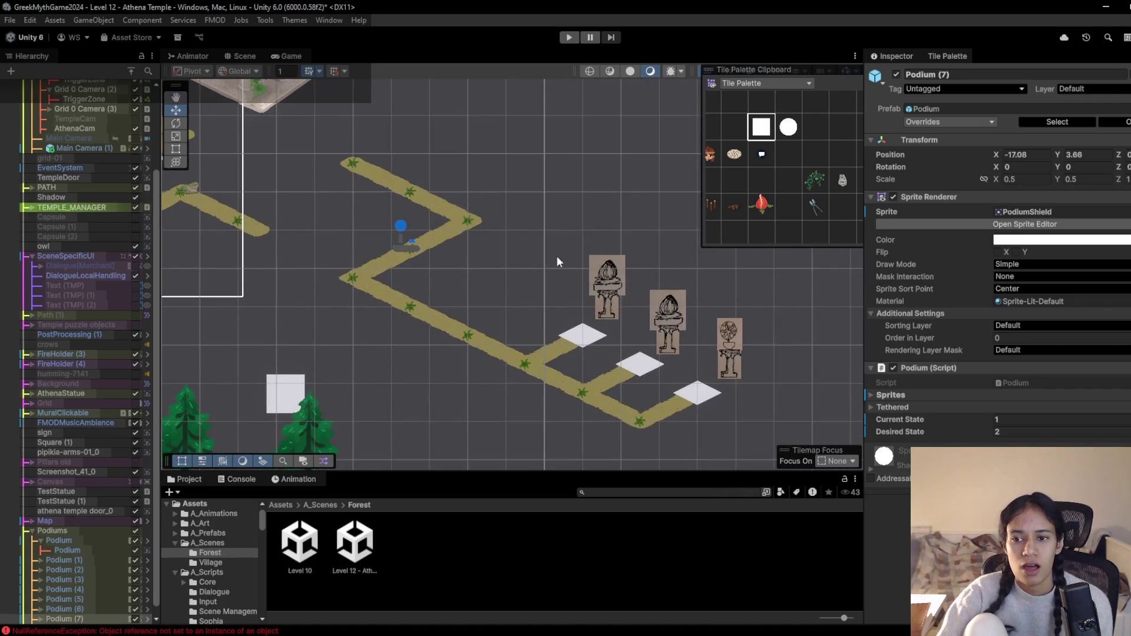
{"action": "left_click", "coordinate": [763, 136]}
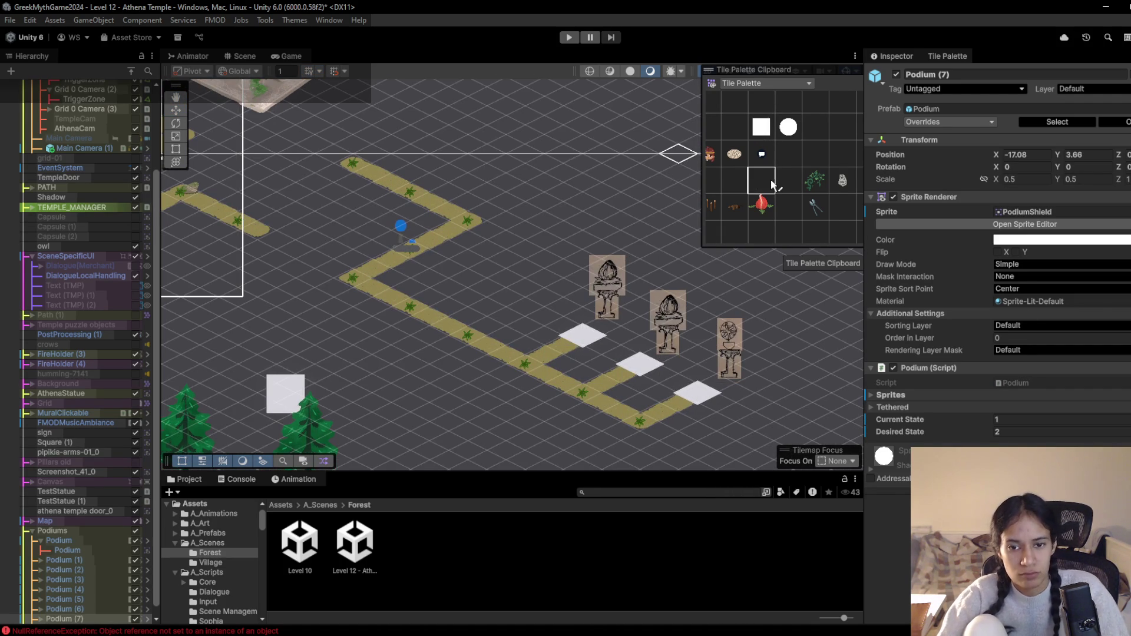
{"action": "key", "text": "e"}
{"action": "key", "text": "d"}
{"action": "mouse_move", "coordinate": [356, 165]}
{"action": "left_mouse_down"}
{"action": "mouse_move", "coordinate": [450, 227]}
{"action": "mouse_move", "coordinate": [364, 266]}
{"action": "mouse_move", "coordinate": [374, 282]}
{"action": "mouse_move", "coordinate": [484, 346]}
{"action": "mouse_move", "coordinate": [558, 360]}
{"action": "mouse_move", "coordinate": [597, 344]}
{"action": "left_mouse_up"}
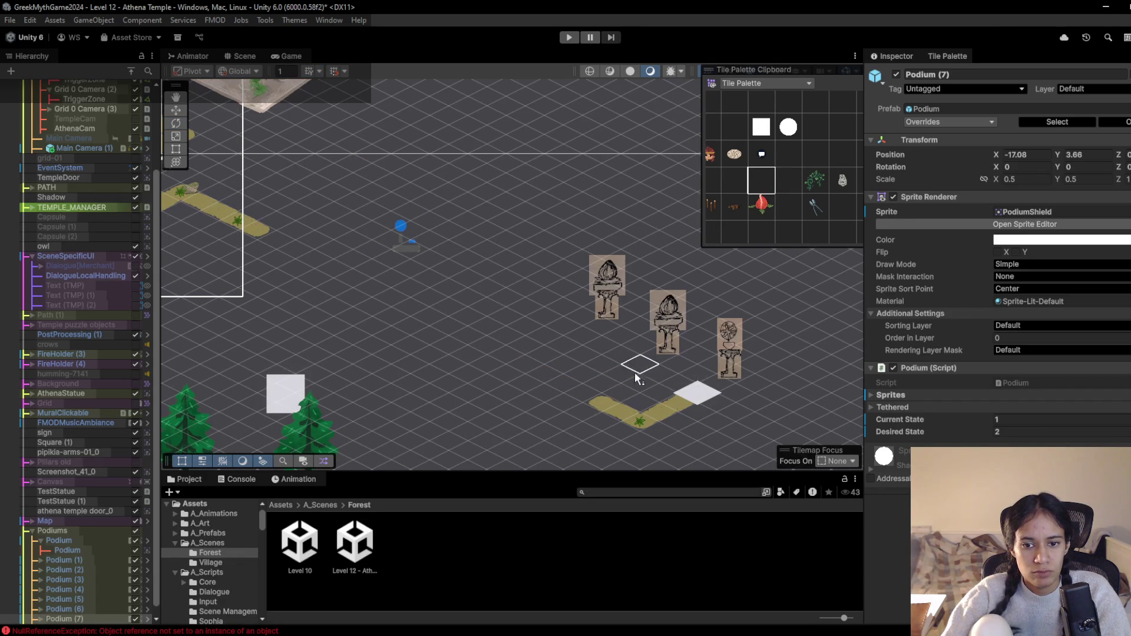
{"action": "scroll", "coordinate": [344, 321], "scroll_direction": "down", "scroll_amount": 5}
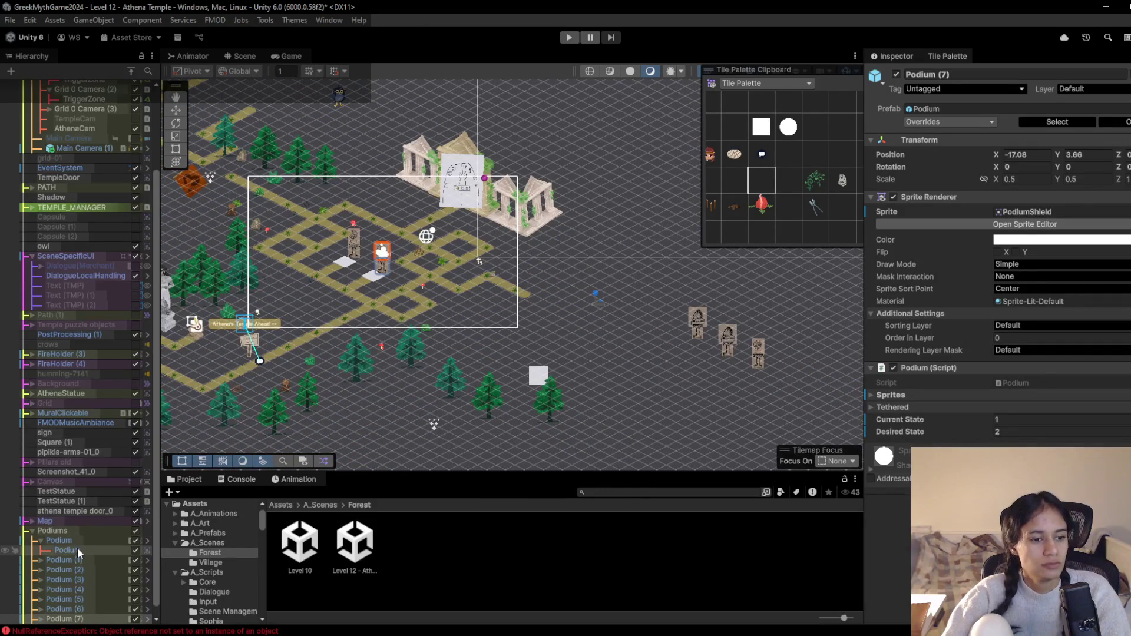
{"action": "scroll", "coordinate": [76, 548], "scroll_direction": "down", "scroll_amount": 1}
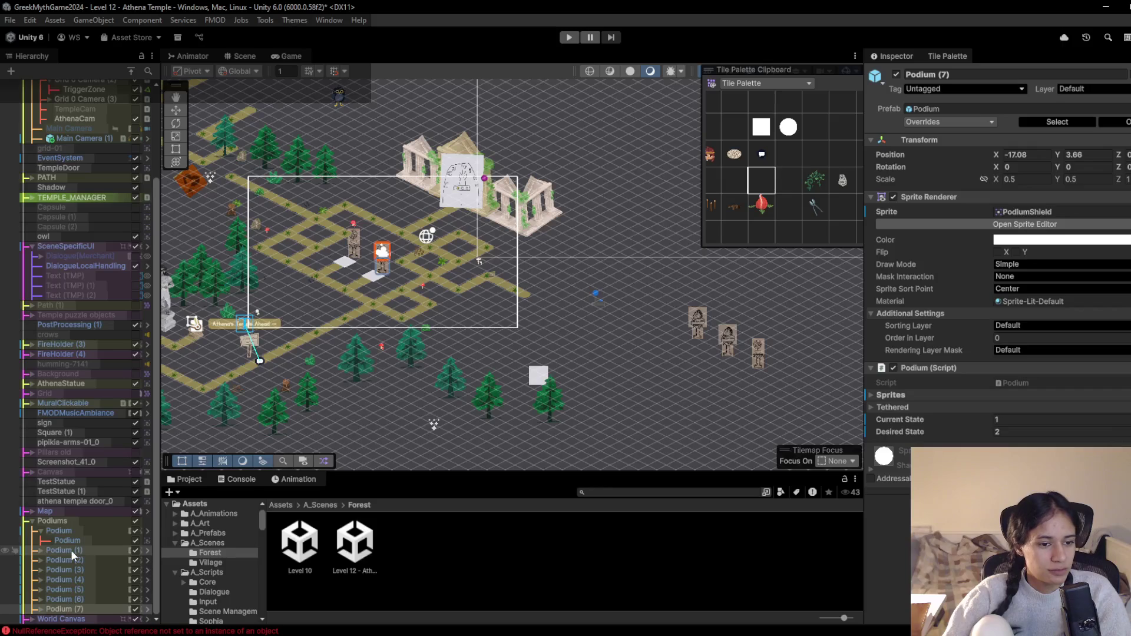
{"action": "scroll", "coordinate": [93, 218], "scroll_direction": "up", "scroll_amount": 5}
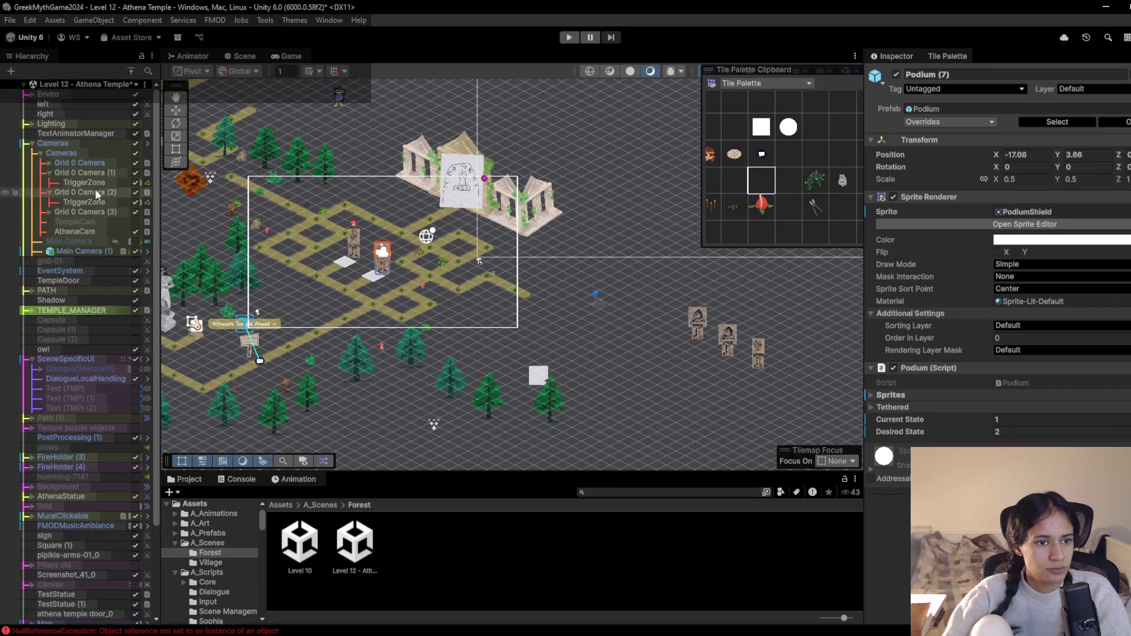
Set Grid 0 Camera (1) priority to 10 and Grid 0 Camera (2) priority to 15
{"action": "left_click", "coordinate": [89, 172]}
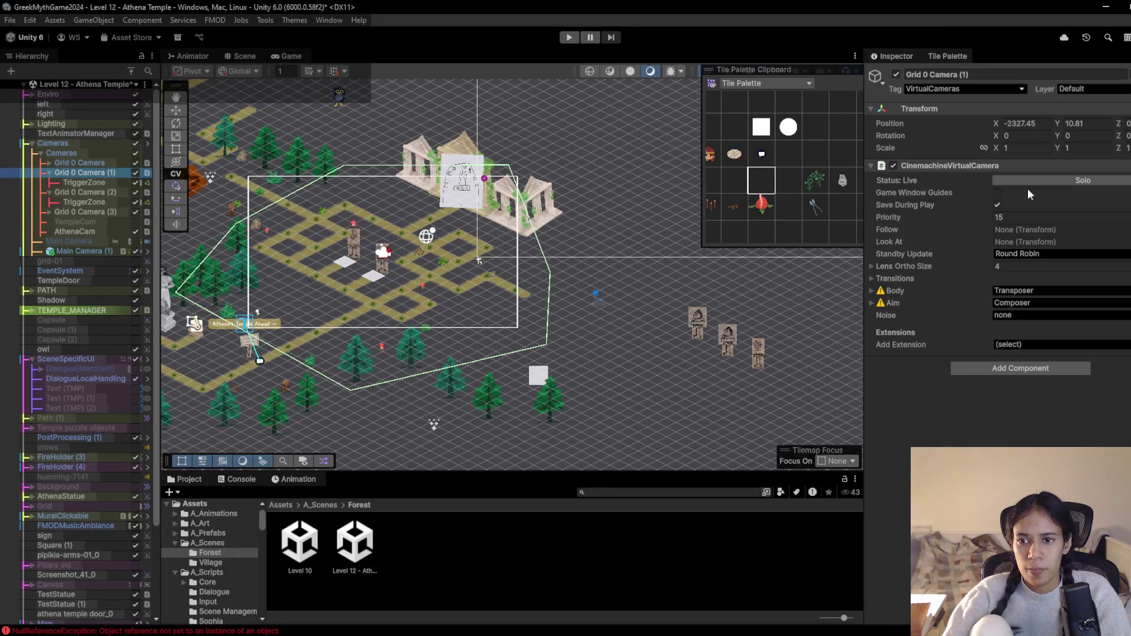
{"action": "left_click", "coordinate": [1032, 217]}
{"action": "type", "text": "10"}
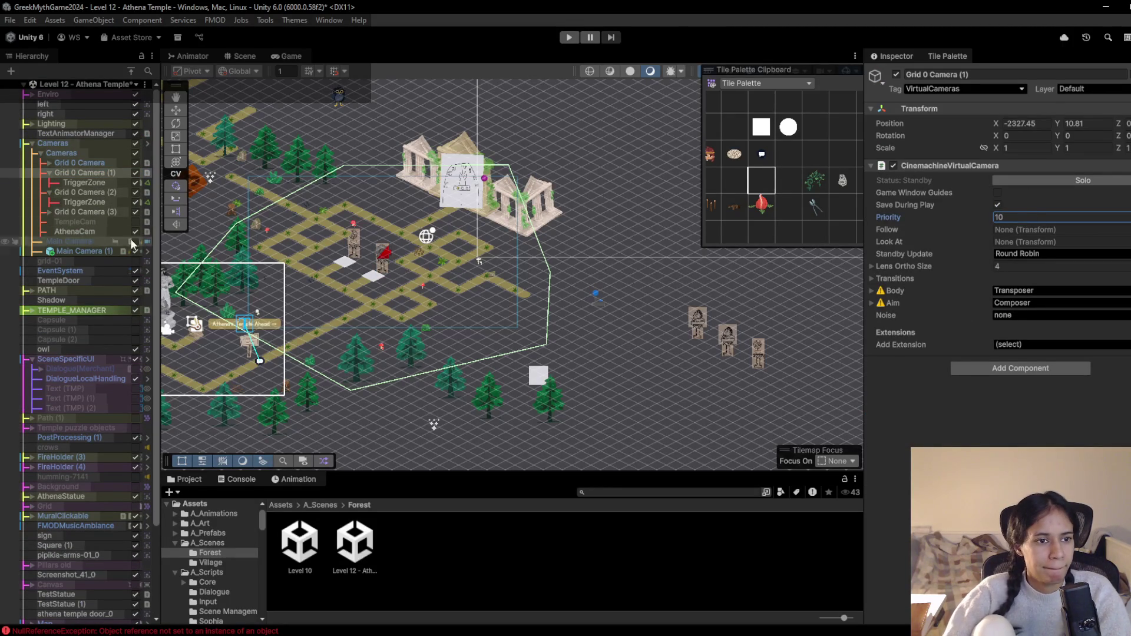
{"action": "left_click", "coordinate": [99, 194]}
{"action": "left_click", "coordinate": [1013, 217]}
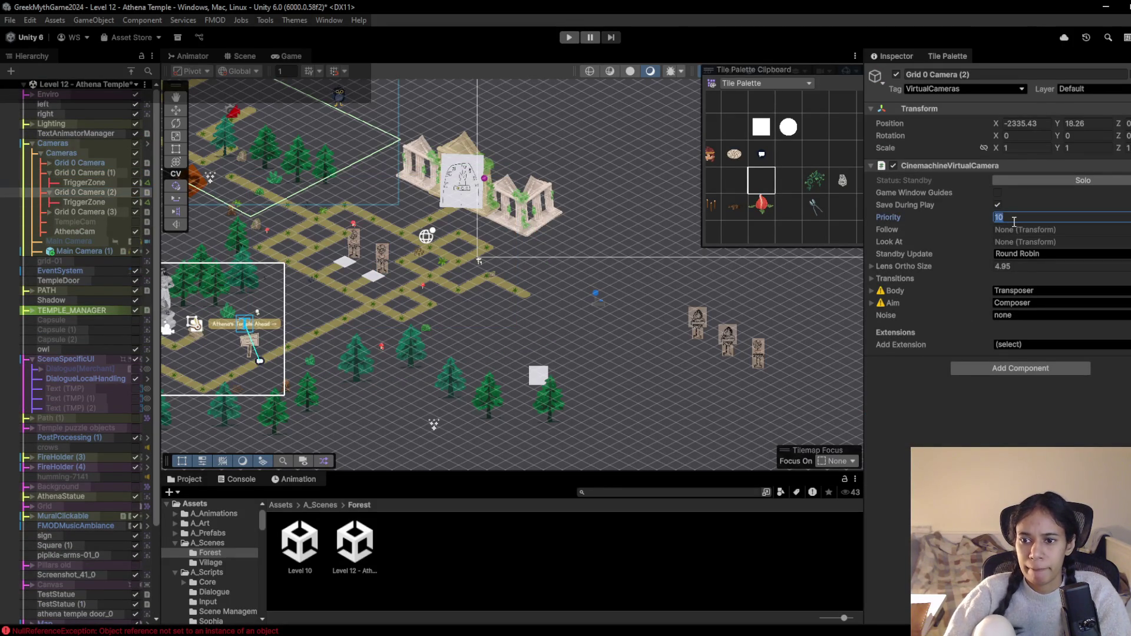
{"action": "type", "text": "15"}
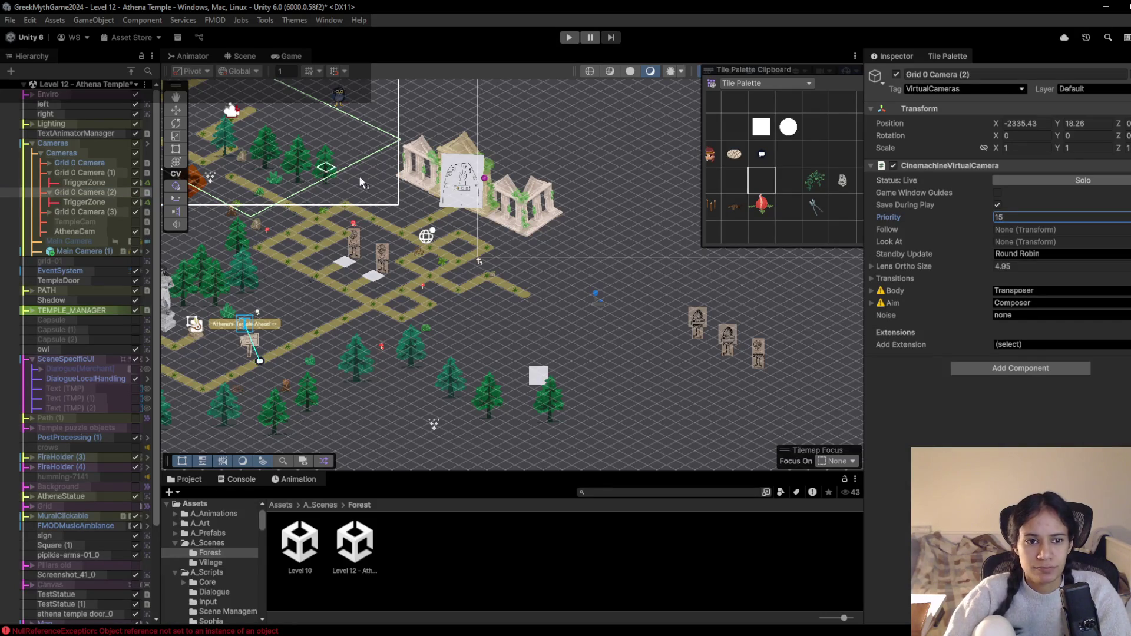
Erase the diagonal path tiles leading up to the upper statues
{"action": "scroll", "coordinate": [327, 171], "scroll_direction": "down", "scroll_amount": 3}
{"action": "scroll", "coordinate": [541, 339], "scroll_direction": "up", "scroll_amount": 4}
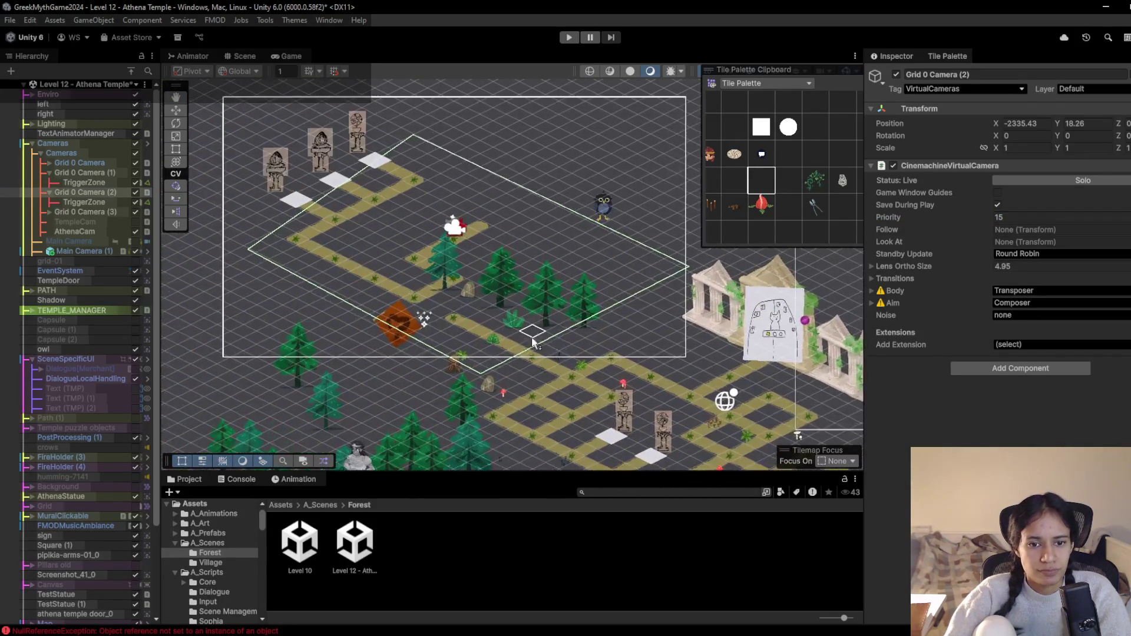
{"action": "scroll", "coordinate": [540, 339], "scroll_direction": "up", "scroll_amount": 1}
{"action": "left_click_drag", "start_coordinate": [497, 349], "coordinate": [466, 328]}
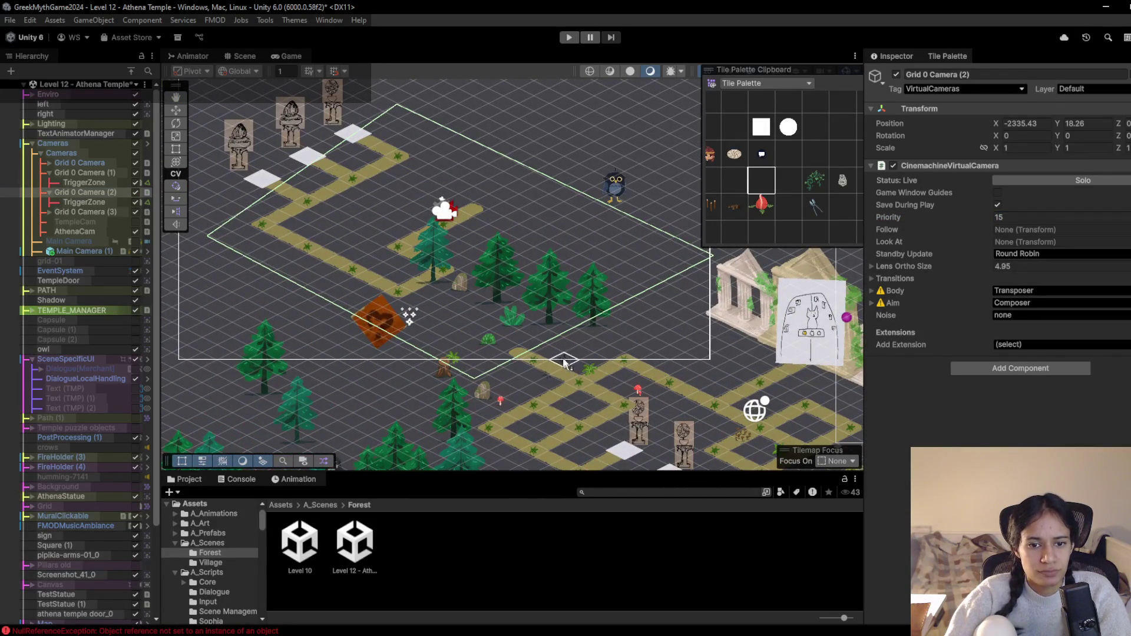
{"action": "mouse_move", "coordinate": [427, 260]}
{"action": "left_mouse_down"}
{"action": "mouse_move", "coordinate": [460, 215]}
{"action": "mouse_move", "coordinate": [398, 245]}
{"action": "mouse_move", "coordinate": [316, 247]}
{"action": "mouse_move", "coordinate": [321, 205]}
{"action": "mouse_move", "coordinate": [377, 157]}
{"action": "mouse_move", "coordinate": [359, 142]}
{"action": "mouse_move", "coordinate": [254, 182]}
{"action": "mouse_move", "coordinate": [238, 221]}
{"action": "mouse_move", "coordinate": [306, 159]}
{"action": "mouse_move", "coordinate": [338, 217]}
{"action": "left_mouse_up"}
{"action": "scroll", "coordinate": [527, 313], "scroll_direction": "down", "scroll_amount": 2}
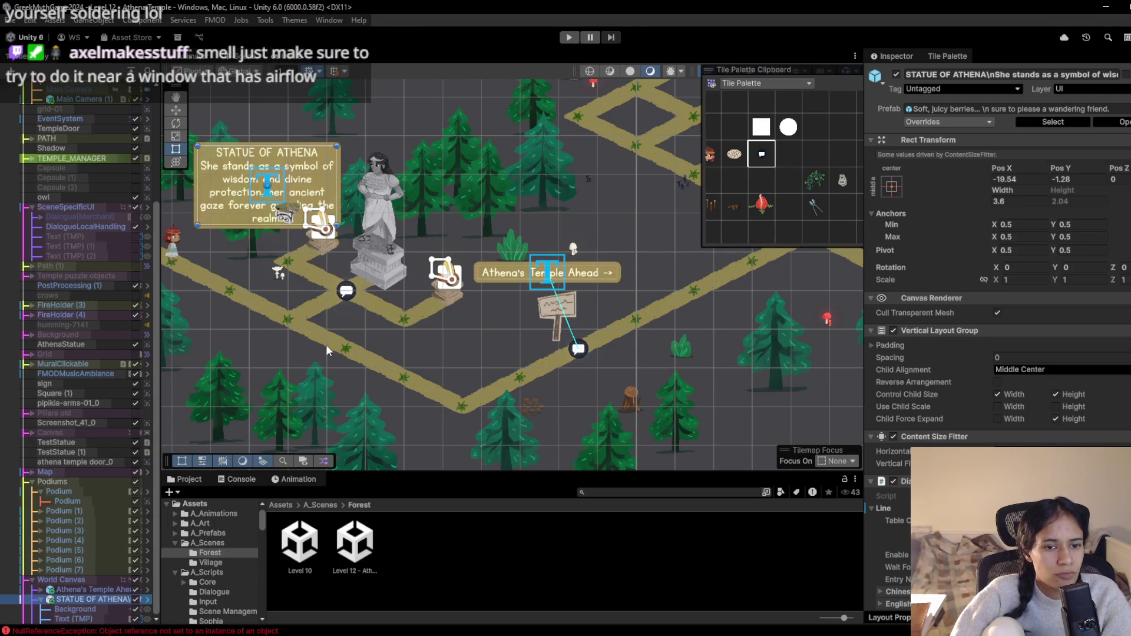
Assign the STATUE OF ATHENA text box to the Dialogue Node beside the Athena statue
{"action": "left_click", "coordinate": [349, 296]}
{"action": "left_click", "coordinate": [349, 296]}
{"action": "left_click", "coordinate": [349, 296]}
{"action": "left_click", "coordinate": [349, 295]}
{"action": "left_click", "coordinate": [1125, 395]}
{"action": "double_click", "coordinate": [764, 312]}
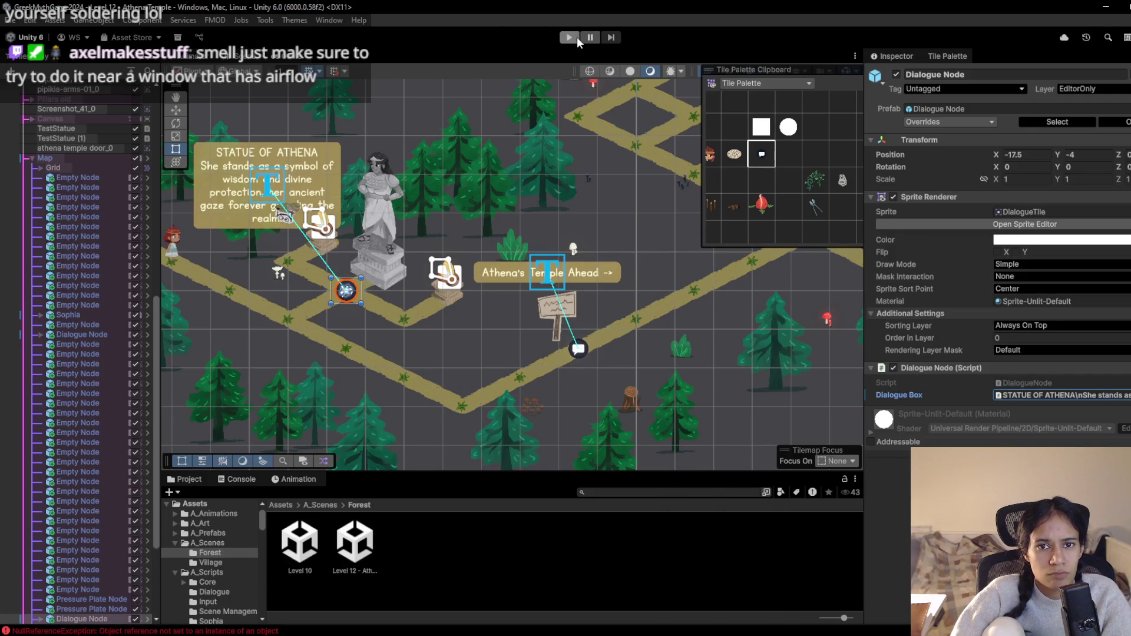
Start and stop a play-test, pan to the forest area, and play again
{"action": "left_click", "coordinate": [570, 37]}
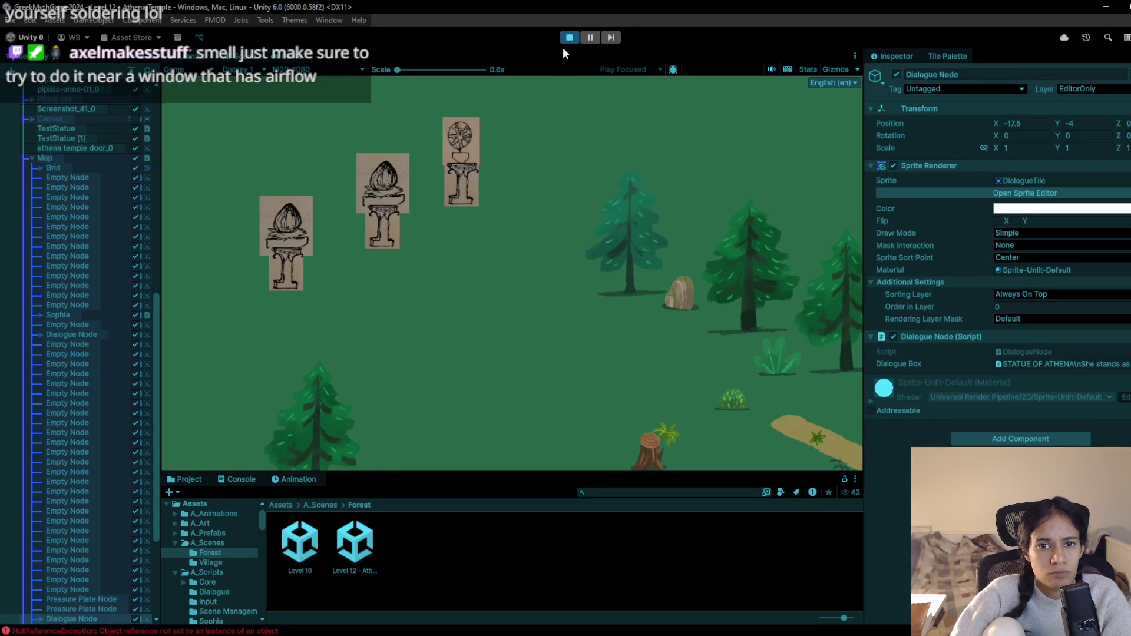
{"action": "left_click", "coordinate": [568, 37]}
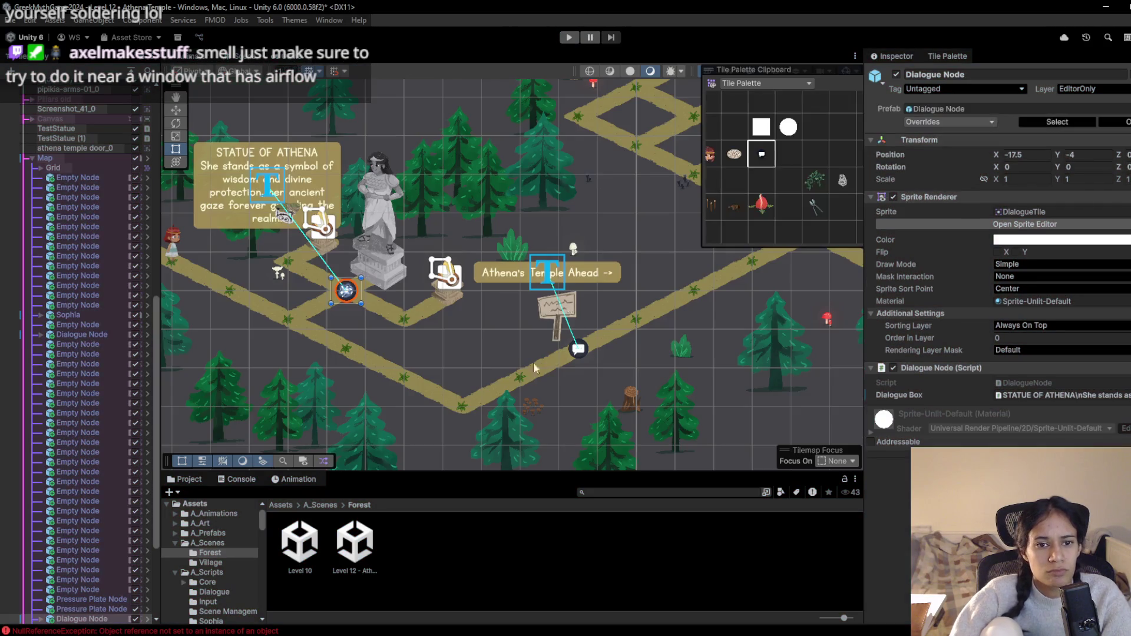
{"action": "scroll", "coordinate": [530, 354], "scroll_direction": "down", "scroll_amount": 5}
{"action": "scroll", "coordinate": [507, 302], "scroll_direction": "up", "scroll_amount": 4}
{"action": "mouse_move", "coordinate": [550, 345]}
{"action": "left_mouse_down"}
{"action": "mouse_move", "coordinate": [513, 359]}
{"action": "mouse_move", "coordinate": [515, 327]}
{"action": "mouse_move", "coordinate": [460, 295]}
{"action": "left_mouse_up"}
{"action": "left_click", "coordinate": [569, 39]}
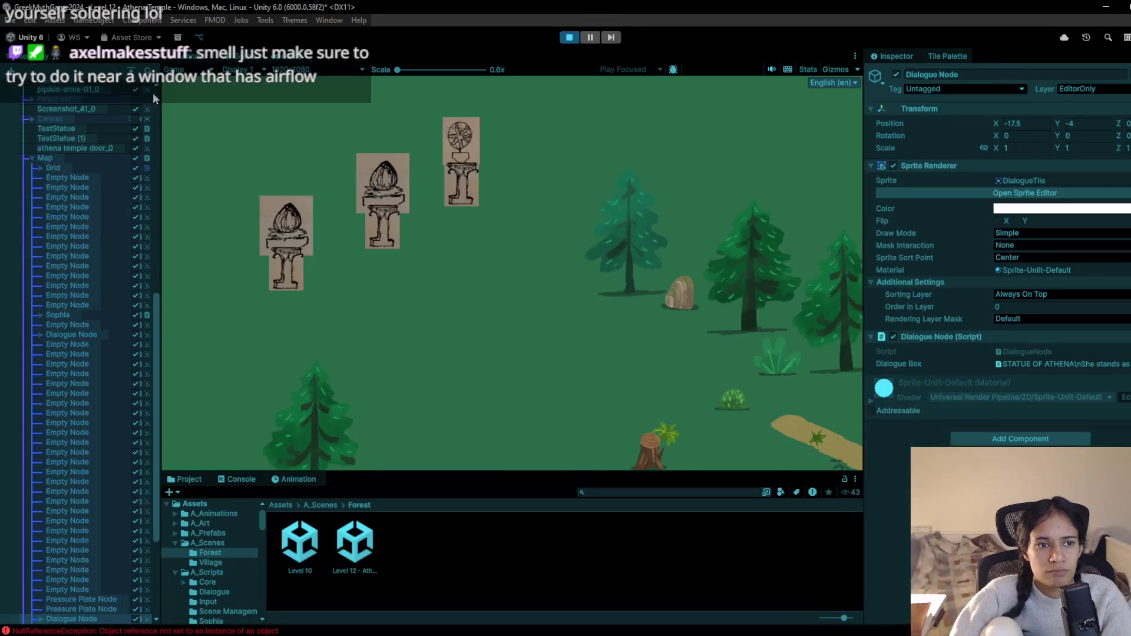
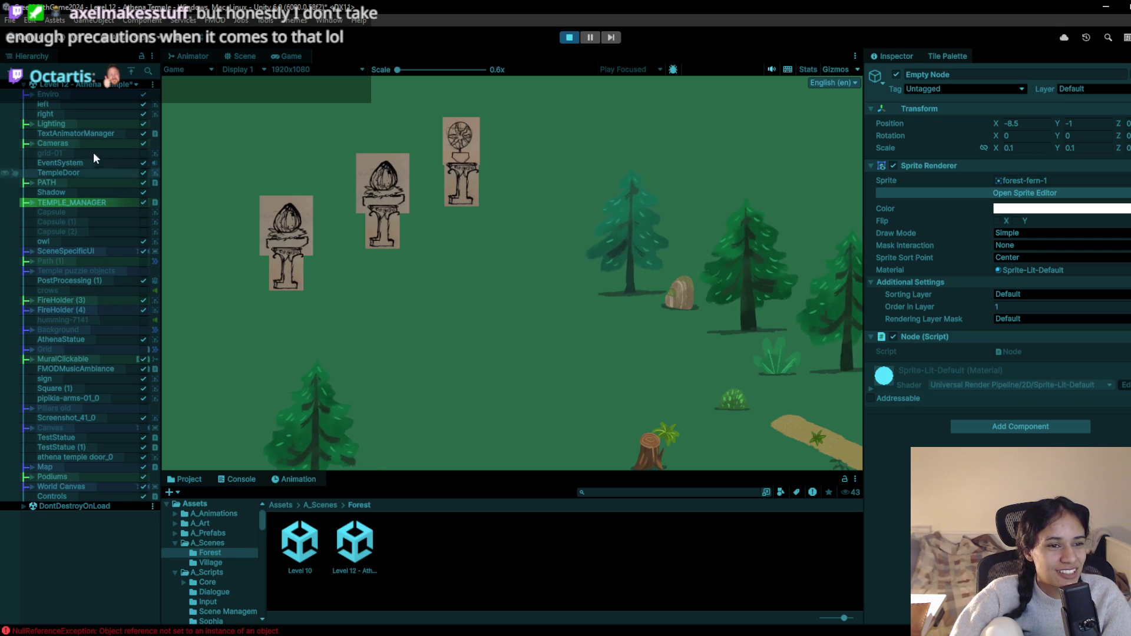
Find Grid 0 Camera (1) under Cameras and set its CinemachineVirtualCamera Priority to 12
{"action": "left_click", "coordinate": [33, 122]}
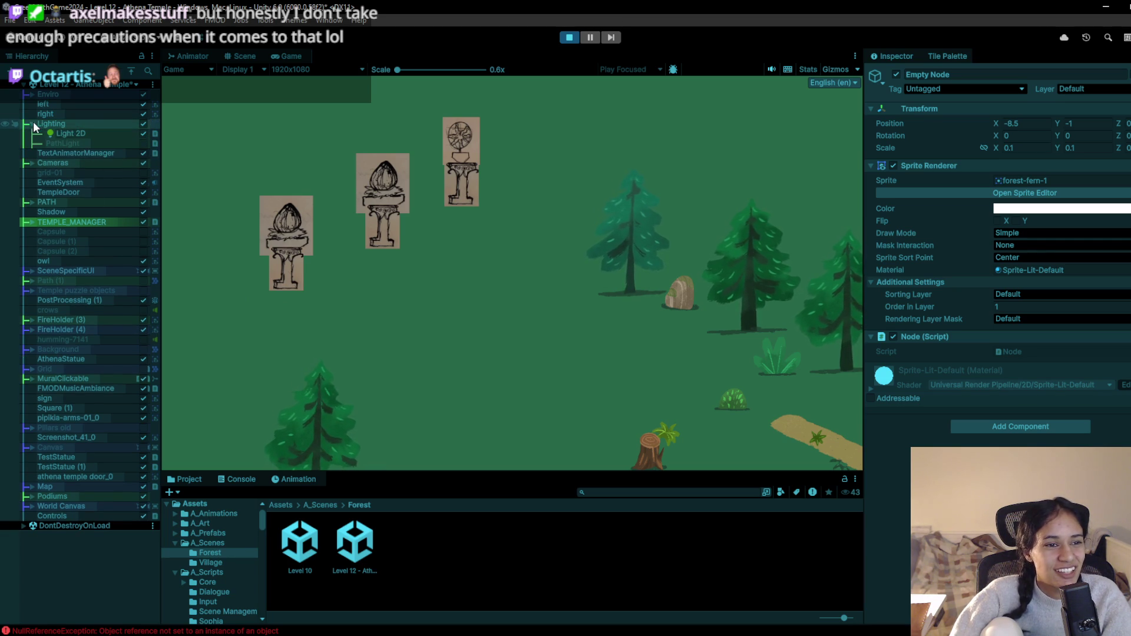
{"action": "left_click", "coordinate": [34, 163]}
{"action": "left_click", "coordinate": [39, 172]}
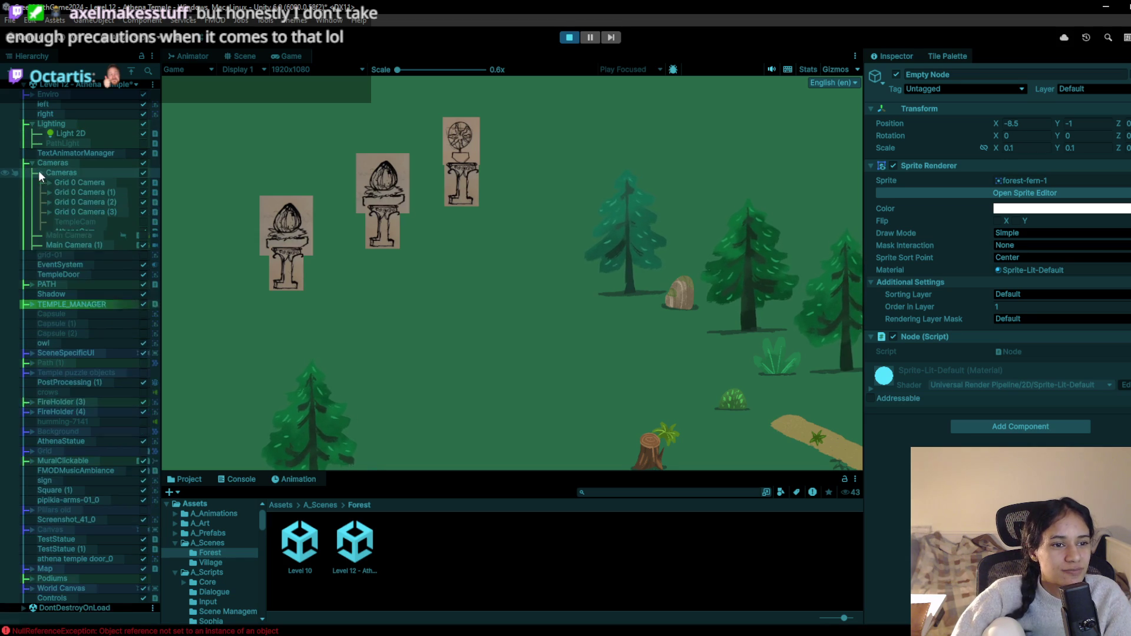
{"action": "left_click", "coordinate": [106, 191]}
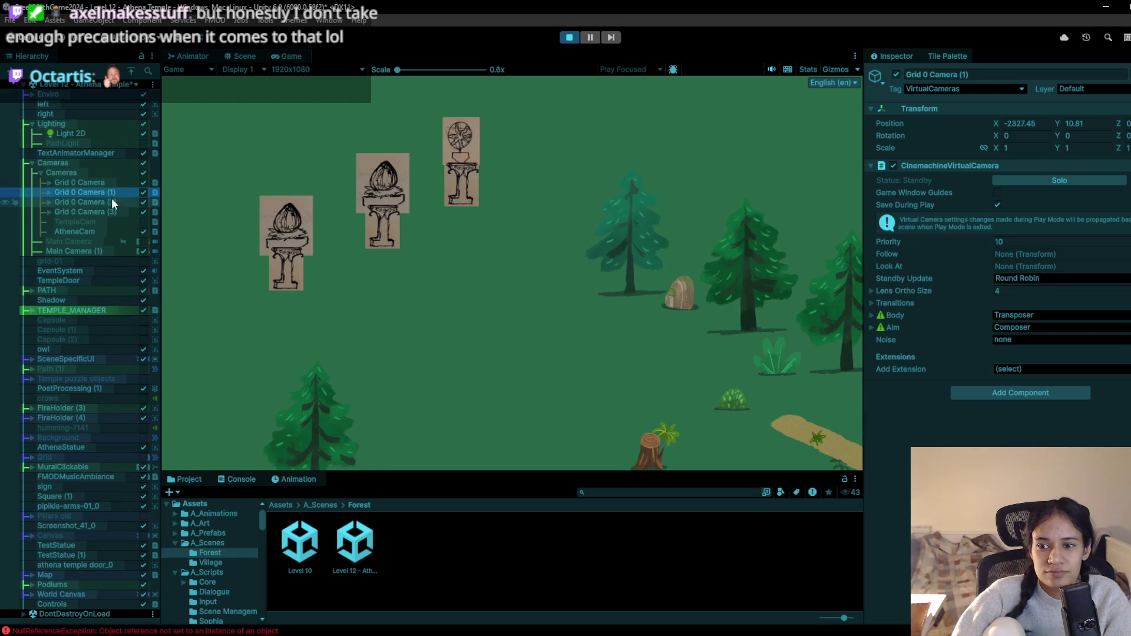
{"action": "left_click", "coordinate": [108, 181]}
{"action": "left_click", "coordinate": [105, 210]}
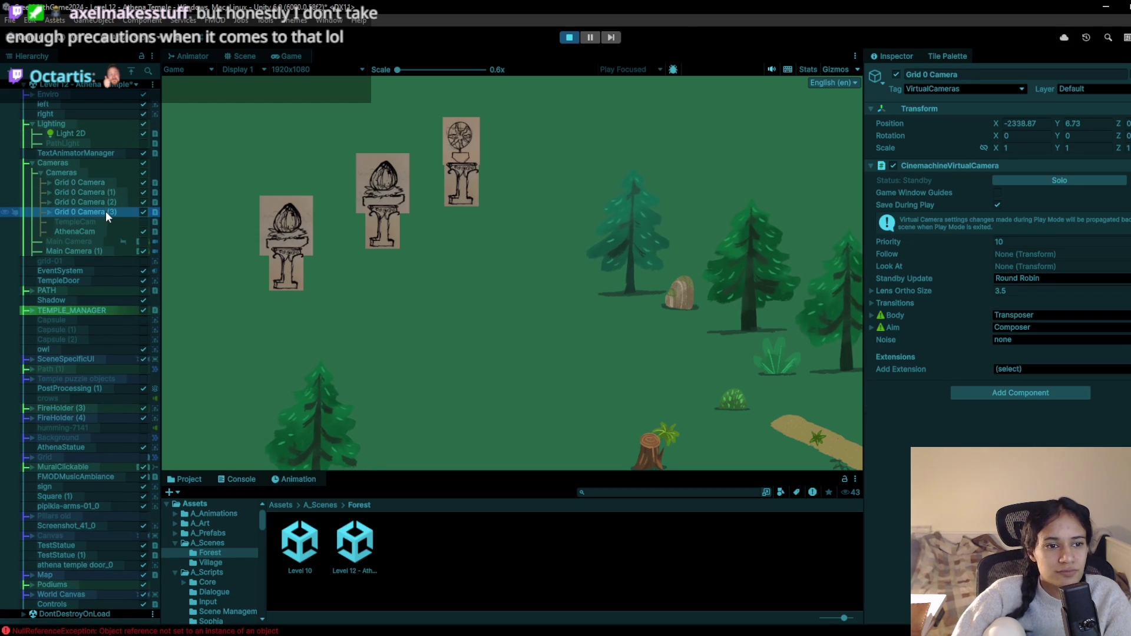
{"action": "left_click", "coordinate": [106, 194]}
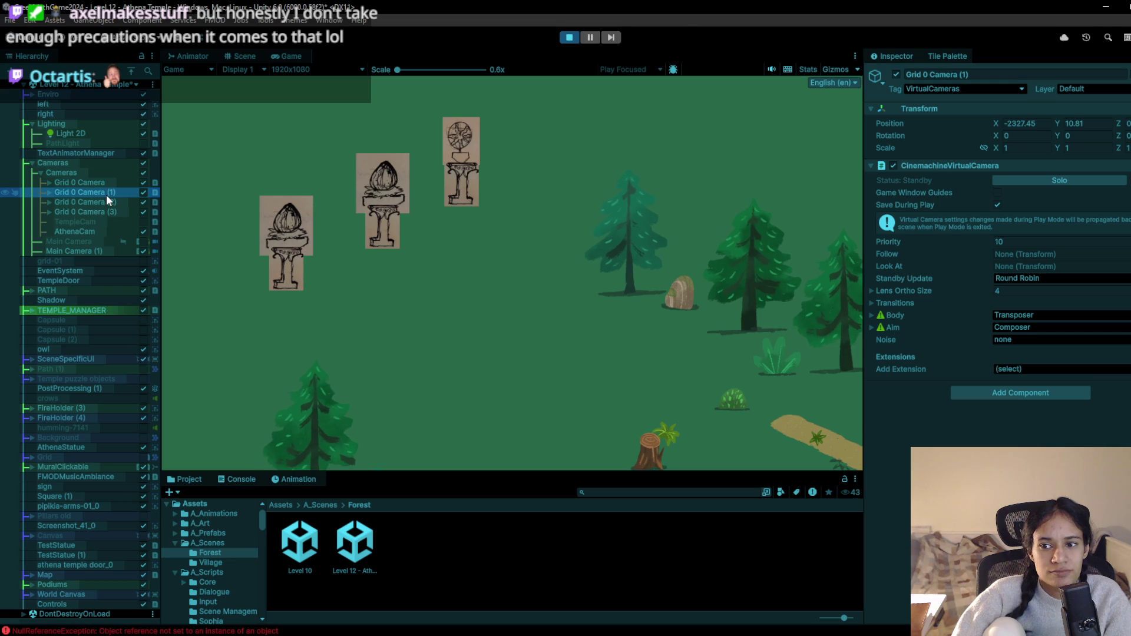
{"action": "left_click", "coordinate": [108, 183]}
{"action": "left_click", "coordinate": [106, 190]}
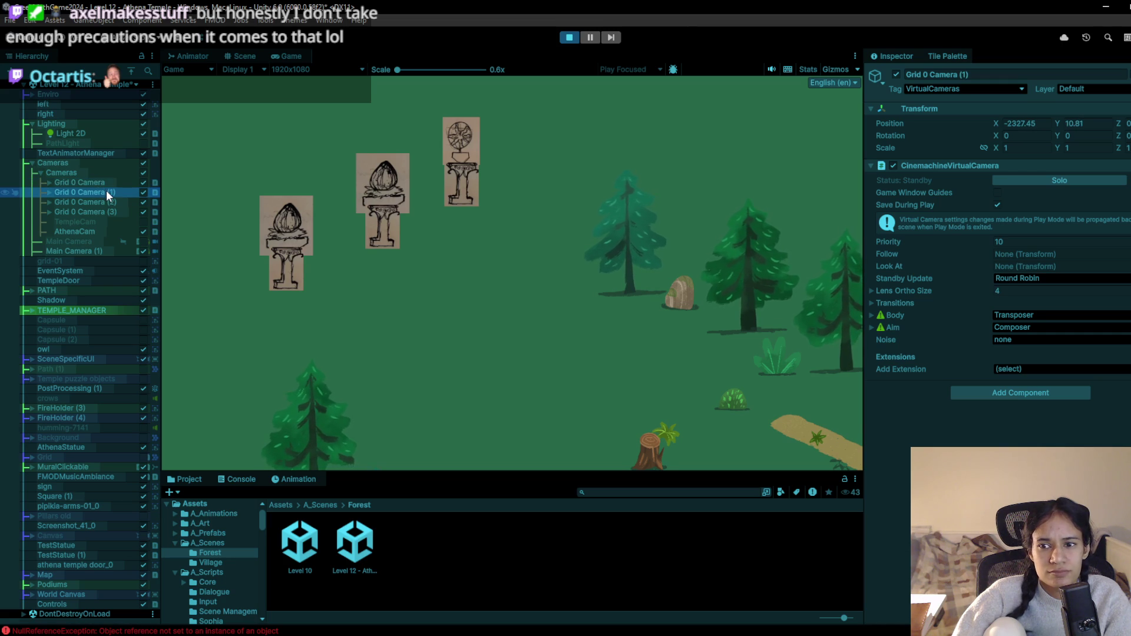
{"action": "left_click", "coordinate": [973, 240]}
{"action": "type", "text": "12"}
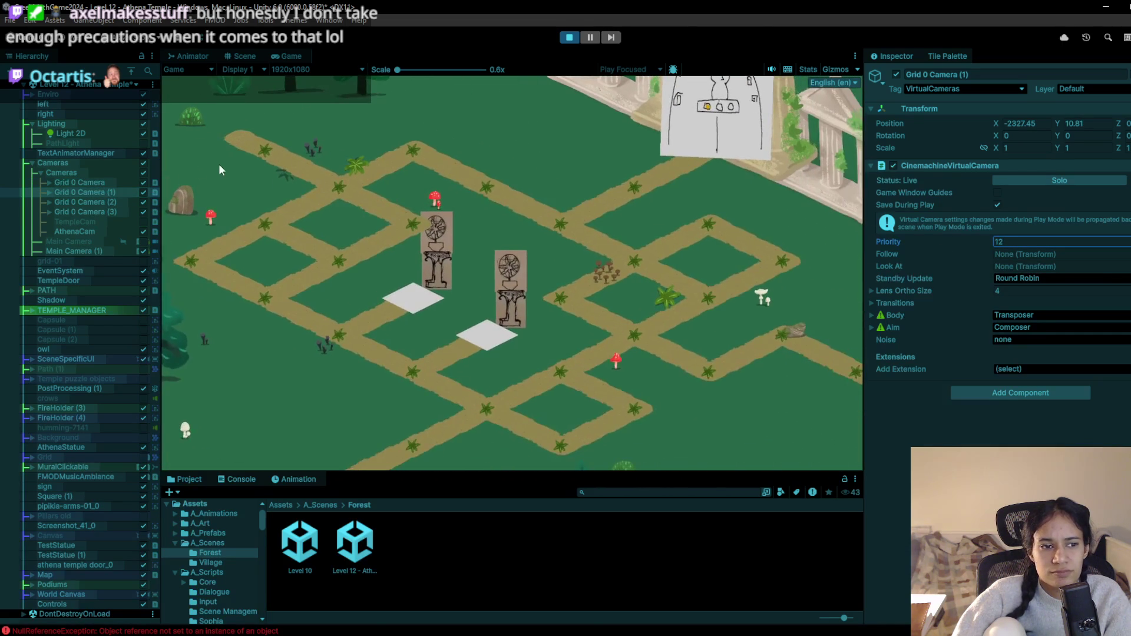
Raise Grid 0 Camera's priority to 20 and walk the character down-right along the path
{"action": "left_click", "coordinate": [106, 199]}
{"action": "left_click", "coordinate": [104, 184]}
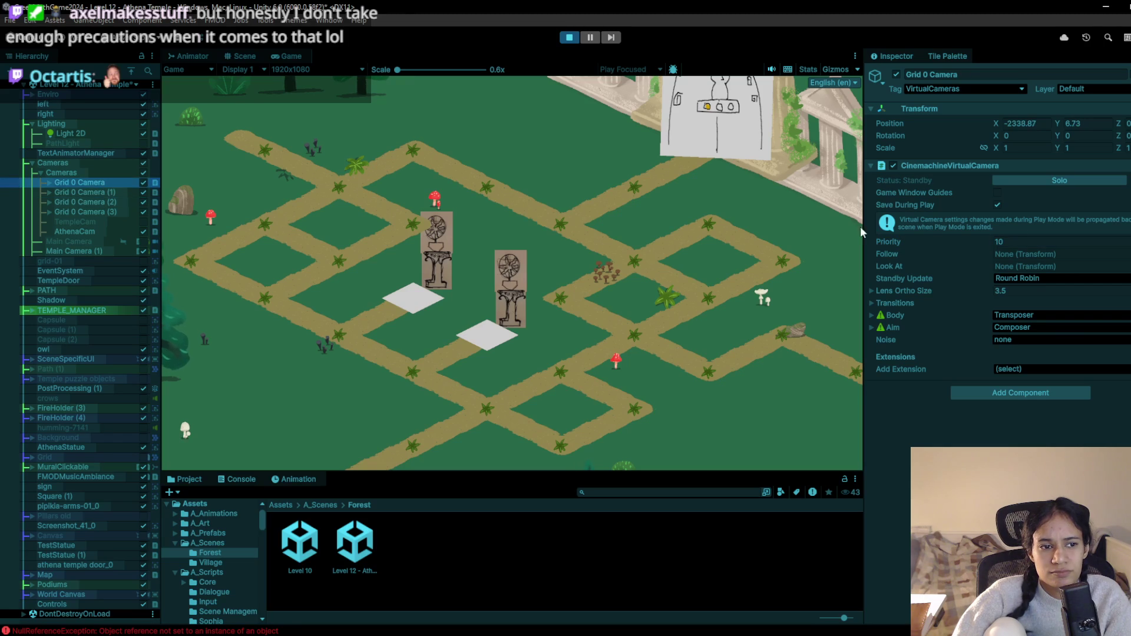
{"action": "left_click_drag", "start_coordinate": [956, 239], "coordinate": [966, 237]}
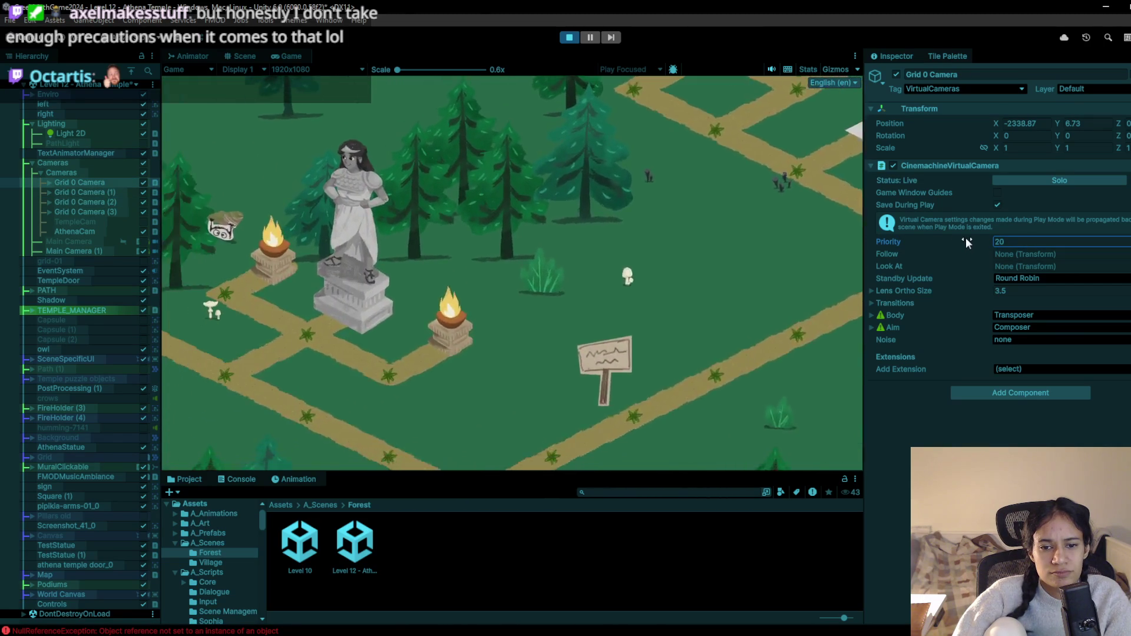
{"action": "left_click", "coordinate": [311, 250]}
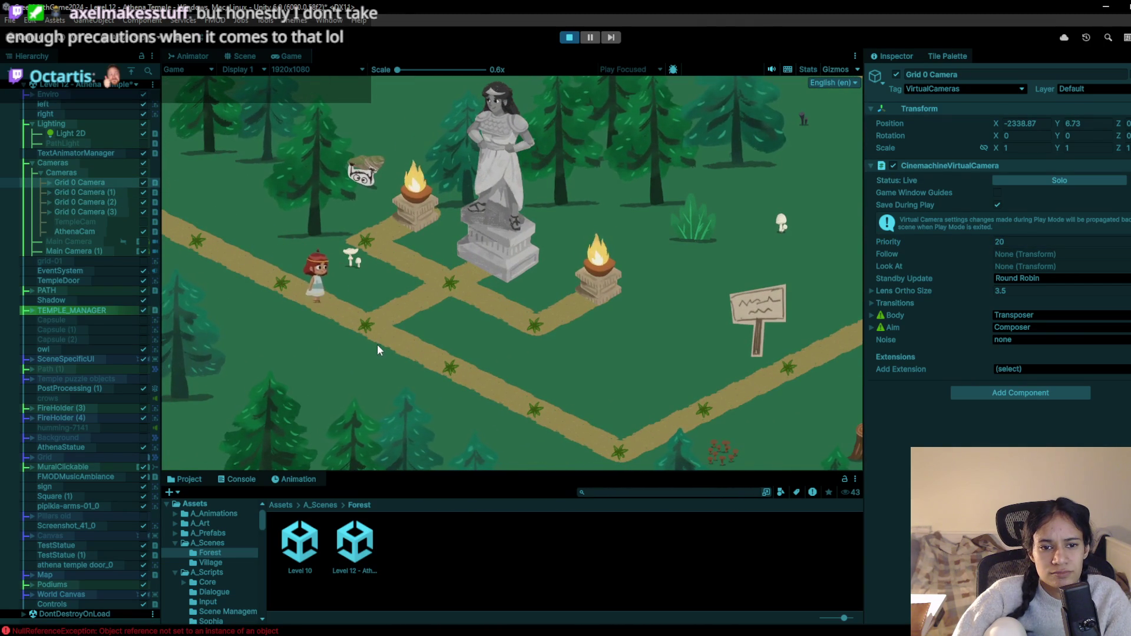
{"action": "mouse_move", "coordinate": [426, 384]}
{"action": "left_mouse_down"}
{"action": "mouse_move", "coordinate": [486, 382]}
{"action": "mouse_move", "coordinate": [596, 433]}
{"action": "mouse_move", "coordinate": [708, 418]}
{"action": "mouse_move", "coordinate": [787, 357]}
{"action": "mouse_move", "coordinate": [769, 340]}
{"action": "mouse_move", "coordinate": [843, 317]}
{"action": "left_mouse_up"}
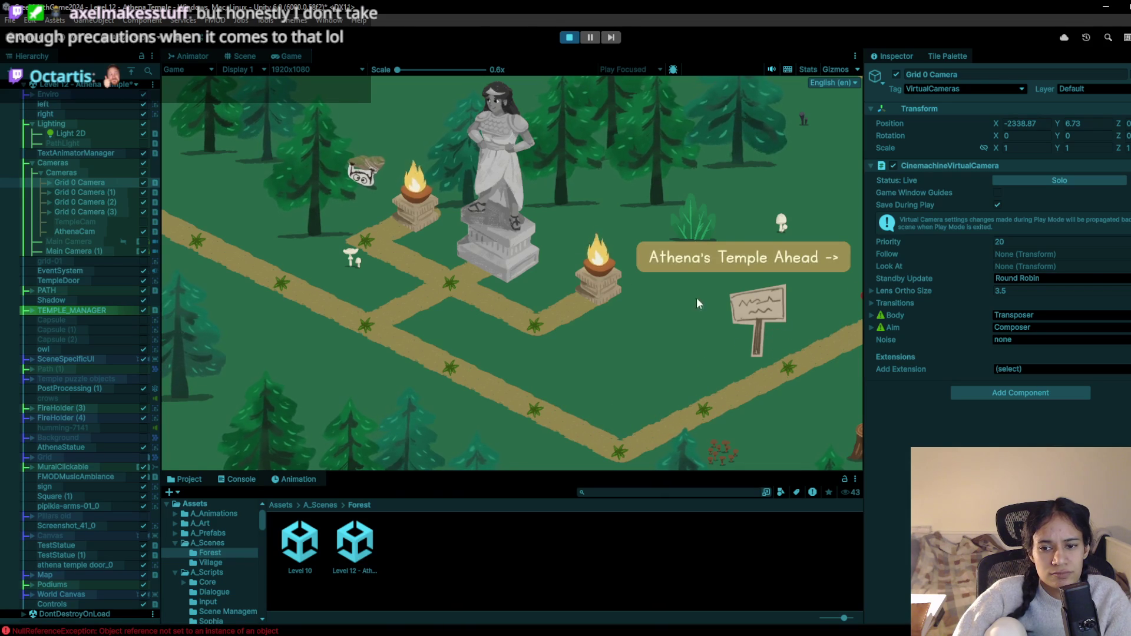
Cycle Grid 0 Camera's priority through 4 and 12, ending at 2, while walking the character
{"action": "left_click_drag", "start_coordinate": [984, 242], "coordinate": [971, 239]}
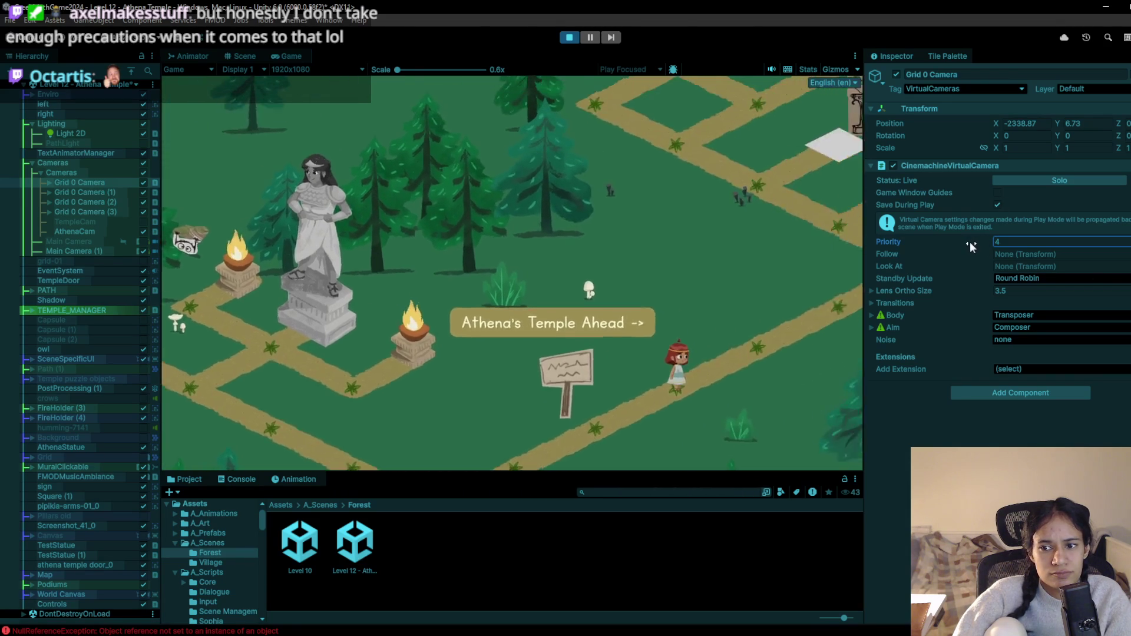
{"action": "mouse_move", "coordinate": [407, 444]}
{"action": "left_mouse_down"}
{"action": "mouse_move", "coordinate": [409, 454]}
{"action": "mouse_move", "coordinate": [386, 387]}
{"action": "mouse_move", "coordinate": [400, 381]}
{"action": "mouse_move", "coordinate": [354, 451]}
{"action": "mouse_move", "coordinate": [303, 468]}
{"action": "left_mouse_up"}
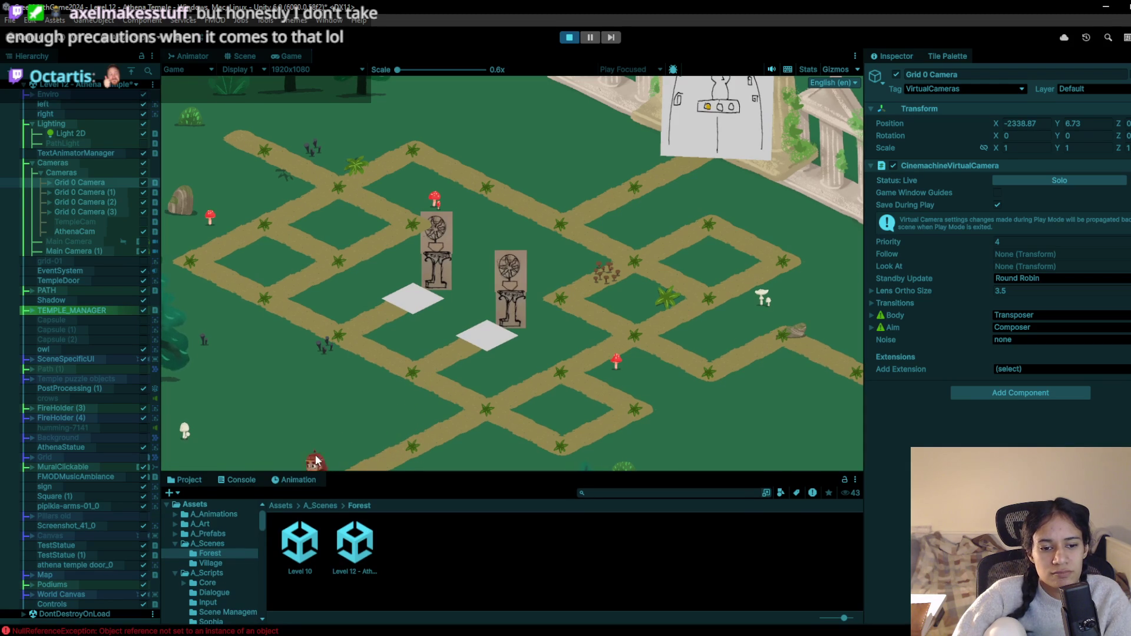
{"action": "left_click_drag", "start_coordinate": [963, 238], "coordinate": [973, 239]}
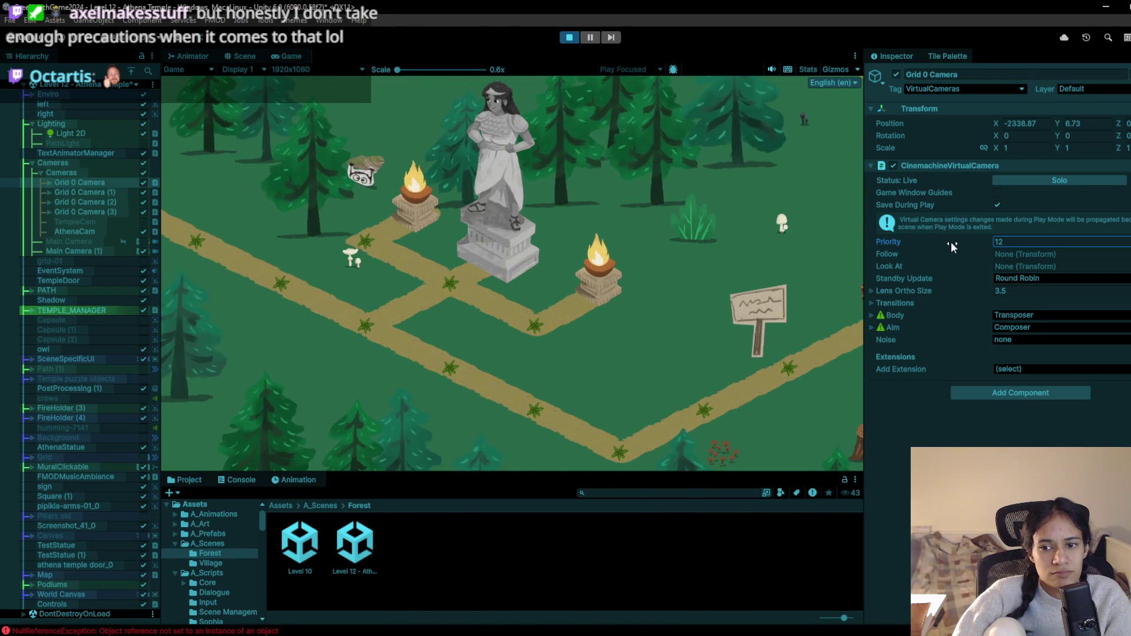
{"action": "left_click_drag", "start_coordinate": [751, 365], "coordinate": [774, 366]}
{"action": "left_click_drag", "start_coordinate": [956, 240], "coordinate": [942, 249]}
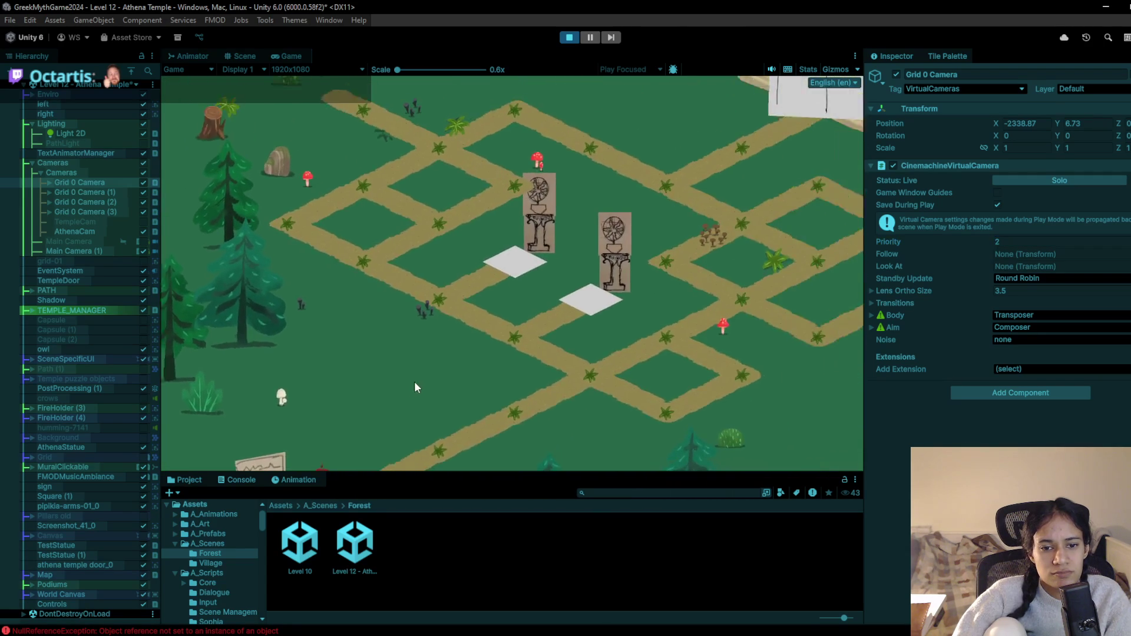
{"action": "left_click", "coordinate": [429, 452]}
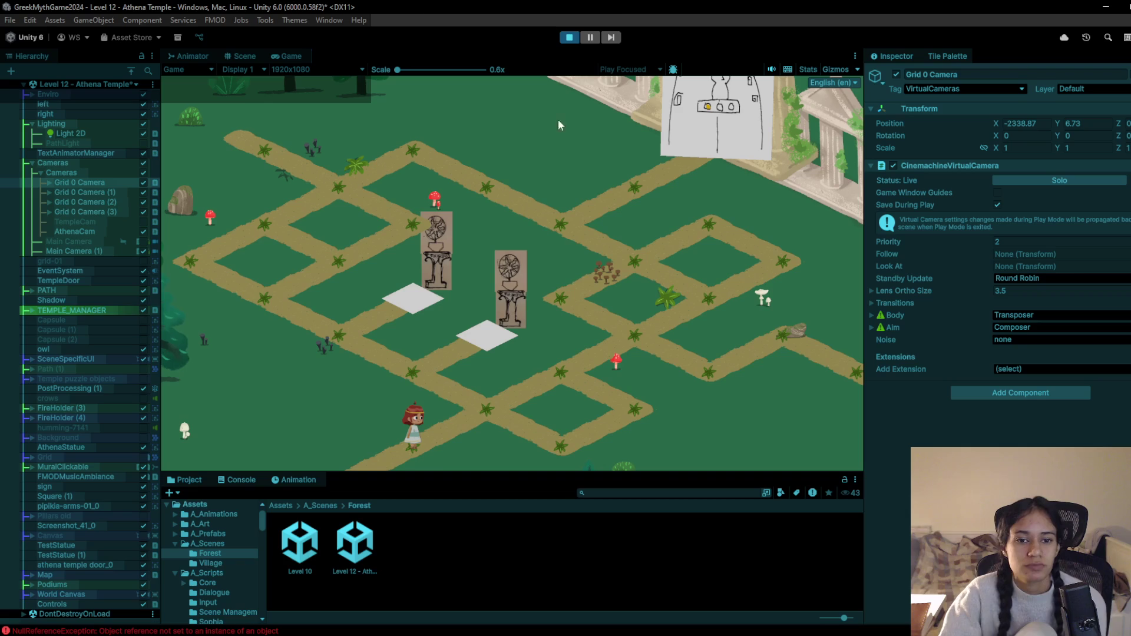
Walk the character up-right, up-left and up toward the top of the grid paths
{"action": "left_click", "coordinate": [500, 413]}
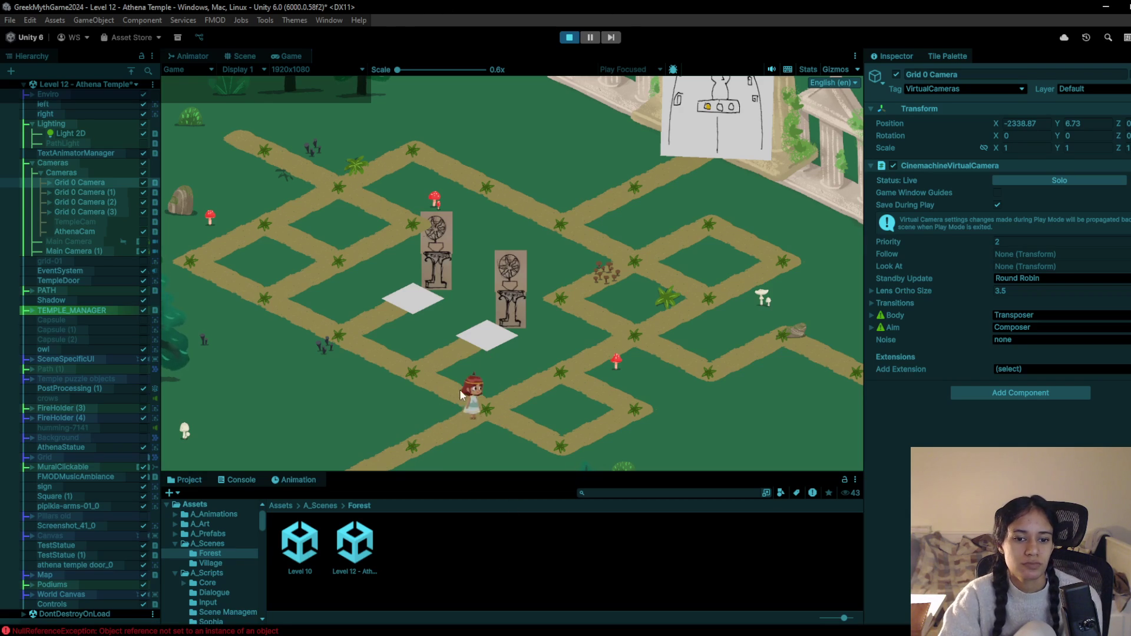
{"action": "left_click_drag", "start_coordinate": [430, 383], "coordinate": [246, 291]}
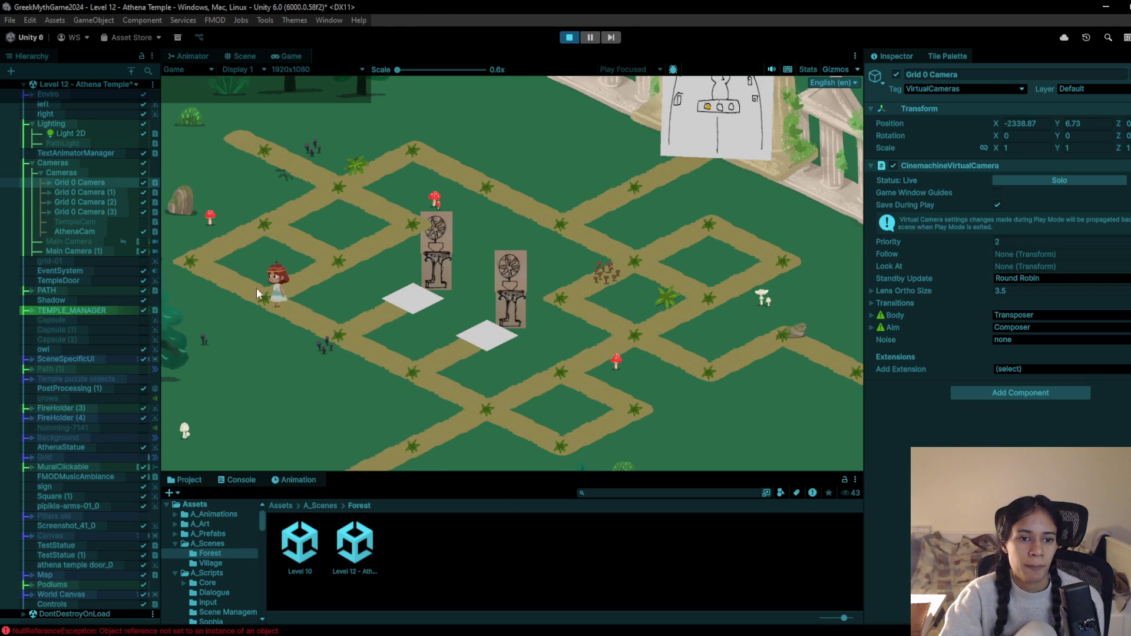
{"action": "mouse_move", "coordinate": [331, 267]}
{"action": "left_mouse_down"}
{"action": "mouse_move", "coordinate": [419, 225]}
{"action": "mouse_move", "coordinate": [349, 179]}
{"action": "mouse_move", "coordinate": [327, 182]}
{"action": "left_mouse_up"}
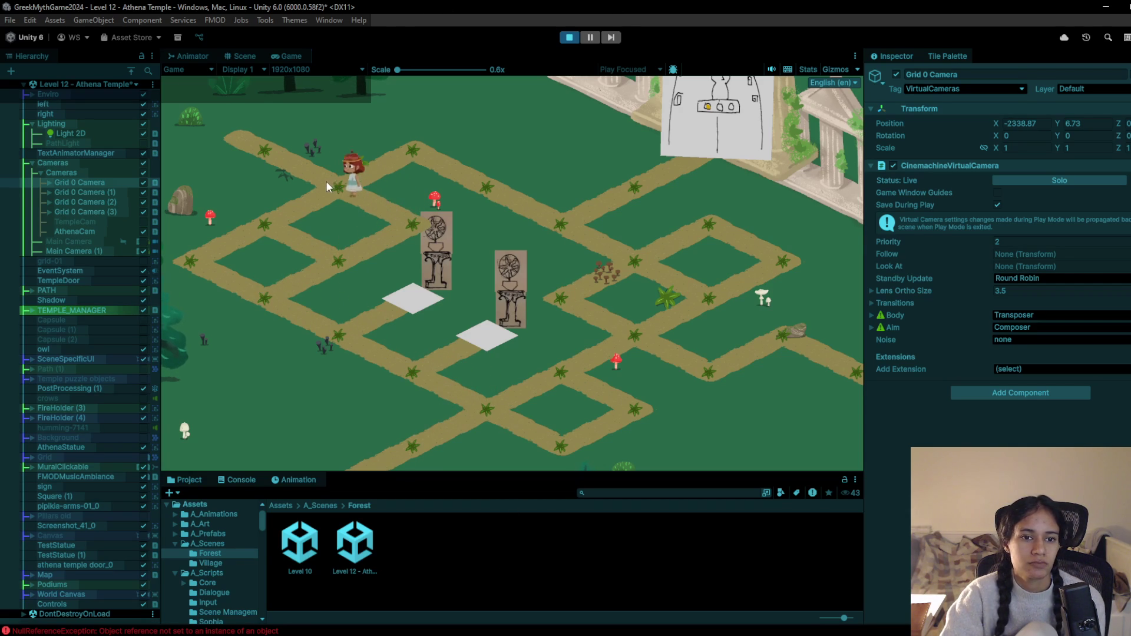
Set Grid 0 Camera (2)'s priority to 17 to show the forest, then stop play
{"action": "left_click", "coordinate": [77, 192]}
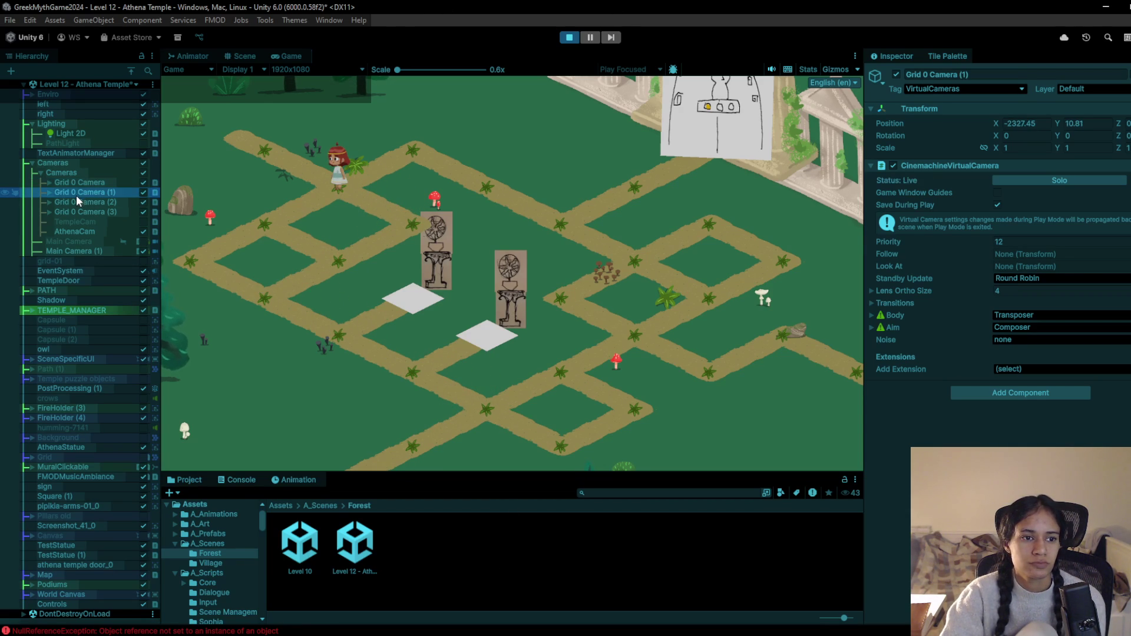
{"action": "left_click", "coordinate": [78, 202]}
{"action": "left_click_drag", "start_coordinate": [955, 236], "coordinate": [963, 239]}
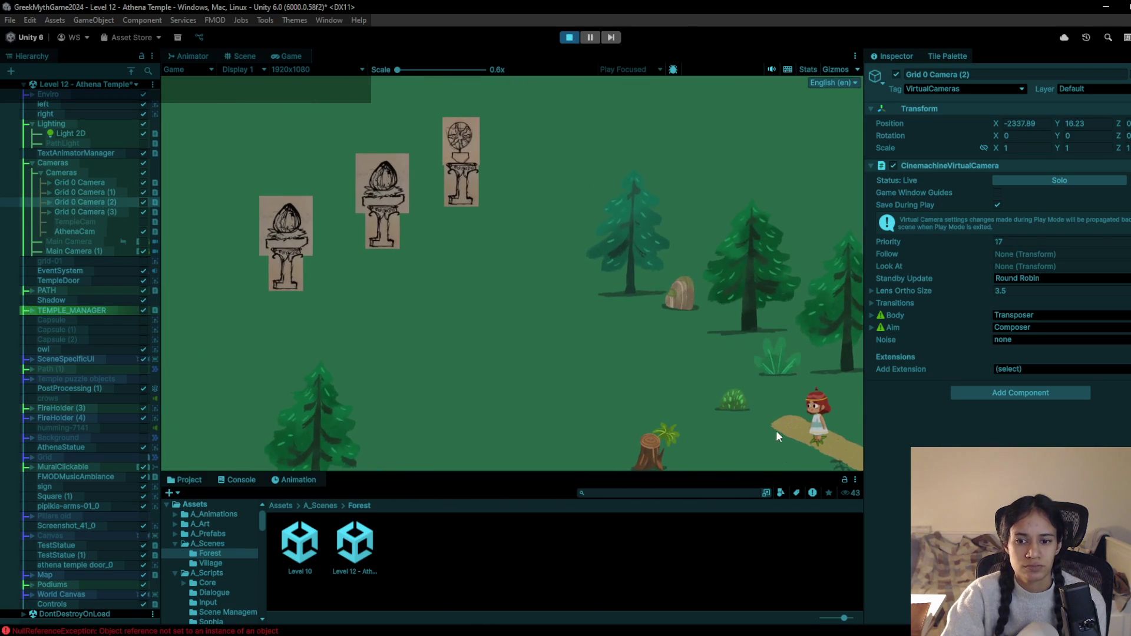
{"action": "left_click", "coordinate": [570, 37]}
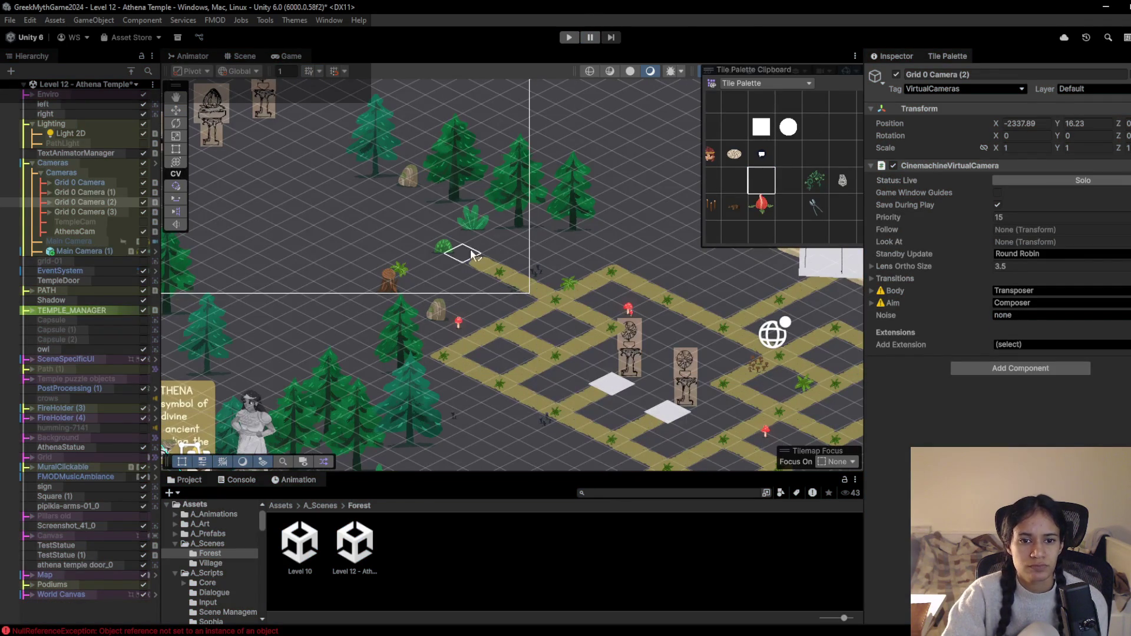
Paint extra tan path tiles up-left toward the pedestals and join the path ends
{"action": "mouse_move", "coordinate": [471, 253]}
{"action": "left_mouse_down"}
{"action": "mouse_move", "coordinate": [431, 243]}
{"action": "mouse_move", "coordinate": [533, 267]}
{"action": "mouse_move", "coordinate": [539, 289]}
{"action": "left_mouse_up"}
{"action": "left_click", "coordinate": [388, 219]}
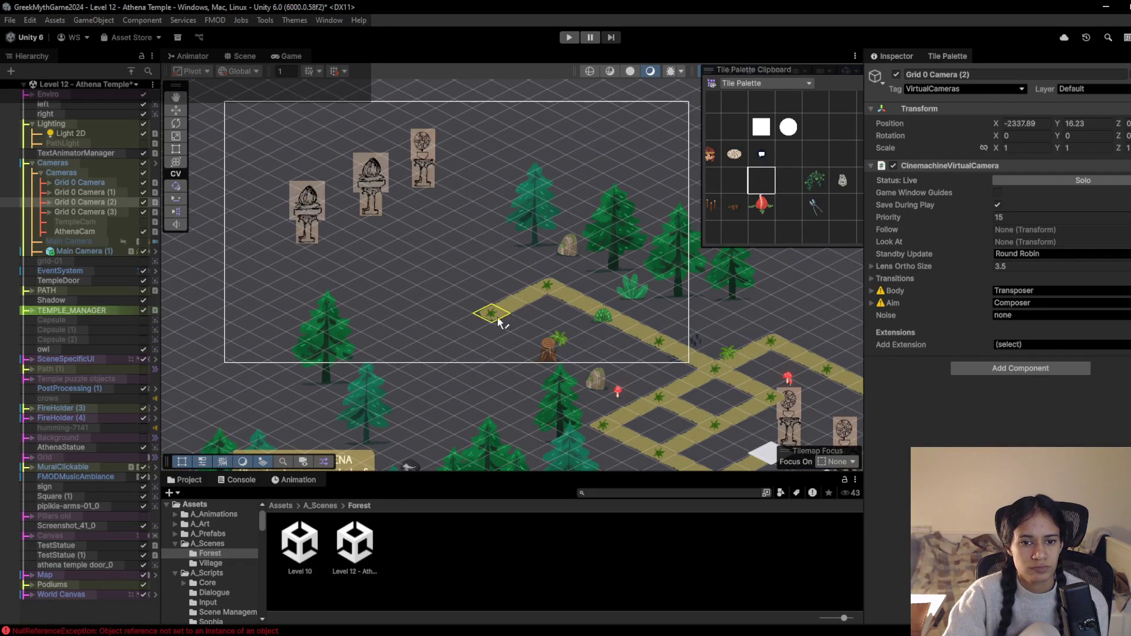
{"action": "mouse_move", "coordinate": [443, 343]}
{"action": "left_mouse_down"}
{"action": "mouse_move", "coordinate": [336, 288]}
{"action": "mouse_move", "coordinate": [380, 255]}
{"action": "mouse_move", "coordinate": [351, 239]}
{"action": "left_mouse_up"}
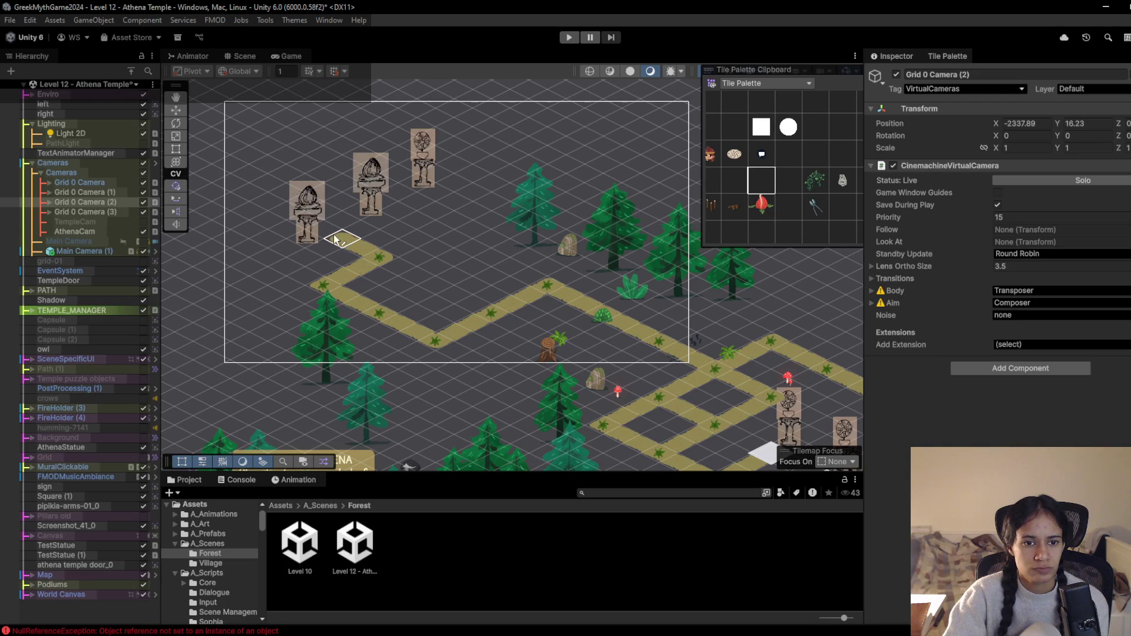
{"action": "mouse_move", "coordinate": [405, 213]}
{"action": "left_mouse_down"}
{"action": "mouse_move", "coordinate": [377, 201]}
{"action": "mouse_move", "coordinate": [448, 234]}
{"action": "left_mouse_up"}
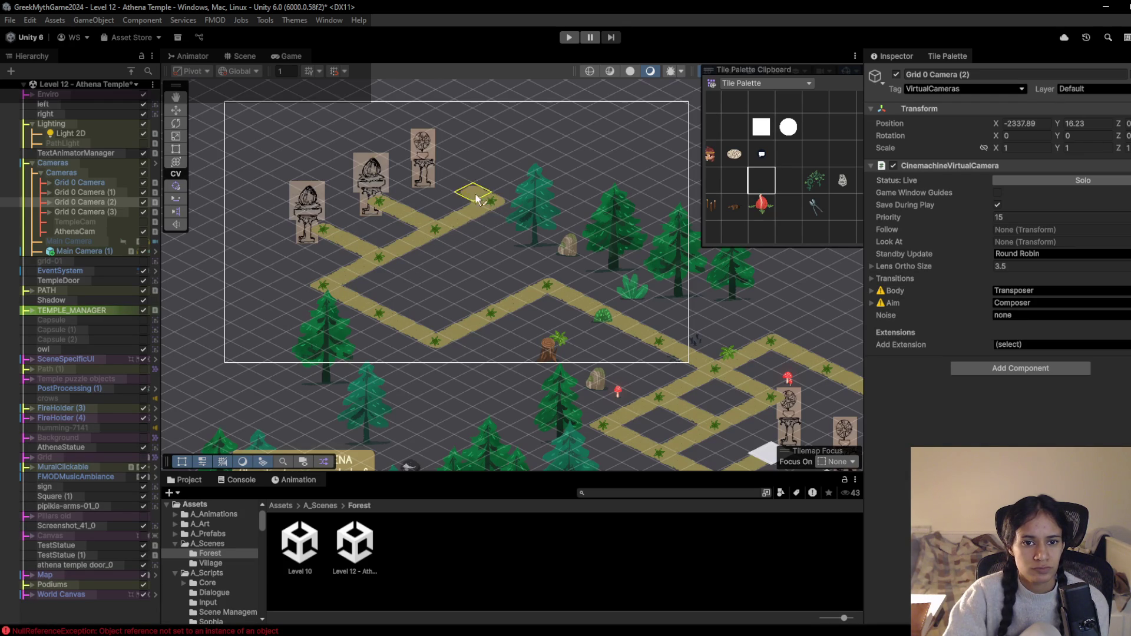
Place three white square node tiles in front of the pedestals
{"action": "scroll", "coordinate": [528, 235], "scroll_direction": "down", "scroll_amount": 2}
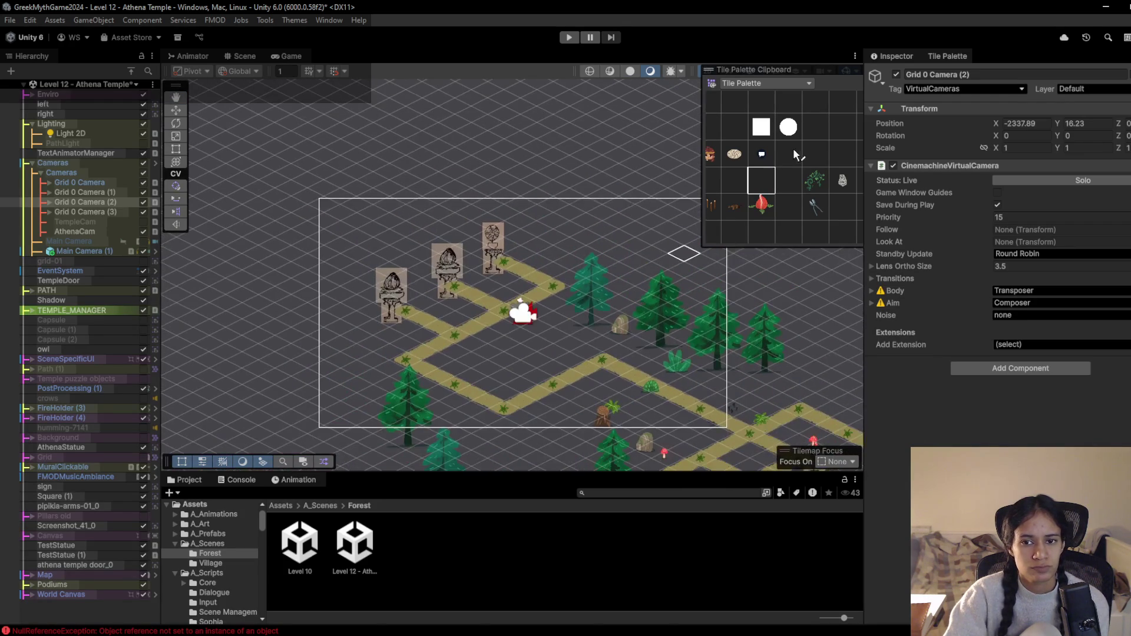
{"action": "left_click", "coordinate": [761, 125]}
{"action": "left_click", "coordinate": [504, 261]}
{"action": "left_click", "coordinate": [454, 286]}
{"action": "left_click", "coordinate": [410, 311]}
{"action": "scroll", "coordinate": [462, 328], "scroll_direction": "up", "scroll_amount": 1}
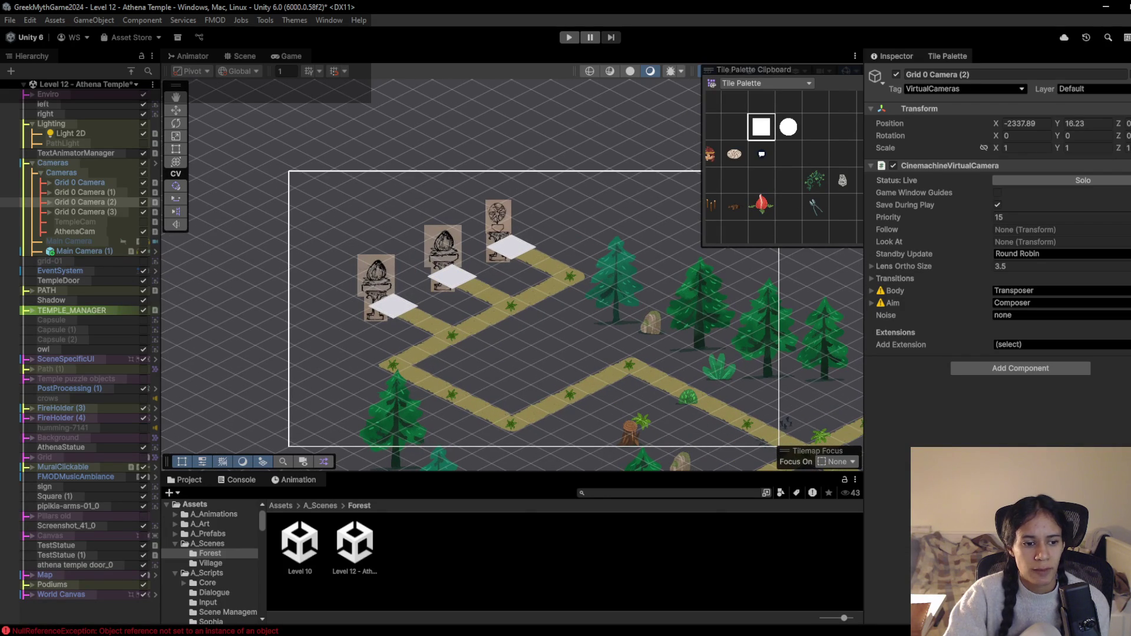
Move Podium (3), (4) and (5) up-left together and preview in the Game view
{"action": "left_click", "coordinate": [26, 584]}
{"action": "scroll", "coordinate": [59, 582], "scroll_direction": "down", "scroll_amount": 2}
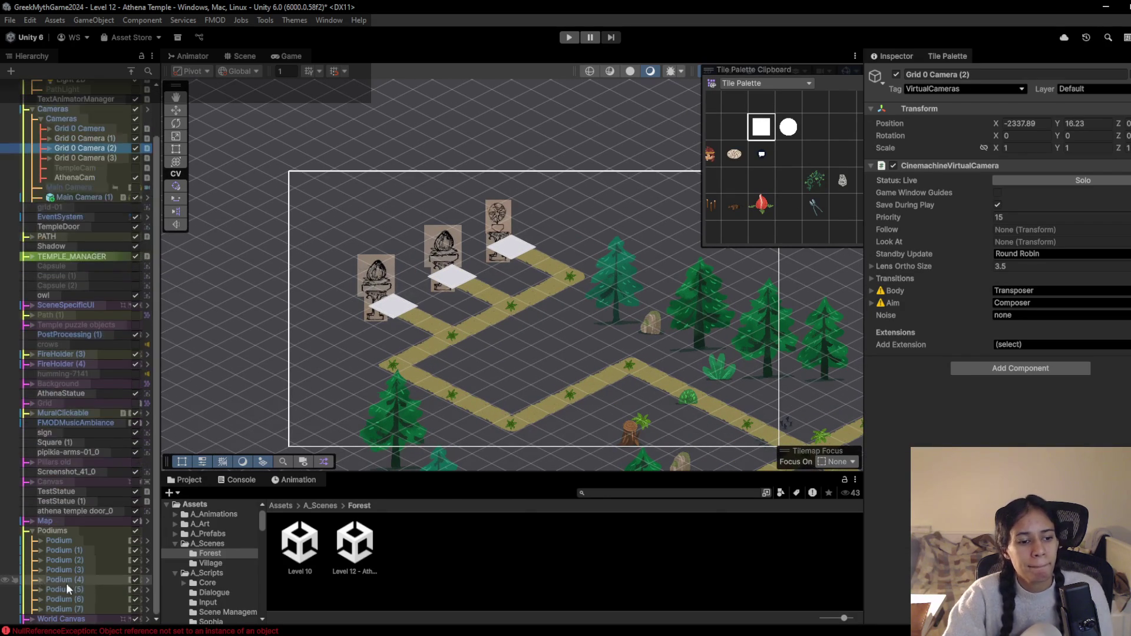
{"action": "left_click", "coordinate": [87, 592]}
{"action": "left_click", "coordinate": [87, 579], "text": "shift"}
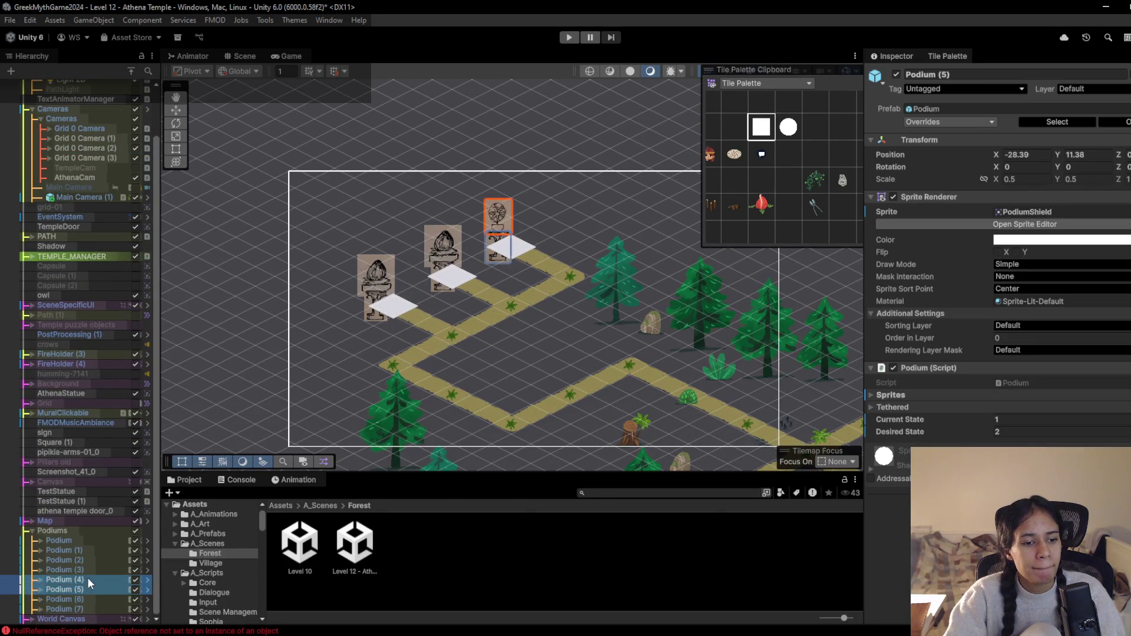
{"action": "left_click", "coordinate": [88, 569], "text": "shift"}
{"action": "key", "text": "w"}
{"action": "left_click_drag", "start_coordinate": [383, 272], "coordinate": [372, 250]}
{"action": "left_click", "coordinate": [281, 56]}
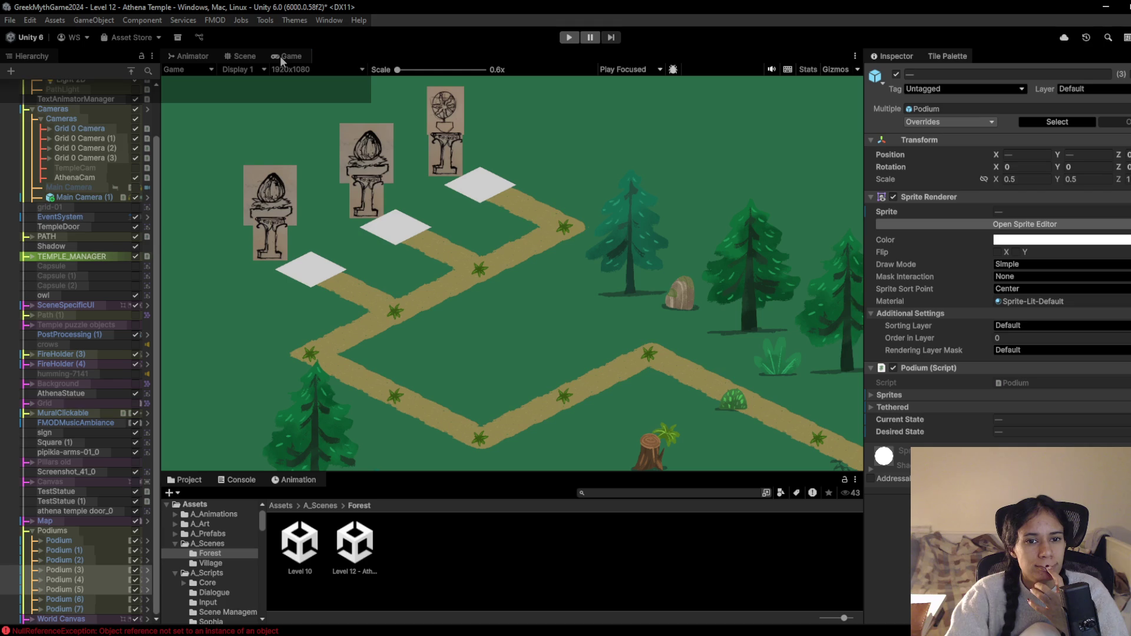
Set Grid 0 Camera (2)'s Lens Ortho Size to 4
{"action": "left_click", "coordinate": [97, 156]}
{"action": "left_click", "coordinate": [98, 145]}
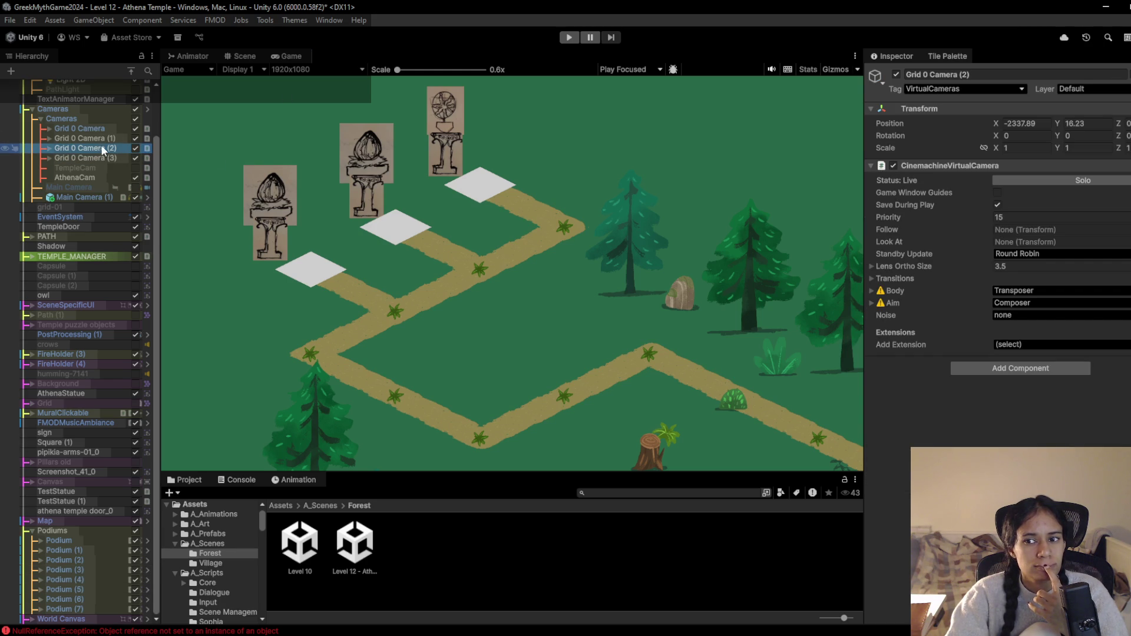
{"action": "left_click", "coordinate": [1002, 266]}
{"action": "type", "text": "4"}
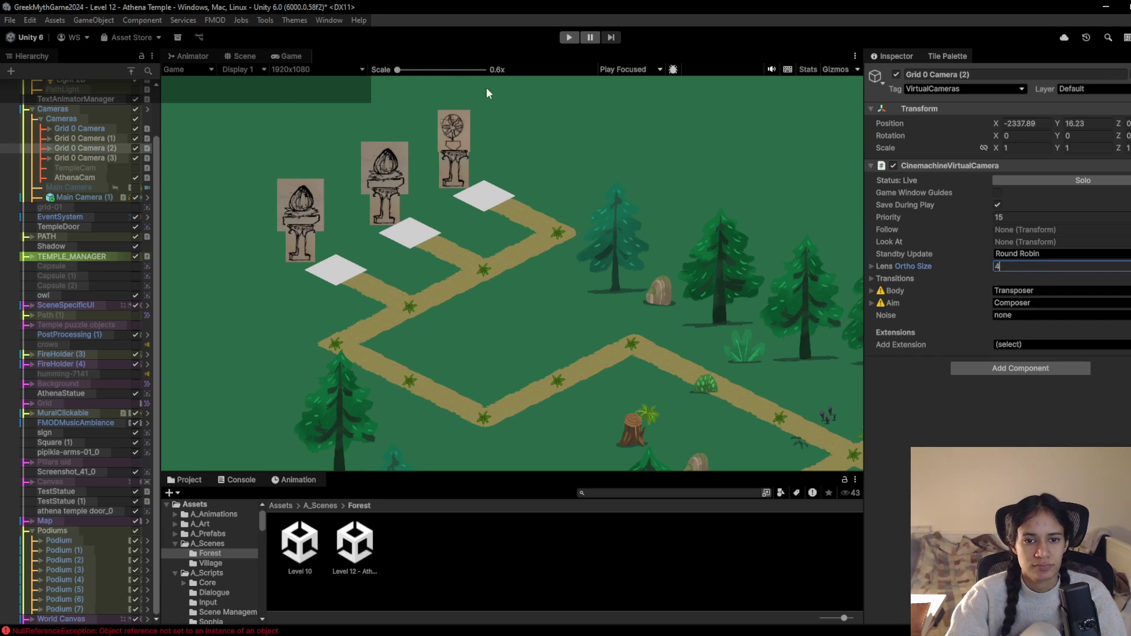
Play-test camera switching by adjusting the priority, ending at 13, then stop
{"action": "left_click", "coordinate": [570, 37]}
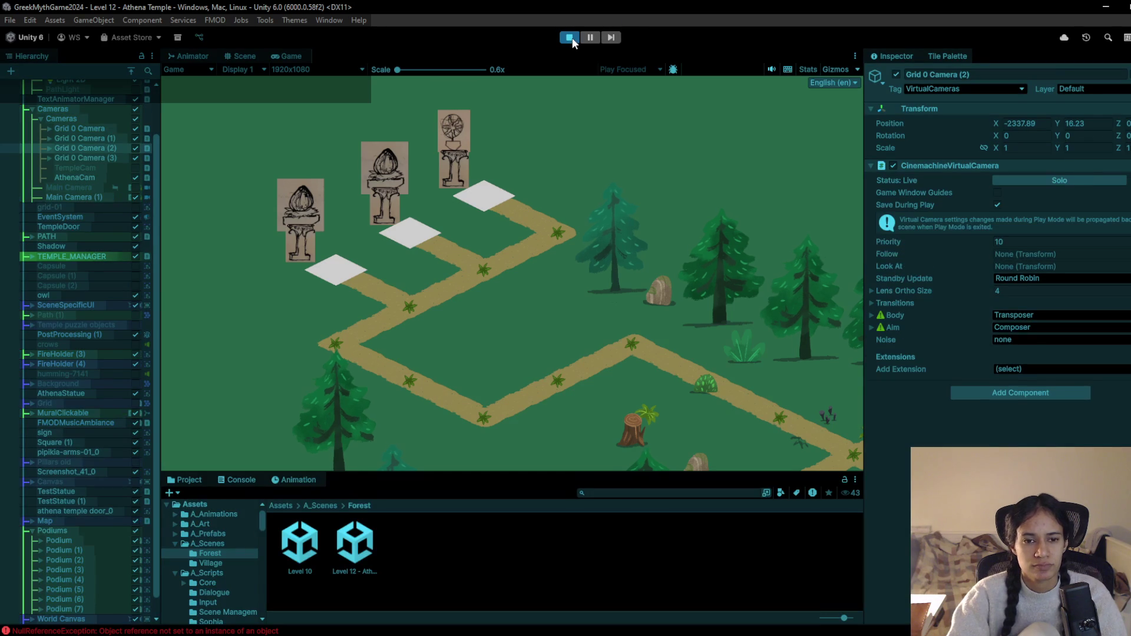
{"action": "left_click_drag", "start_coordinate": [970, 240], "coordinate": [975, 241]}
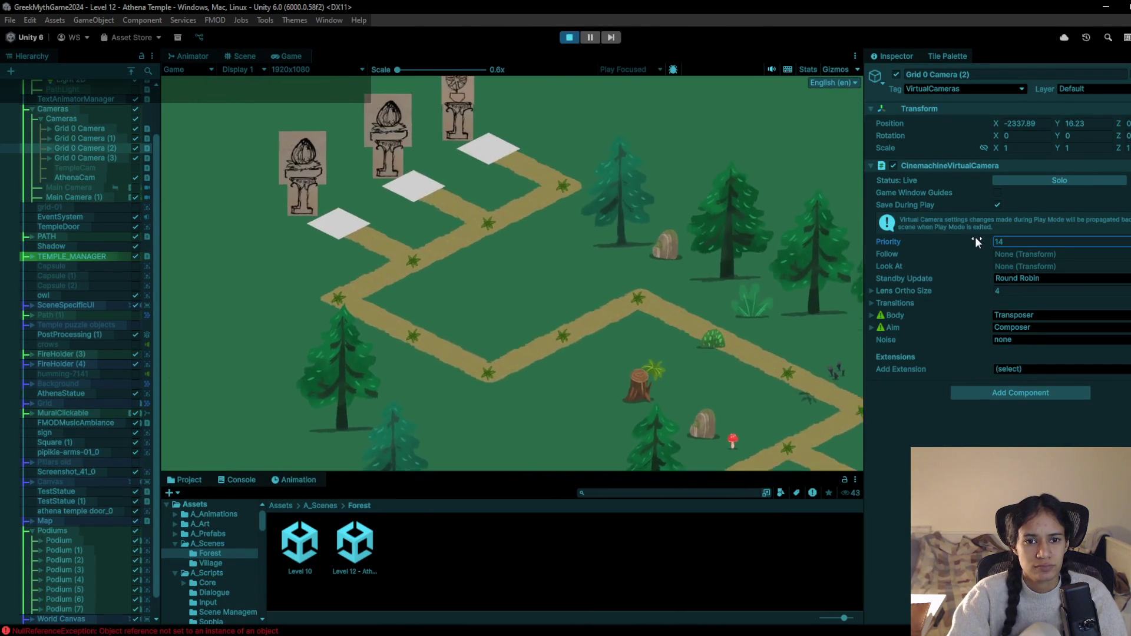
{"action": "left_click_drag", "start_coordinate": [974, 237], "coordinate": [963, 235]}
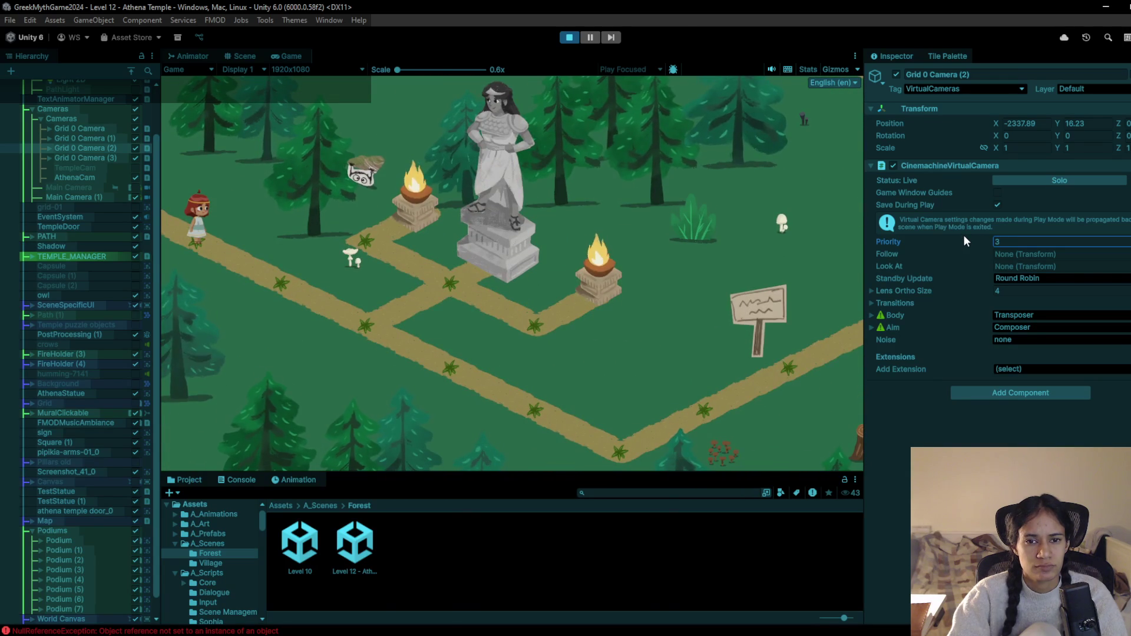
{"action": "mouse_move", "coordinate": [973, 235]}
{"action": "left_mouse_down"}
{"action": "mouse_move", "coordinate": [957, 244]}
{"action": "mouse_move", "coordinate": [966, 241]}
{"action": "left_mouse_up"}
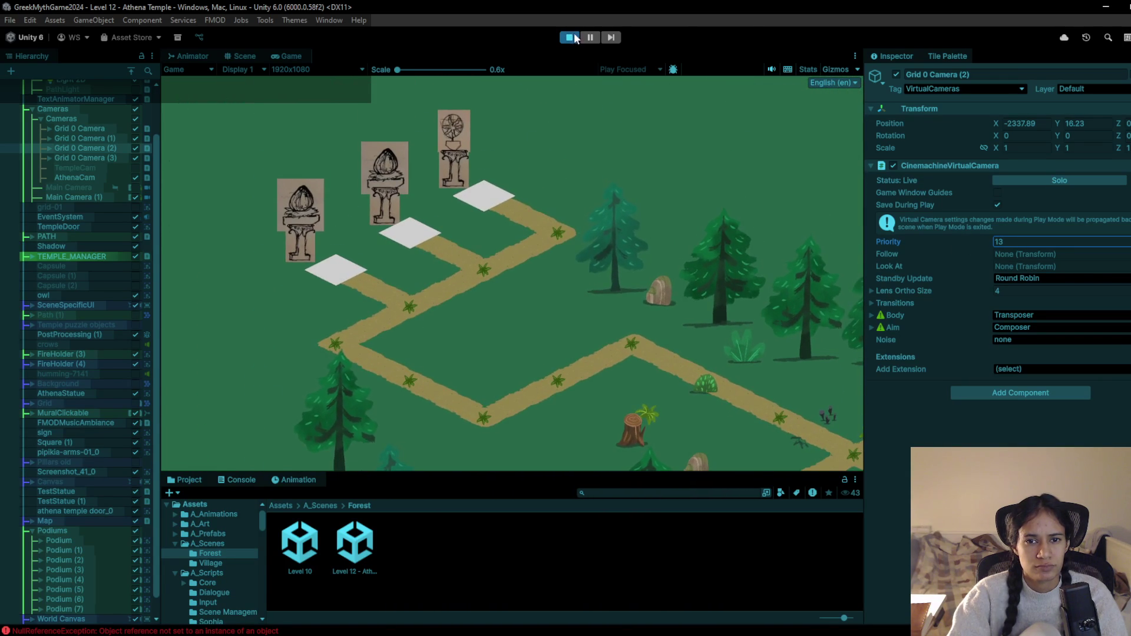
{"action": "key", "text": "ctrl+p"}
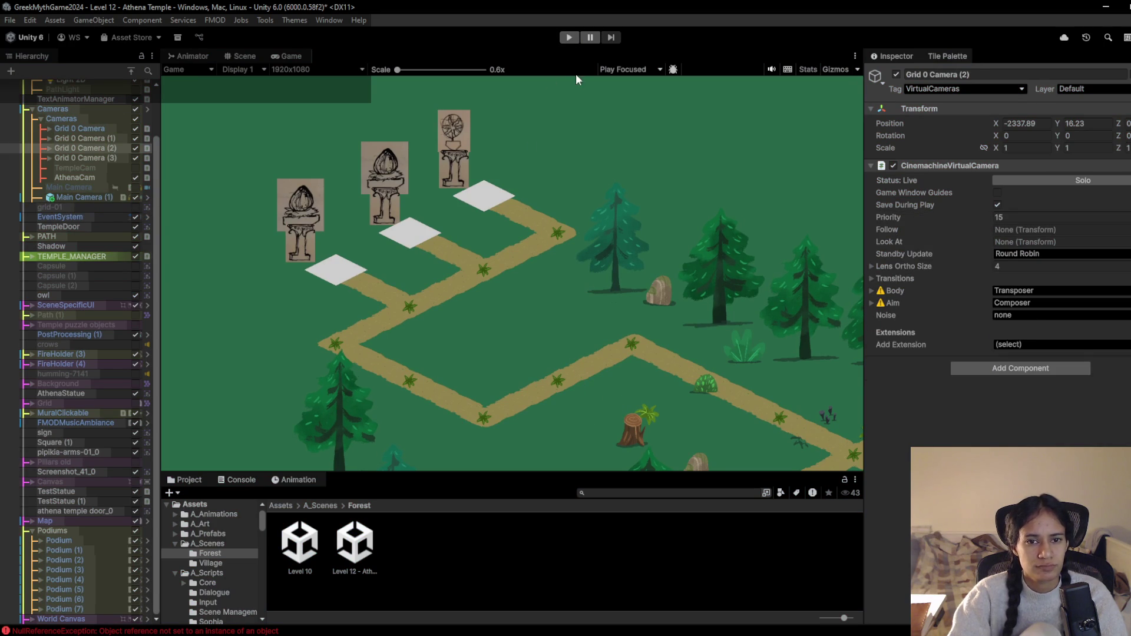
Set Grid 0 Camera's Lens Ortho Size to 4 as well
{"action": "left_click", "coordinate": [114, 139]}
{"action": "left_click", "coordinate": [115, 147]}
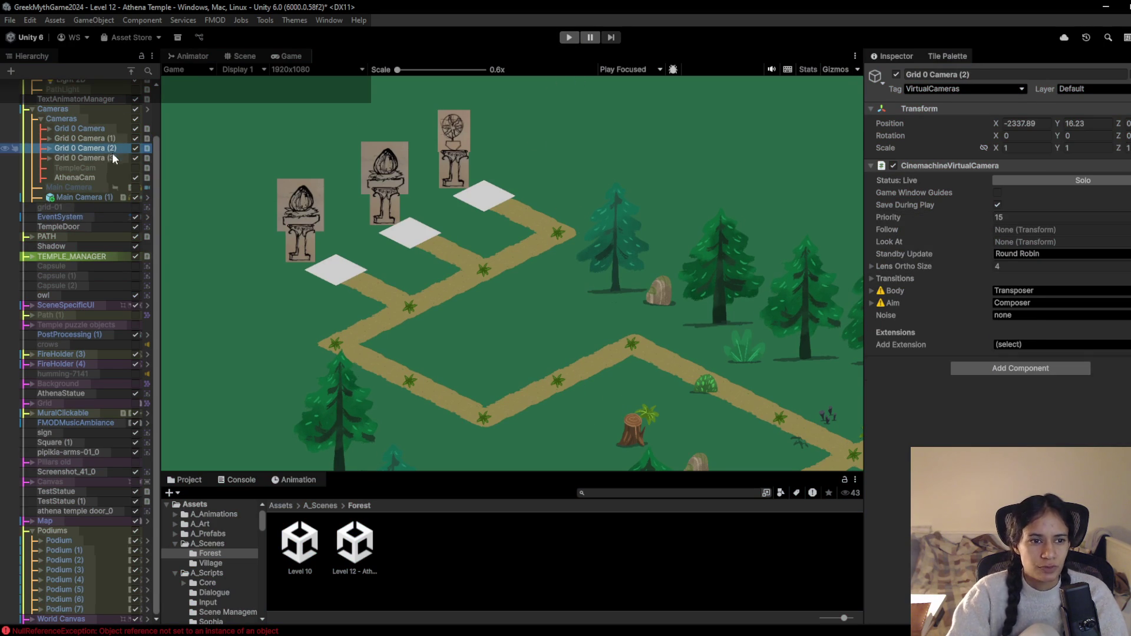
{"action": "left_click", "coordinate": [114, 138]}
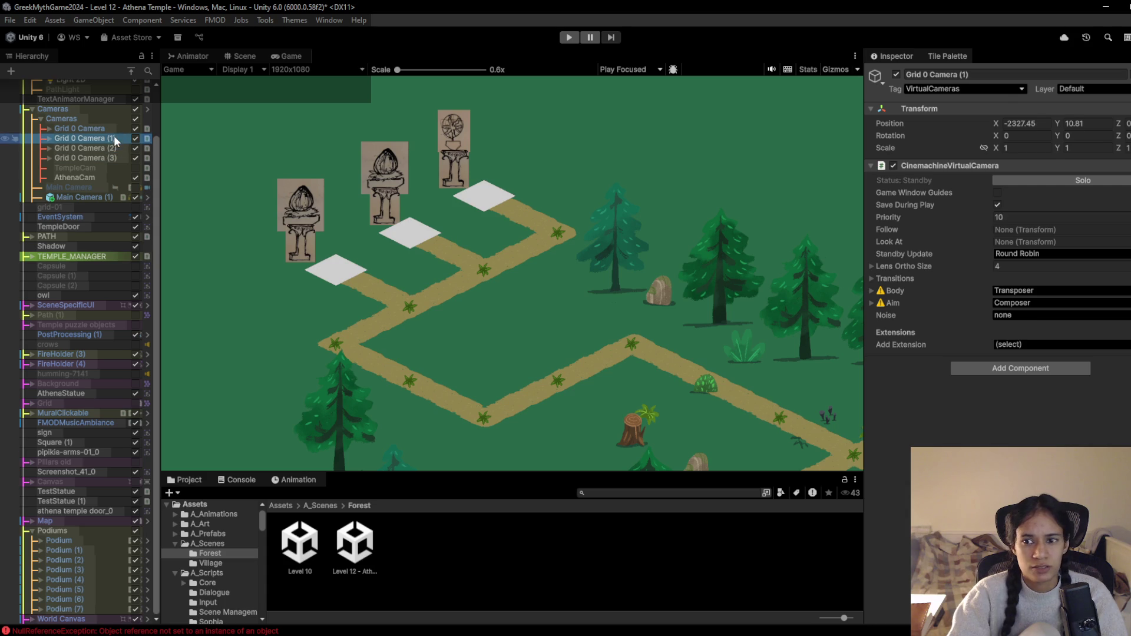
{"action": "left_click", "coordinate": [114, 128]}
{"action": "type", "text": "4"}
{"action": "key", "text": "Return"}
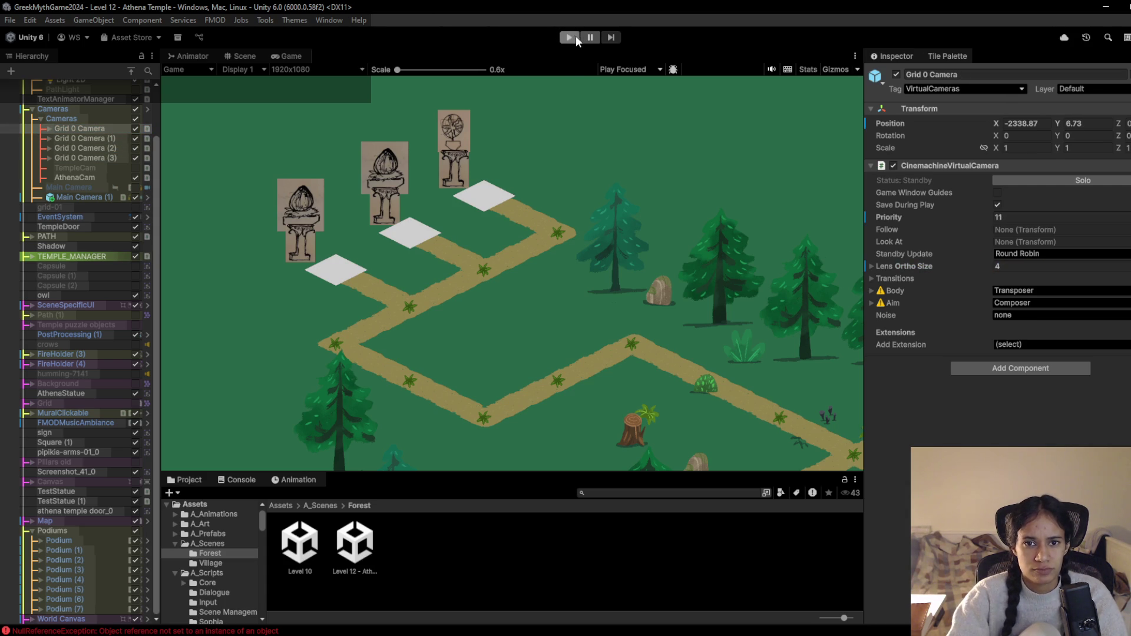
Play-test with Grid 0 Camera live, trying ortho size 3.5 while walking the girl
{"action": "left_click", "coordinate": [570, 37]}
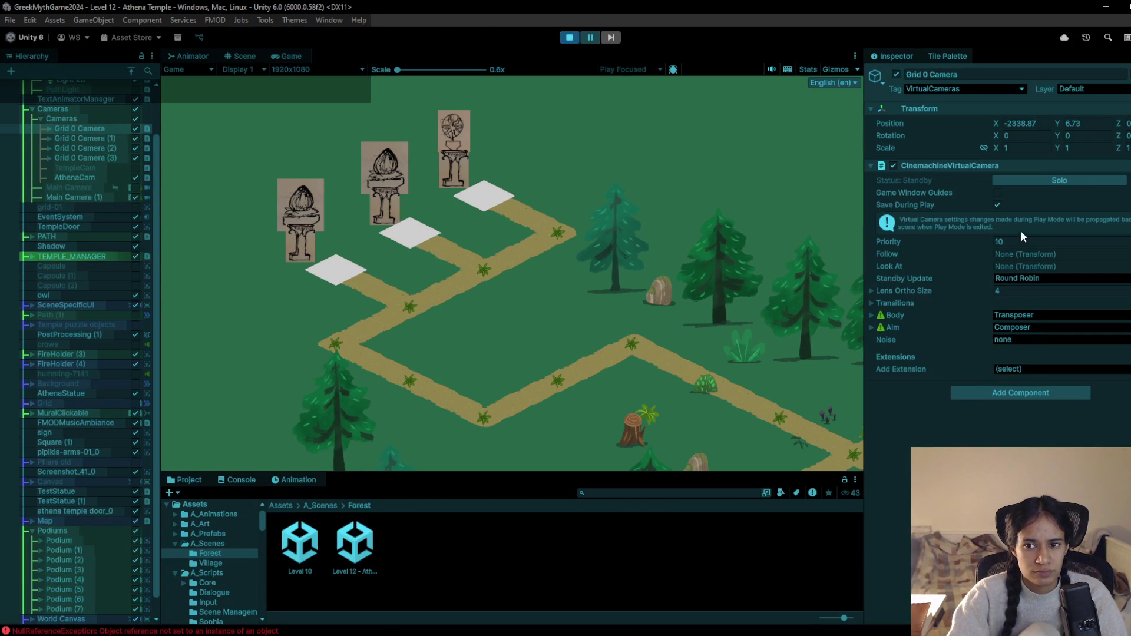
{"action": "left_click_drag", "start_coordinate": [980, 241], "coordinate": [984, 240]}
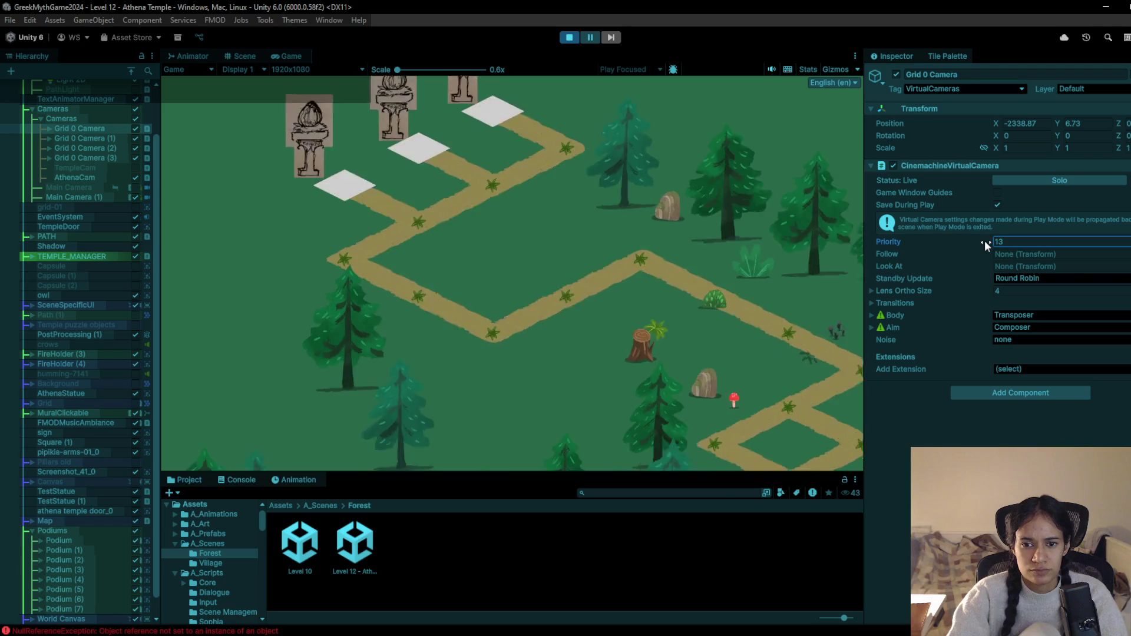
{"action": "left_click", "coordinate": [334, 292]}
{"action": "mouse_move", "coordinate": [334, 291]}
{"action": "left_mouse_down"}
{"action": "mouse_move", "coordinate": [373, 324]}
{"action": "mouse_move", "coordinate": [429, 334]}
{"action": "mouse_move", "coordinate": [512, 394]}
{"action": "left_mouse_up"}
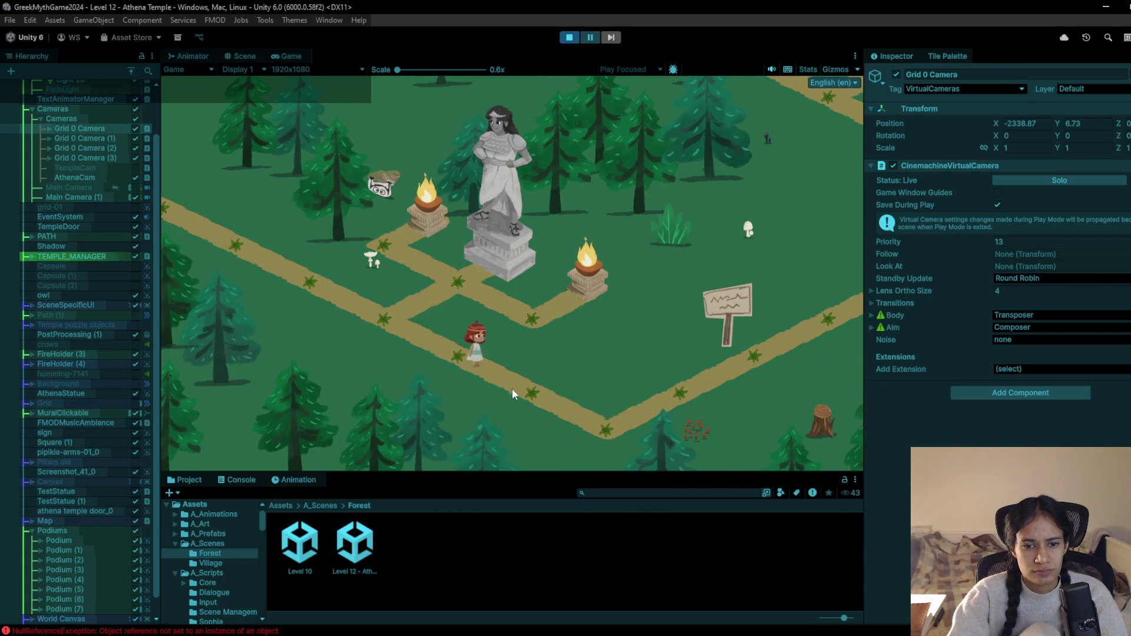
{"action": "left_click", "coordinate": [1001, 291]}
{"action": "type", "text": "3"}
{"action": "key", "text": "Return"}
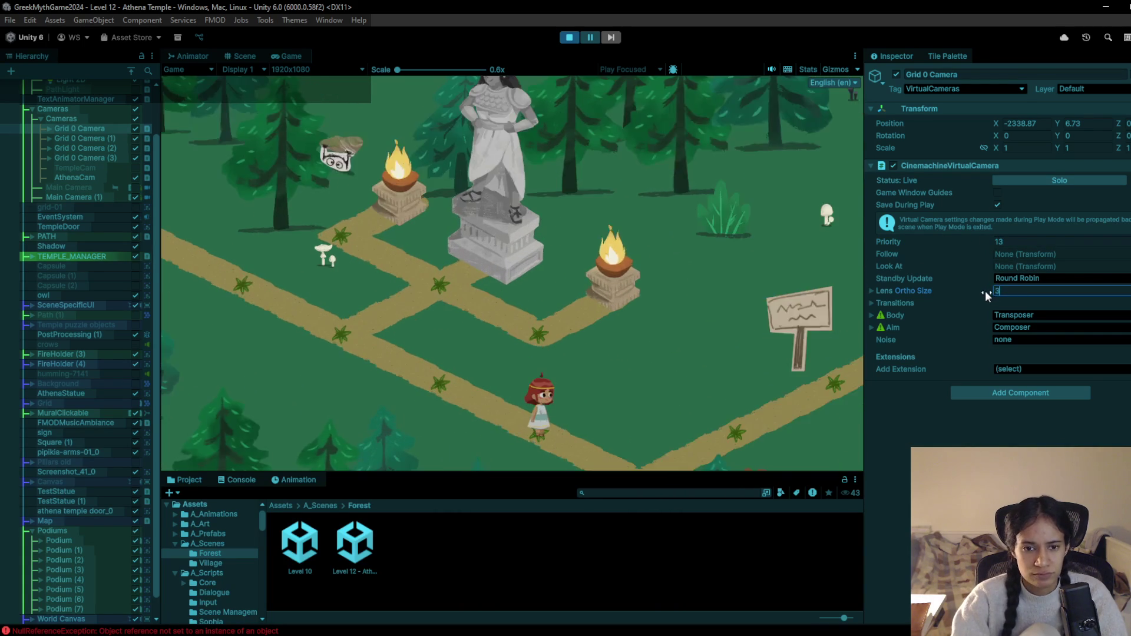
{"action": "type", "text": ".5"}
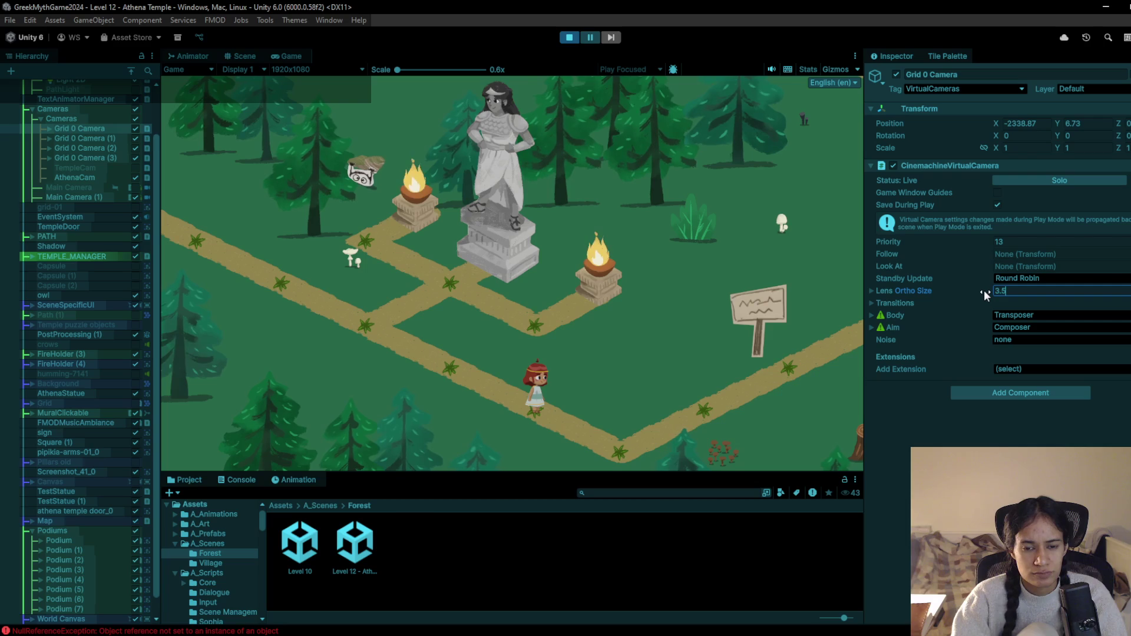
{"action": "mouse_move", "coordinate": [765, 385]}
{"action": "left_mouse_down"}
{"action": "mouse_move", "coordinate": [631, 451]}
{"action": "mouse_move", "coordinate": [907, 307]}
{"action": "mouse_move", "coordinate": [990, 232]}
{"action": "mouse_move", "coordinate": [959, 241]}
{"action": "left_mouse_up"}
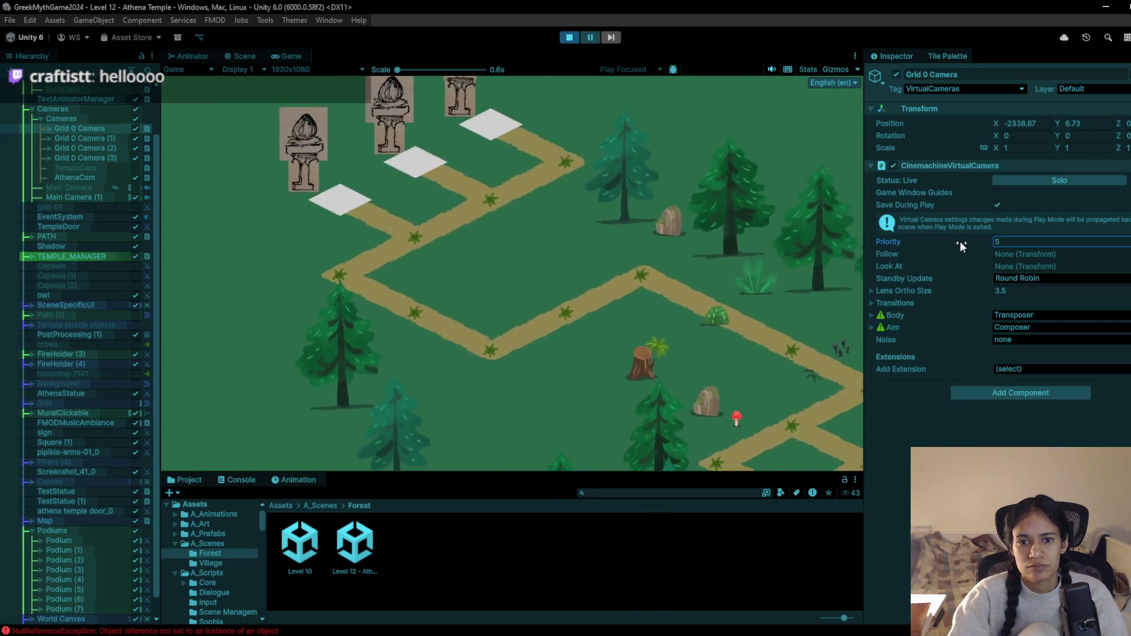
{"action": "left_click", "coordinate": [569, 37]}
Set Grid 0 Camera (2)'s priority to 10
{"action": "left_click", "coordinate": [100, 139]}
{"action": "left_click", "coordinate": [99, 147]}
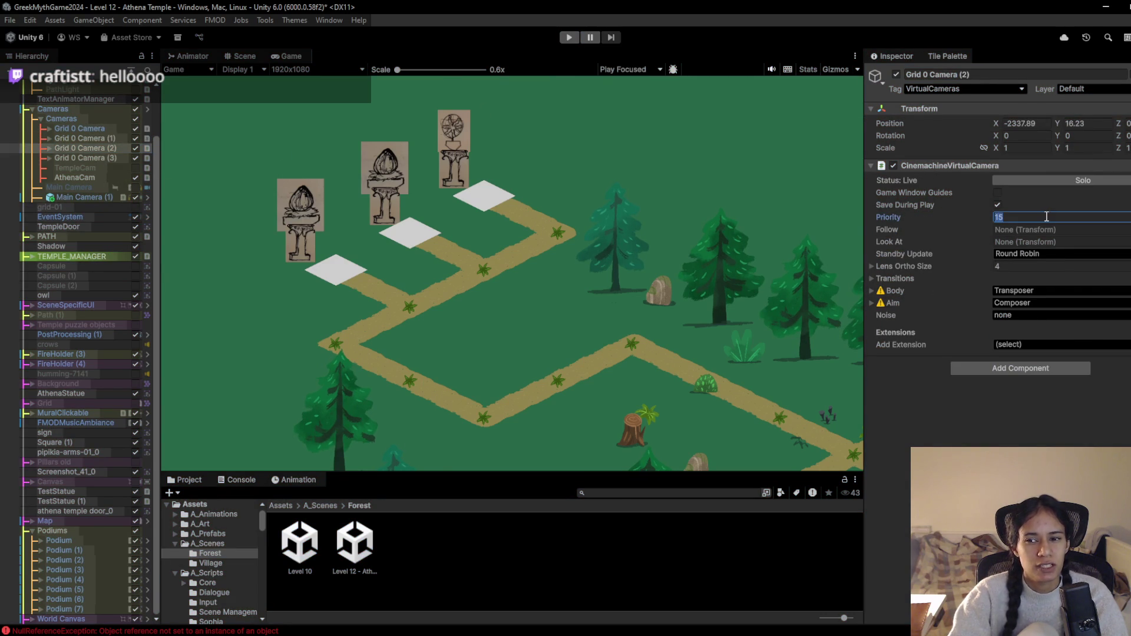
{"action": "type", "text": "1"}
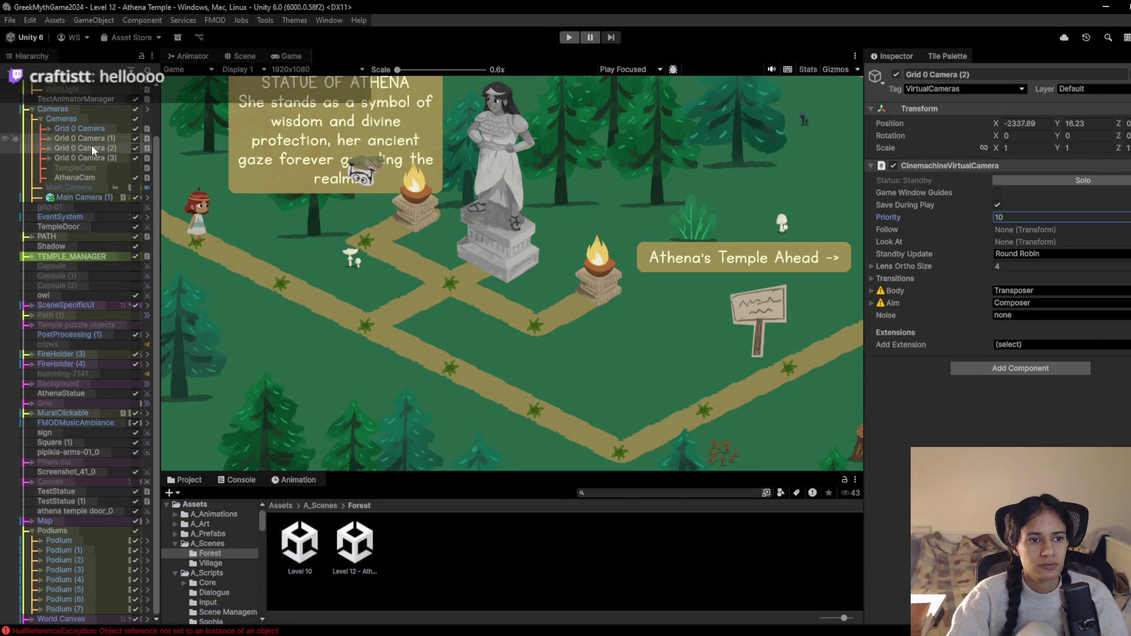
{"action": "left_click", "coordinate": [33, 619]}
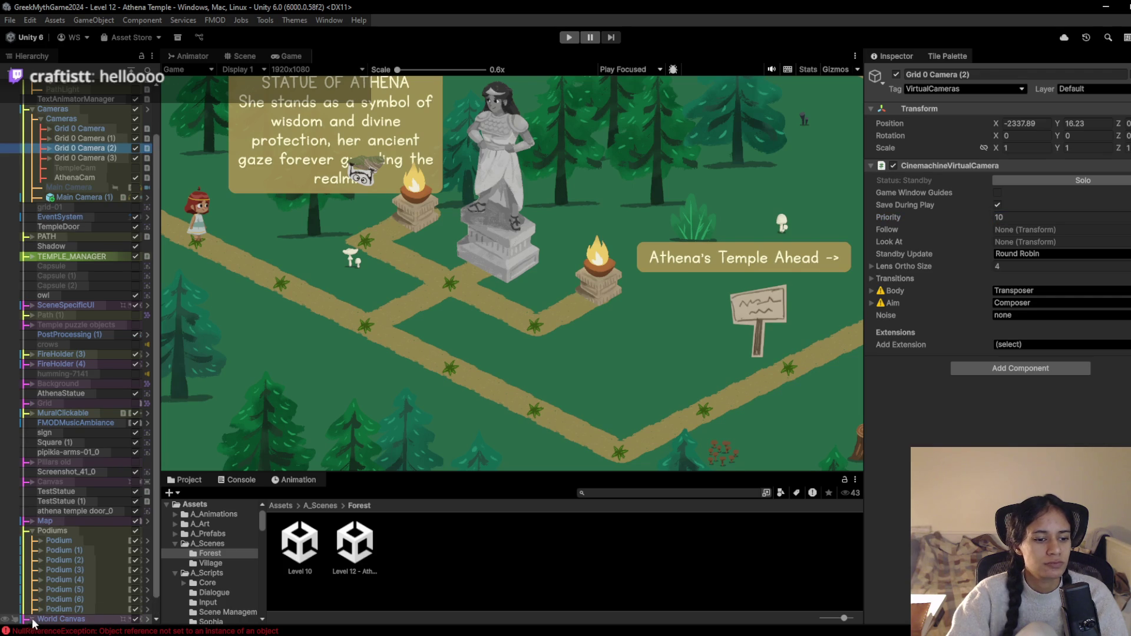
Select the Athena's Temple Ahead label and frame it in the Scene view
{"action": "left_click", "coordinate": [87, 611]}
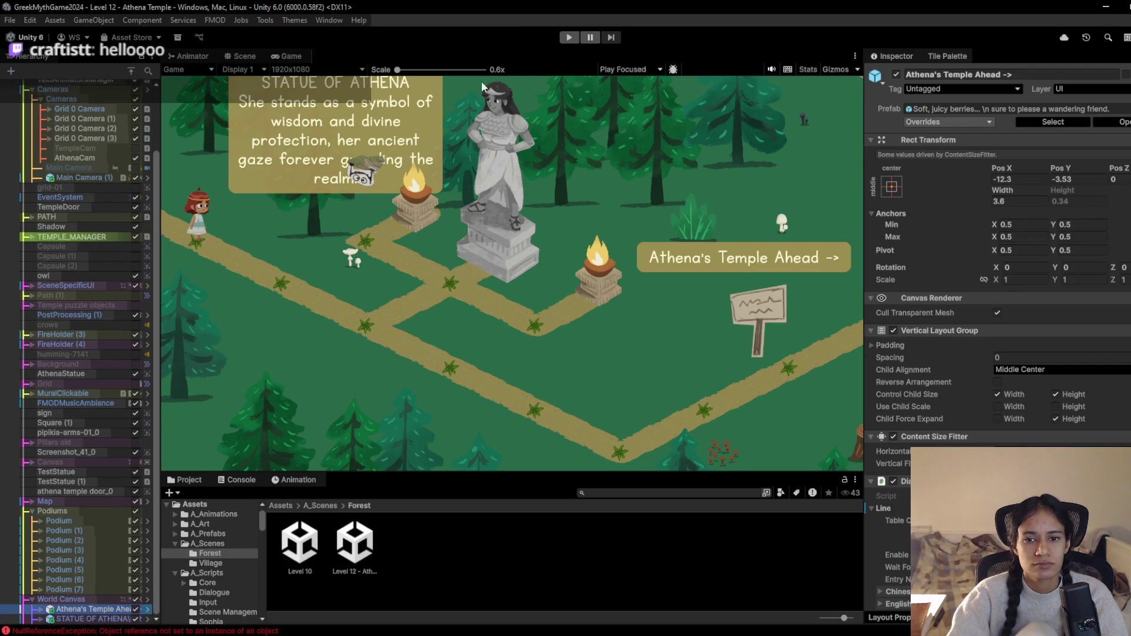
{"action": "left_click", "coordinate": [245, 59]}
{"action": "left_click", "coordinate": [275, 59]}
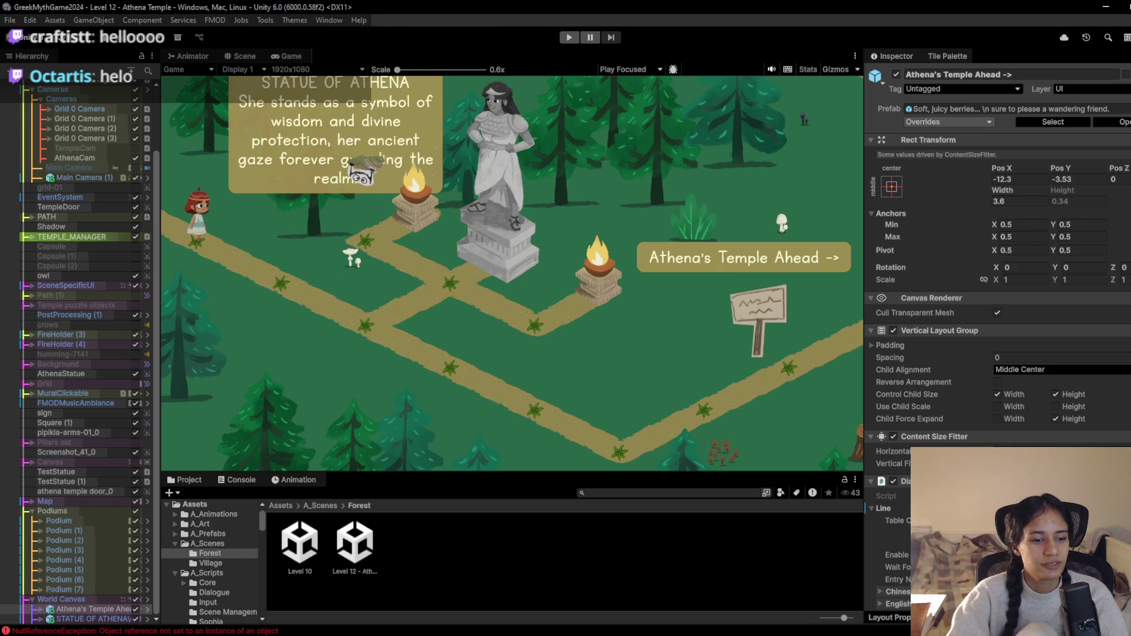
{"action": "left_click", "coordinate": [244, 57]}
{"action": "key", "text": "f"}
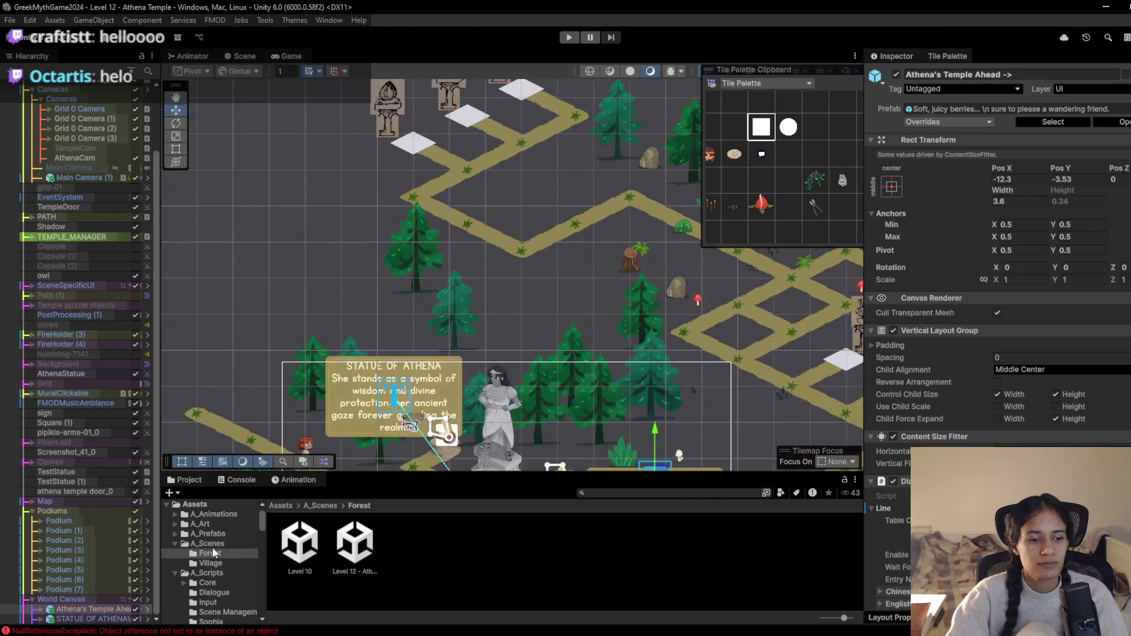
{"action": "key", "text": "f"}
{"action": "key", "text": "r"}
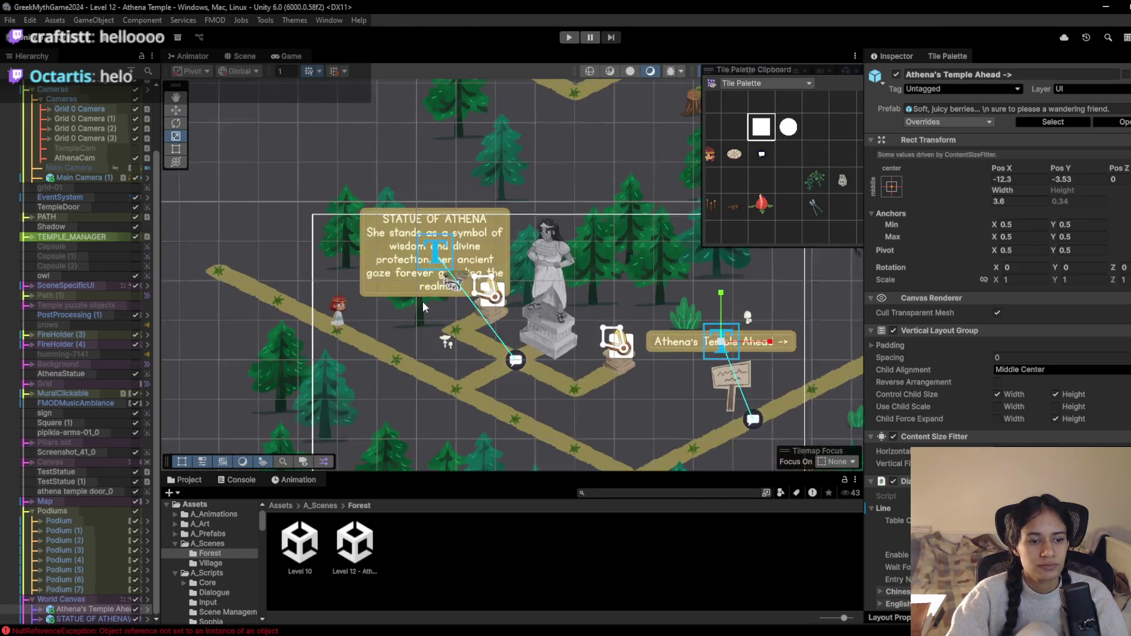
Expand the label in the Hierarchy to reach its text element
{"action": "left_click", "coordinate": [78, 610]}
{"action": "scroll", "coordinate": [437, 263], "scroll_direction": "down", "scroll_amount": 5}
{"action": "scroll", "coordinate": [617, 363], "scroll_direction": "up", "scroll_amount": 5}
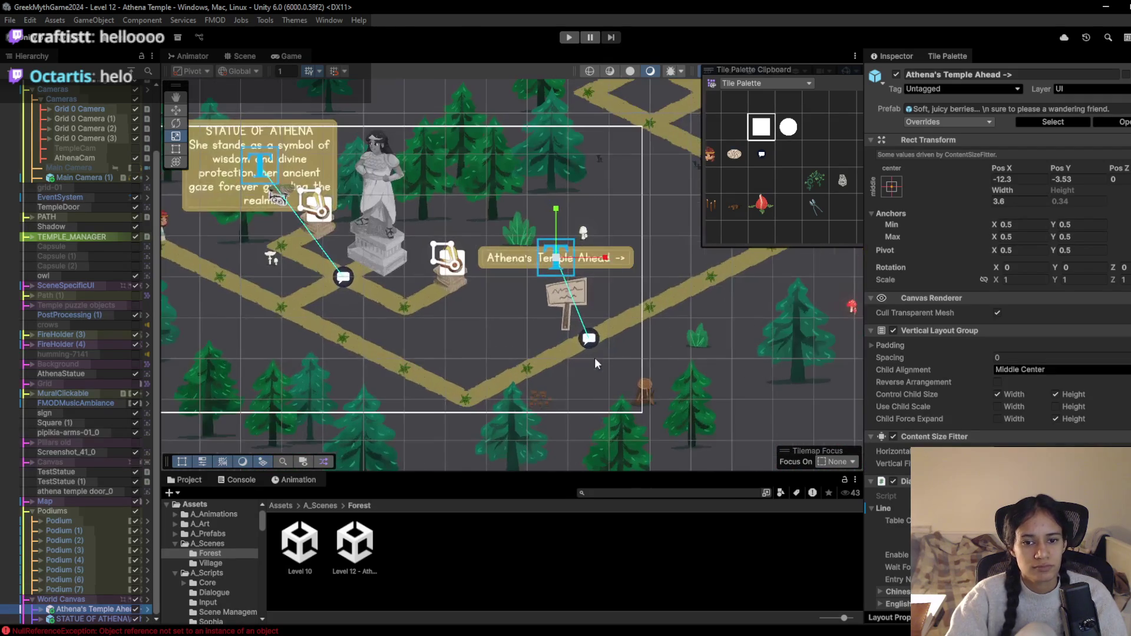
{"action": "scroll", "coordinate": [557, 260], "scroll_direction": "up", "scroll_amount": 1}
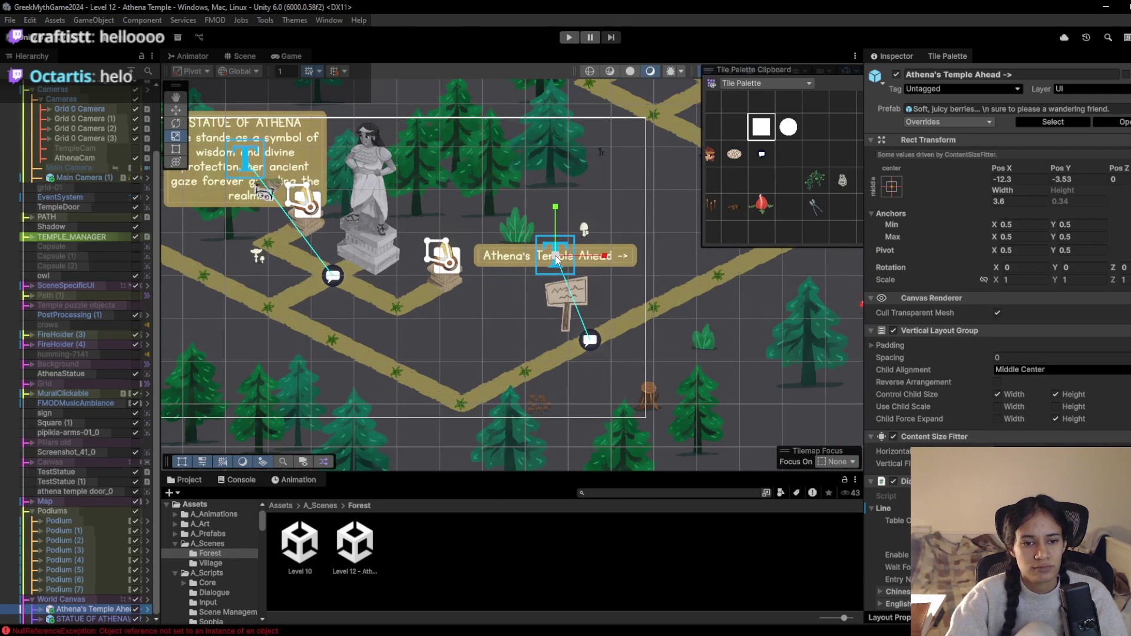
{"action": "left_click", "coordinate": [41, 609]}
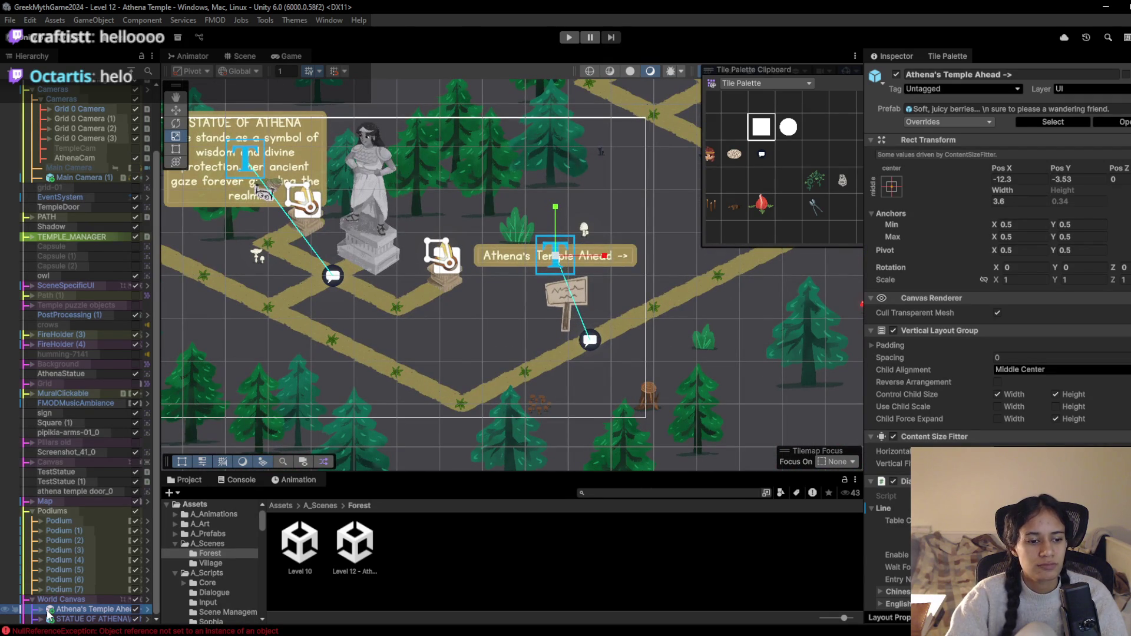
{"action": "scroll", "coordinate": [95, 612], "scroll_direction": "down", "scroll_amount": 1}
{"action": "left_click", "coordinate": [95, 609]}
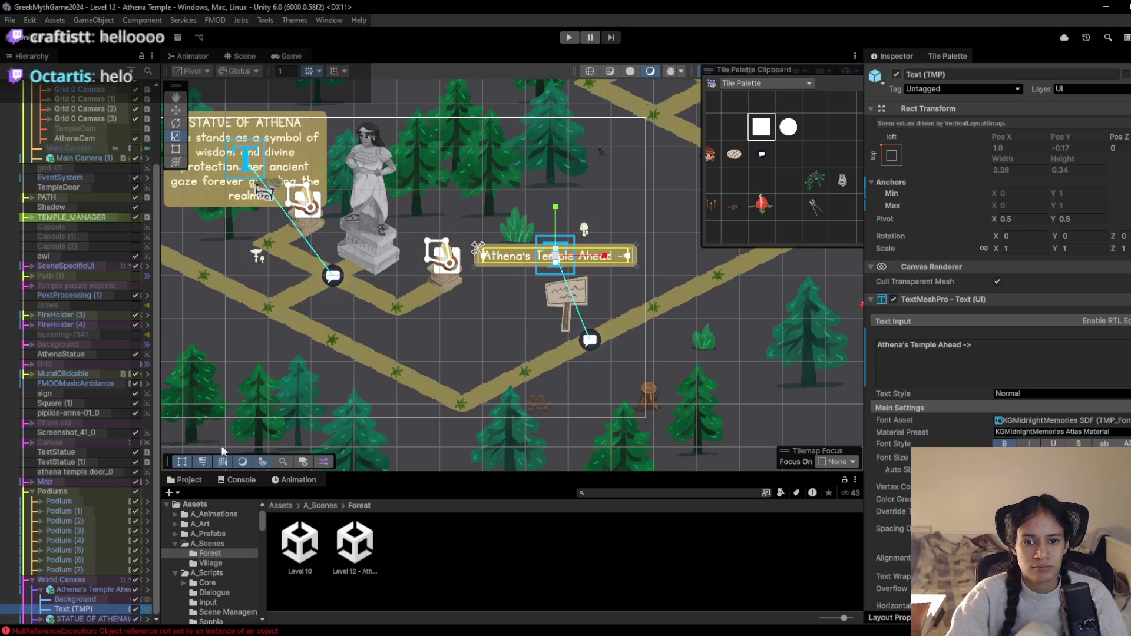
Try scaling the whole label smaller, preview it, then undo the change
{"action": "left_click", "coordinate": [571, 271]}
{"action": "left_click_drag", "start_coordinate": [556, 261], "coordinate": [538, 258]}
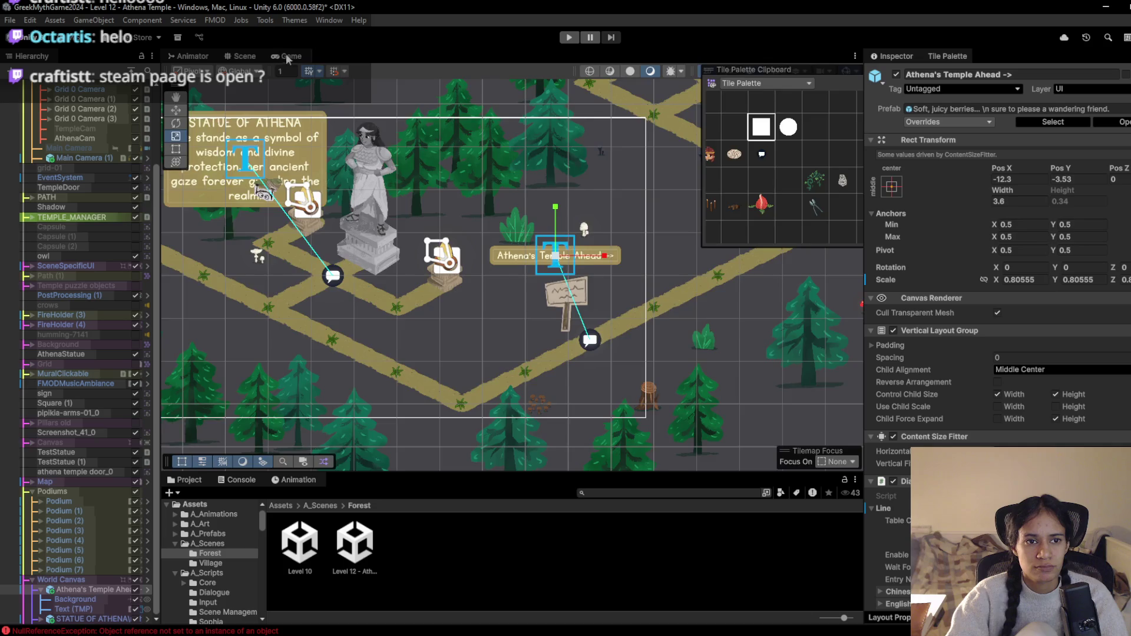
{"action": "left_click", "coordinate": [281, 57]}
{"action": "left_click", "coordinate": [242, 57]}
{"action": "left_click_drag", "start_coordinate": [554, 255], "coordinate": [572, 264]}
{"action": "key", "text": "w"}
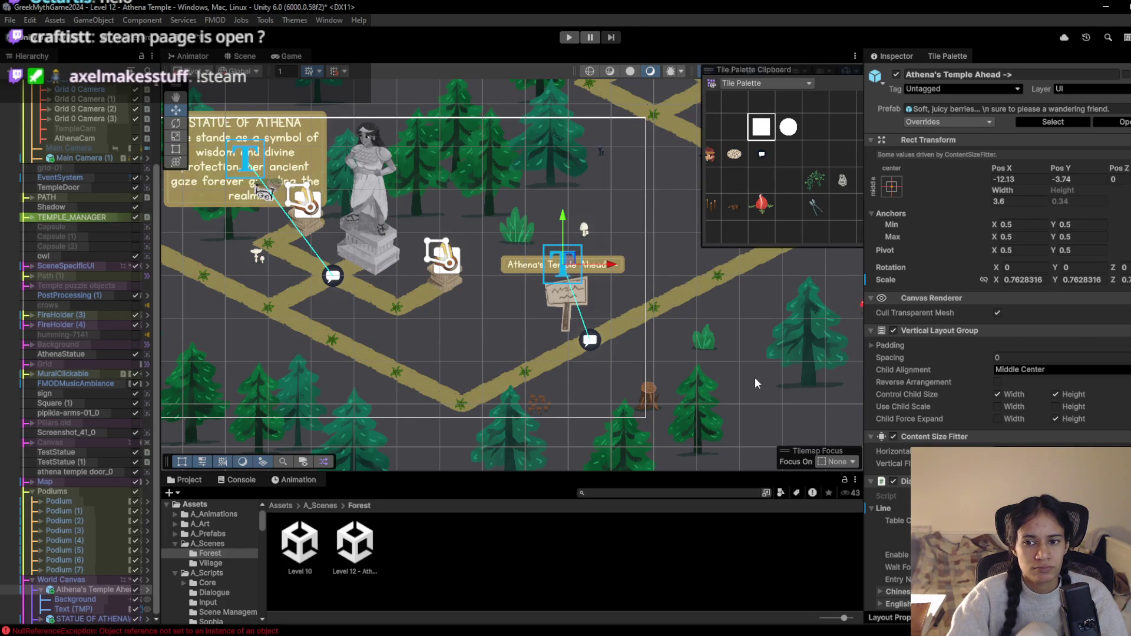
{"action": "key", "text": "ctrl+z"}
{"action": "key", "text": "ctrl+z"}
{"action": "key", "text": "ctrl+z"}
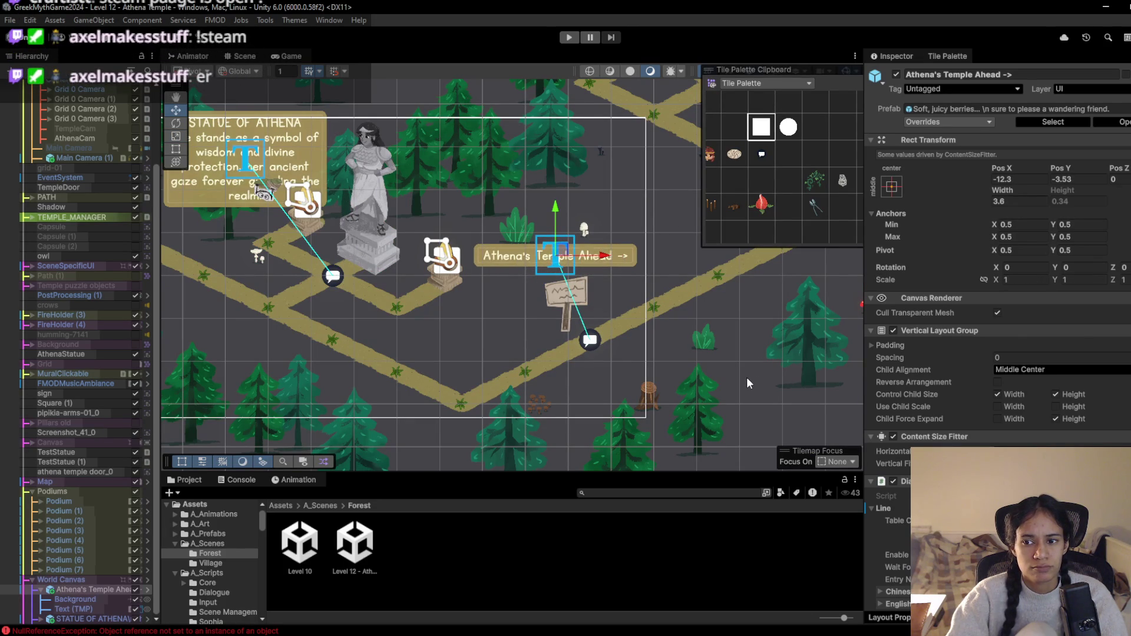
Shrink the label's Text (TMP) to 2.37 by 0.24 to fit its banner
{"action": "left_click", "coordinate": [75, 599]}
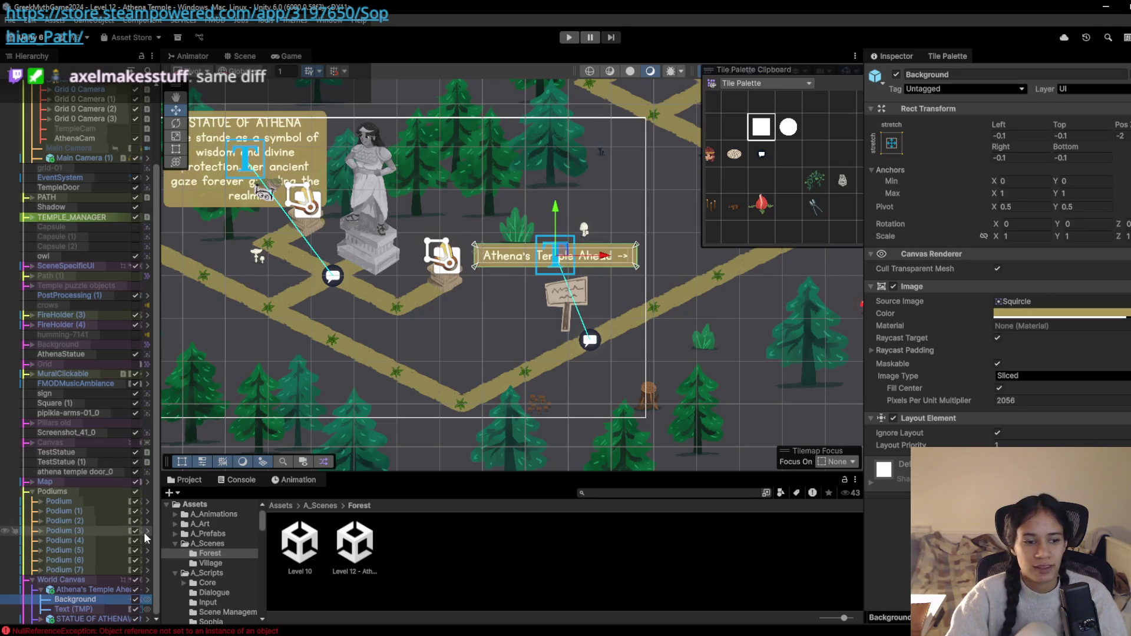
{"action": "left_click", "coordinate": [71, 610]}
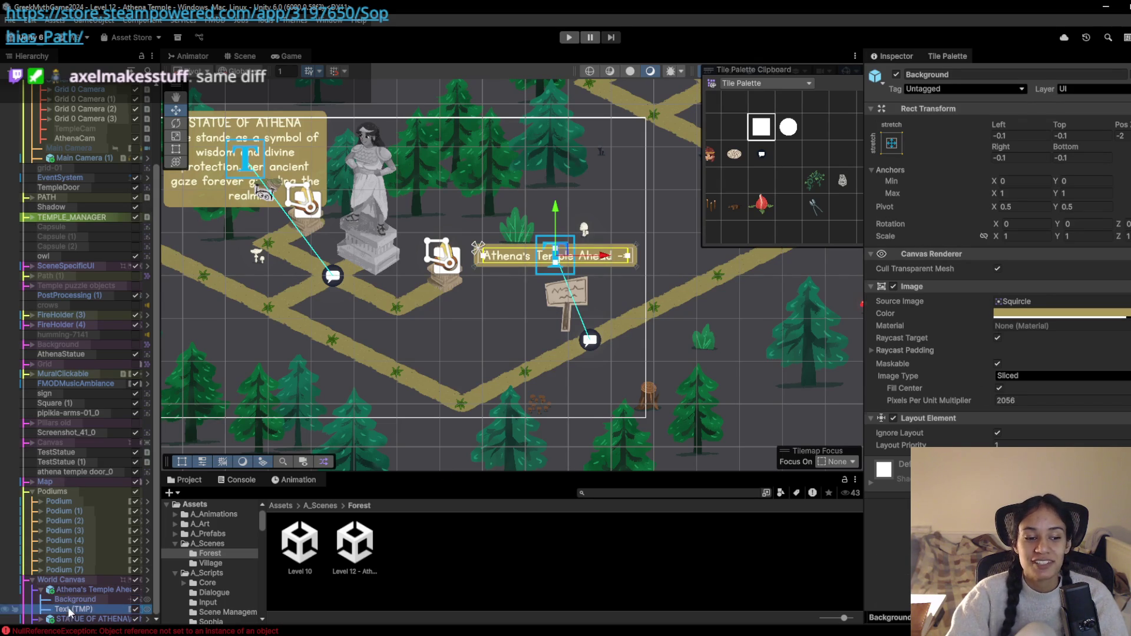
{"action": "left_click_drag", "start_coordinate": [892, 457], "coordinate": [882, 457]}
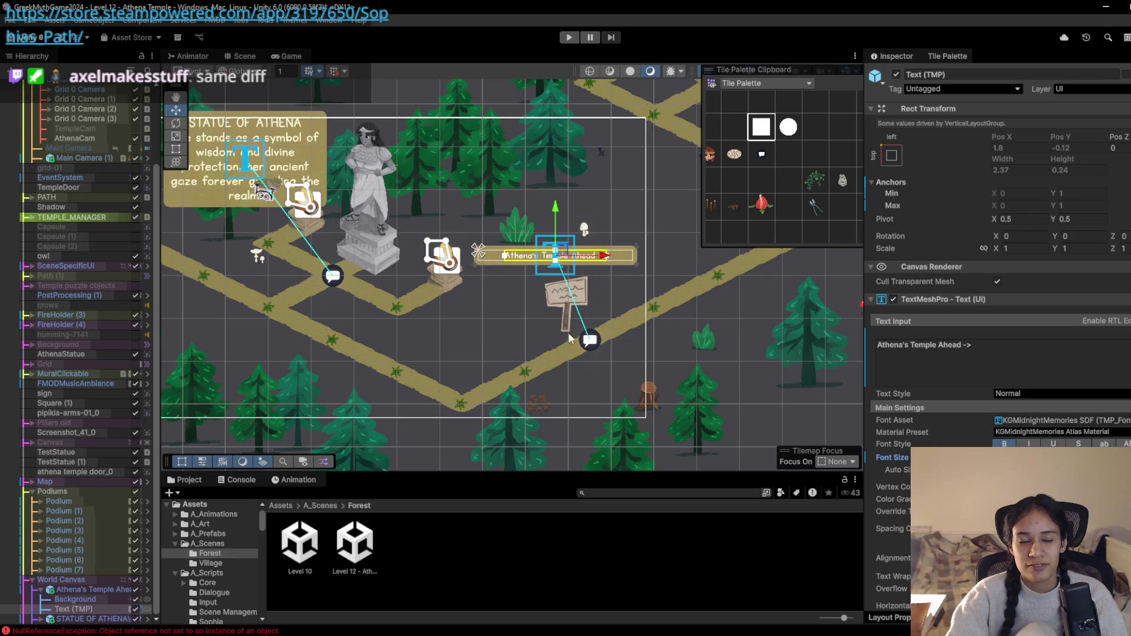
{"action": "left_click", "coordinate": [276, 58]}
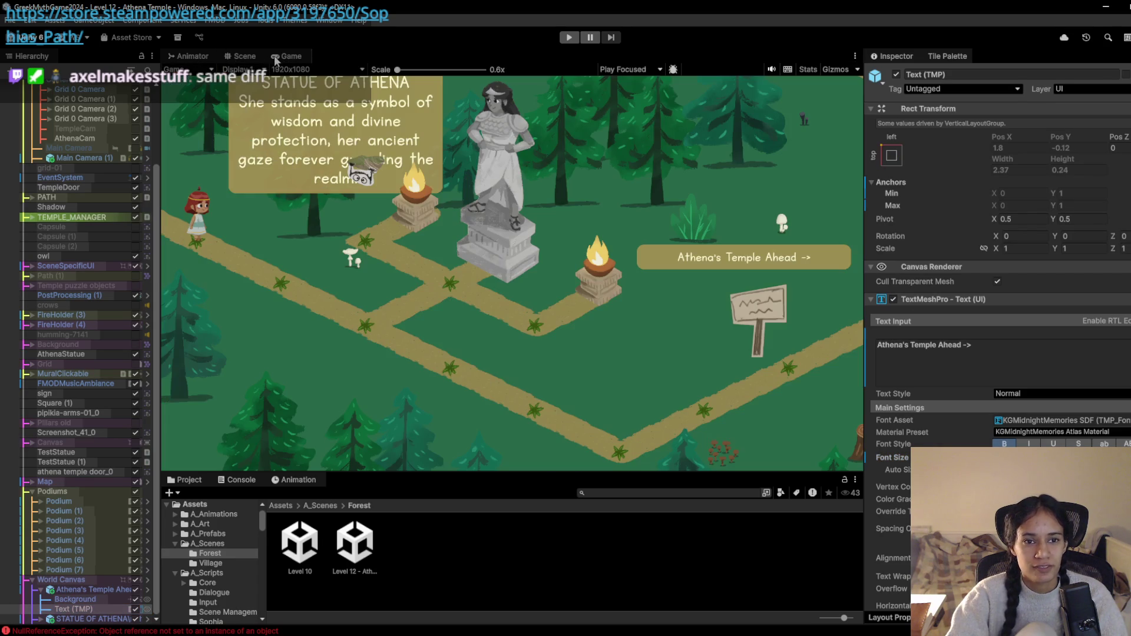
{"action": "left_click", "coordinate": [242, 68]}
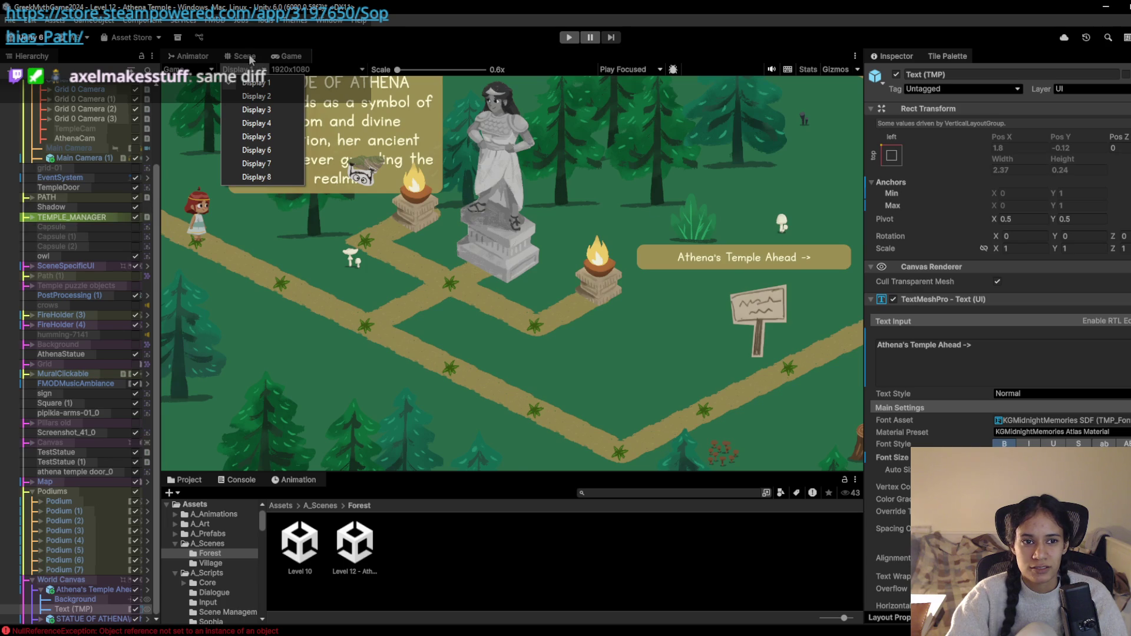
{"action": "left_click", "coordinate": [251, 59]}
{"action": "left_click", "coordinate": [290, 58]}
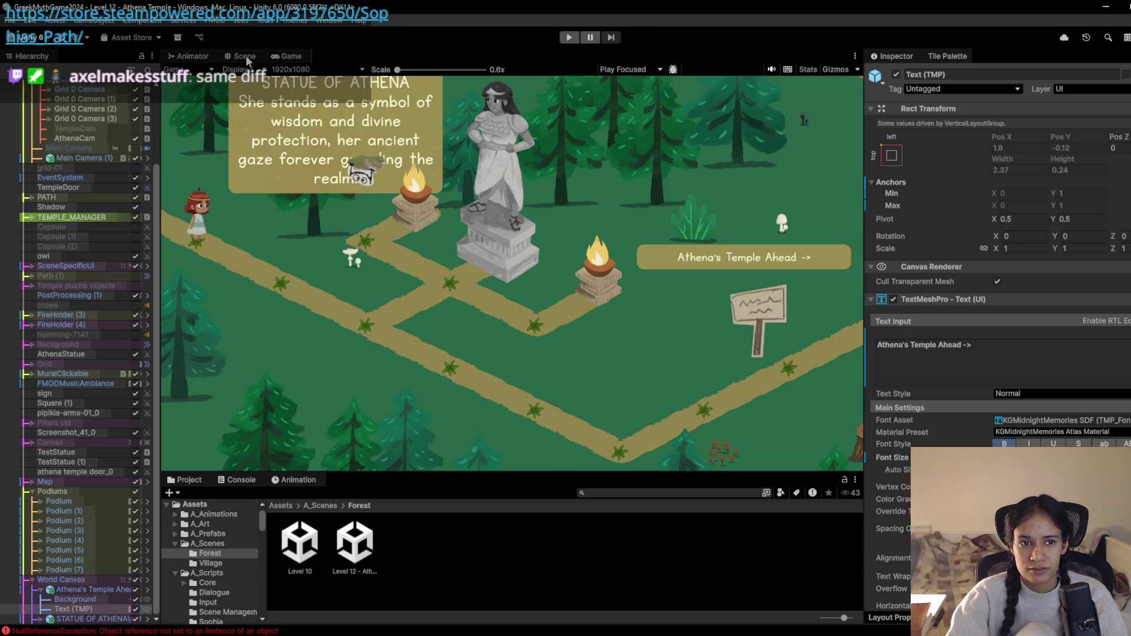
{"action": "left_click", "coordinate": [247, 59]}
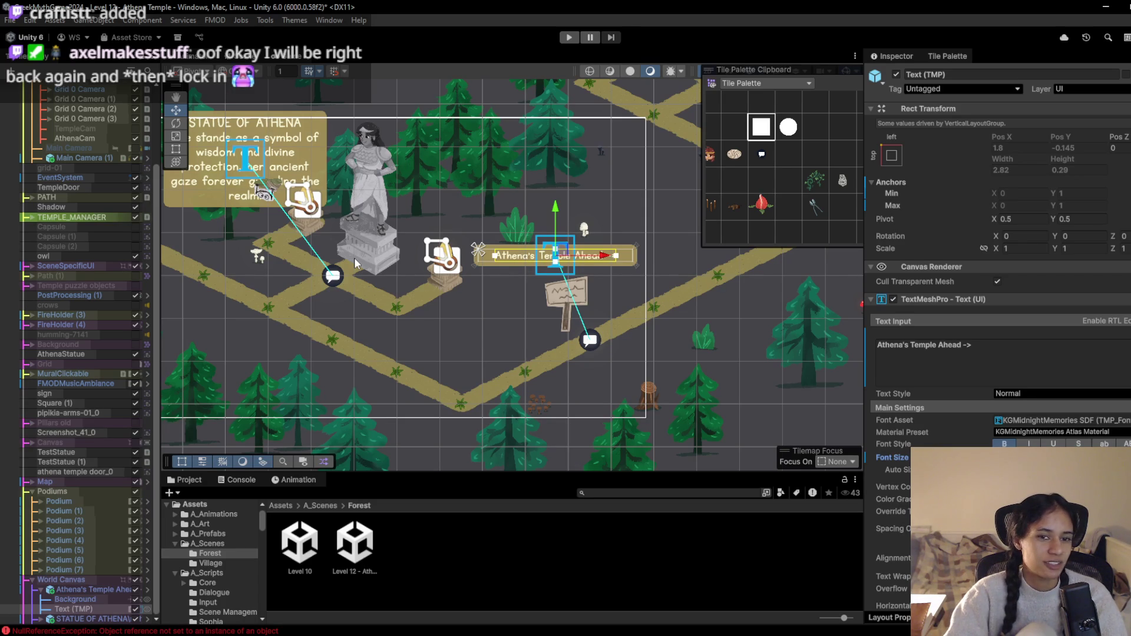
{"action": "left_click_drag", "start_coordinate": [355, 257], "coordinate": [415, 298]}
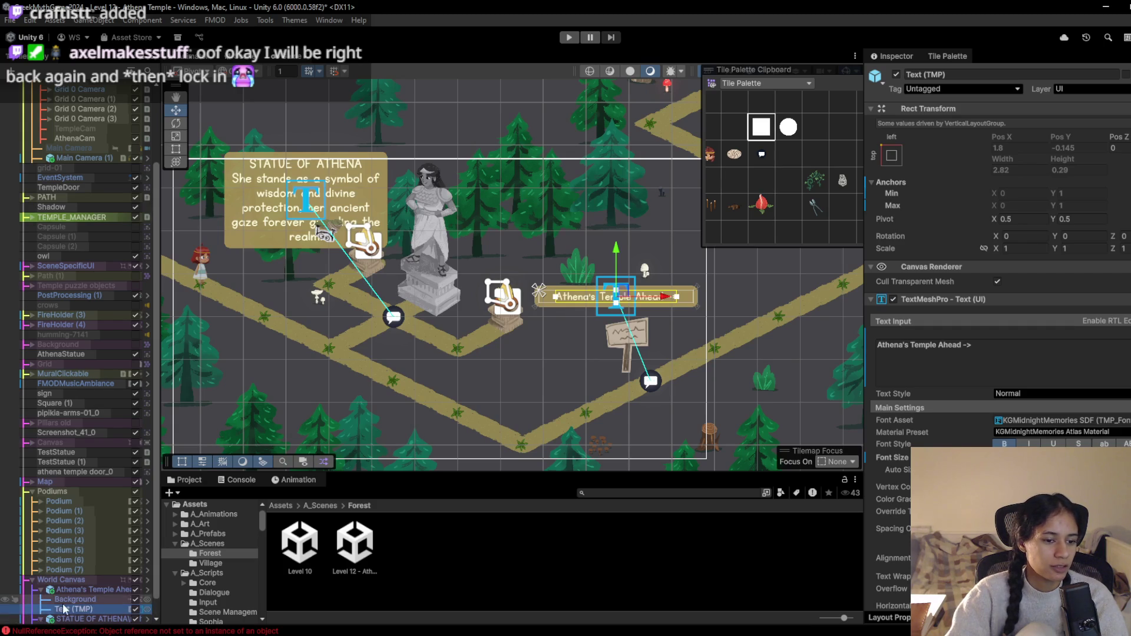
Shrink the STATUE OF ATHENA Text (TMP) to 3.6 by 1.42 at Pos Y -0.71
{"action": "left_click", "coordinate": [41, 619]}
{"action": "left_click", "coordinate": [115, 602]}
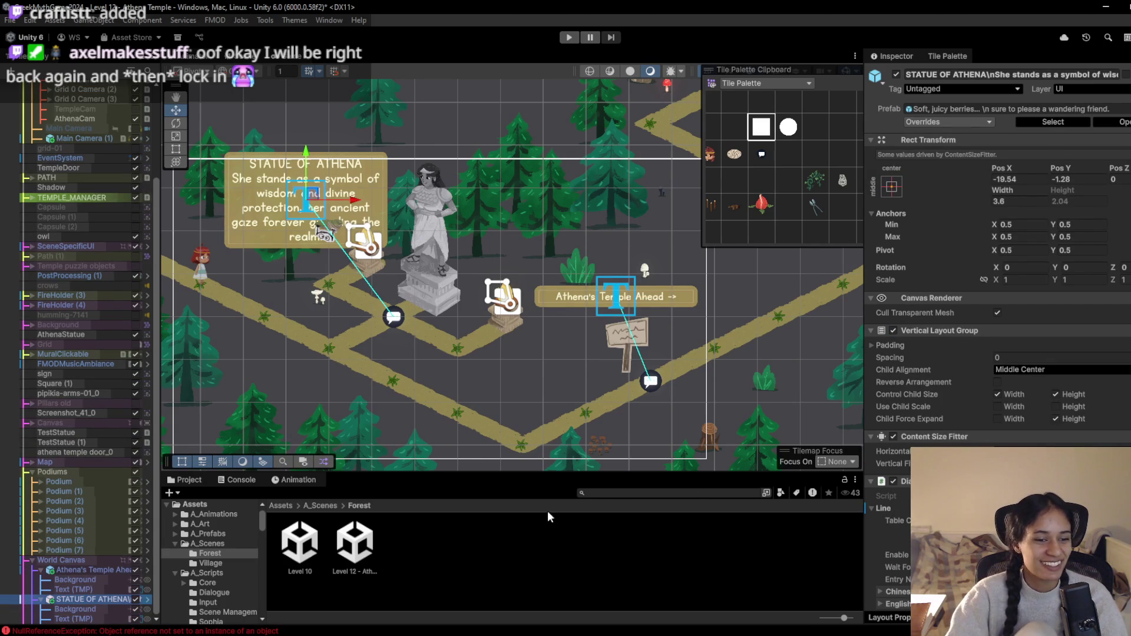
{"action": "left_click", "coordinate": [97, 619]}
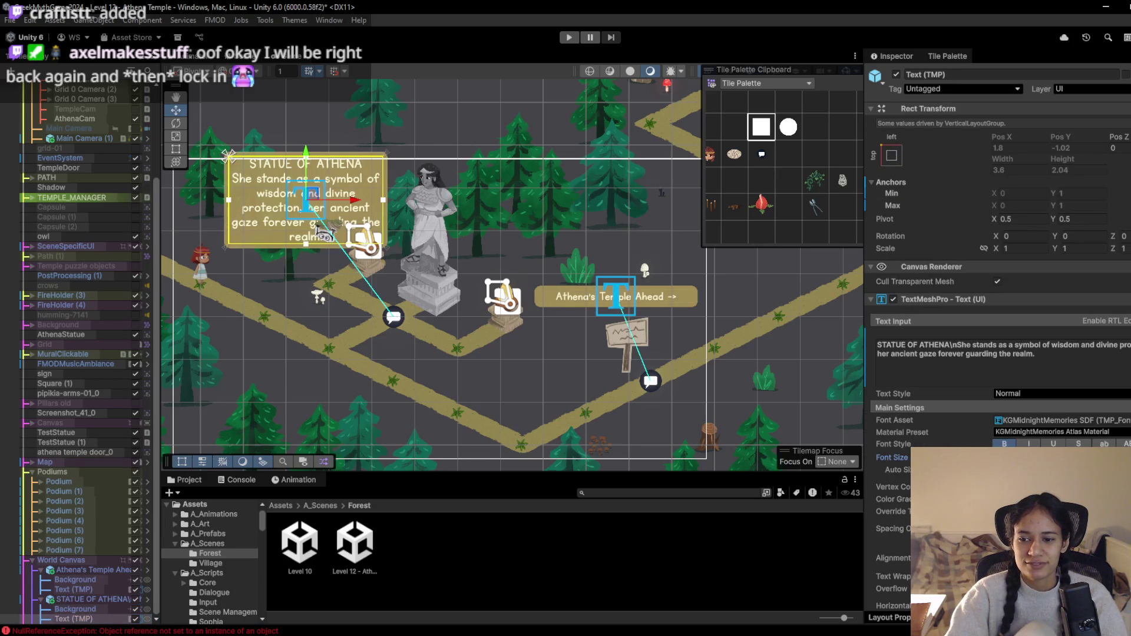
{"action": "left_click_drag", "start_coordinate": [891, 457], "coordinate": [881, 458]}
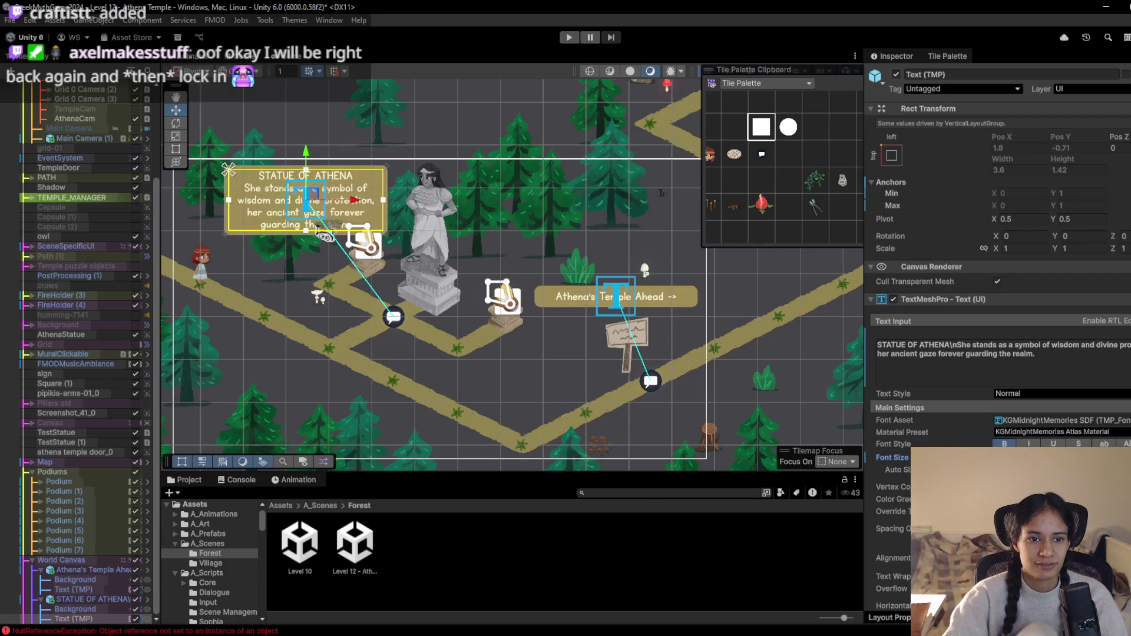
Play-test walking the character up to the statue, then stop
{"action": "left_click", "coordinate": [567, 38]}
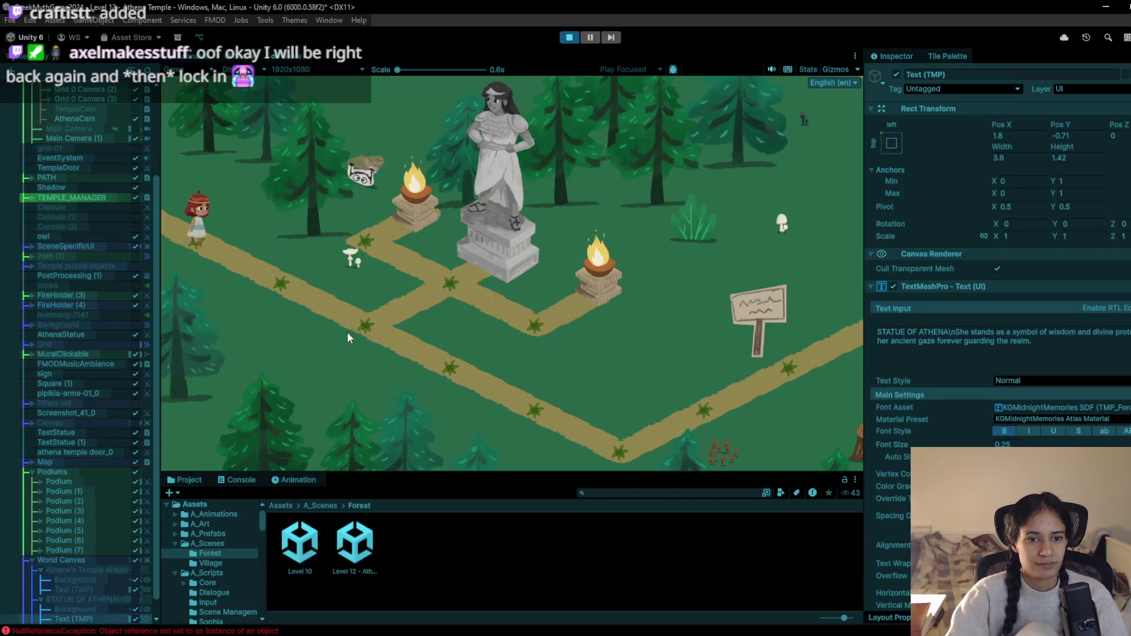
{"action": "left_click", "coordinate": [348, 330]}
{"action": "left_click", "coordinate": [425, 285]}
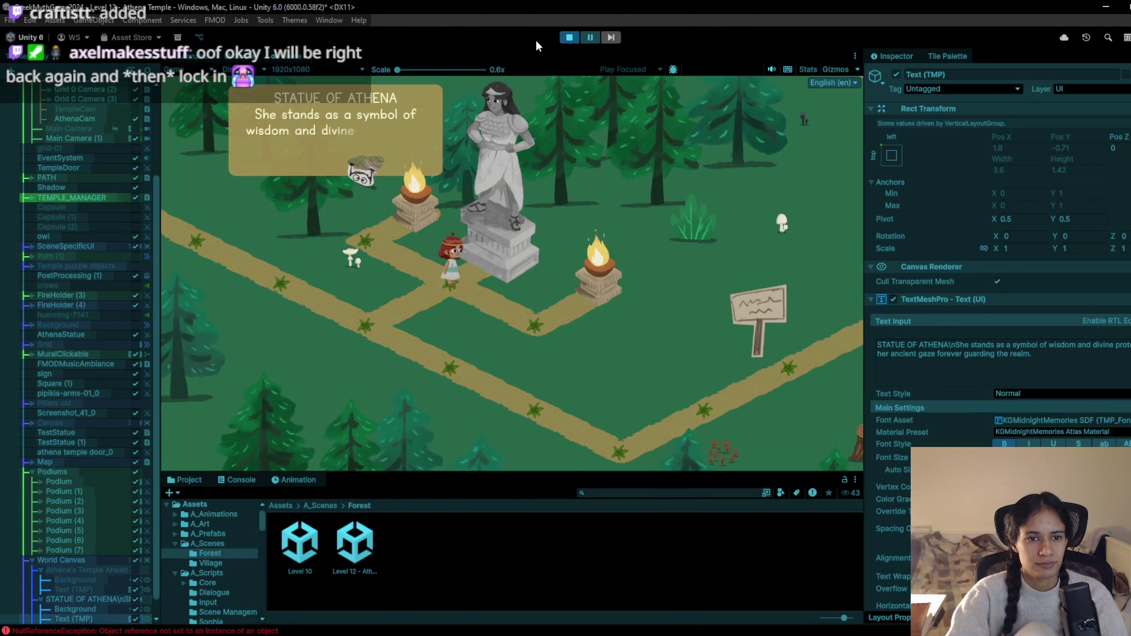
{"action": "left_click", "coordinate": [566, 38]}
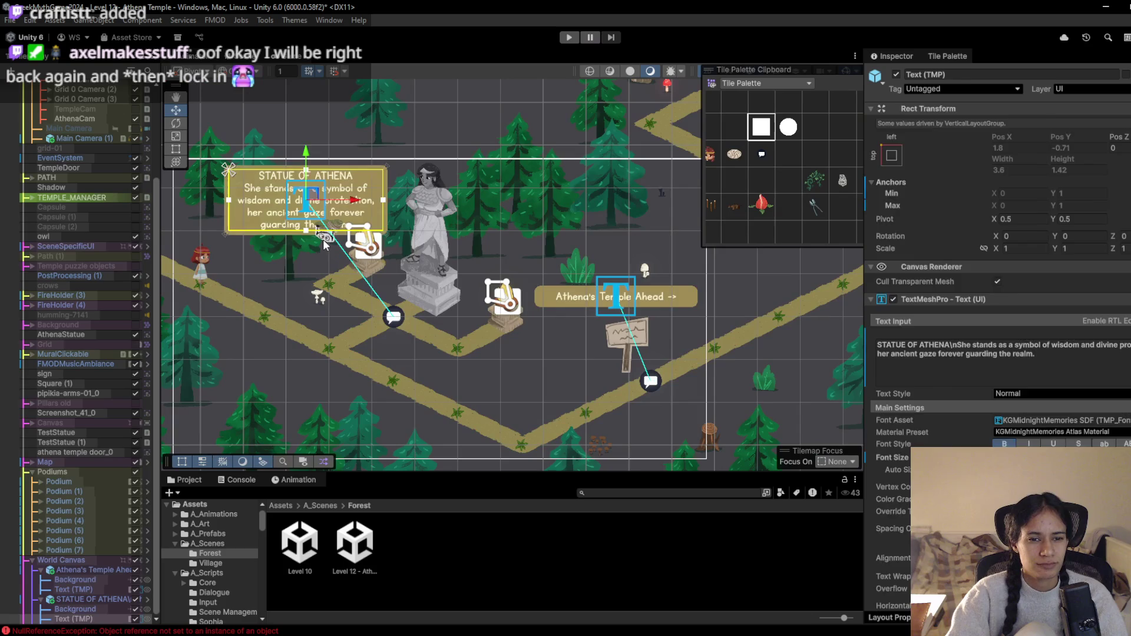
{"action": "left_click", "coordinate": [323, 243]}
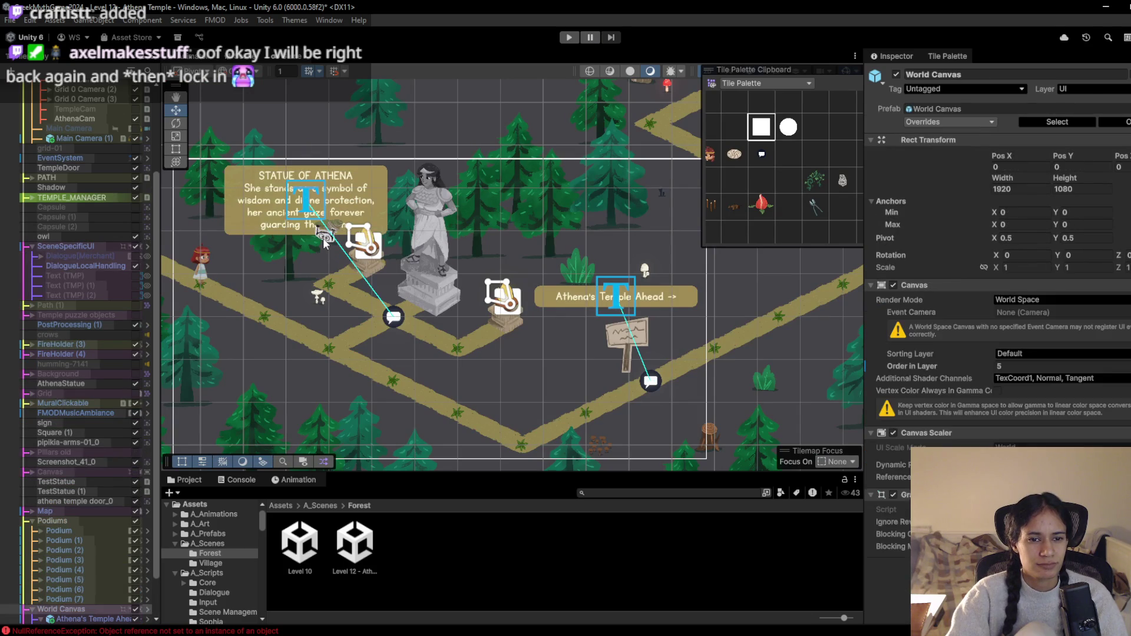
Move the MuralClickable collectible to the right of the statue
{"action": "left_click", "coordinate": [323, 244]}
{"action": "left_click", "coordinate": [89, 403]}
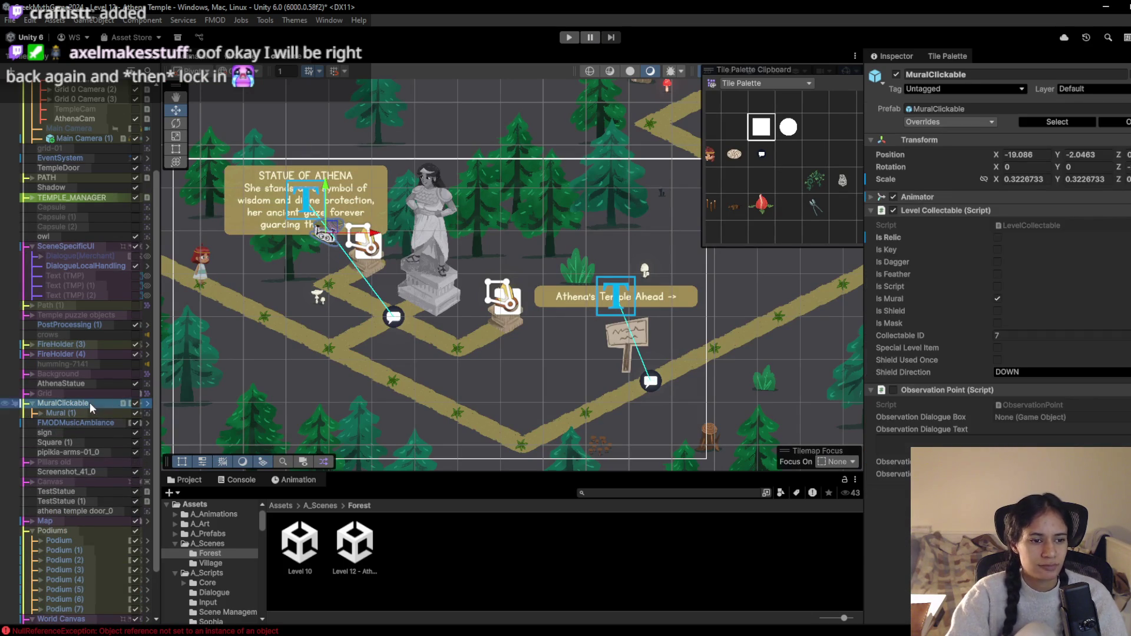
{"action": "left_click_drag", "start_coordinate": [331, 233], "coordinate": [522, 252]}
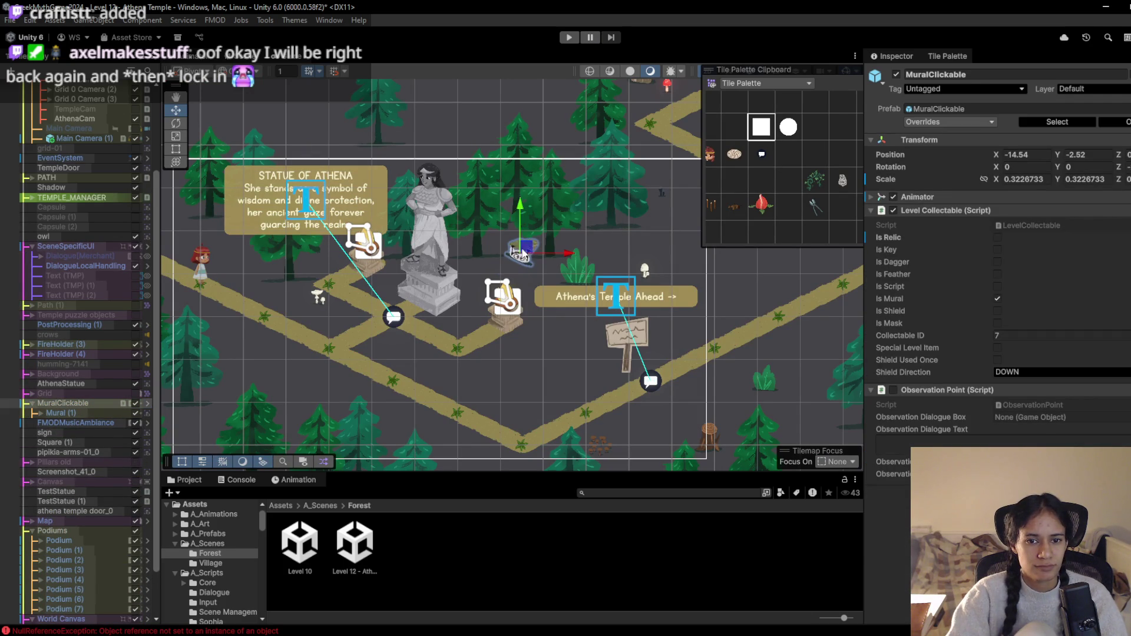
Play-test walking to the statue and on to the temple sign, then stop
{"action": "left_click", "coordinate": [565, 37]}
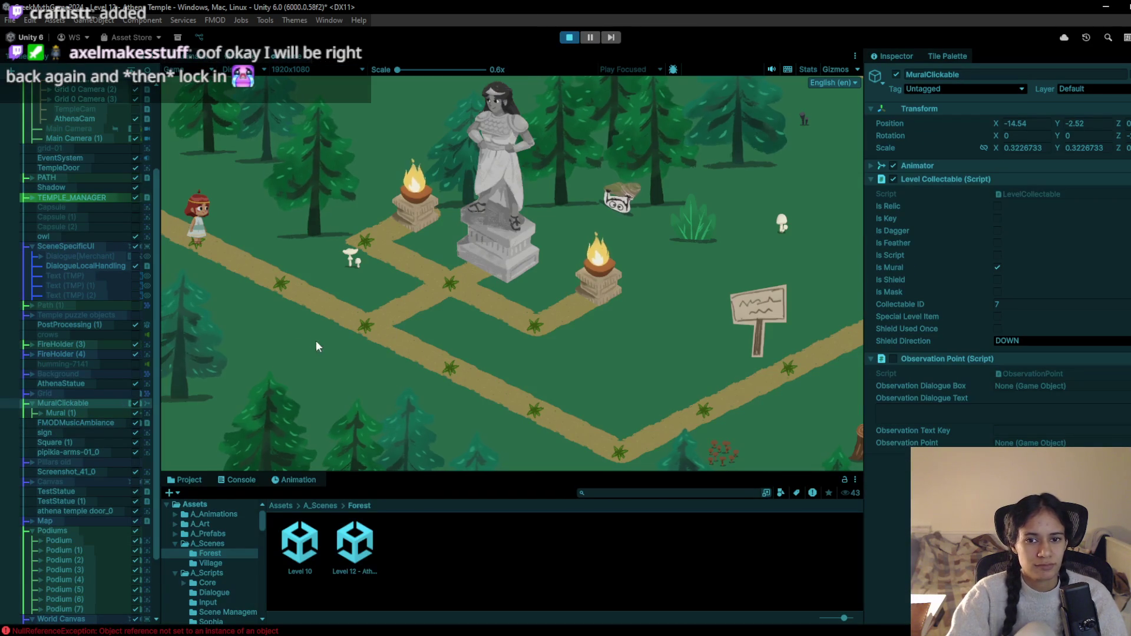
{"action": "mouse_move", "coordinate": [286, 324]}
{"action": "left_mouse_down"}
{"action": "mouse_move", "coordinate": [349, 316]}
{"action": "mouse_move", "coordinate": [439, 279]}
{"action": "left_mouse_up"}
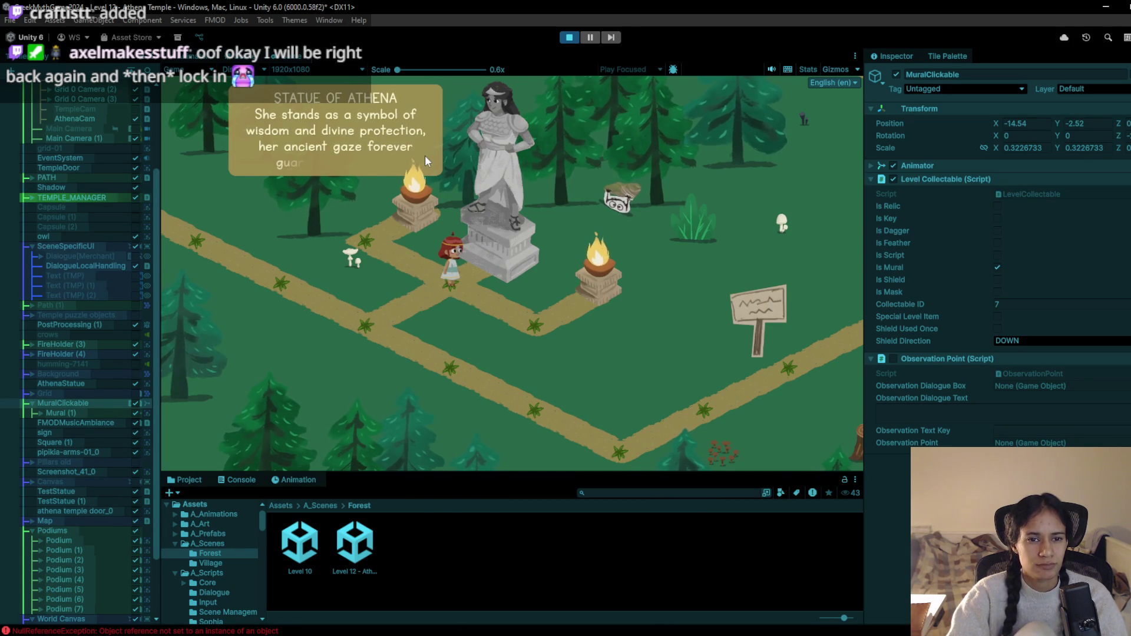
{"action": "key", "text": "a"}
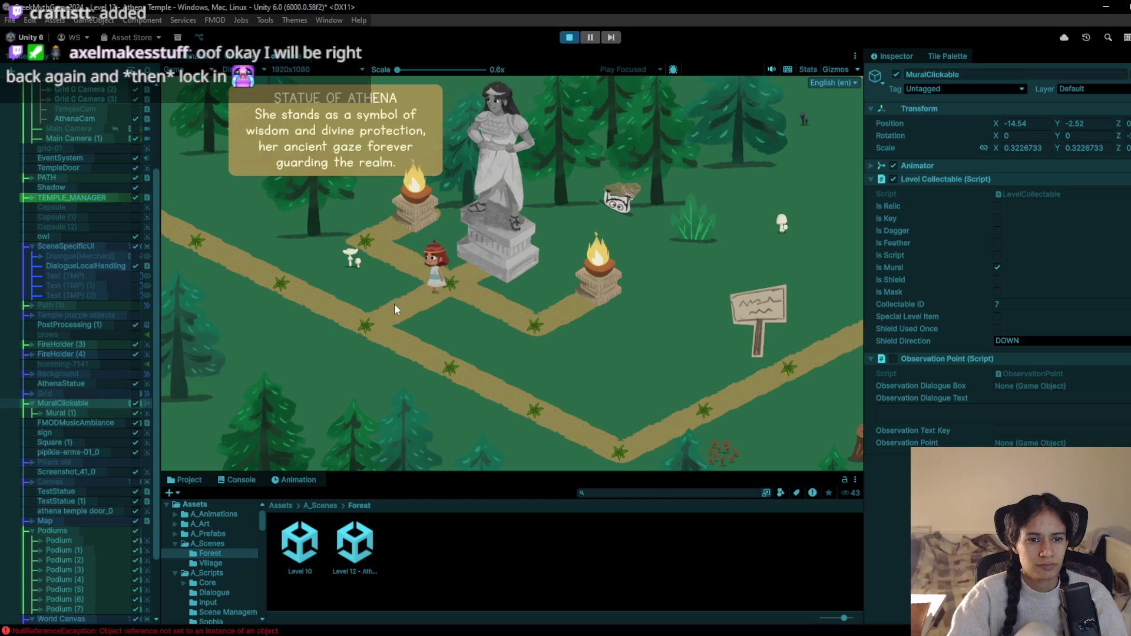
{"action": "key", "text": "s"}
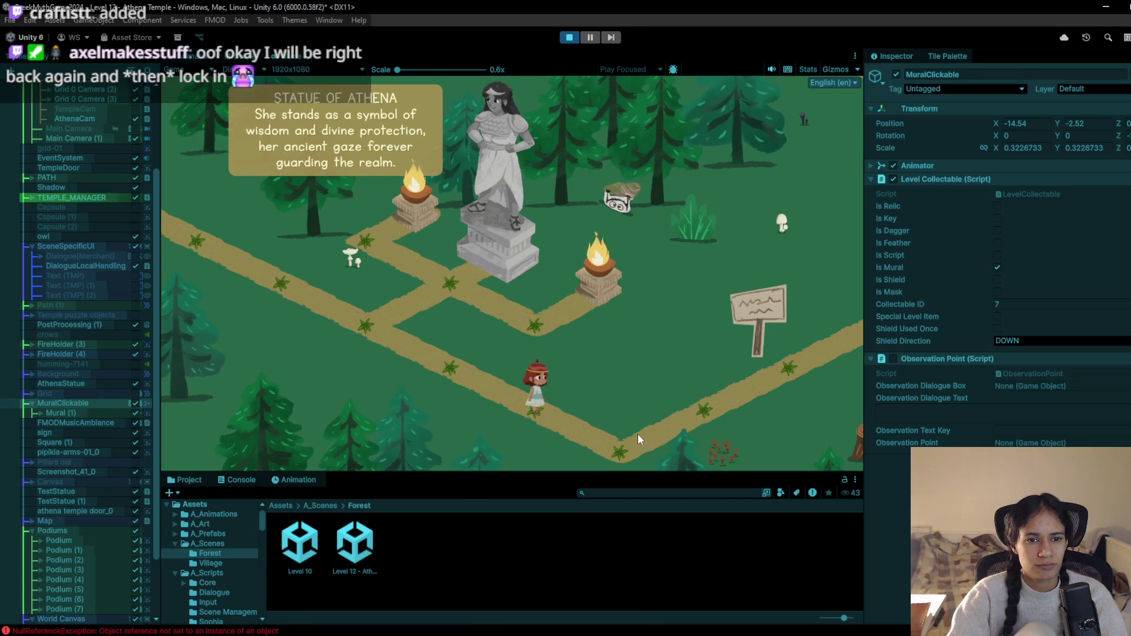
{"action": "left_click", "coordinate": [789, 362]}
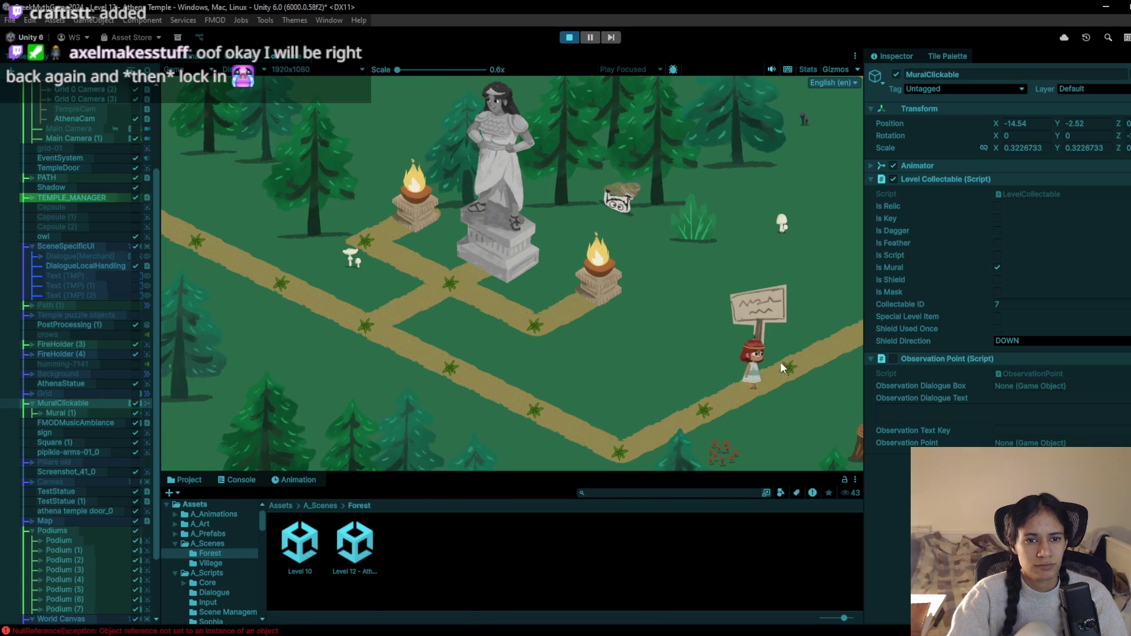
{"action": "left_click", "coordinate": [850, 320]}
{"action": "left_click", "coordinate": [568, 38]}
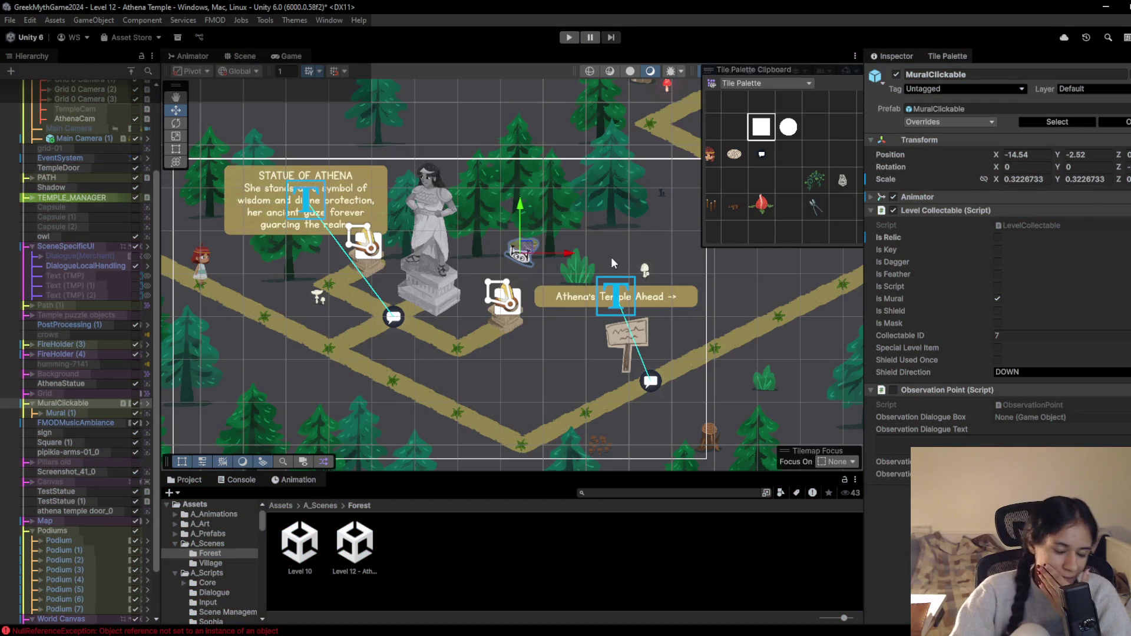
Delete the Sophia character from beside the Athena statue
{"action": "left_click_drag", "start_coordinate": [605, 284], "coordinate": [422, 308]}
{"action": "mouse_move", "coordinate": [631, 228]}
{"action": "left_mouse_down"}
{"action": "mouse_move", "coordinate": [379, 248]}
{"action": "mouse_move", "coordinate": [390, 234]}
{"action": "left_mouse_up"}
{"action": "scroll", "coordinate": [391, 235], "scroll_direction": "down", "scroll_amount": 2}
{"action": "left_click_drag", "start_coordinate": [540, 149], "coordinate": [499, 242]}
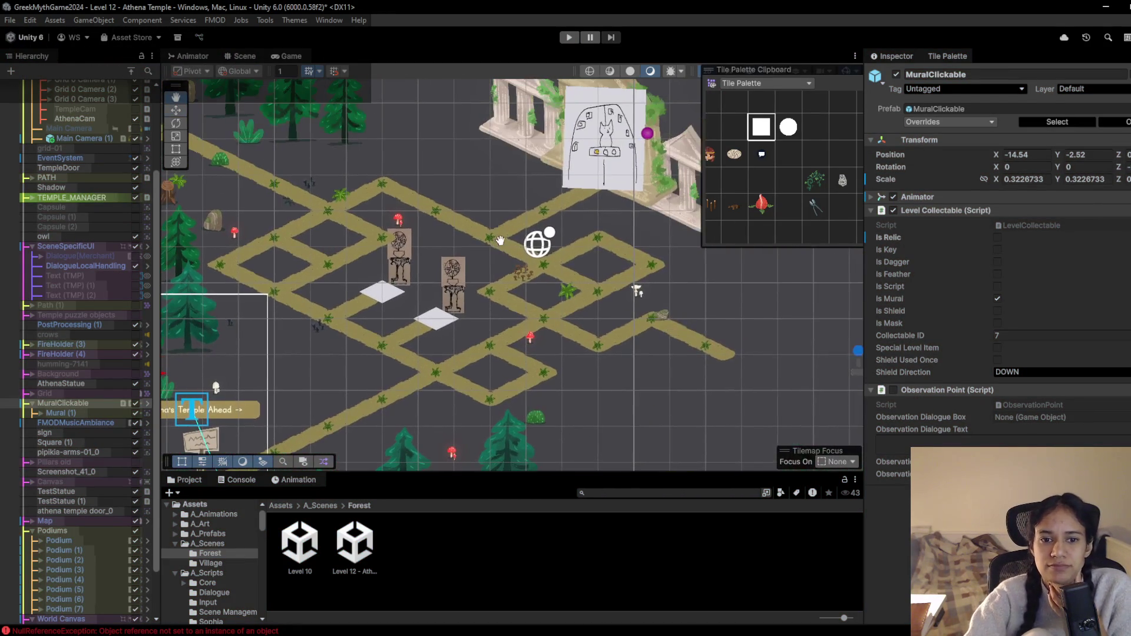
{"action": "scroll", "coordinate": [358, 228], "scroll_direction": "up", "scroll_amount": 3}
{"action": "mouse_move", "coordinate": [358, 229]}
{"action": "left_mouse_down"}
{"action": "mouse_move", "coordinate": [530, 329]}
{"action": "mouse_move", "coordinate": [684, 453]}
{"action": "mouse_move", "coordinate": [637, 365]}
{"action": "left_mouse_up"}
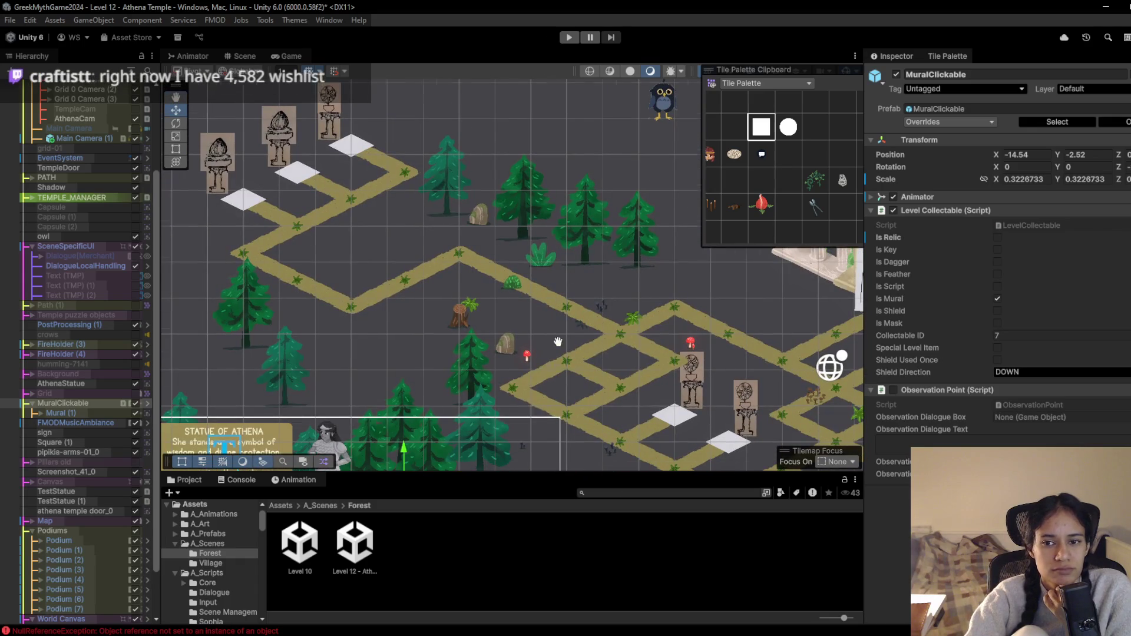
{"action": "left_click_drag", "start_coordinate": [594, 335], "coordinate": [650, 212]}
{"action": "left_click", "coordinate": [712, 153]}
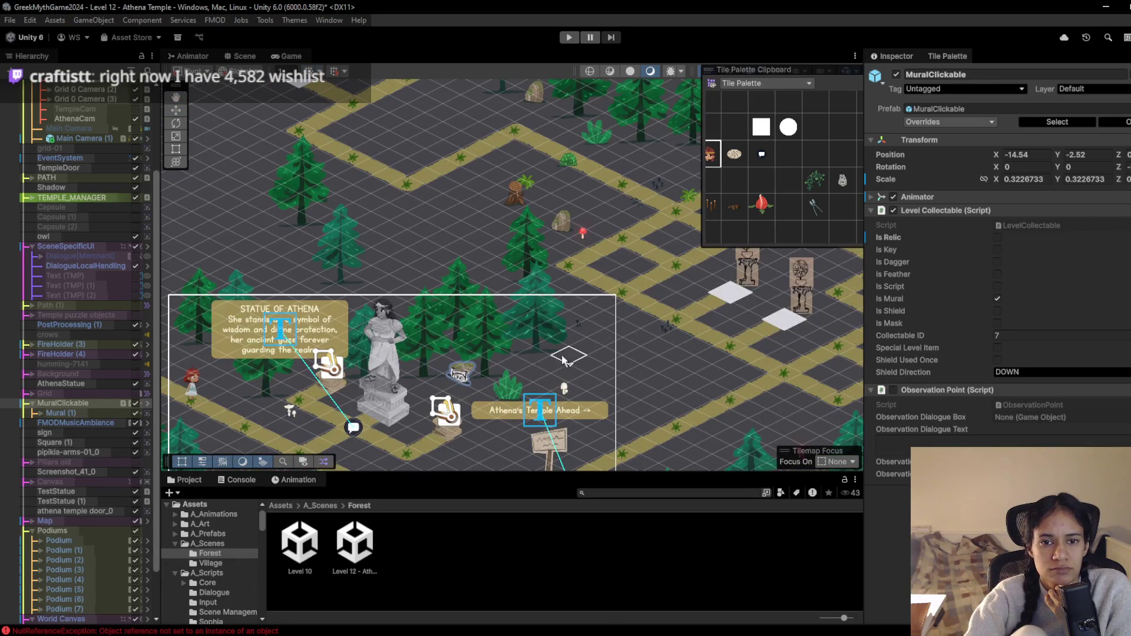
{"action": "left_click_drag", "start_coordinate": [575, 337], "coordinate": [785, 201]}
{"action": "left_click", "coordinate": [402, 254]}
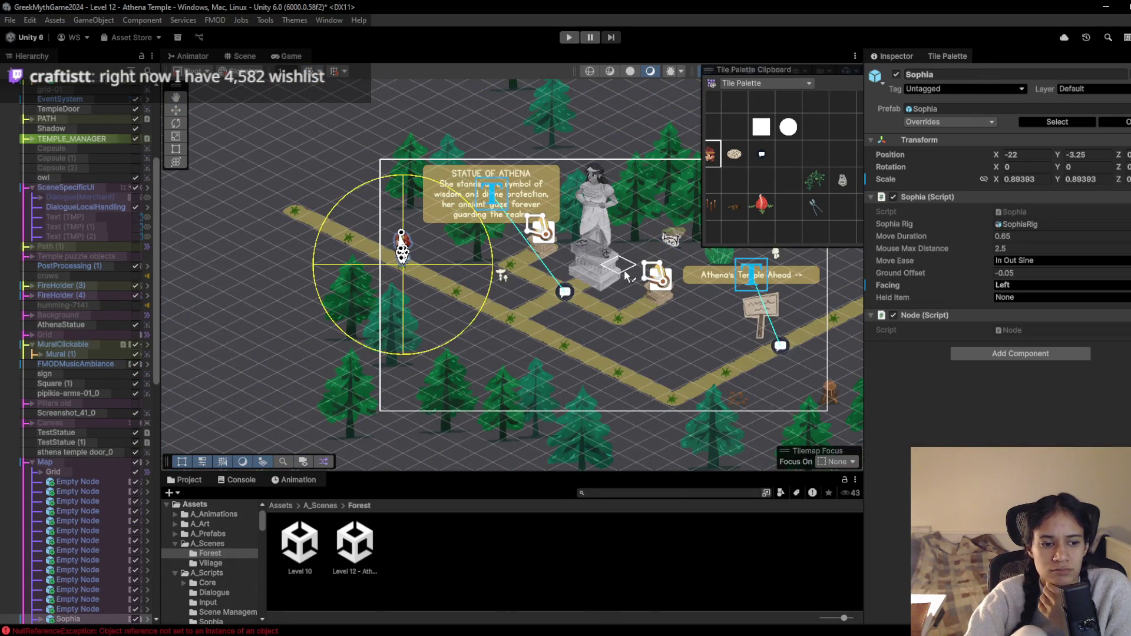
{"action": "key", "text": "Delete"}
Bring the torch statues on pedestals into view and pick the character tile
{"action": "left_click_drag", "start_coordinate": [548, 158], "coordinate": [404, 399]}
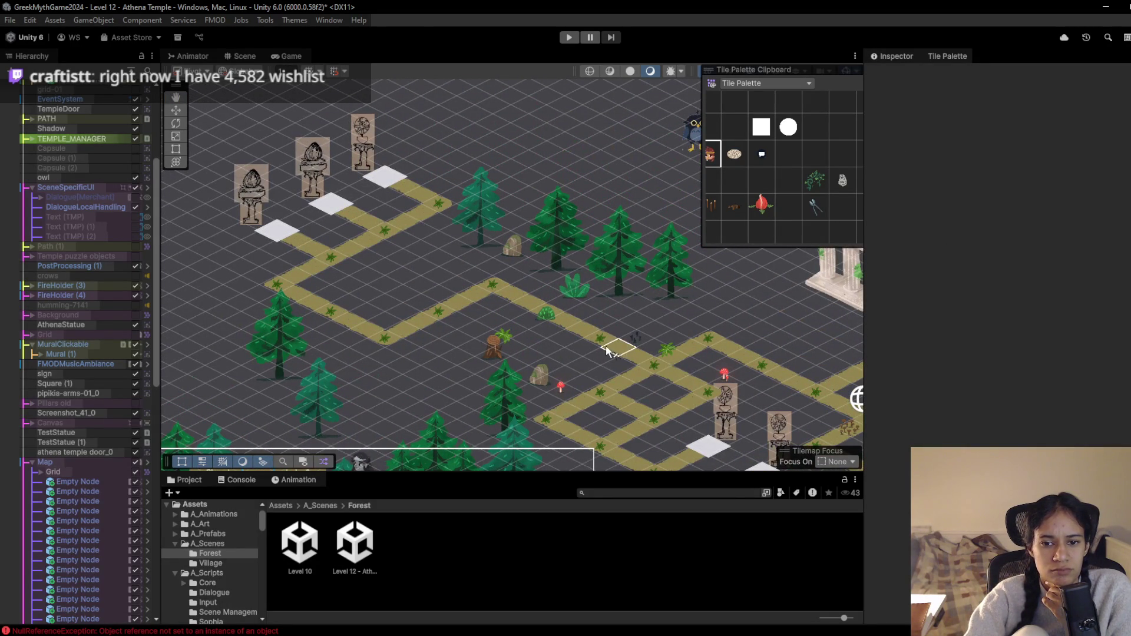
{"action": "left_click_drag", "start_coordinate": [602, 351], "coordinate": [648, 127]}
{"action": "scroll", "coordinate": [491, 171], "scroll_direction": "down", "scroll_amount": 4}
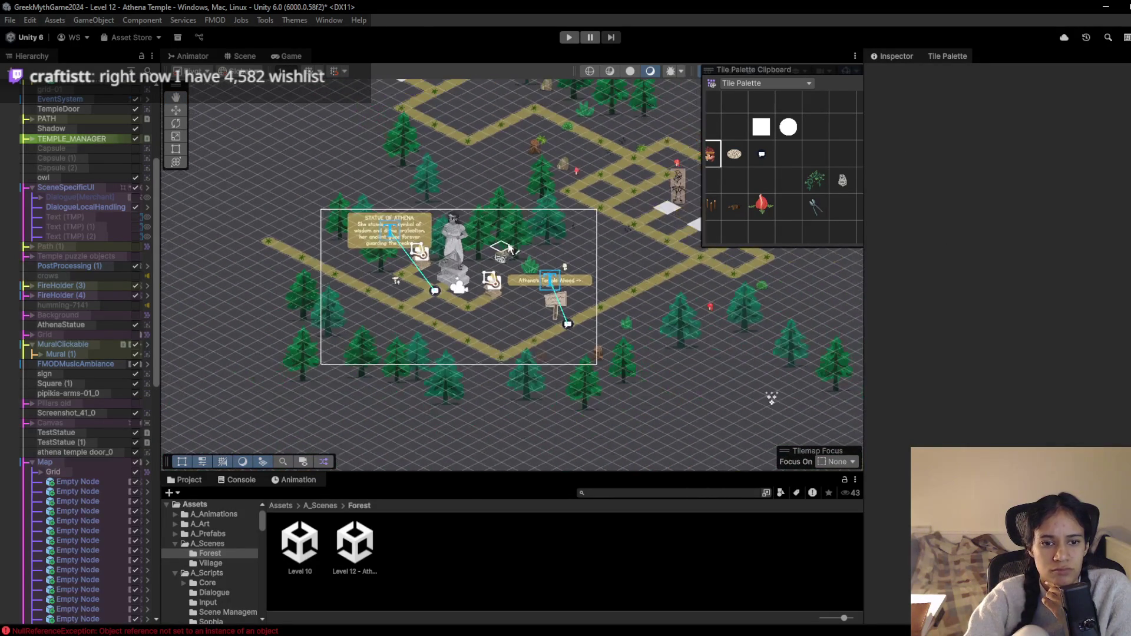
{"action": "left_click_drag", "start_coordinate": [464, 252], "coordinate": [441, 301]}
{"action": "scroll", "coordinate": [102, 557], "scroll_direction": "down", "scroll_amount": 15}
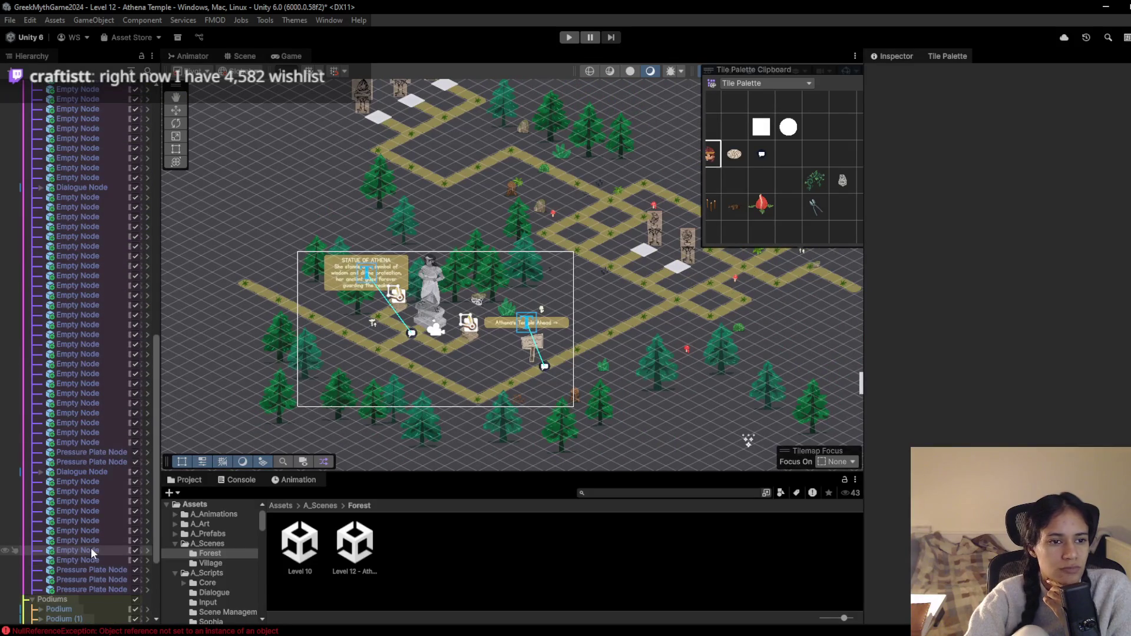
{"action": "scroll", "coordinate": [91, 613], "scroll_direction": "down", "scroll_amount": 3}
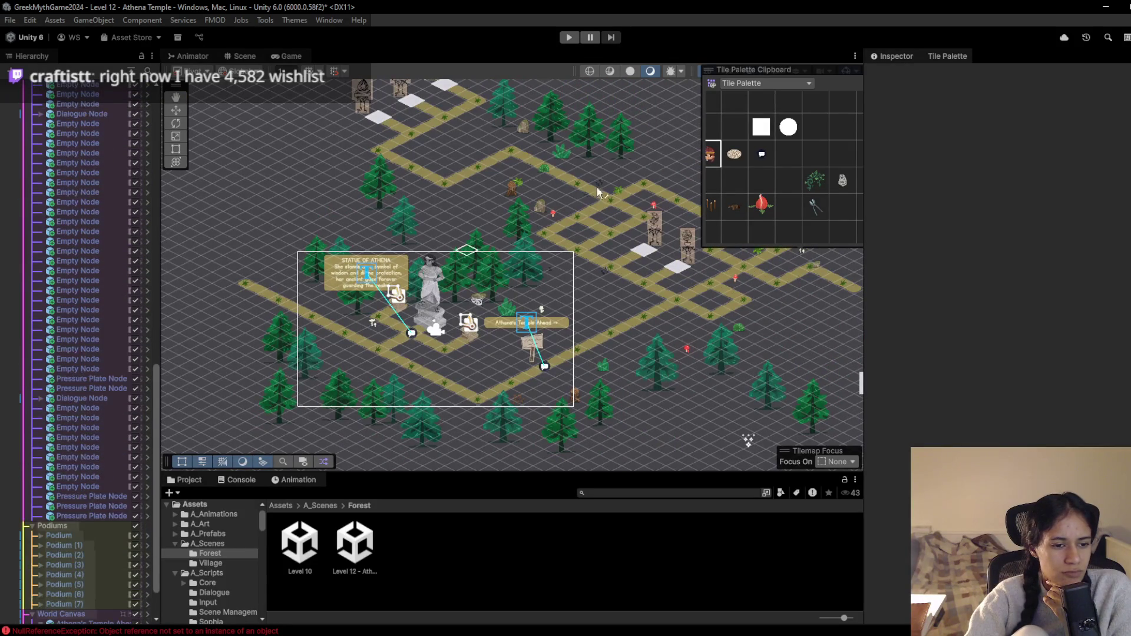
{"action": "left_click", "coordinate": [710, 156]}
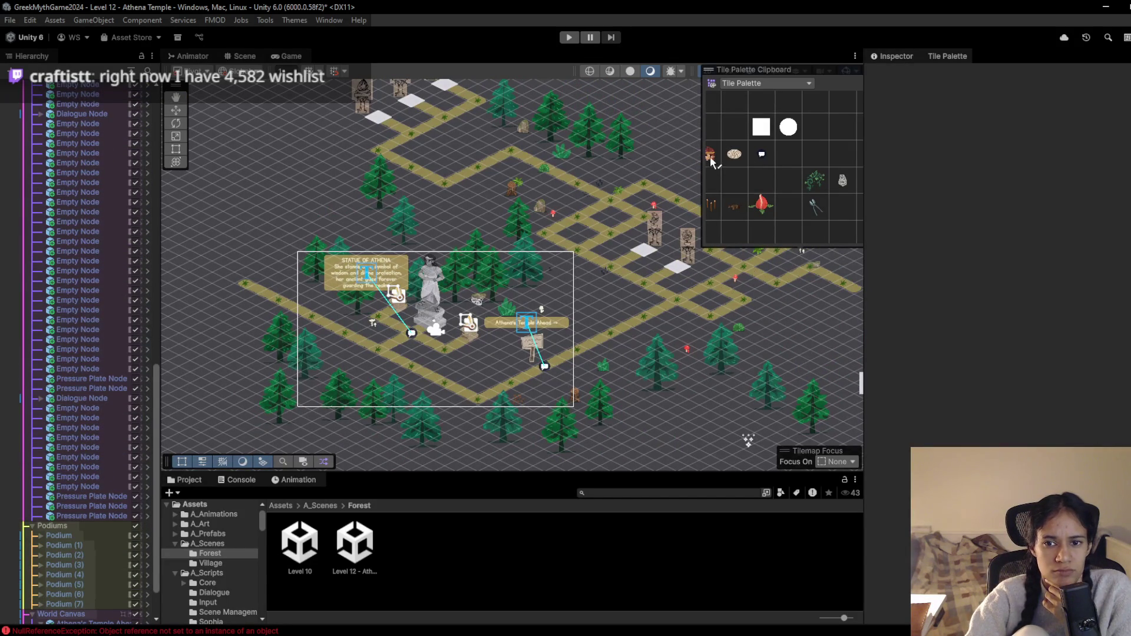
{"action": "scroll", "coordinate": [534, 247], "scroll_direction": "up", "scroll_amount": 1}
{"action": "scroll", "coordinate": [574, 203], "scroll_direction": "up", "scroll_amount": 1}
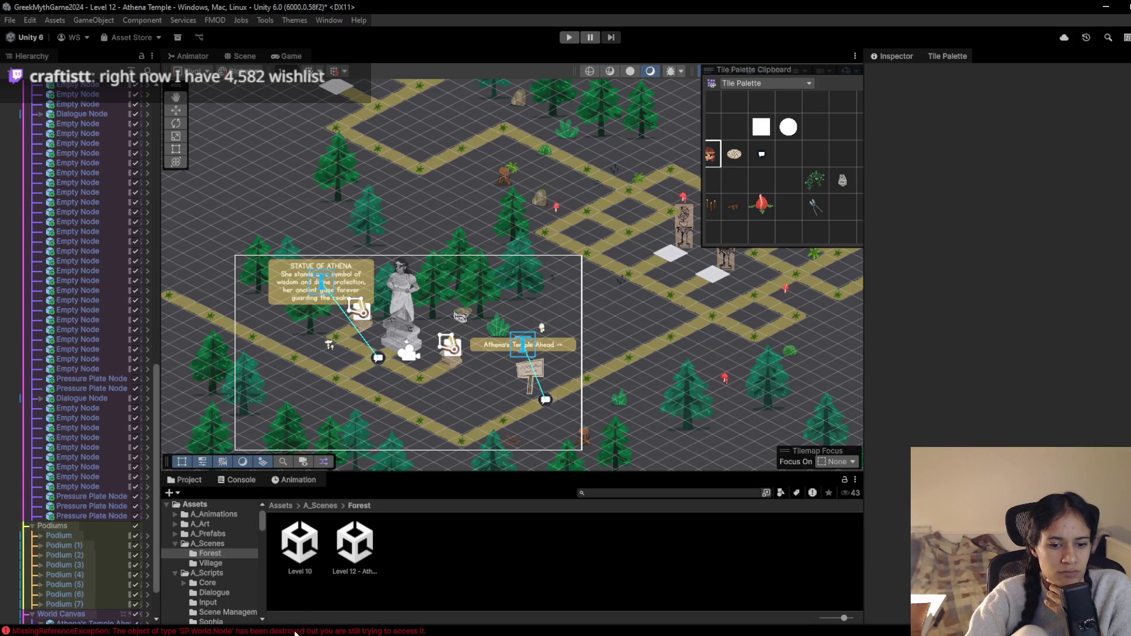
Open the console error log and inspect the MuralClickable object
{"action": "left_click", "coordinate": [239, 479]}
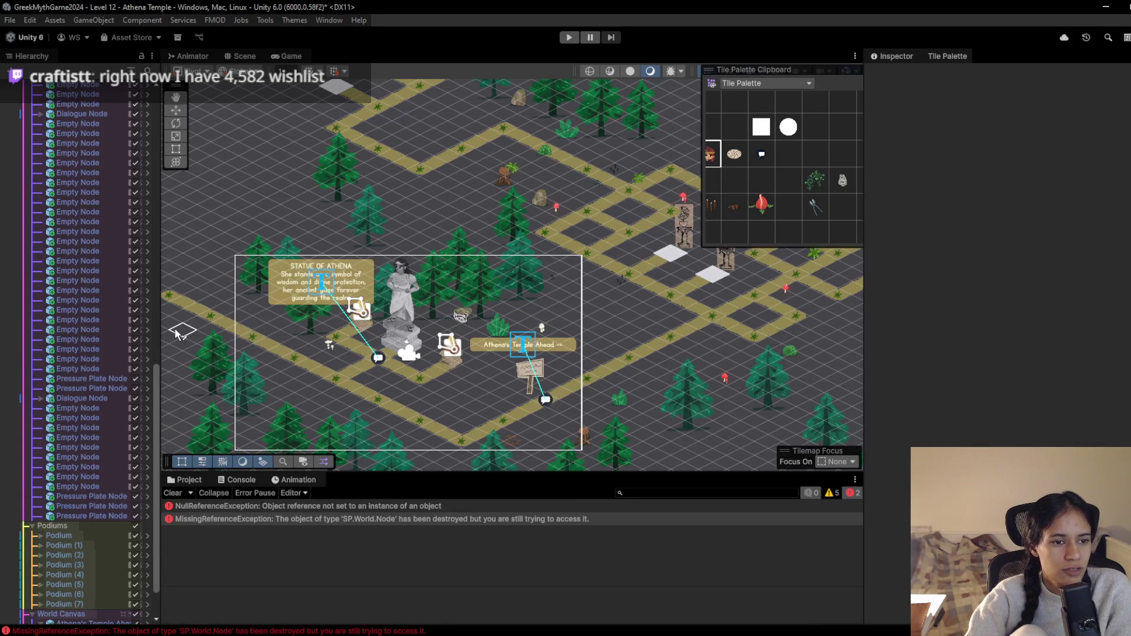
{"action": "left_click", "coordinate": [130, 585]}
{"action": "scroll", "coordinate": [112, 566], "scroll_direction": "up", "scroll_amount": 10}
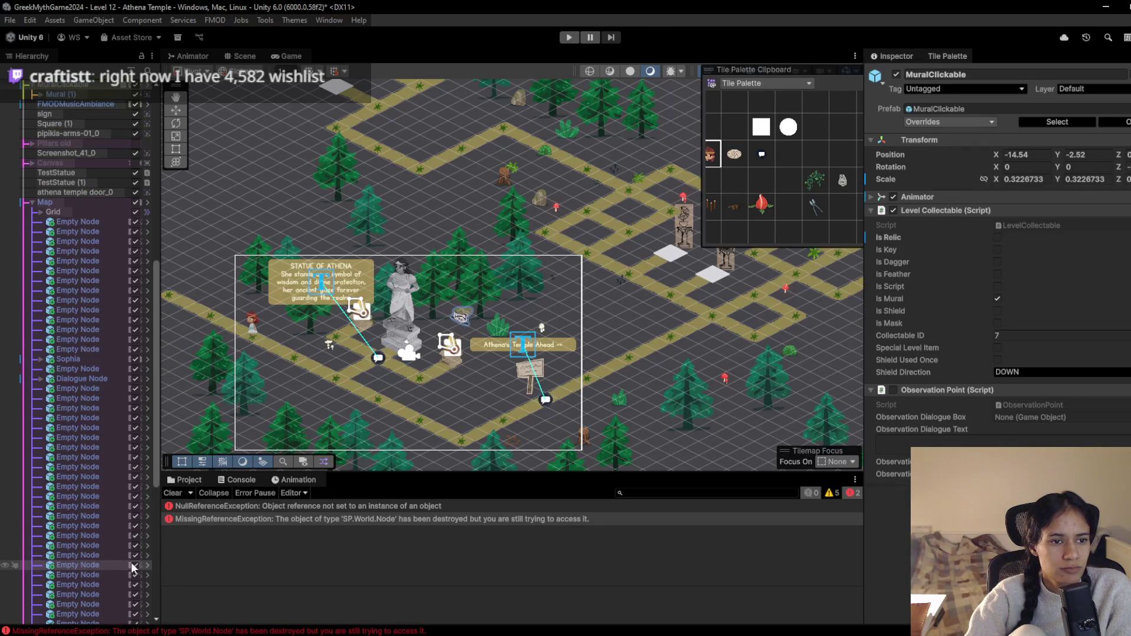
{"action": "scroll", "coordinate": [92, 546], "scroll_direction": "down", "scroll_amount": 10}
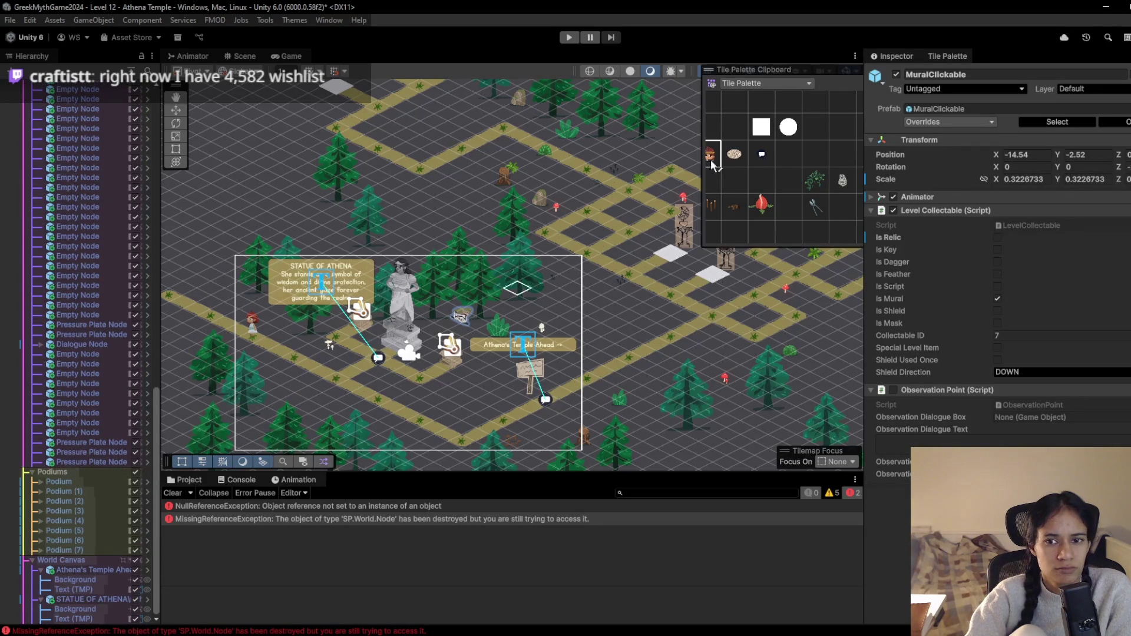
Erase Sophia from her old tile and paint her onto the path junction near the torch statues
{"action": "left_click", "coordinate": [252, 330]}
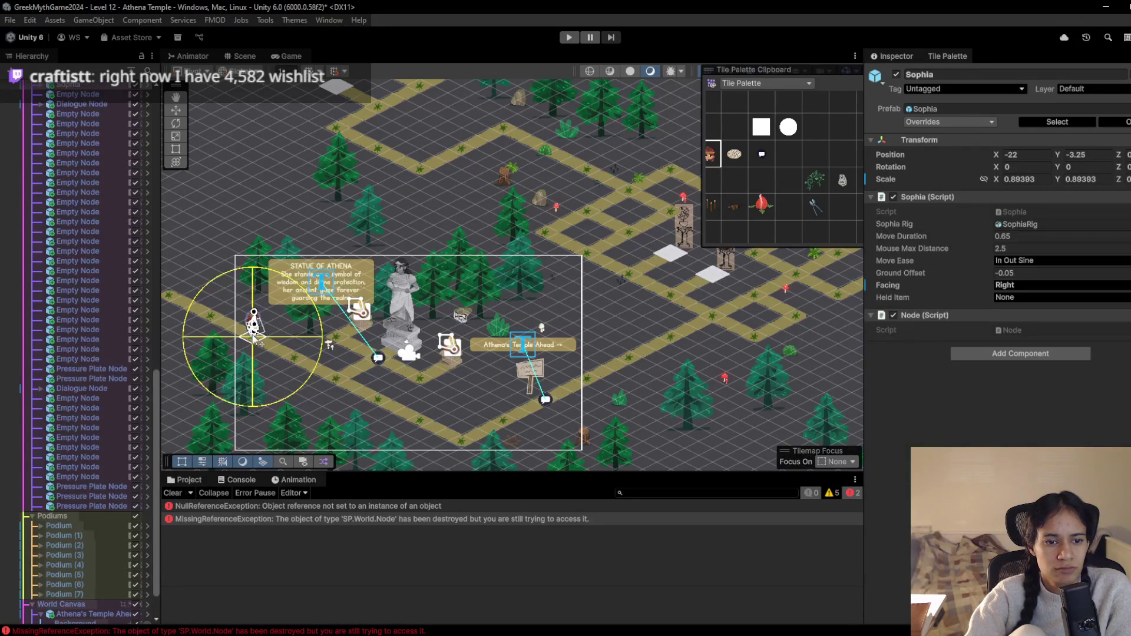
{"action": "scroll", "coordinate": [94, 587], "scroll_direction": "up", "scroll_amount": 5}
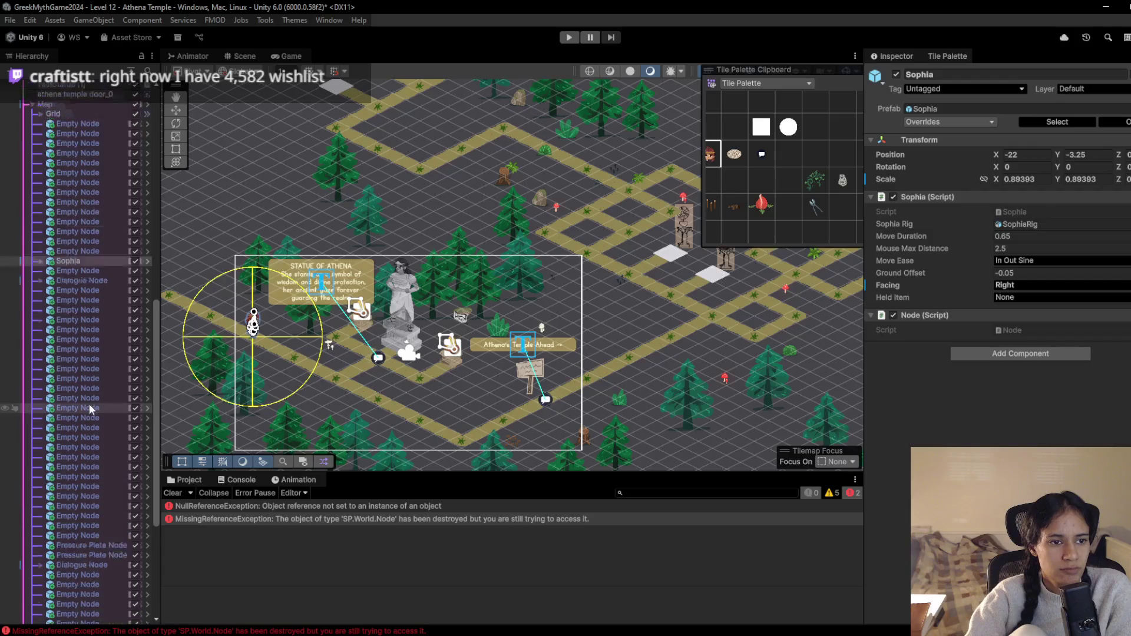
{"action": "double_click", "coordinate": [84, 288]}
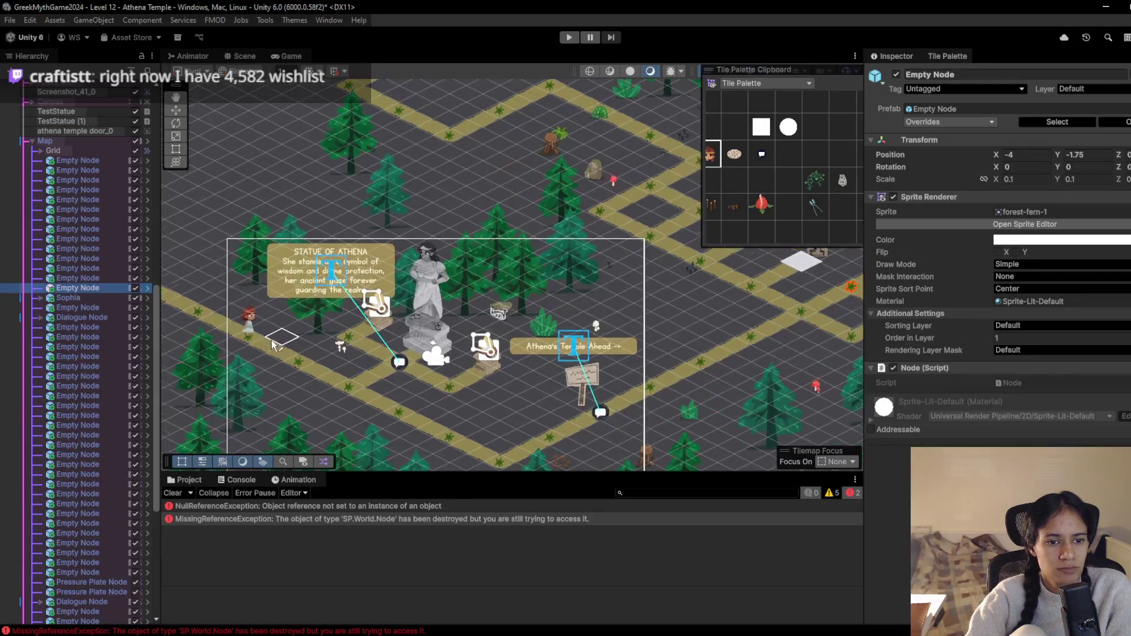
{"action": "left_click", "coordinate": [246, 337]}
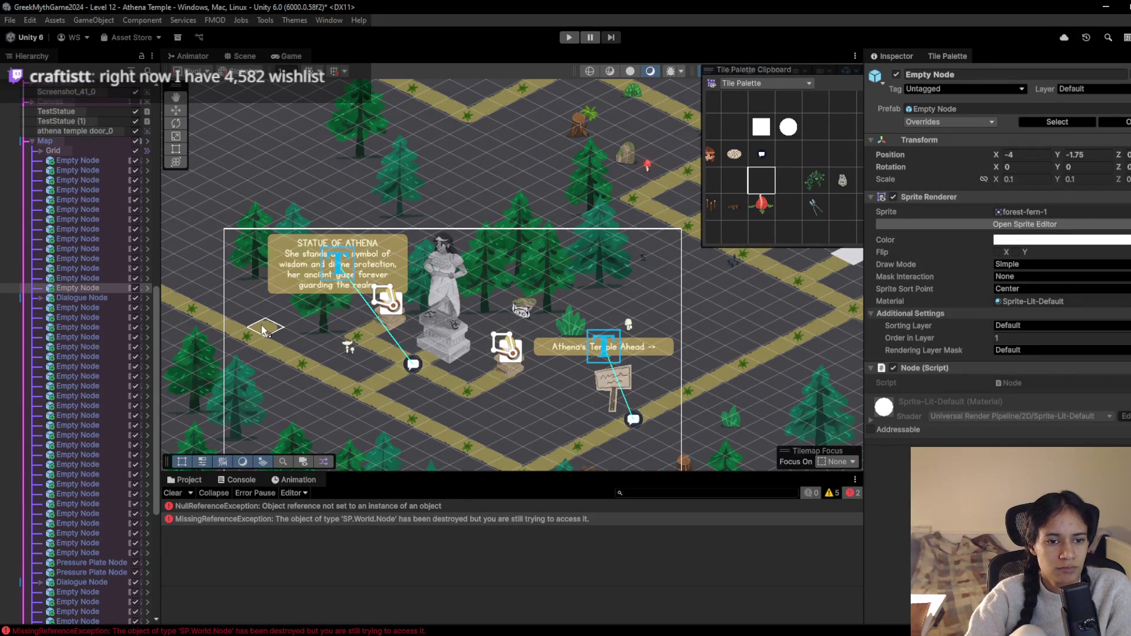
{"action": "key", "text": "Up"}
{"action": "key", "text": "Right"}
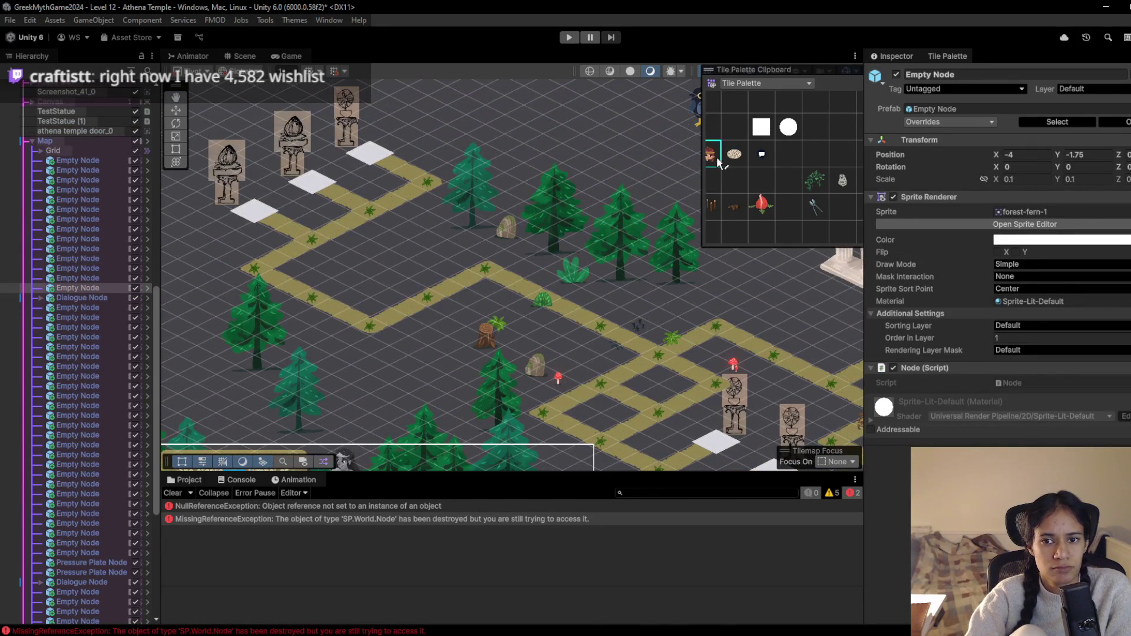
{"action": "left_click", "coordinate": [486, 265]}
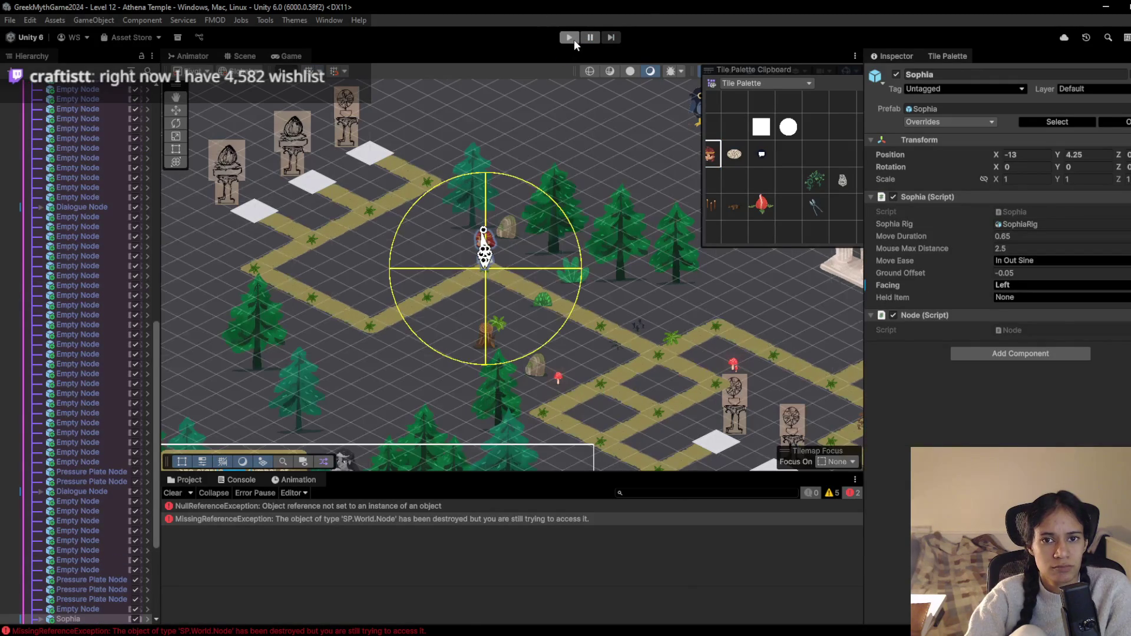
{"action": "scroll", "coordinate": [114, 316], "scroll_direction": "up", "scroll_amount": 15}
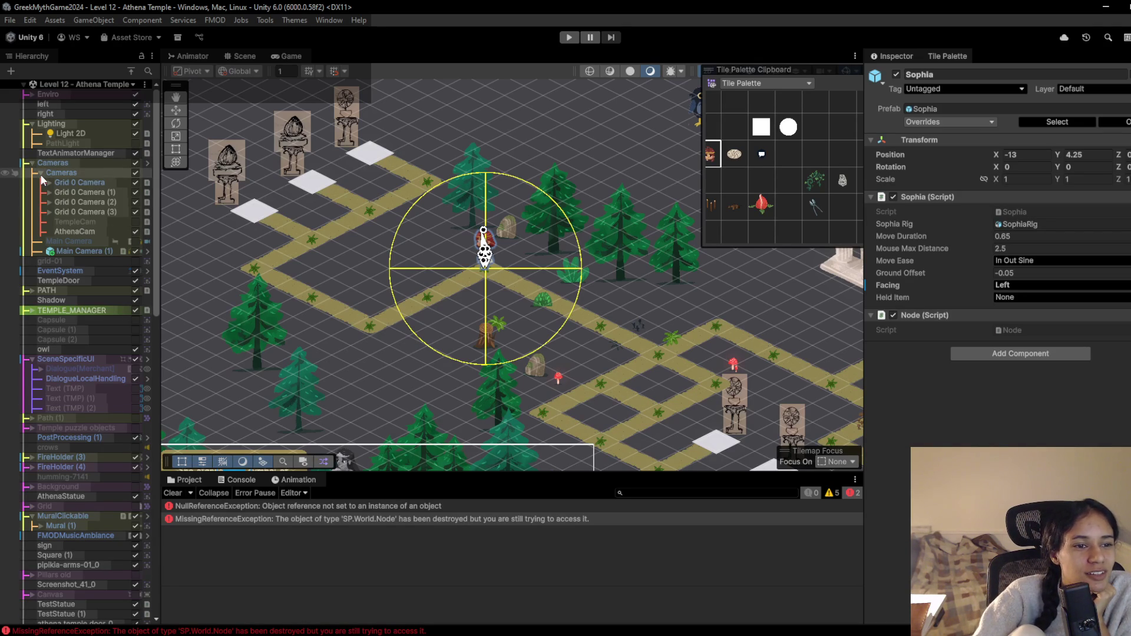
Select Grid 0 Camera (2) and raise its Priority from 10 to 13
{"action": "left_click", "coordinate": [39, 174]}
{"action": "left_click", "coordinate": [33, 167]}
{"action": "left_click", "coordinate": [34, 168]}
{"action": "left_click", "coordinate": [40, 174]}
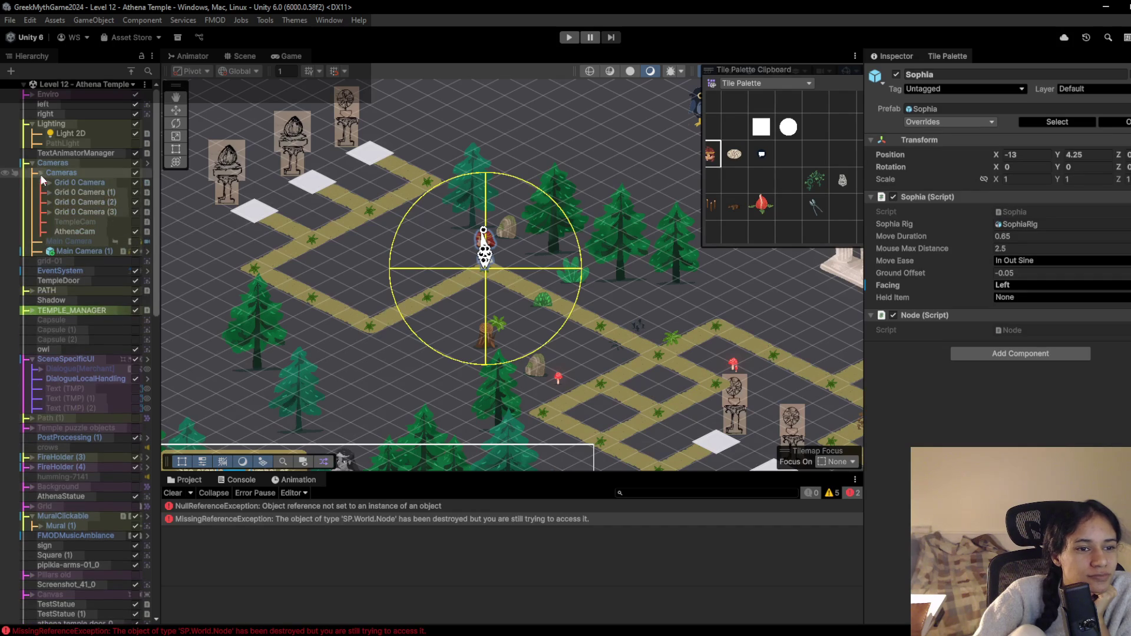
{"action": "left_click", "coordinate": [66, 200]}
{"action": "left_click", "coordinate": [917, 217]}
{"action": "left_click_drag", "start_coordinate": [917, 216], "coordinate": [903, 217]}
Play-test in the Game view, walking the character up, down and around the path bends
{"action": "left_click", "coordinate": [298, 58]}
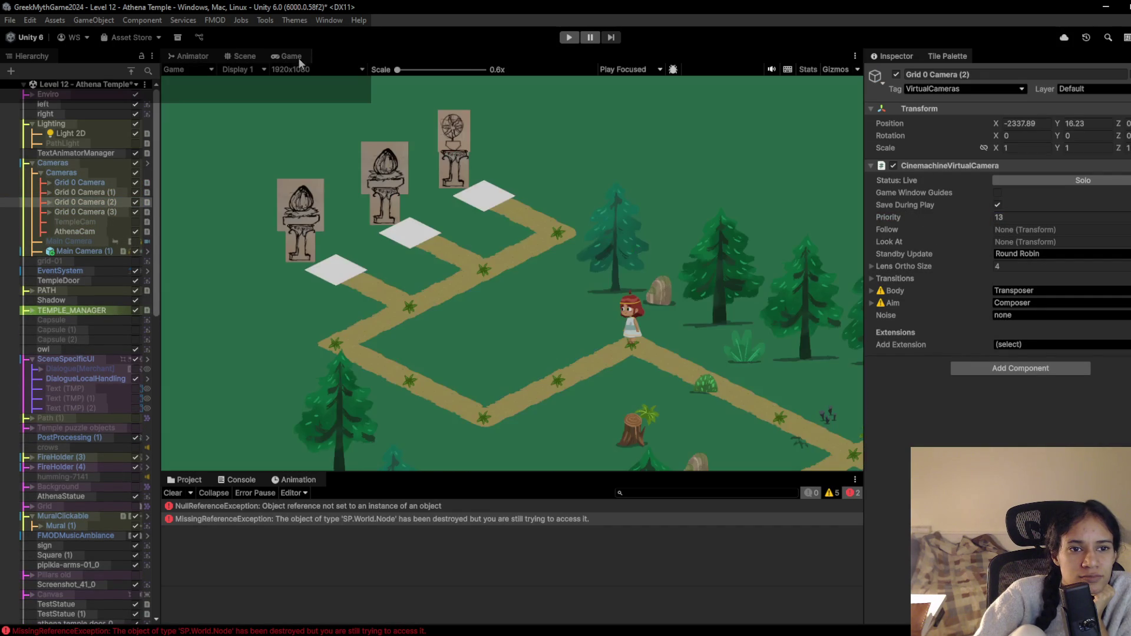
{"action": "left_click", "coordinate": [564, 42]}
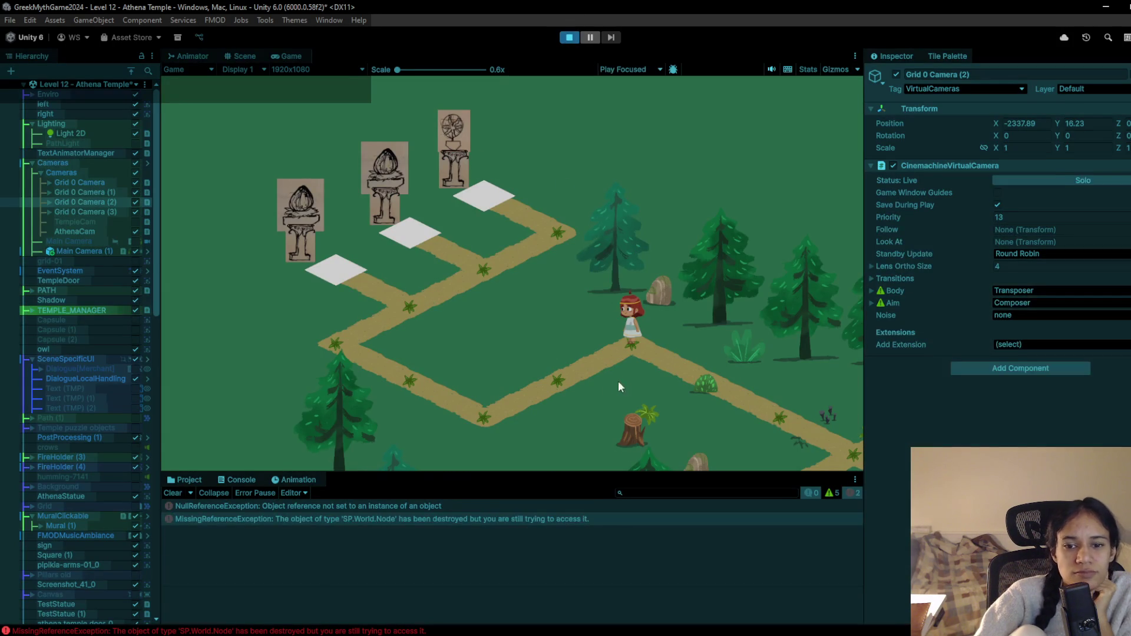
{"action": "left_click", "coordinate": [329, 334]}
{"action": "left_click", "coordinate": [422, 308]}
{"action": "left_click", "coordinate": [556, 225]}
{"action": "left_click", "coordinate": [483, 200]}
{"action": "left_click", "coordinate": [542, 214]}
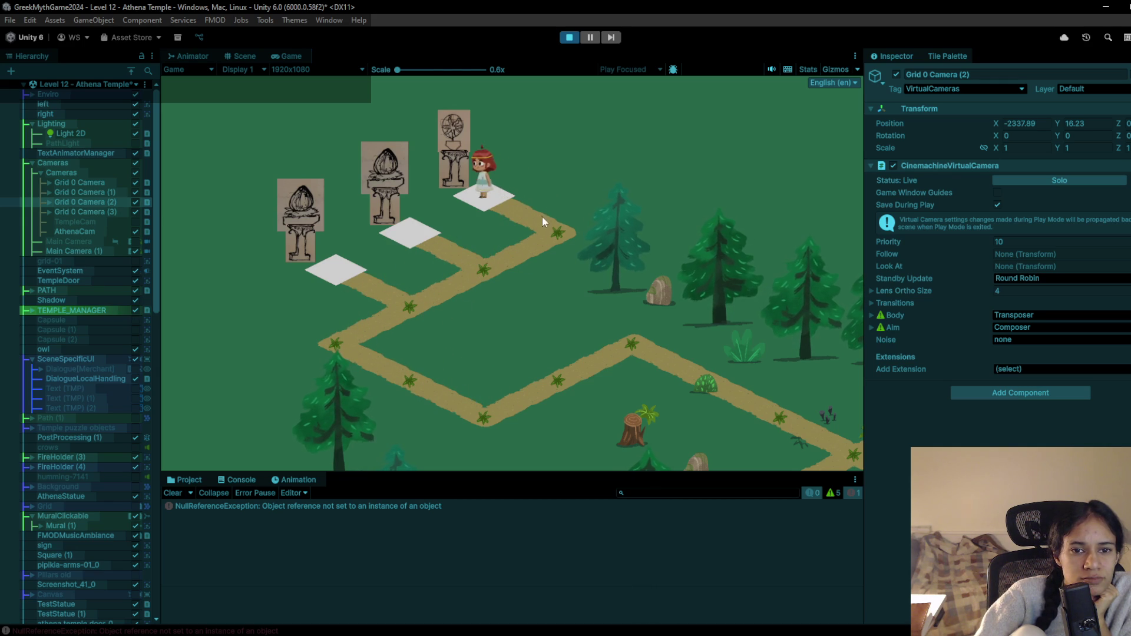
{"action": "left_click", "coordinate": [478, 263]}
{"action": "left_click", "coordinate": [344, 344]}
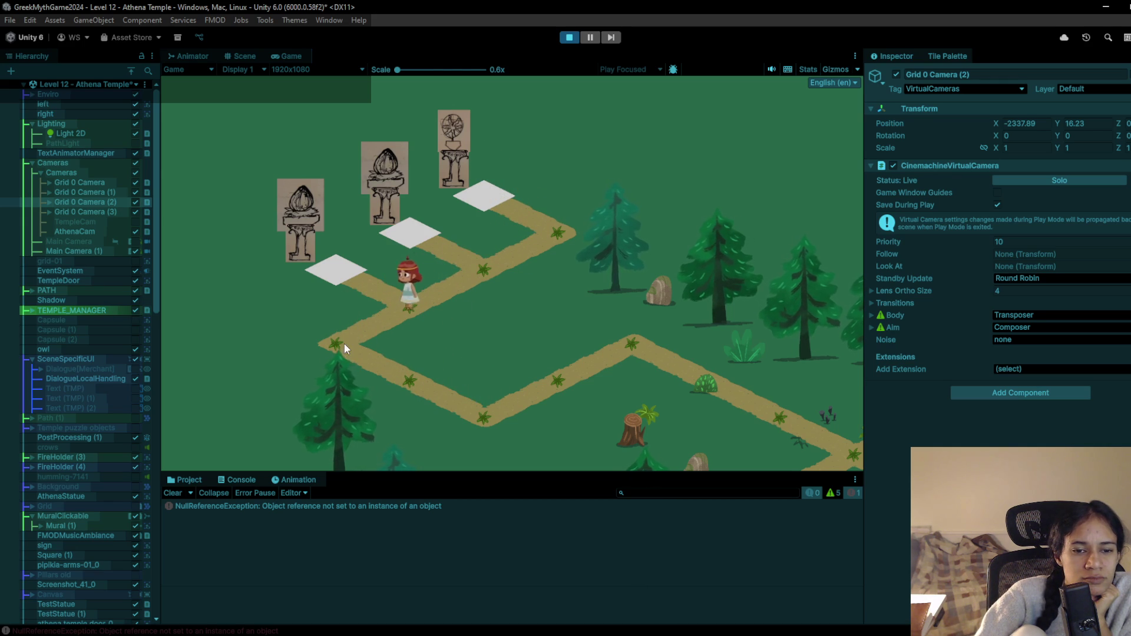
{"action": "left_click", "coordinate": [469, 413]}
{"action": "left_click", "coordinate": [556, 377]}
{"action": "left_click", "coordinate": [571, 37]}
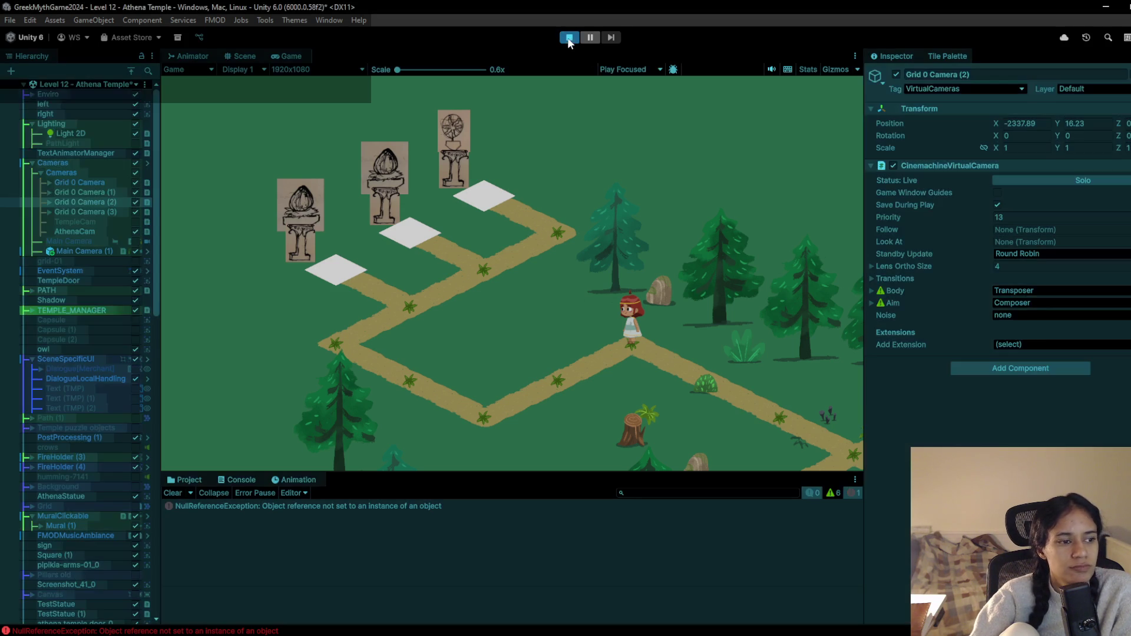
Walk the character down-right, stop the play test and pan the Scene to the Athena statue
{"action": "left_click", "coordinate": [704, 390]}
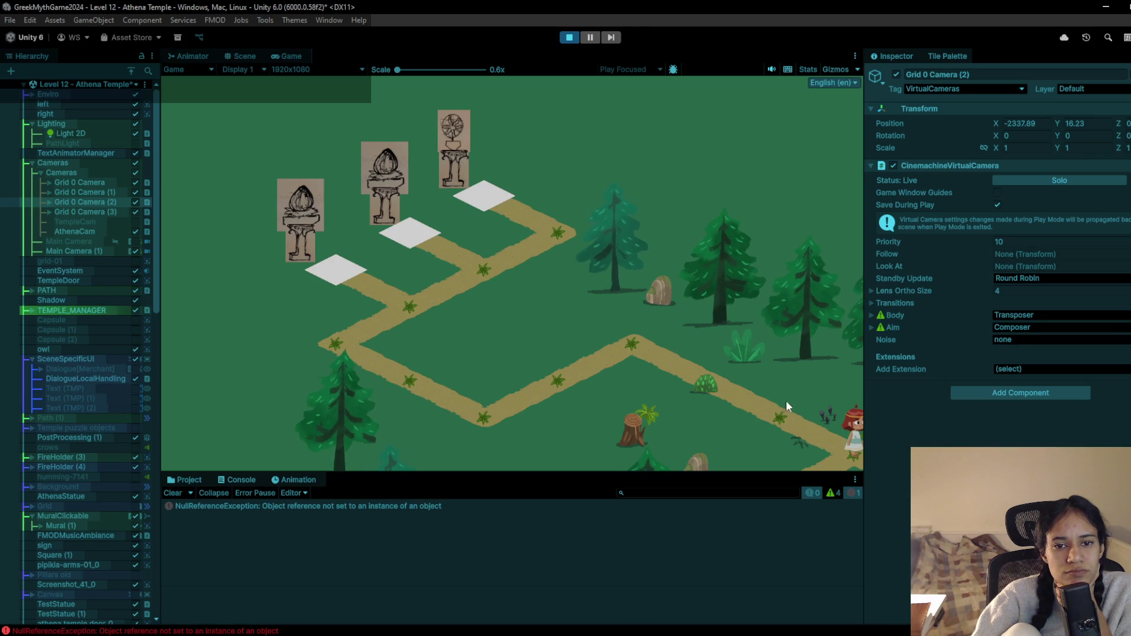
{"action": "left_click", "coordinate": [569, 37]}
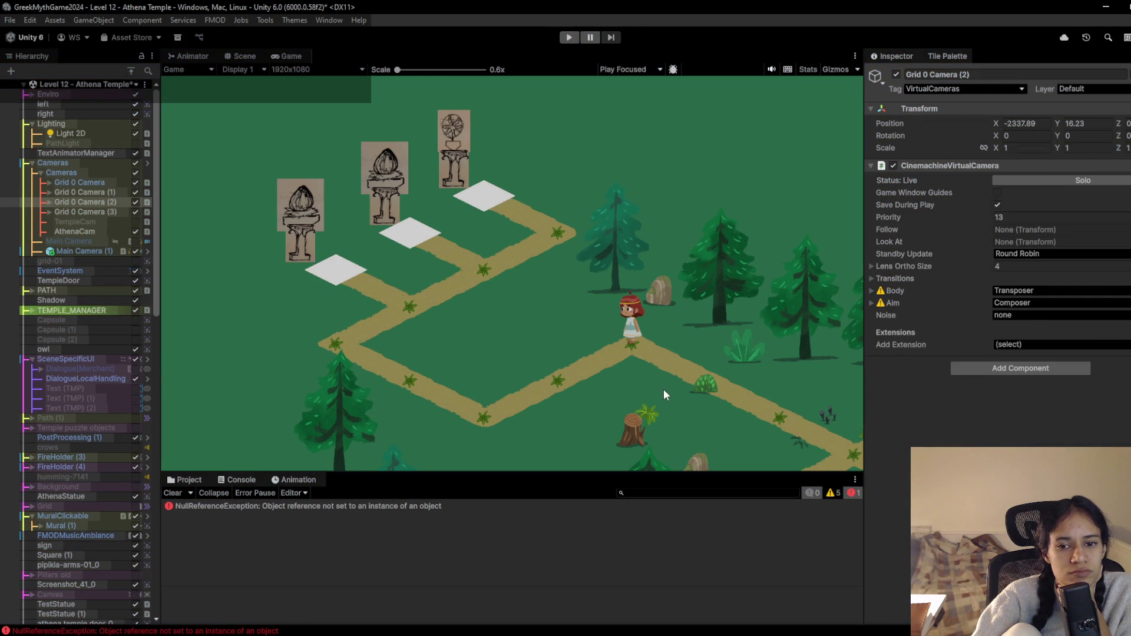
{"action": "left_click", "coordinate": [242, 56]}
{"action": "mouse_move", "coordinate": [626, 371]}
{"action": "left_mouse_down"}
{"action": "mouse_move", "coordinate": [434, 155]}
{"action": "mouse_move", "coordinate": [471, 236]}
{"action": "mouse_move", "coordinate": [528, 300]}
{"action": "left_mouse_up"}
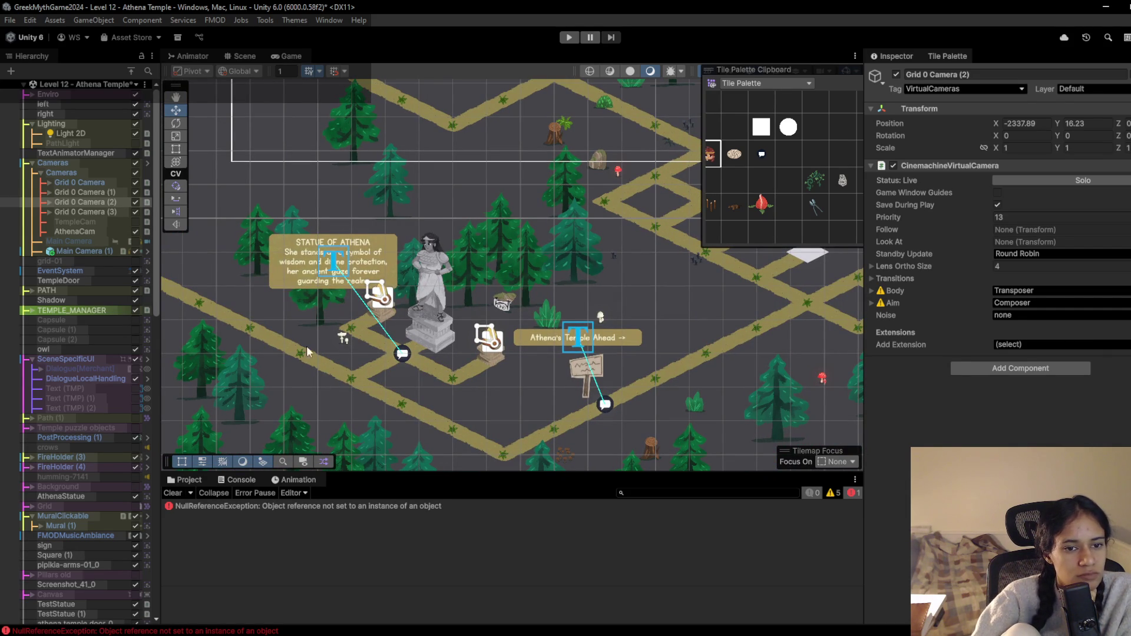
Zoom in on the statue, then play-test walking the character down-right and stop
{"action": "scroll", "coordinate": [312, 345], "scroll_direction": "up", "scroll_amount": 2}
{"action": "left_click_drag", "start_coordinate": [260, 364], "coordinate": [358, 329]}
{"action": "scroll", "coordinate": [359, 329], "scroll_direction": "up", "scroll_amount": 2}
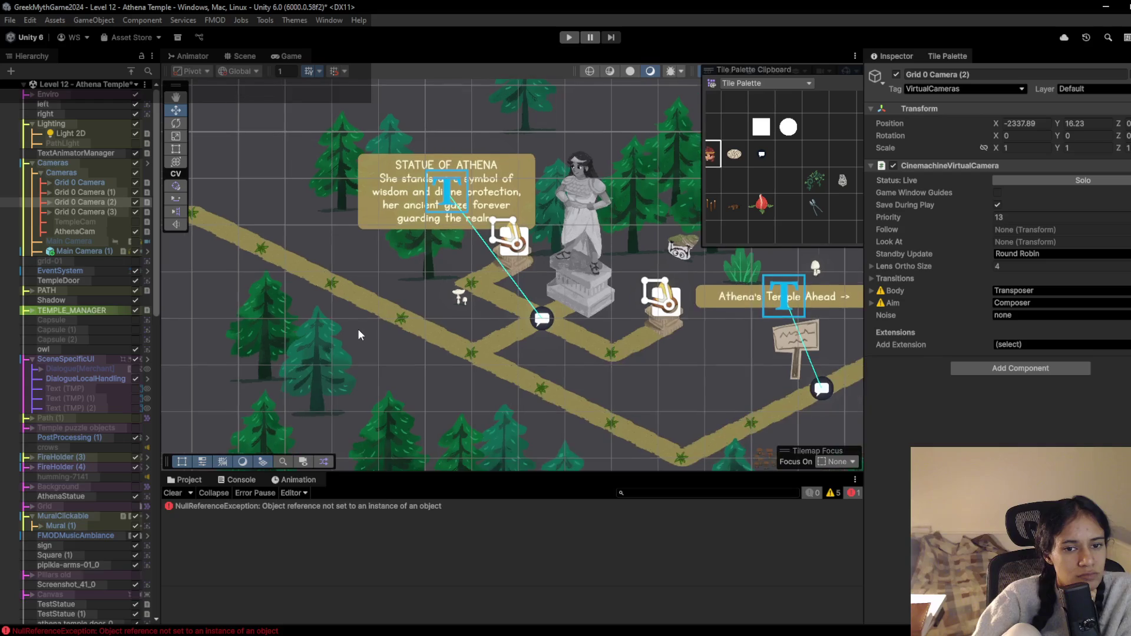
{"action": "left_click", "coordinate": [289, 57]}
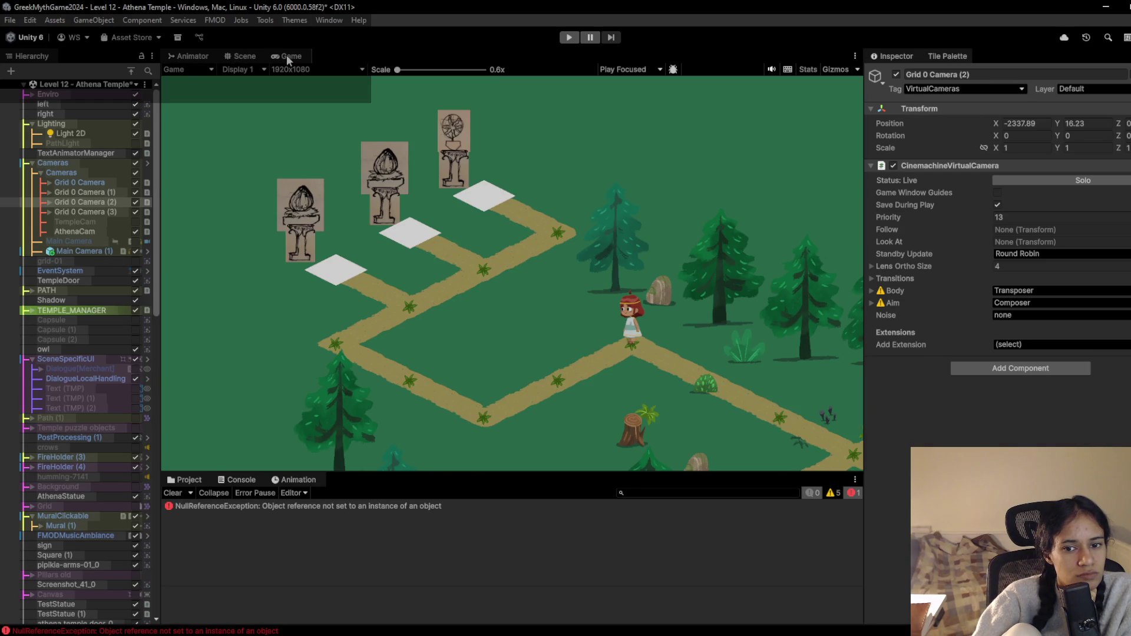
{"action": "left_click", "coordinate": [567, 38]}
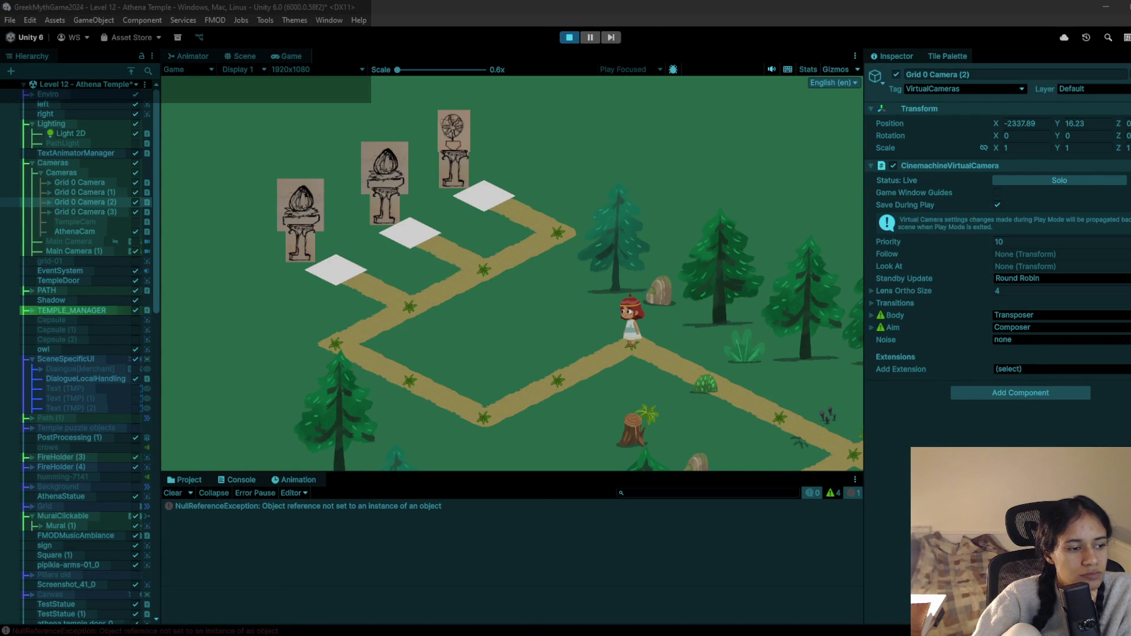
{"action": "left_click_drag", "start_coordinate": [698, 364], "coordinate": [837, 448]}
{"action": "left_click", "coordinate": [567, 38]}
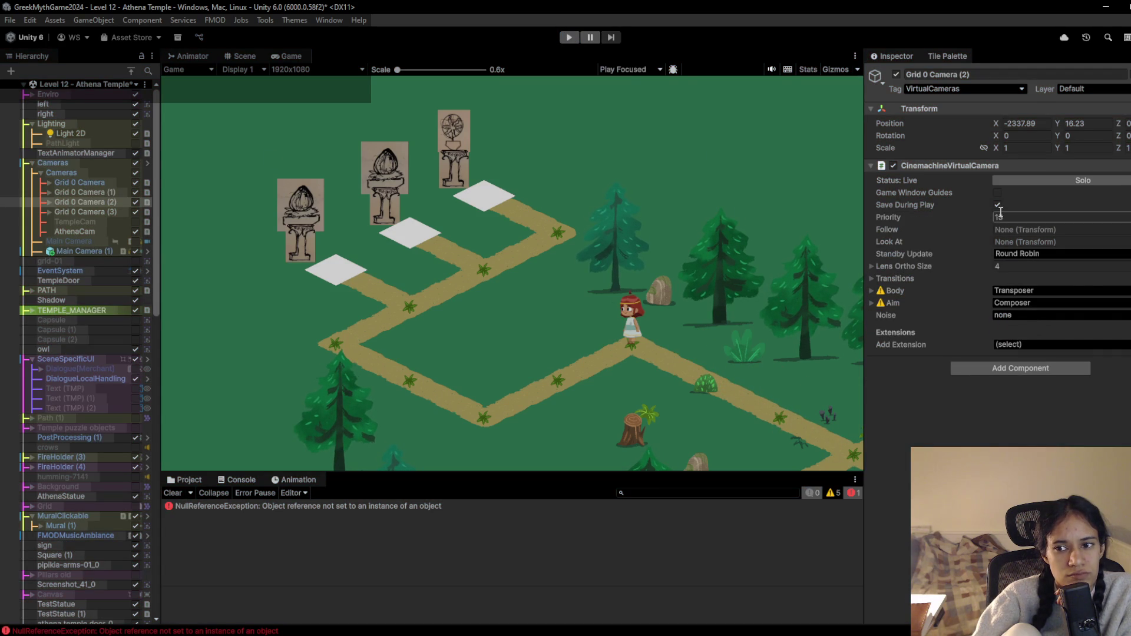
Set Grid 0 Camera (2) Priority to 10, play-test the opening view, then pan the Scene to the paths
{"action": "type", "text": "10"}
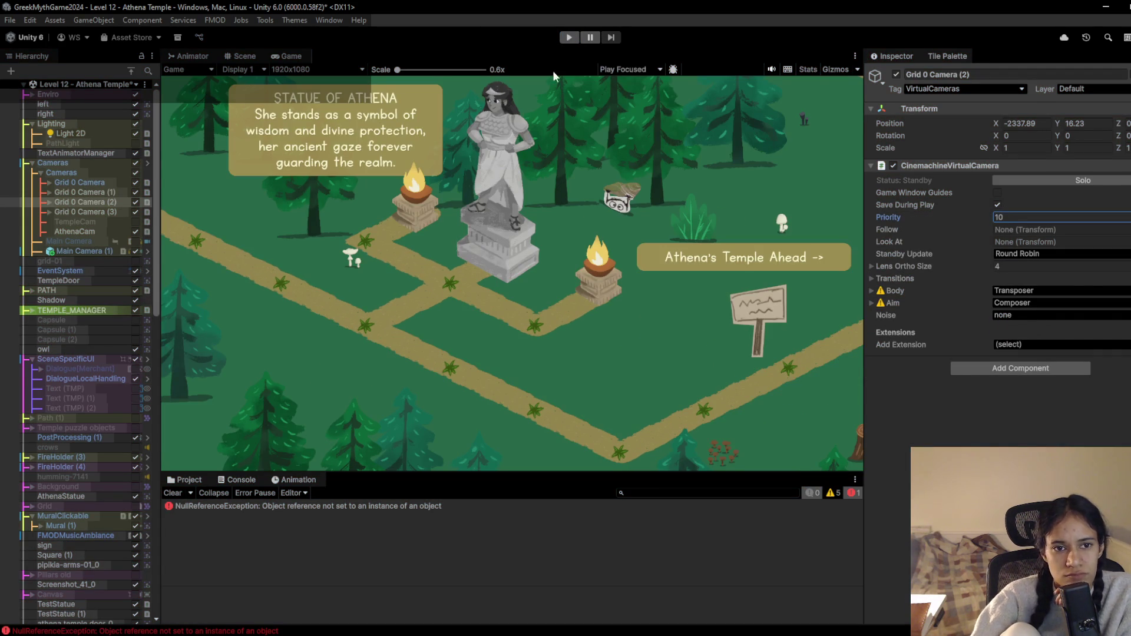
{"action": "left_click", "coordinate": [571, 40]}
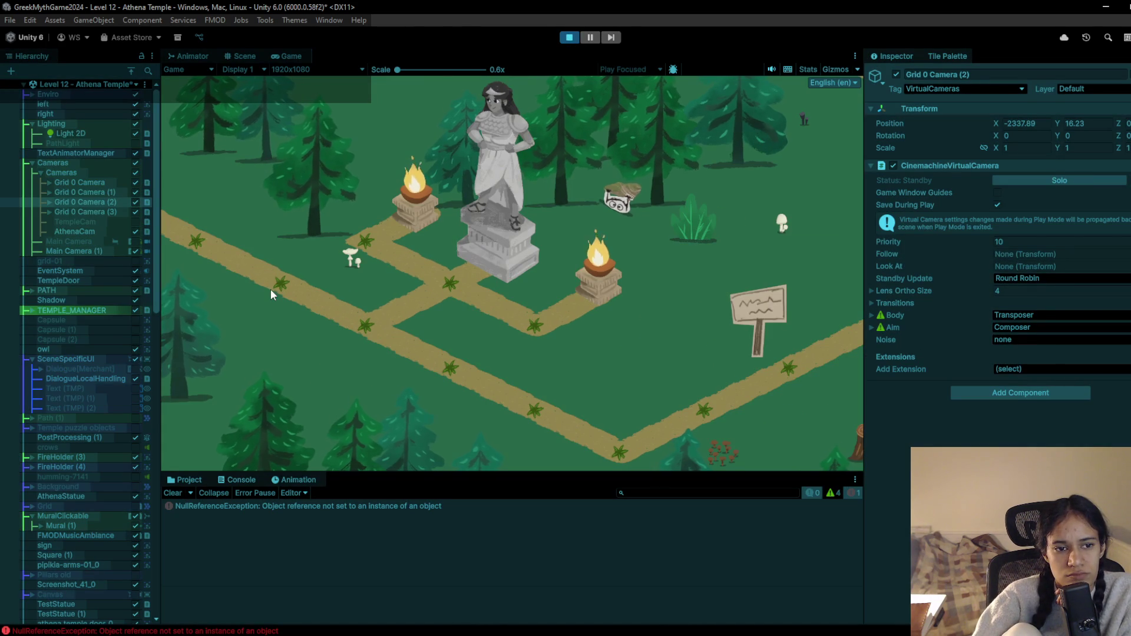
{"action": "left_click", "coordinate": [569, 39]}
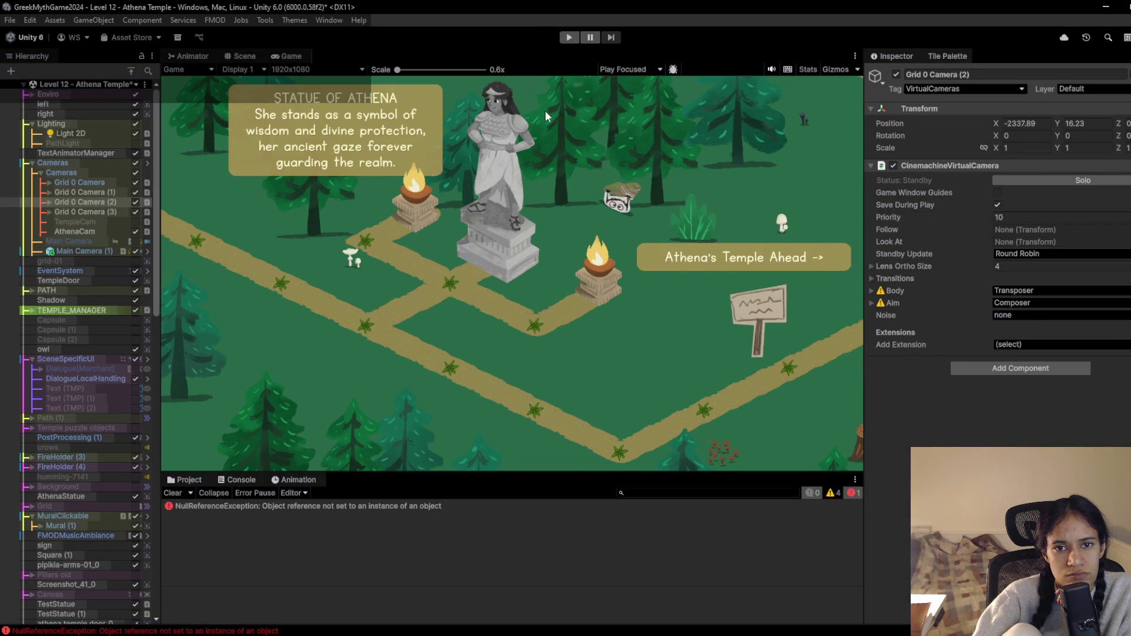
{"action": "left_click", "coordinate": [249, 60]}
{"action": "mouse_move", "coordinate": [541, 268]}
{"action": "left_mouse_down"}
{"action": "mouse_move", "coordinate": [420, 449]}
{"action": "mouse_move", "coordinate": [215, 469]}
{"action": "left_mouse_up"}
{"action": "left_click", "coordinate": [743, 184]}
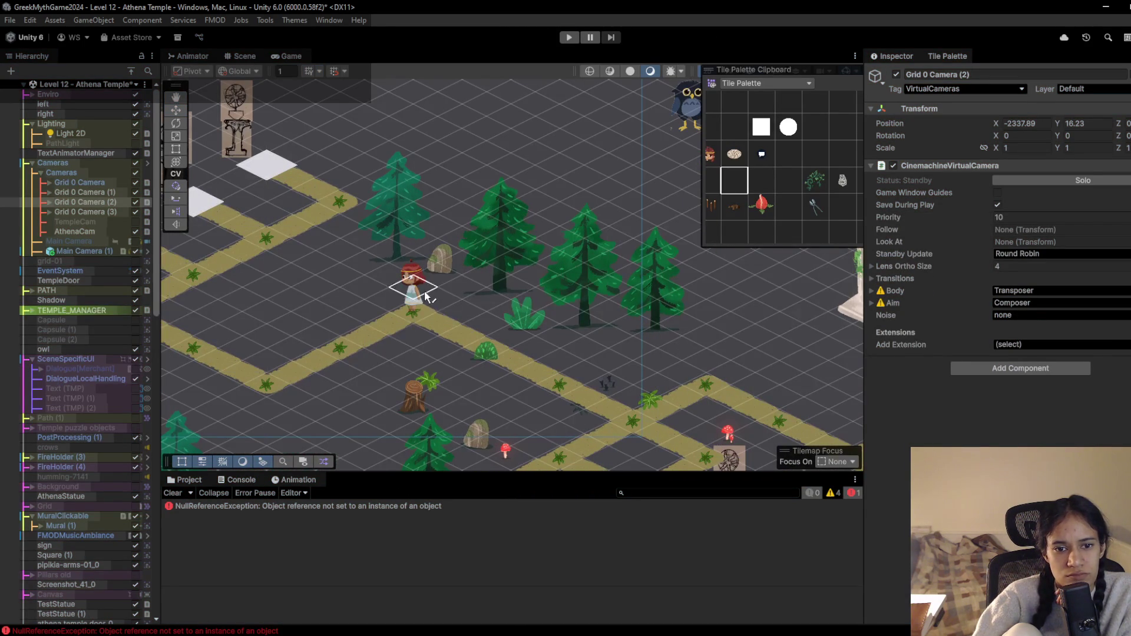
{"action": "key", "text": "Down"}
{"action": "key", "text": "Right"}
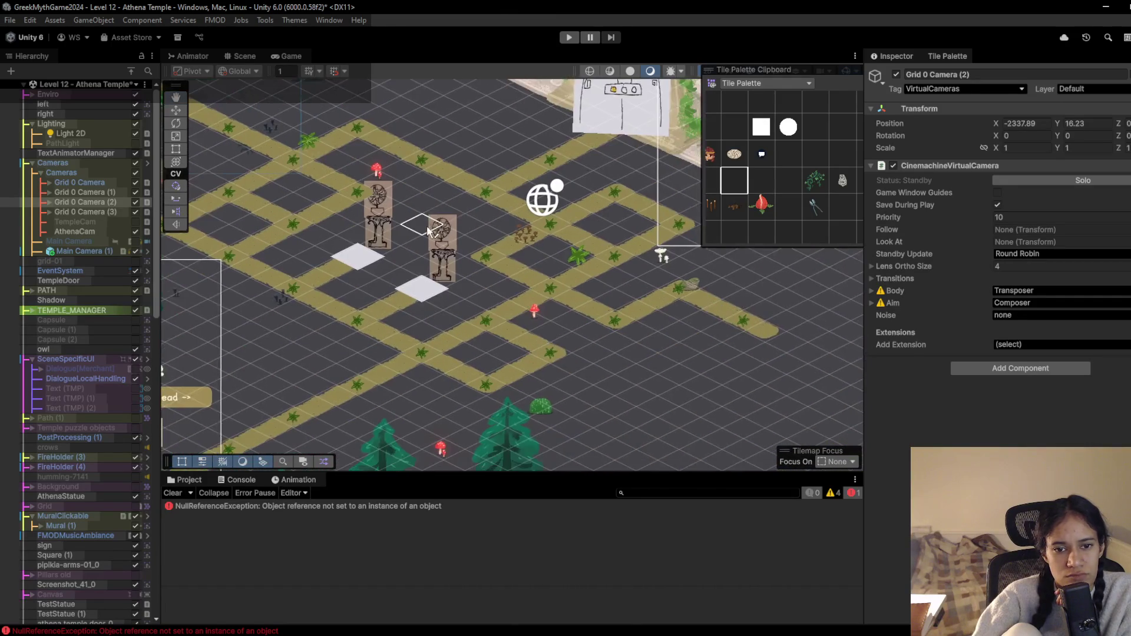
{"action": "key", "text": "Up"}
{"action": "key", "text": "Right"}
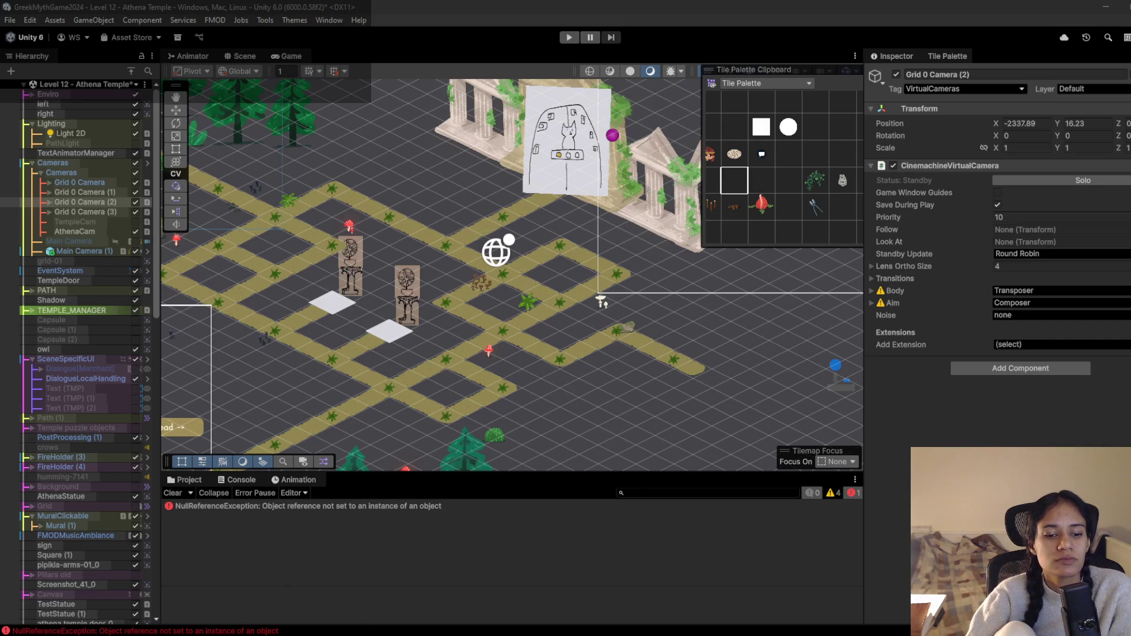
{"action": "left_click", "coordinate": [262, 606]}
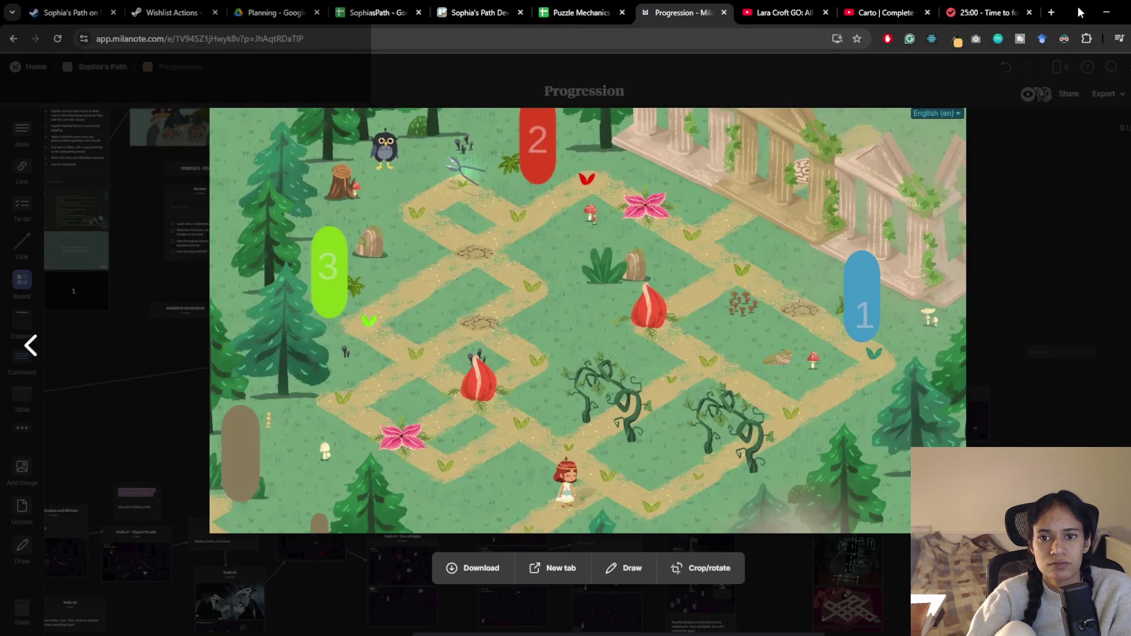
{"action": "key", "text": "alt+Tab"}
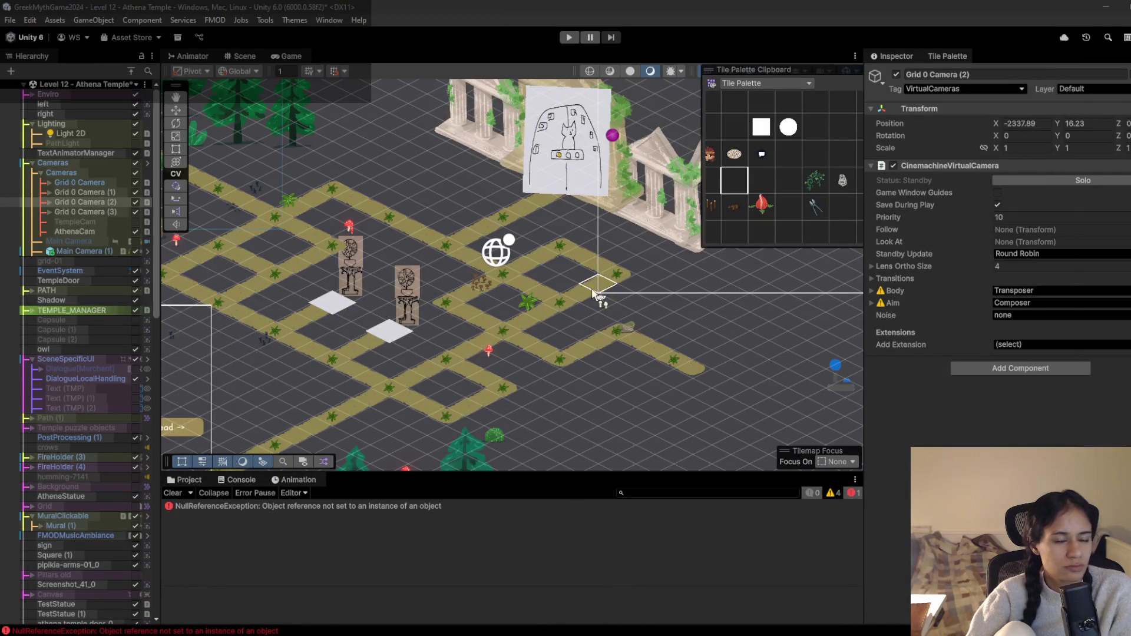
Paint a scythe snipper tile on the upper path
{"action": "left_click_drag", "start_coordinate": [601, 298], "coordinate": [756, 319]}
{"action": "left_click", "coordinate": [815, 208]}
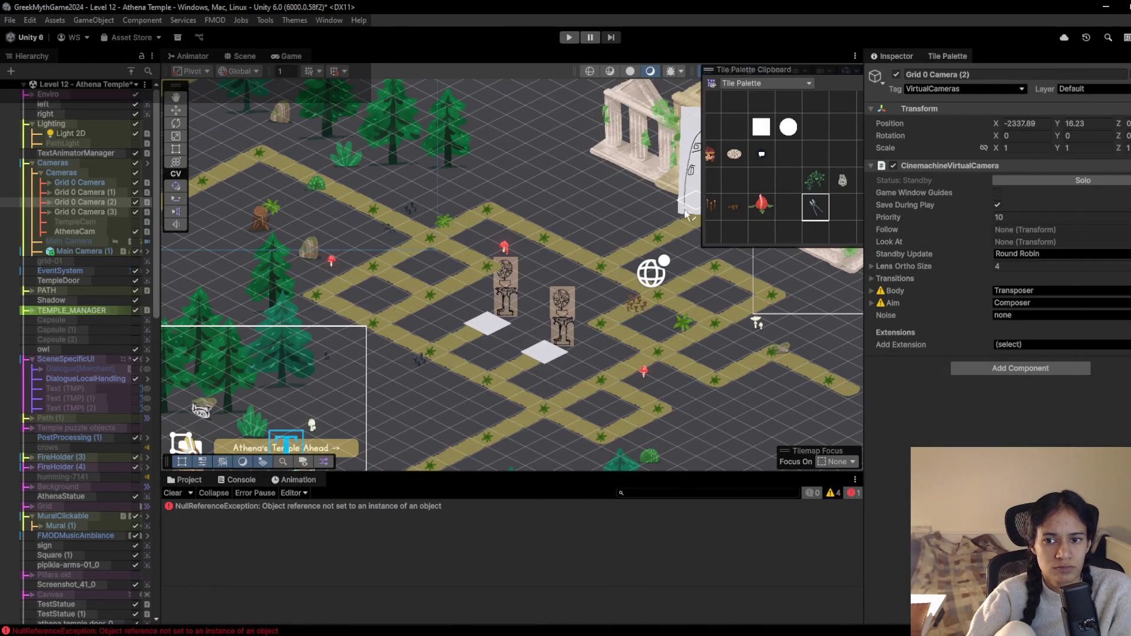
{"action": "left_click", "coordinate": [494, 217]}
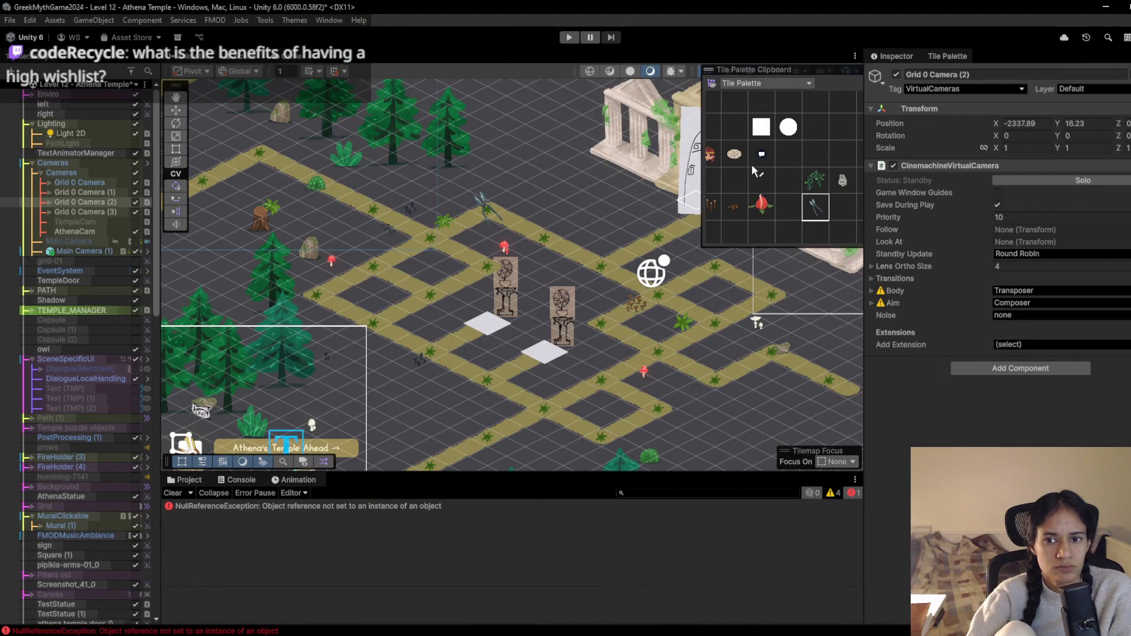
{"action": "left_click", "coordinate": [732, 209]}
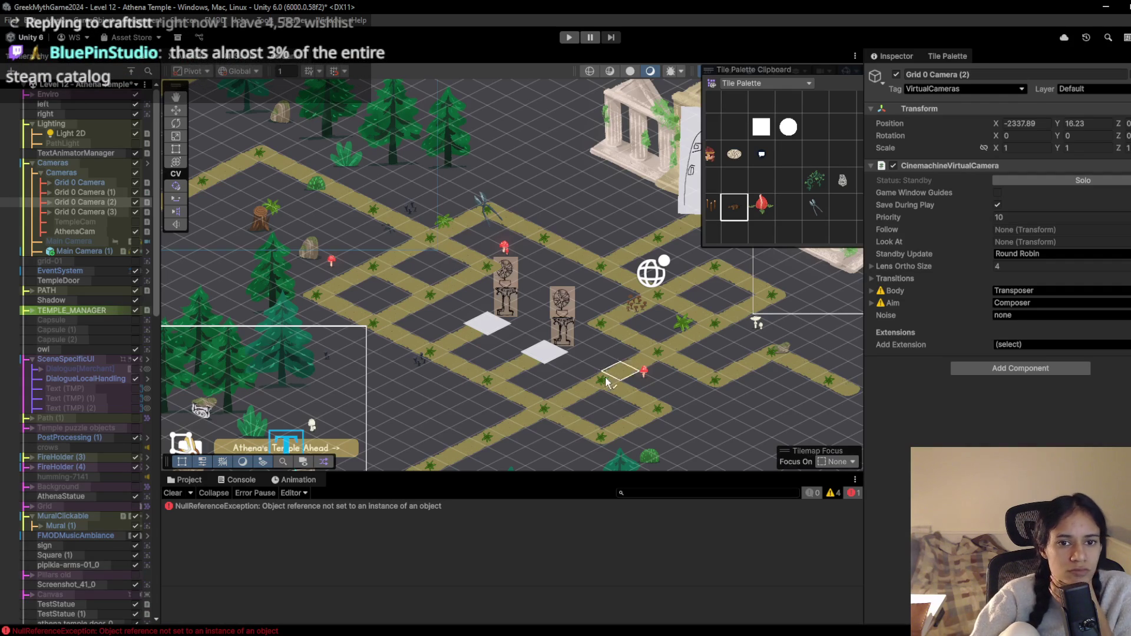
{"action": "scroll", "coordinate": [601, 354], "scroll_direction": "right", "scroll_amount": 5}
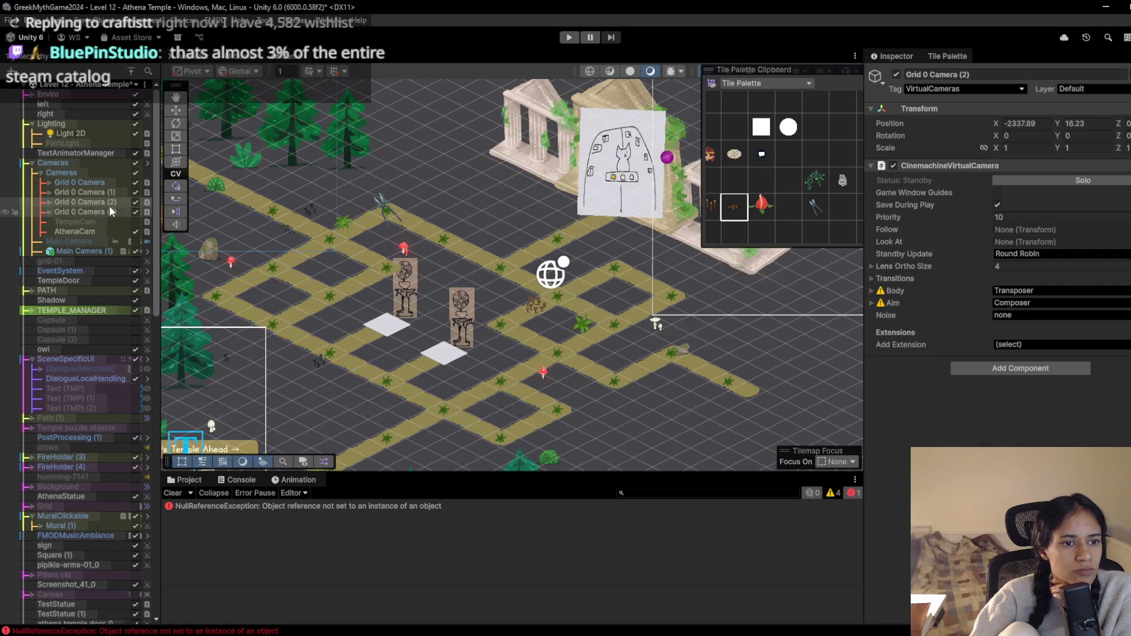
Set Grid 0 Camera (1) Priority to 15
{"action": "left_click", "coordinate": [107, 192]}
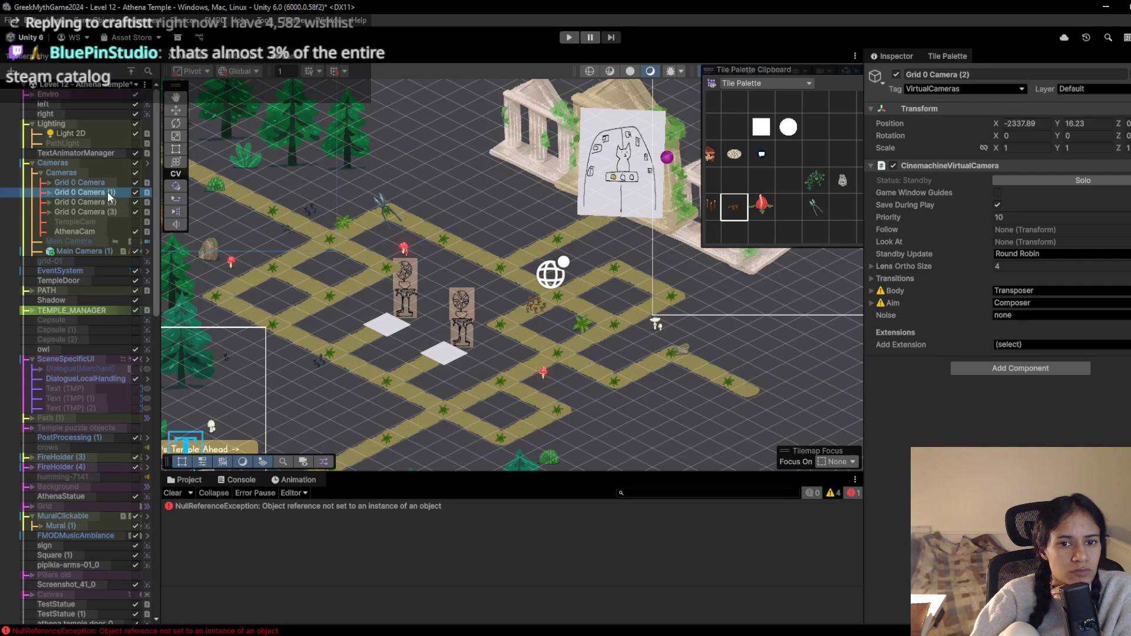
{"action": "left_click", "coordinate": [996, 216]}
{"action": "type", "text": "15"}
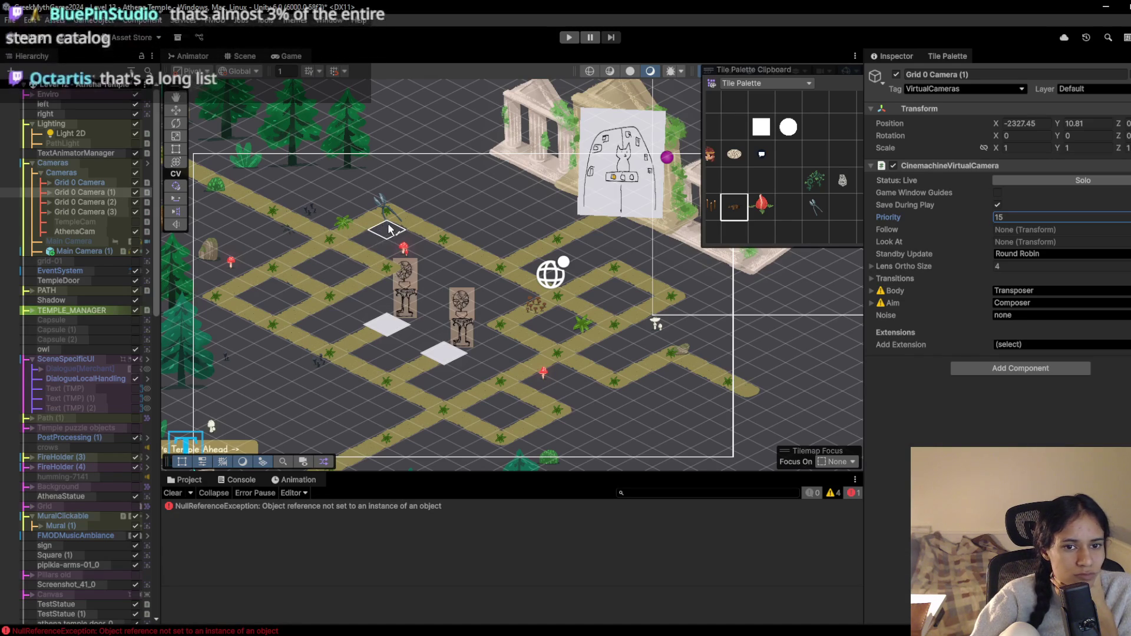
{"action": "left_click_drag", "start_coordinate": [412, 239], "coordinate": [379, 271]}
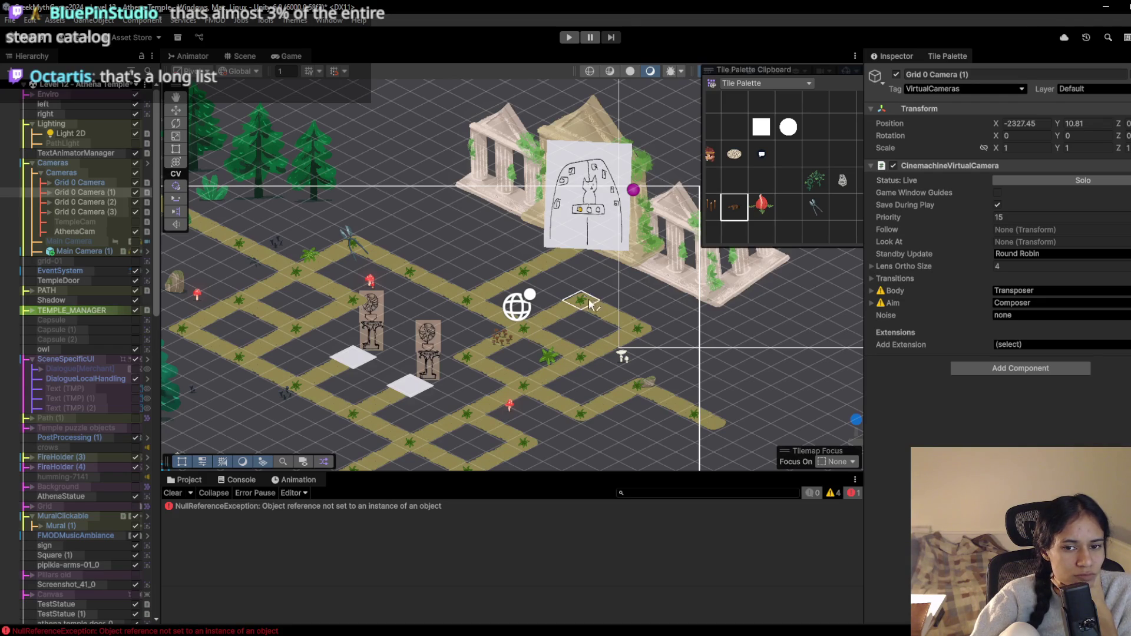
{"action": "left_click_drag", "start_coordinate": [429, 356], "coordinate": [452, 313]}
{"action": "left_click", "coordinate": [814, 183]}
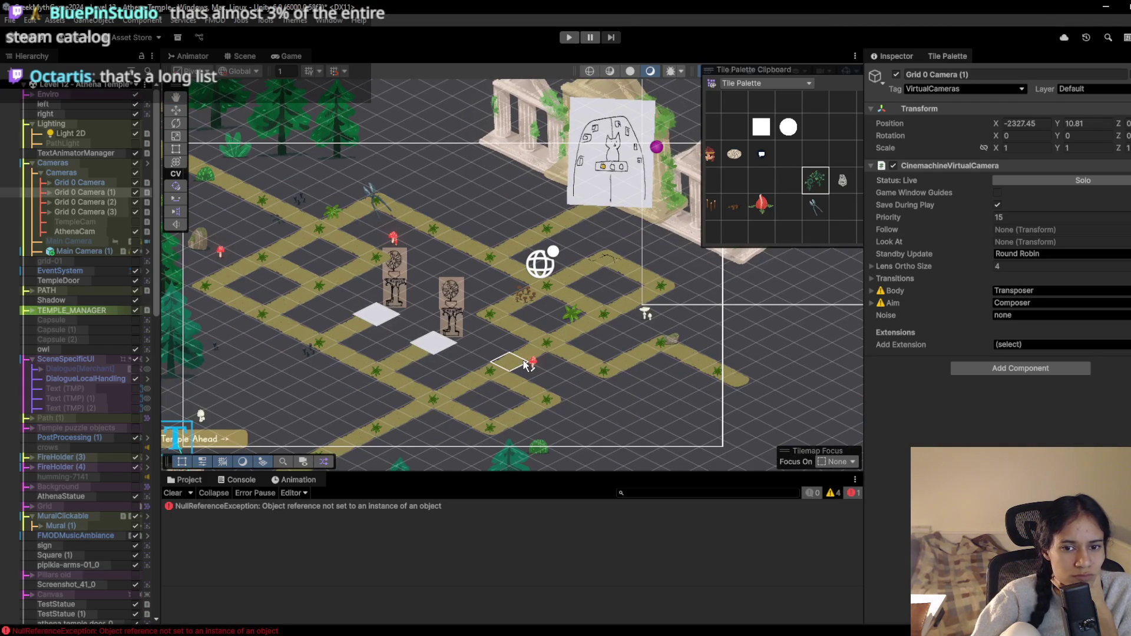
Paint two vine plants on the lower path, a pink flower trap on the left path, and a far-left stick spike
{"action": "left_click", "coordinate": [470, 391]}
{"action": "left_click", "coordinate": [537, 419]}
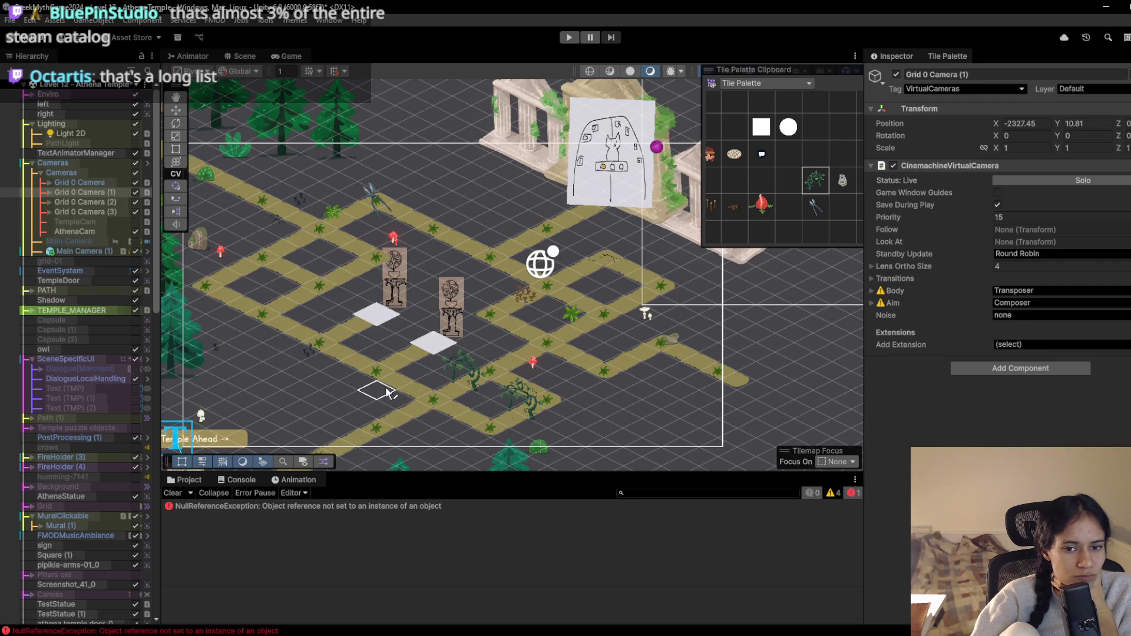
{"action": "left_click", "coordinate": [769, 212]}
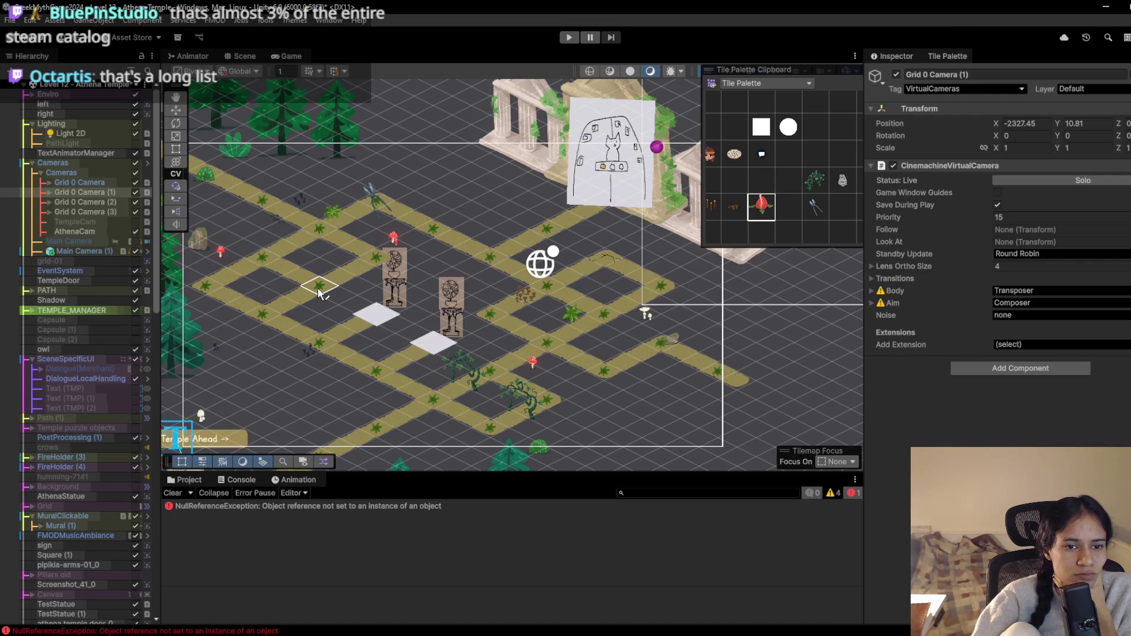
{"action": "left_click", "coordinate": [318, 293]}
{"action": "left_click", "coordinate": [712, 206]}
{"action": "left_click", "coordinate": [197, 287]}
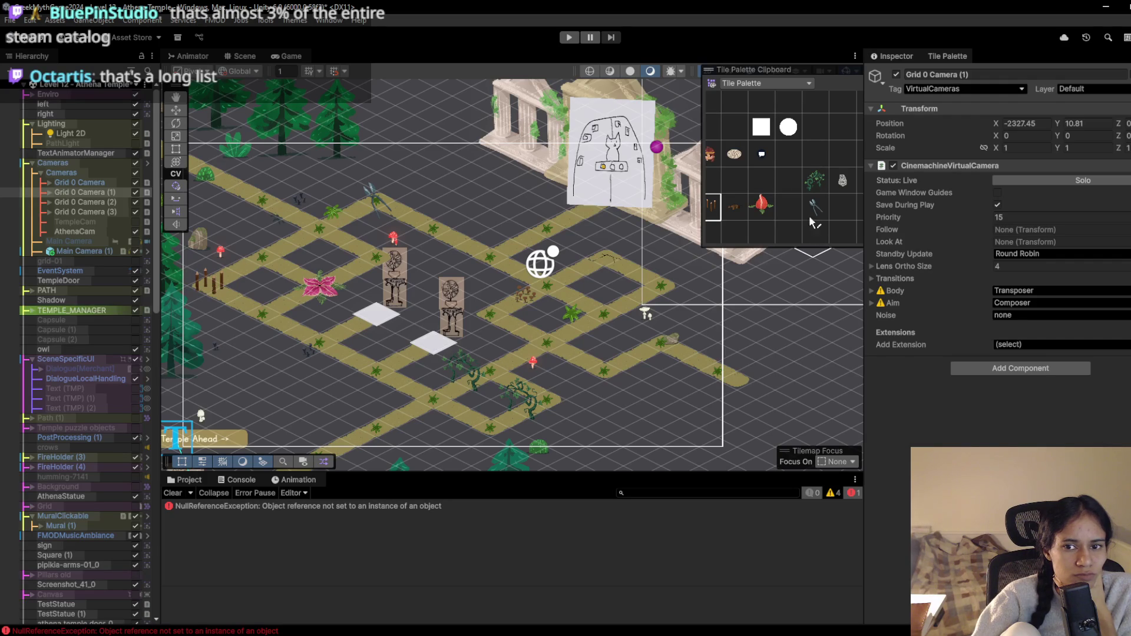
Add two flower traps by the right statue, a lower-right stick spike and an upper-path vine
{"action": "left_click", "coordinate": [761, 206]}
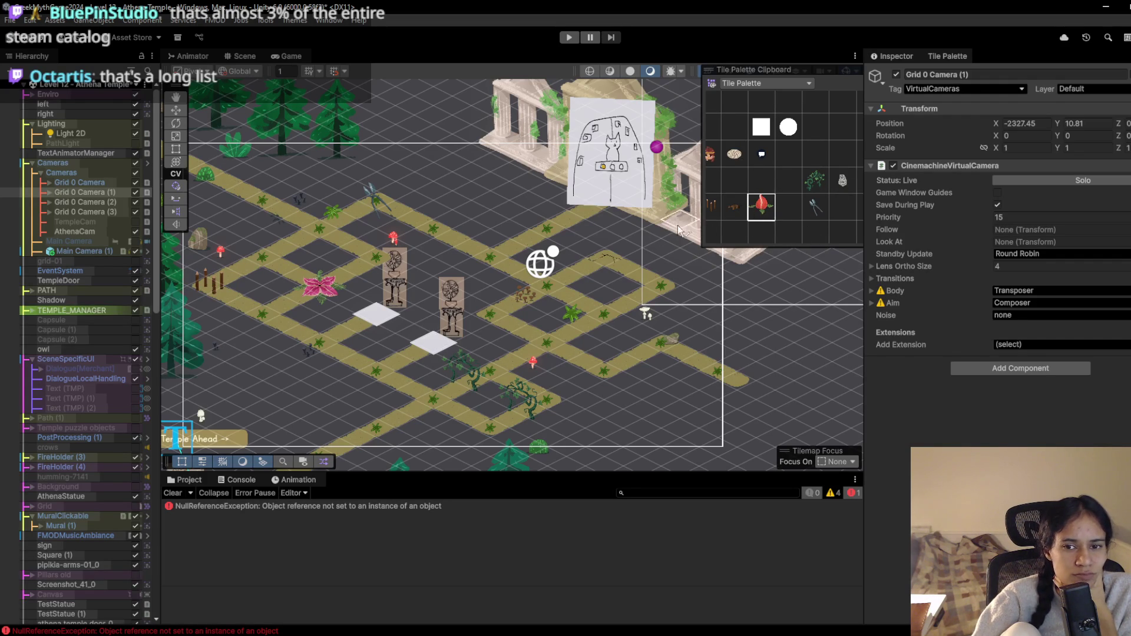
{"action": "left_click", "coordinate": [495, 317]}
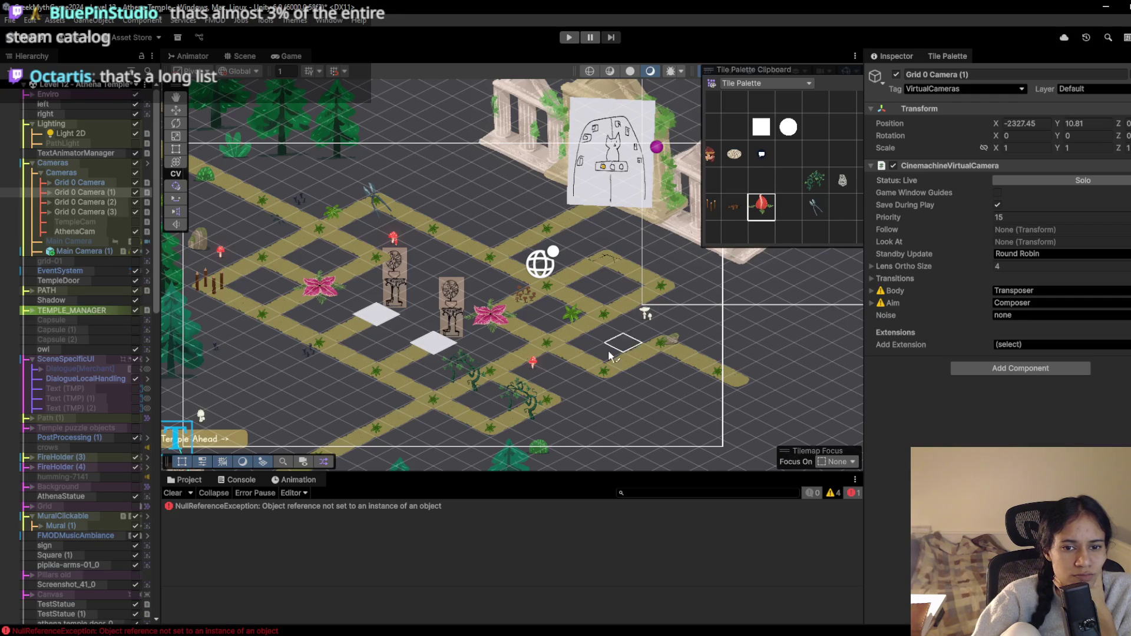
{"action": "left_click", "coordinate": [608, 319]}
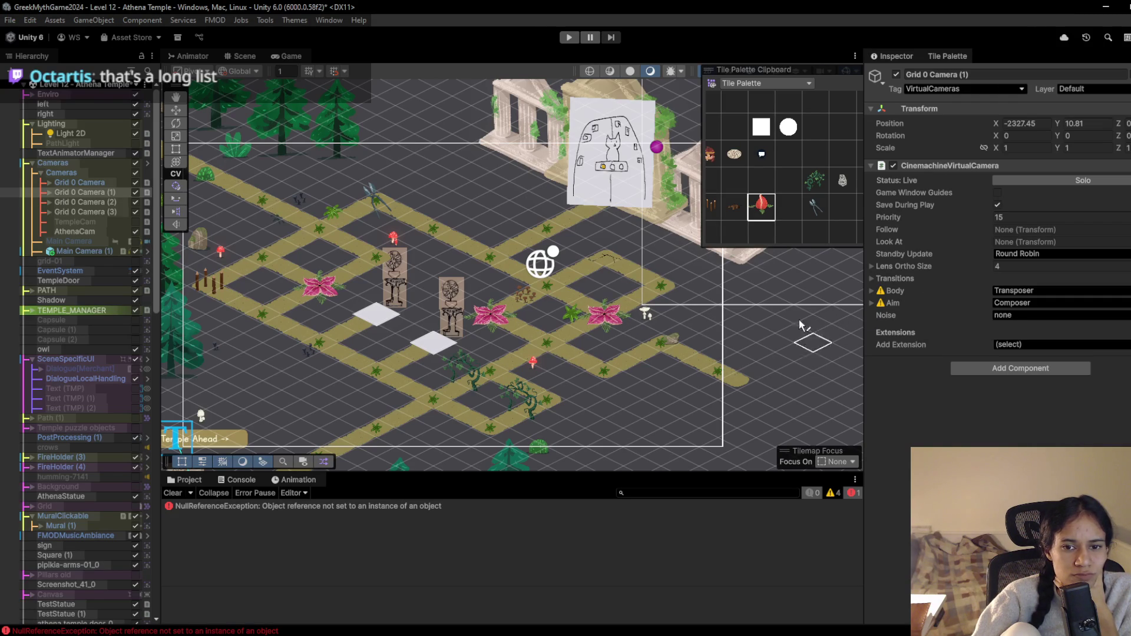
{"action": "left_click", "coordinate": [712, 209]}
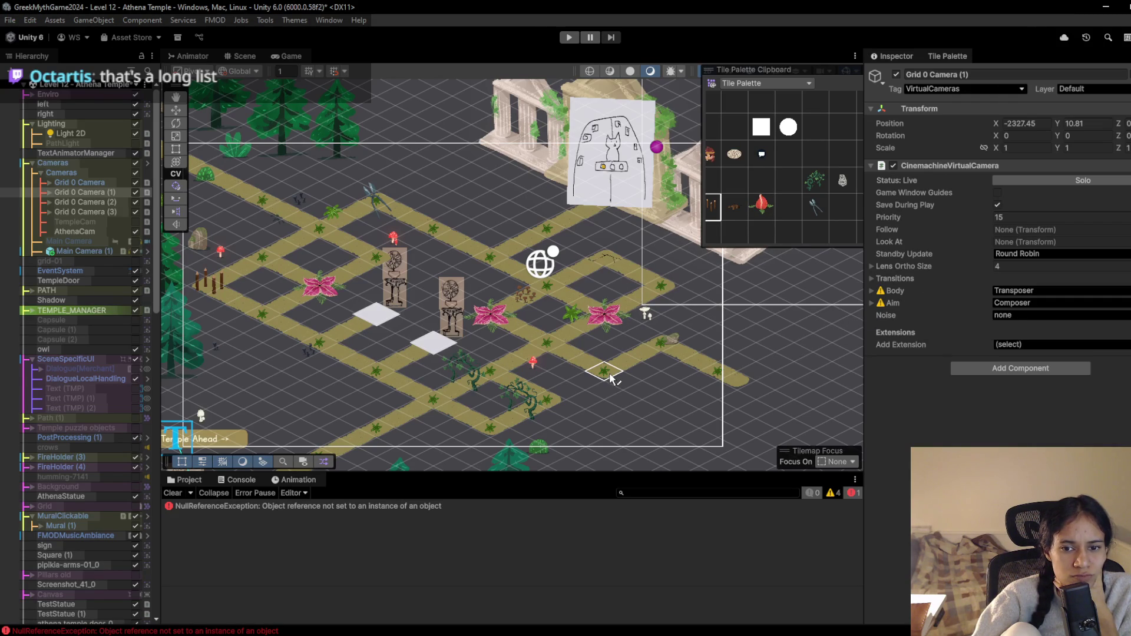
{"action": "left_click", "coordinate": [610, 378]}
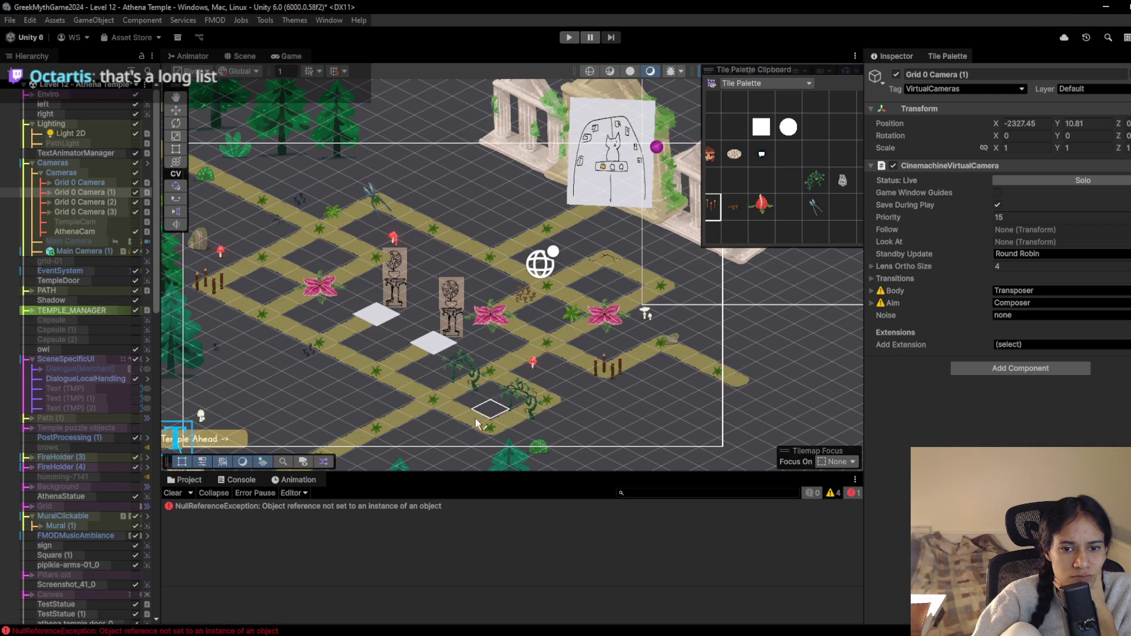
{"action": "left_click", "coordinate": [817, 182]}
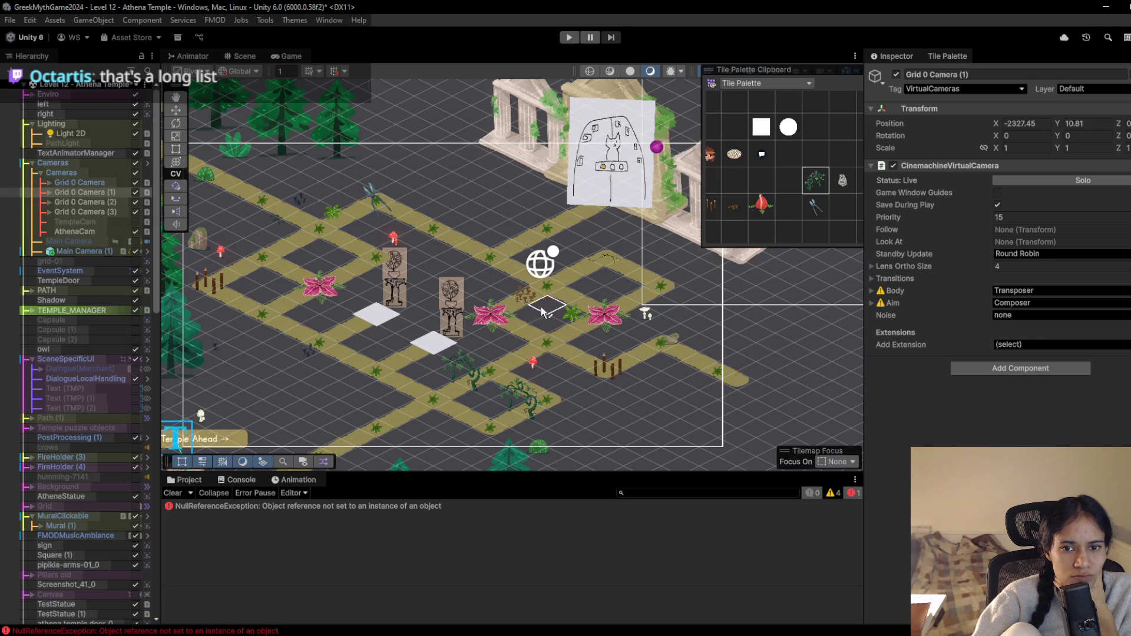
{"action": "left_click", "coordinate": [458, 242]}
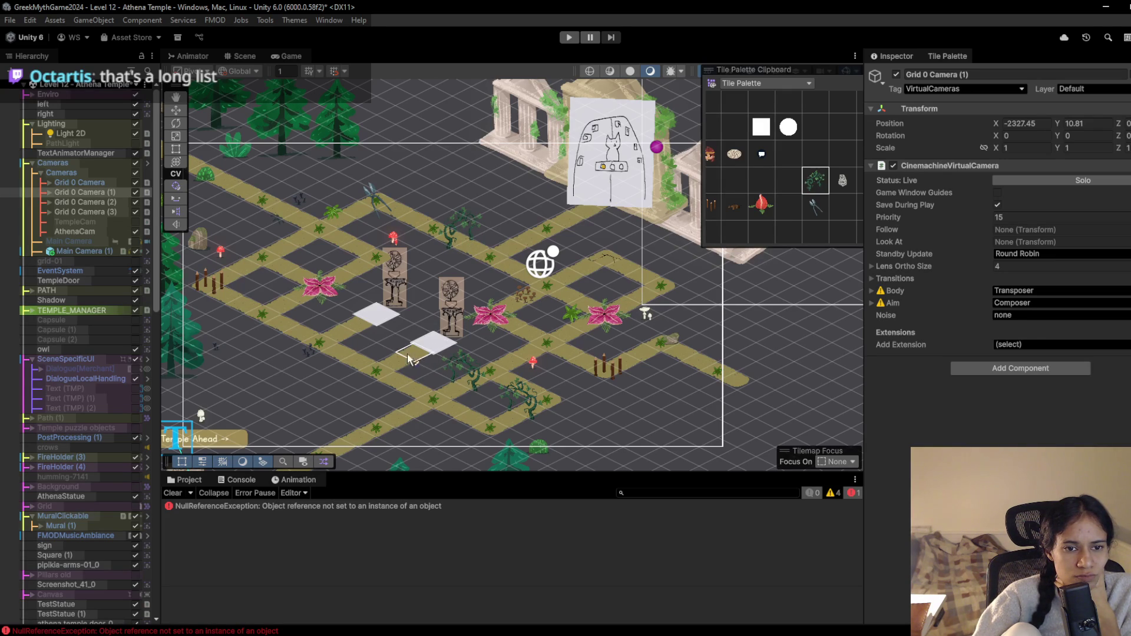
{"action": "scroll", "coordinate": [318, 382], "scroll_direction": "down", "scroll_amount": 2}
{"action": "left_click_drag", "start_coordinate": [321, 378], "coordinate": [349, 331]}
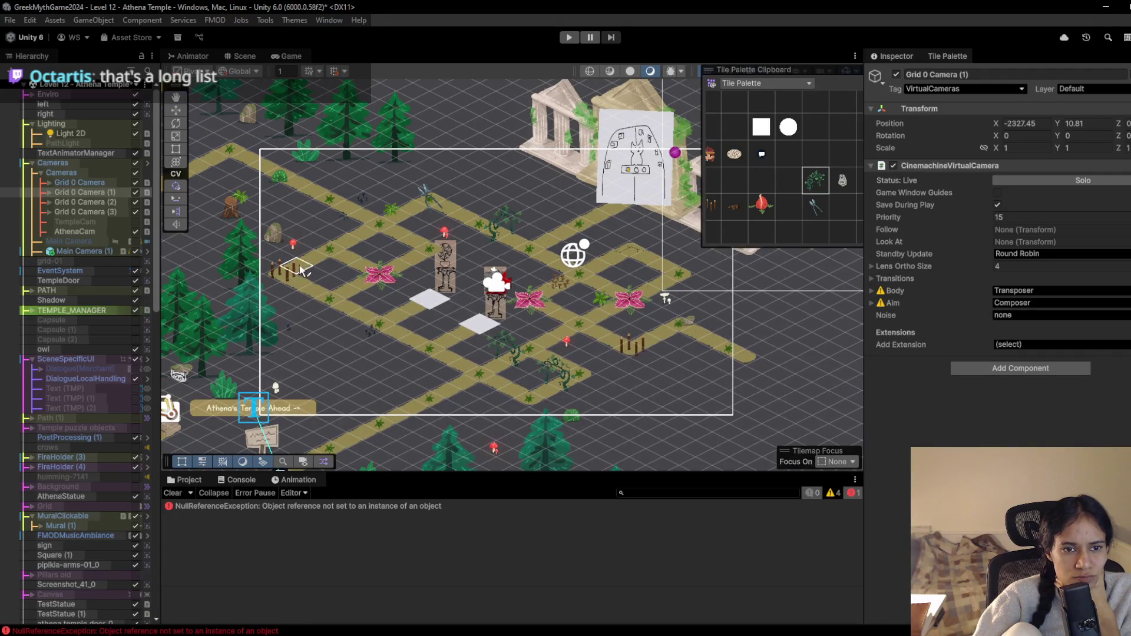
{"action": "left_click_drag", "start_coordinate": [285, 275], "coordinate": [408, 351]}
{"action": "left_click_drag", "start_coordinate": [369, 271], "coordinate": [420, 328]}
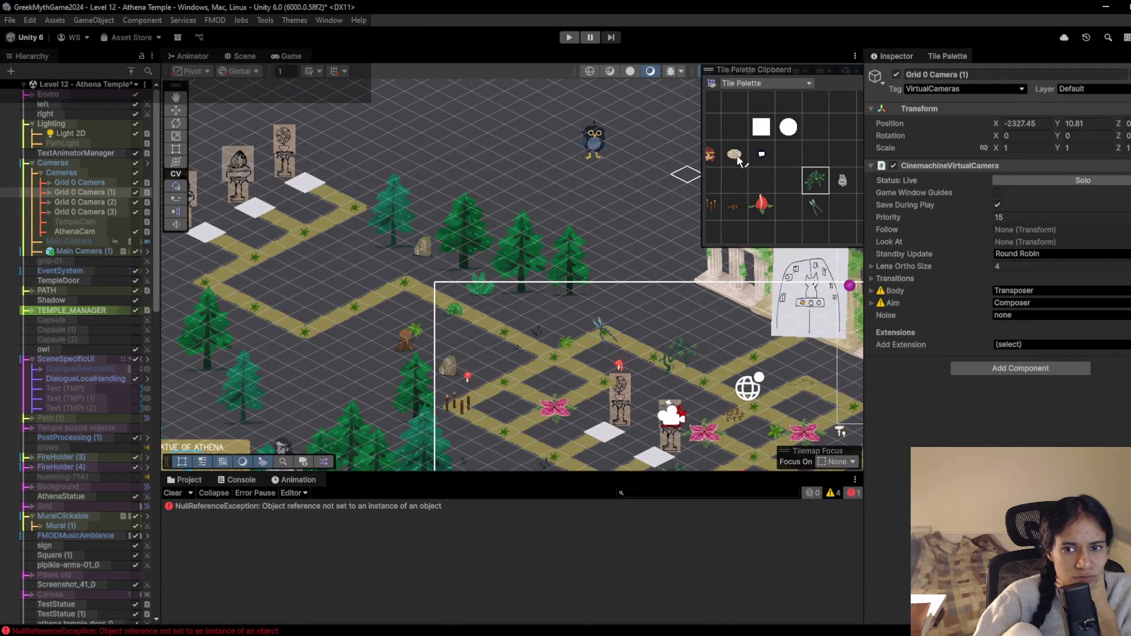
{"action": "left_click", "coordinate": [752, 177]}
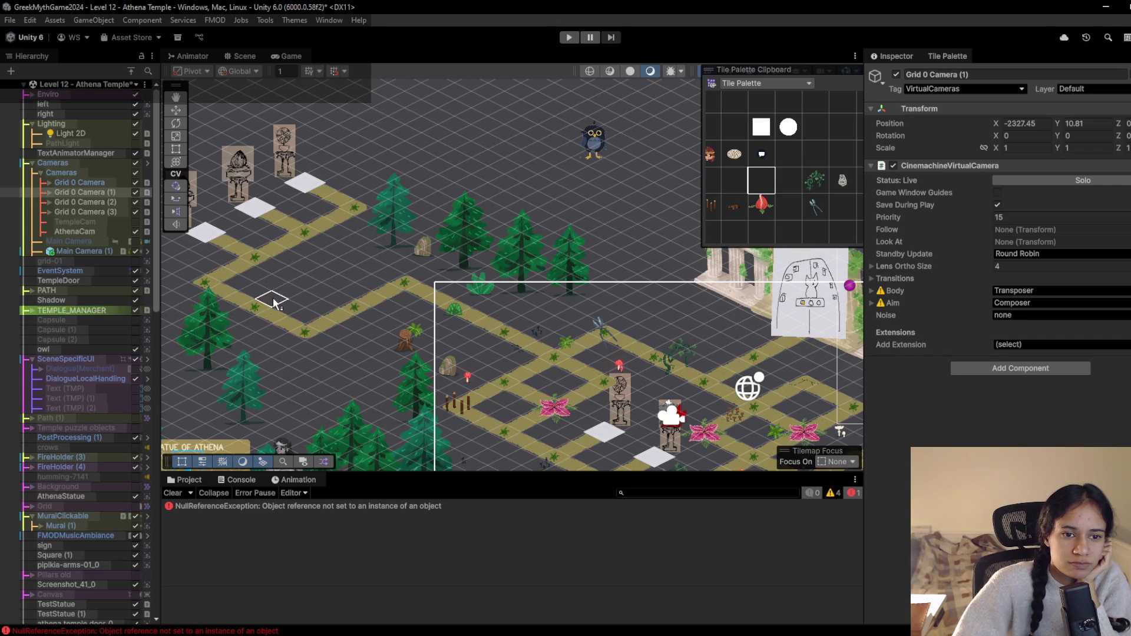
{"action": "key", "text": "Right"}
{"action": "key", "text": "Down"}
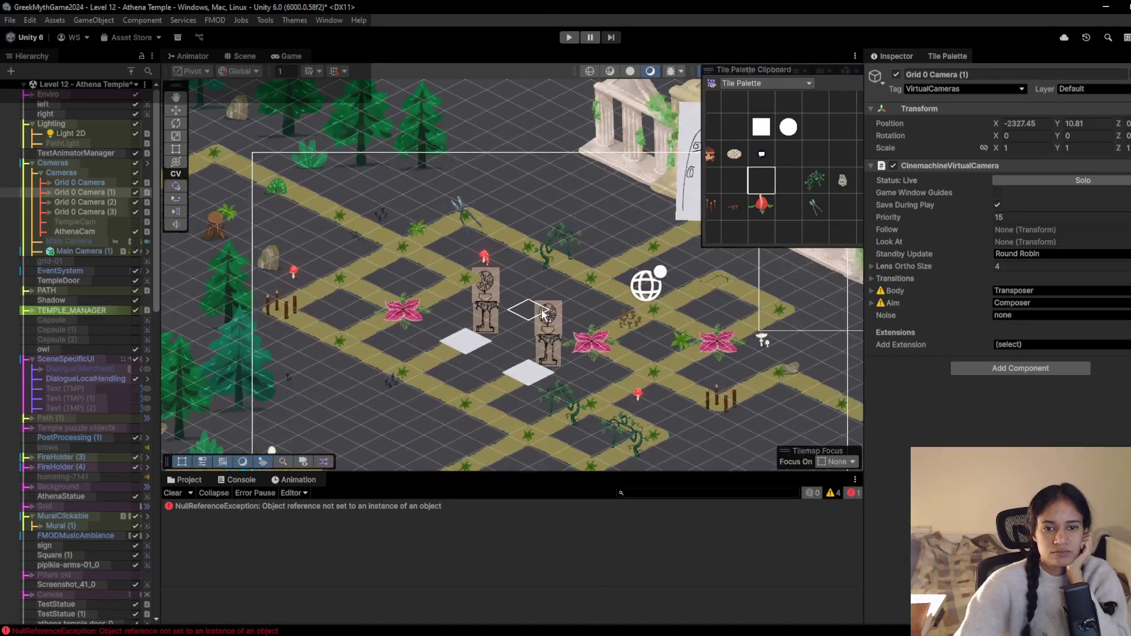
{"action": "key", "text": "Right"}
{"action": "key", "text": "Down"}
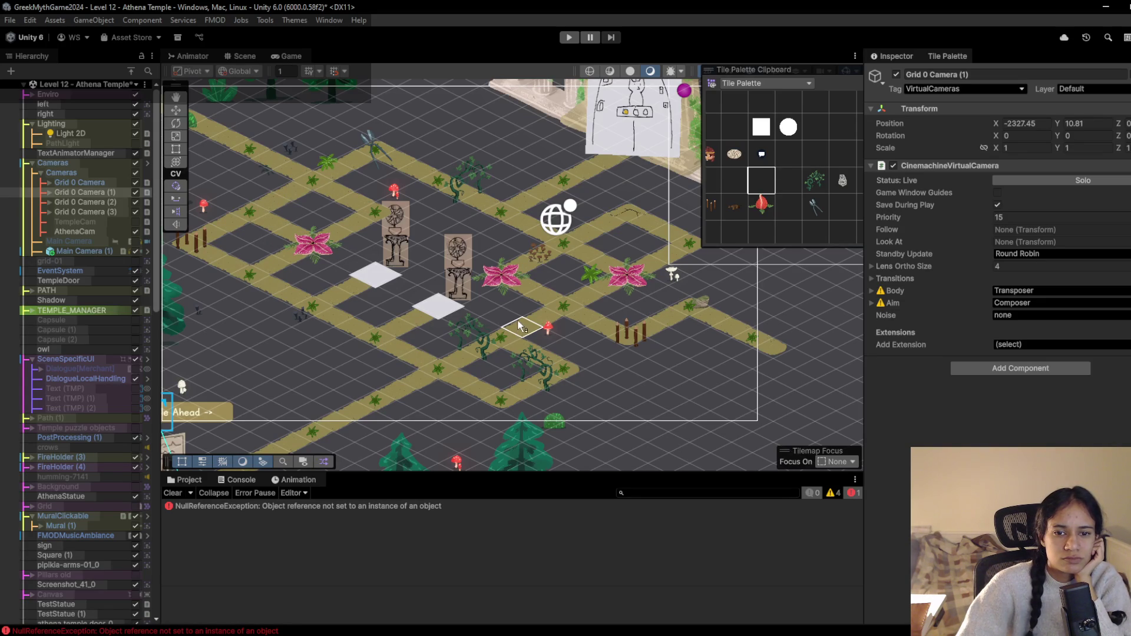
{"action": "scroll", "coordinate": [356, 312], "scroll_direction": "down", "scroll_amount": 3}
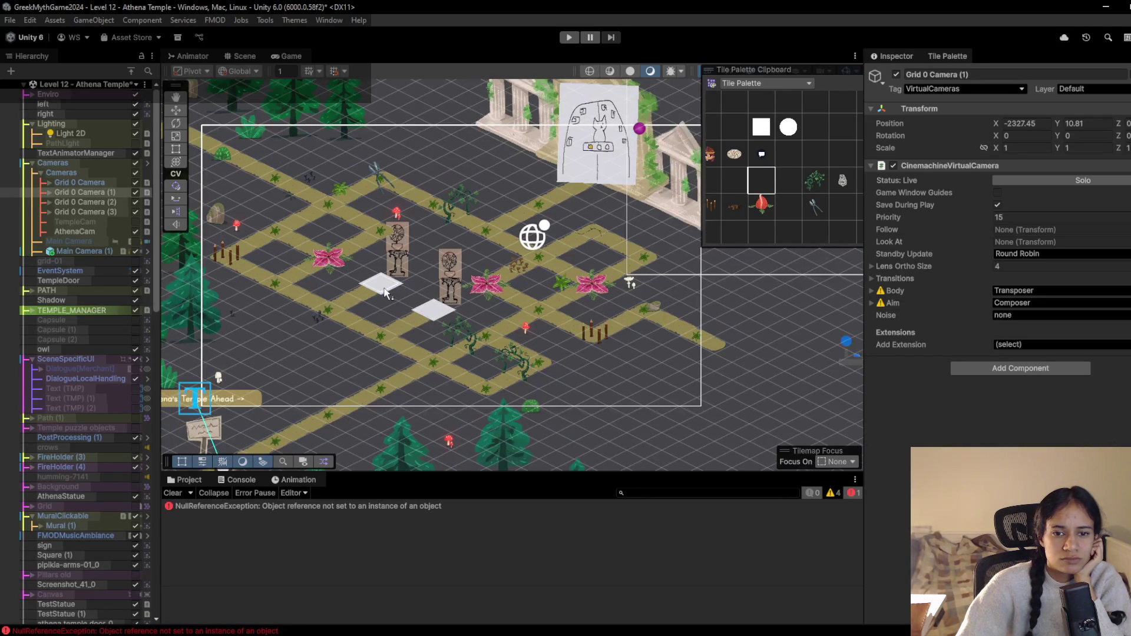
{"action": "scroll", "coordinate": [360, 323], "scroll_direction": "up", "scroll_amount": 2}
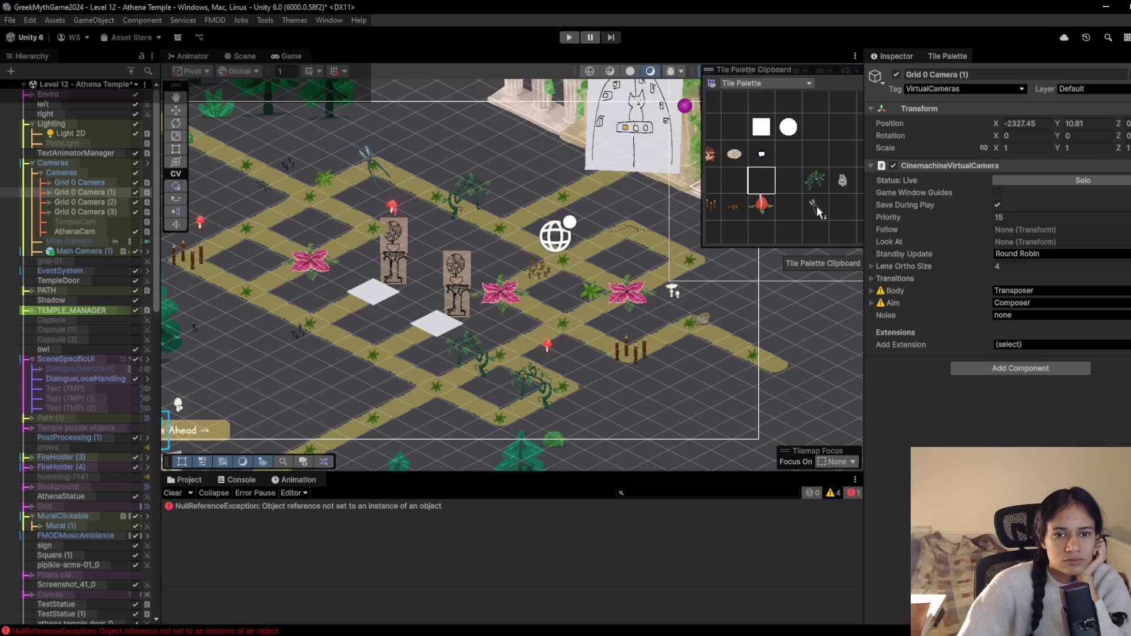
Paint a vine plant on the path, then erase two vine plants with the empty tile
{"action": "left_click", "coordinate": [816, 180]}
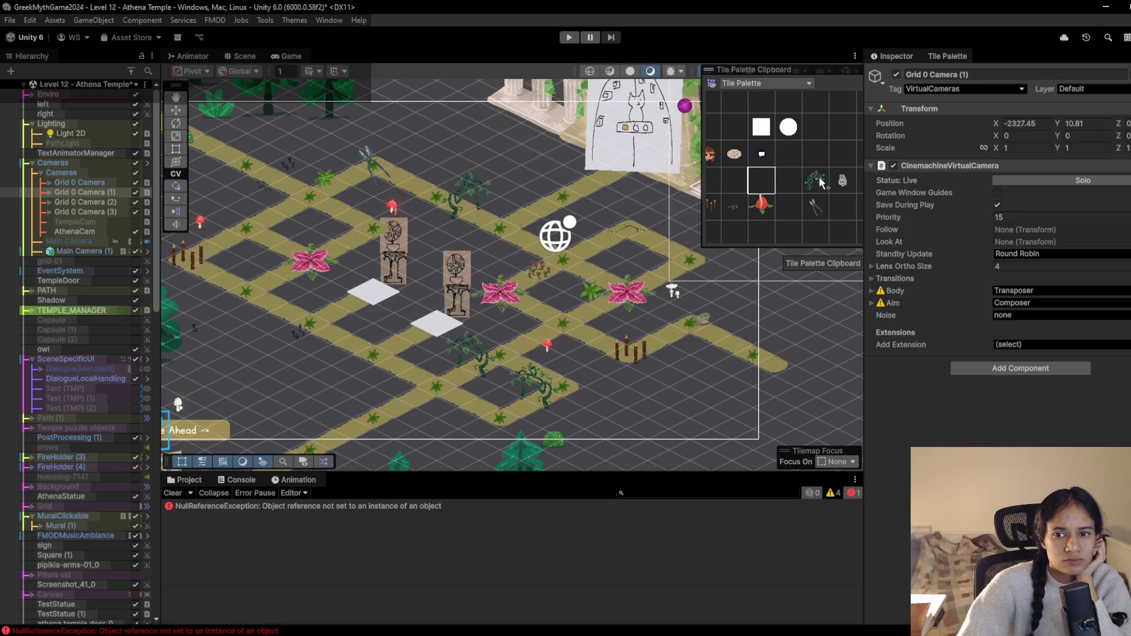
{"action": "left_click", "coordinate": [537, 242]}
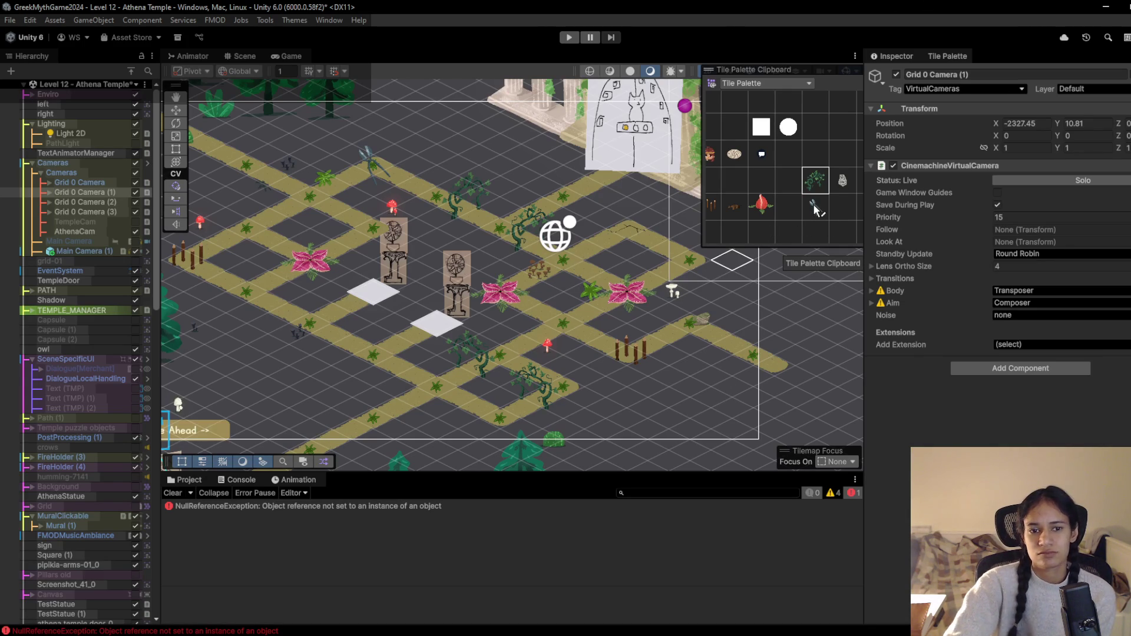
{"action": "left_click", "coordinate": [814, 204]}
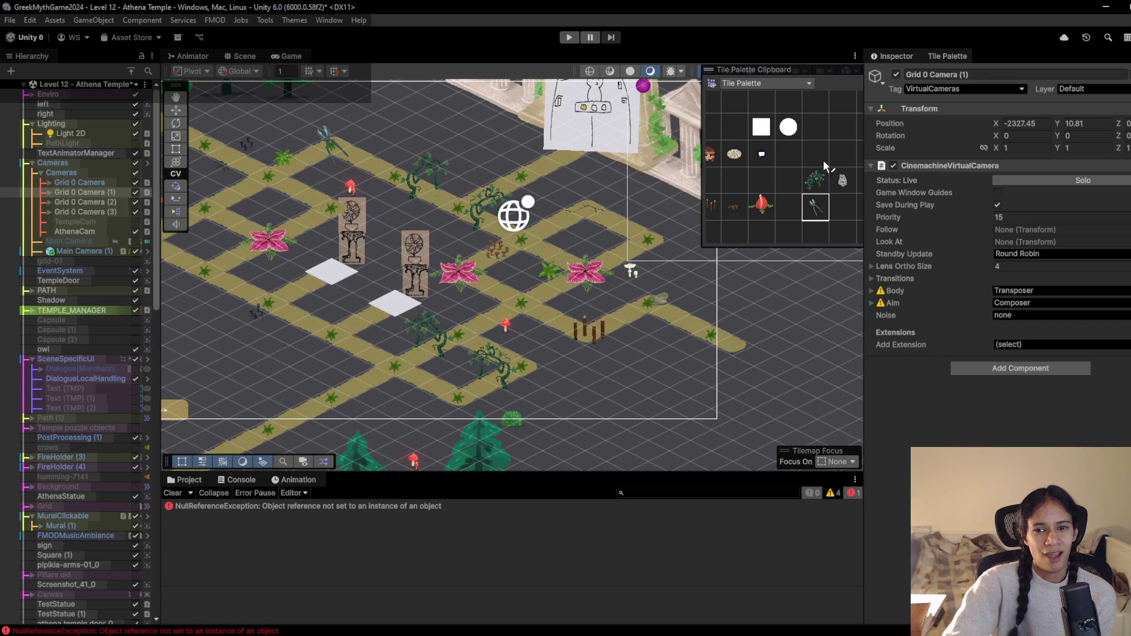
{"action": "left_click", "coordinate": [786, 179]}
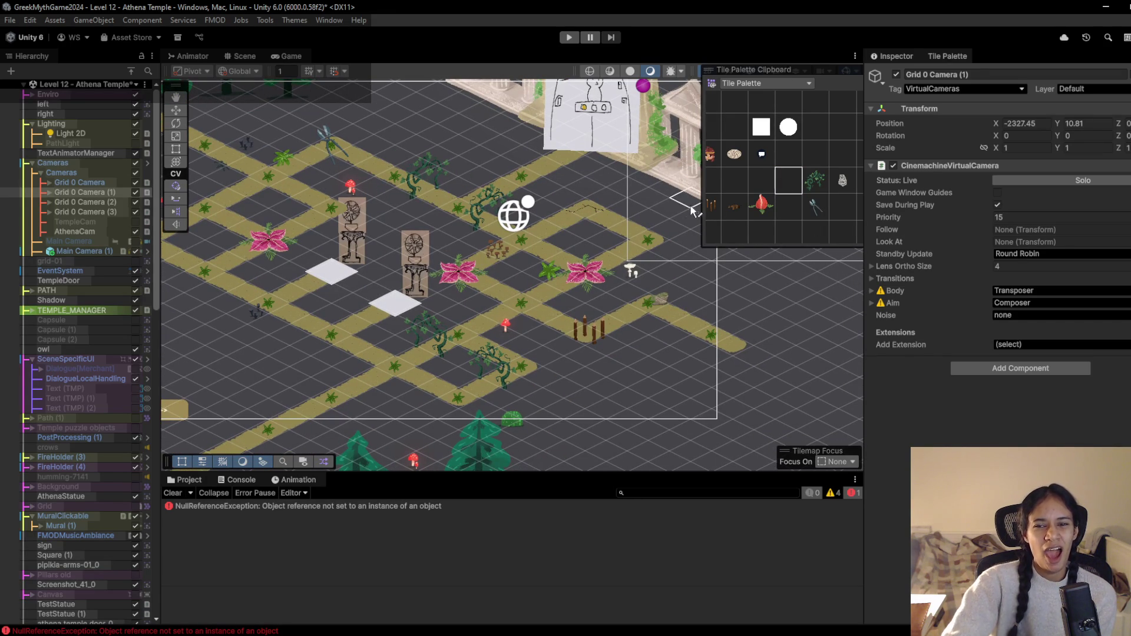
{"action": "left_click", "coordinate": [483, 224]}
{"action": "left_click", "coordinate": [419, 191]}
{"action": "left_click", "coordinate": [743, 182]}
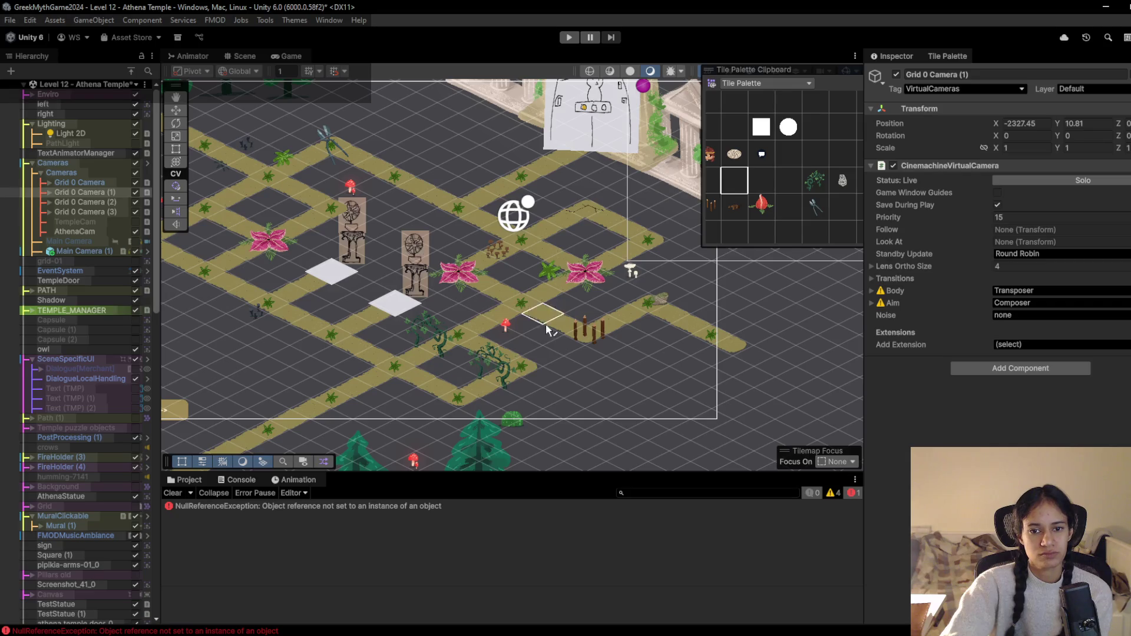
Paint a vine on the left path and erase the vine on the lower path
{"action": "left_click_drag", "start_coordinate": [282, 321], "coordinate": [322, 354]}
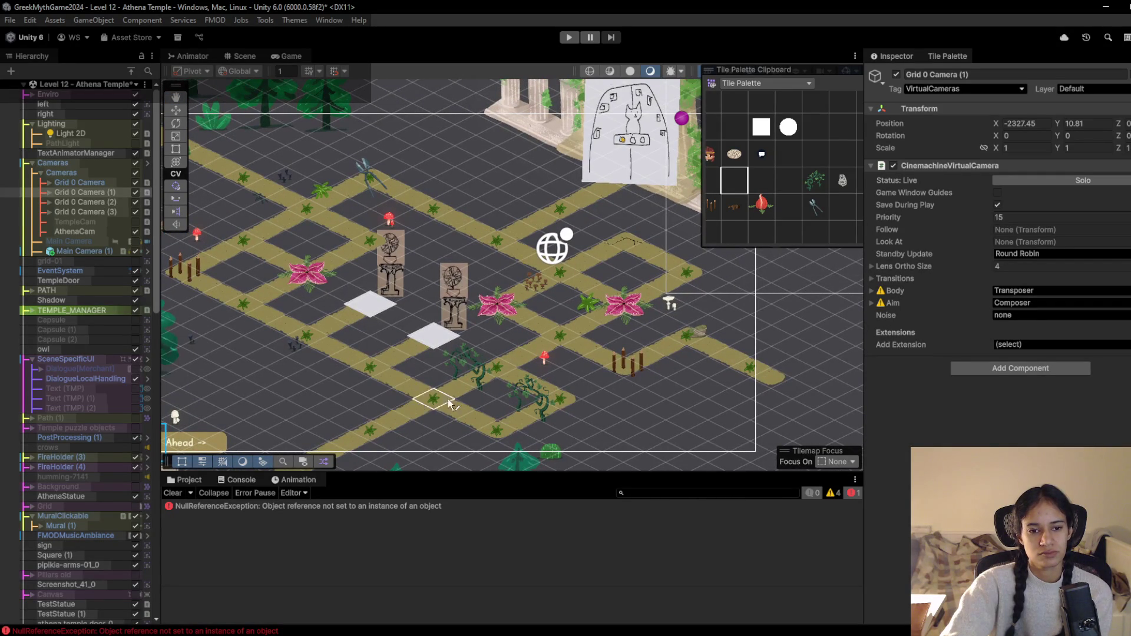
{"action": "left_click", "coordinate": [815, 181]}
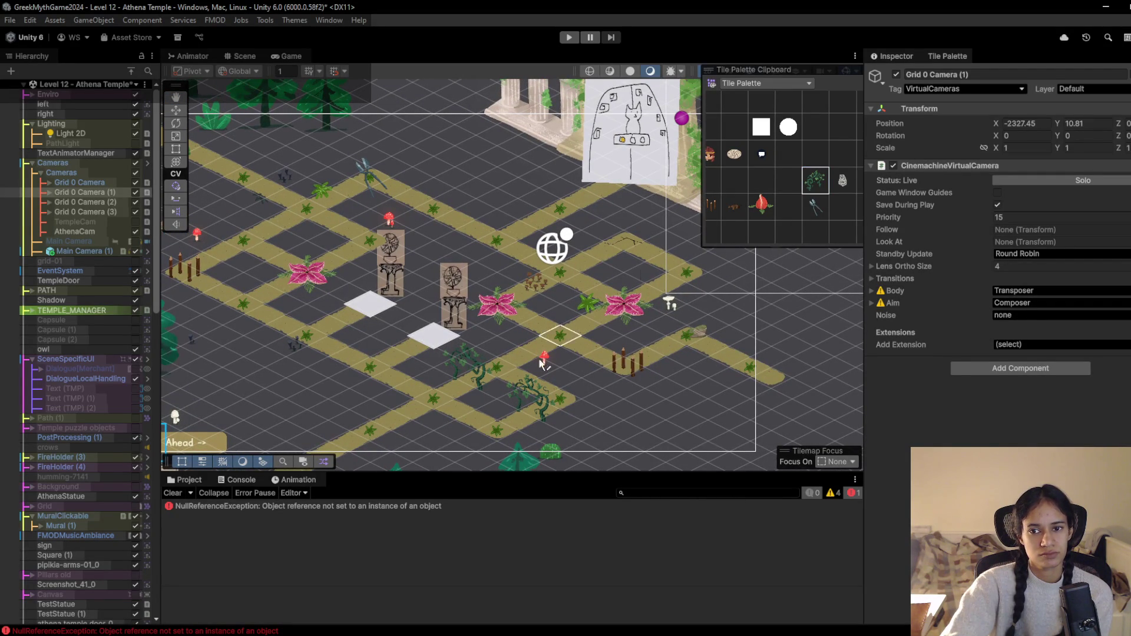
{"action": "left_click", "coordinate": [266, 320]}
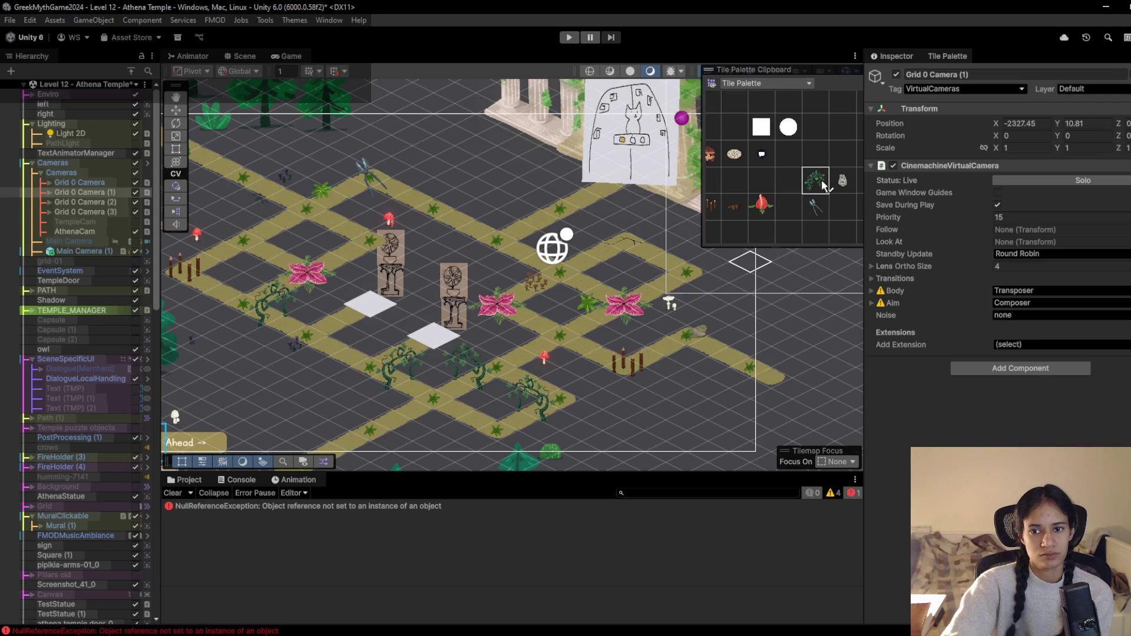
{"action": "left_click", "coordinate": [762, 182]}
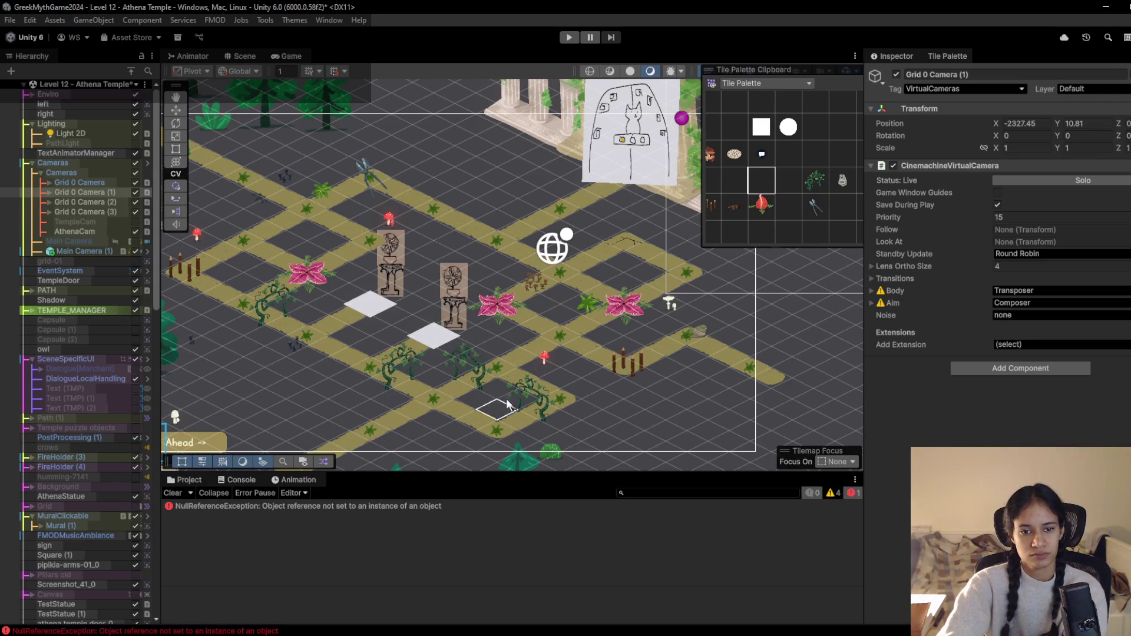
{"action": "left_click", "coordinate": [528, 415]}
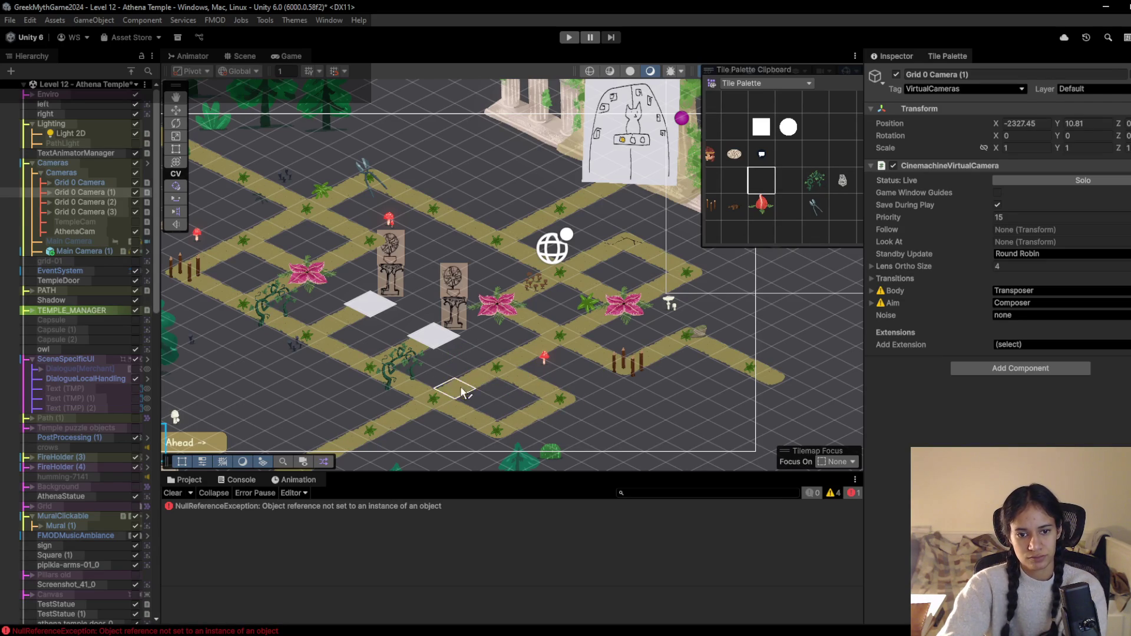
Place a wooden fence on the lower path, then select the fly trap beside the globe marker
{"action": "left_click", "coordinate": [713, 216]}
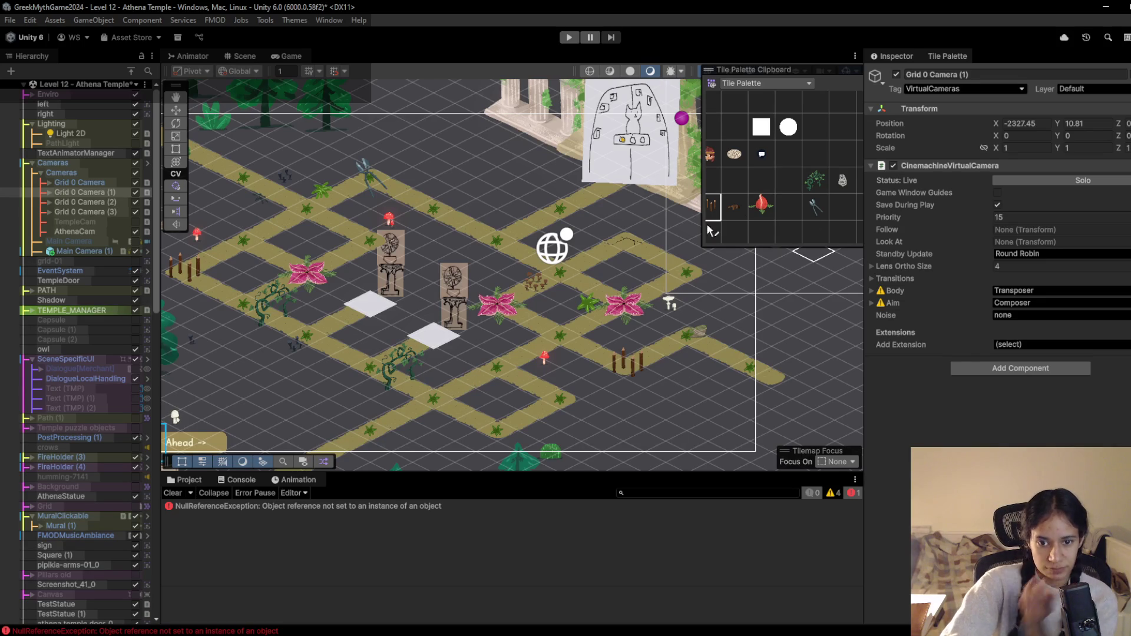
{"action": "left_click", "coordinate": [506, 438]}
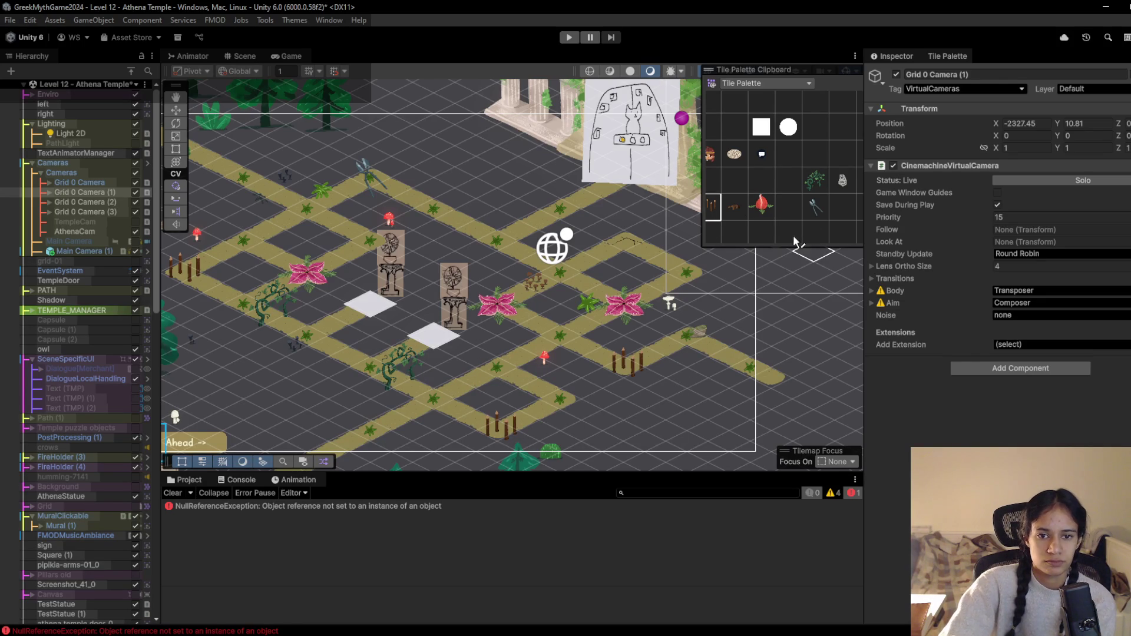
{"action": "left_click", "coordinate": [735, 209]}
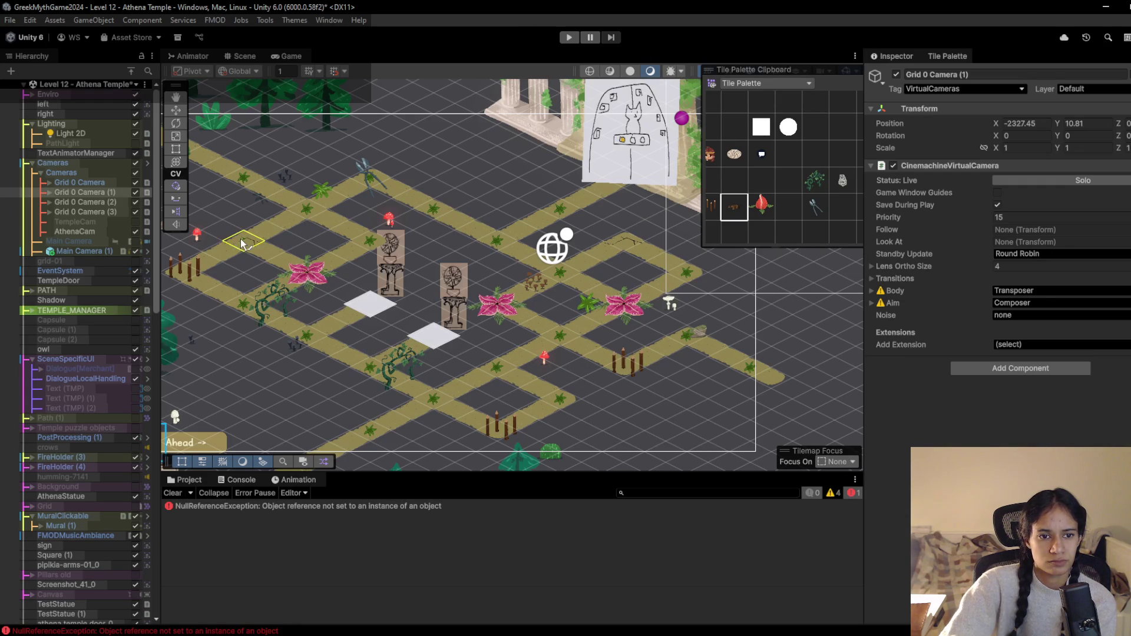
{"action": "left_click_drag", "start_coordinate": [381, 315], "coordinate": [484, 346]}
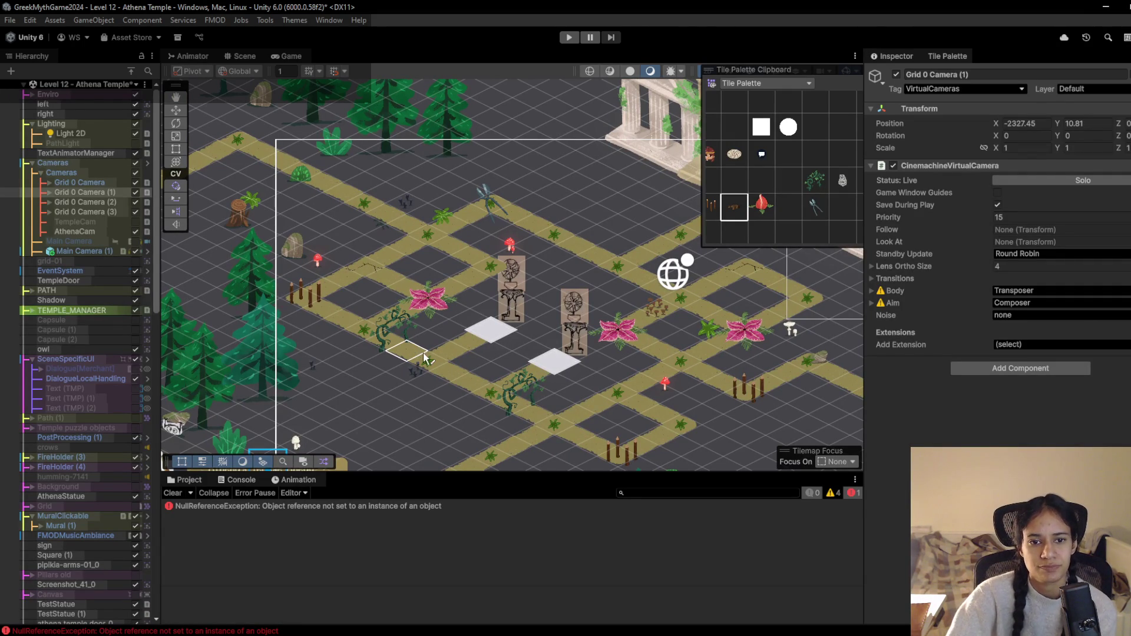
{"action": "left_click", "coordinate": [759, 206]}
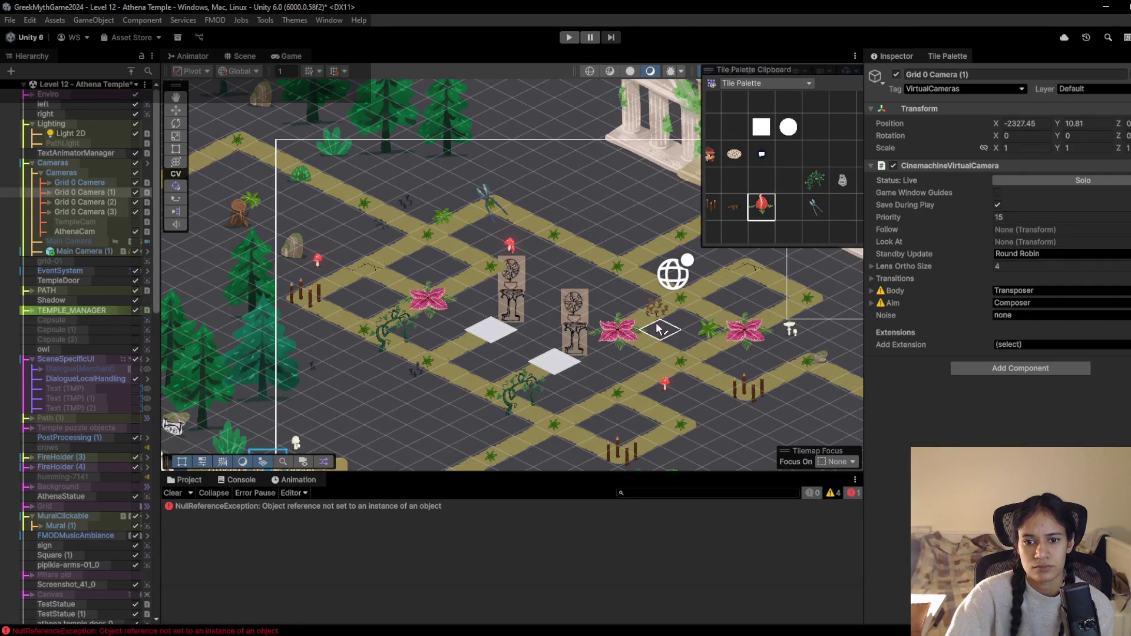
{"action": "key", "text": "f"}
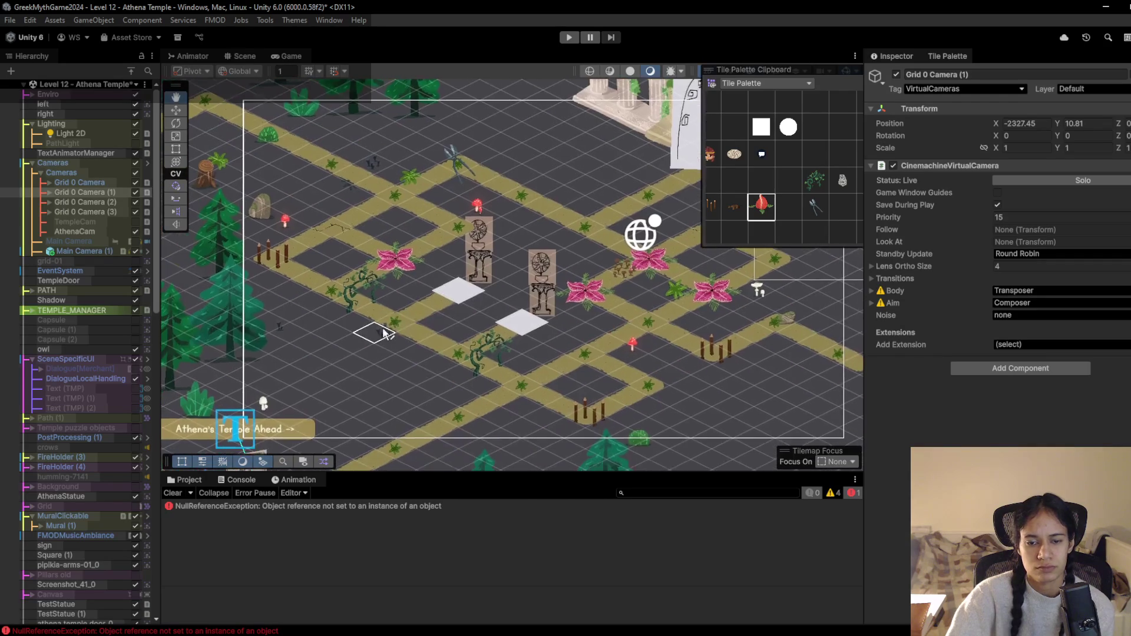
{"action": "left_click", "coordinate": [647, 259]}
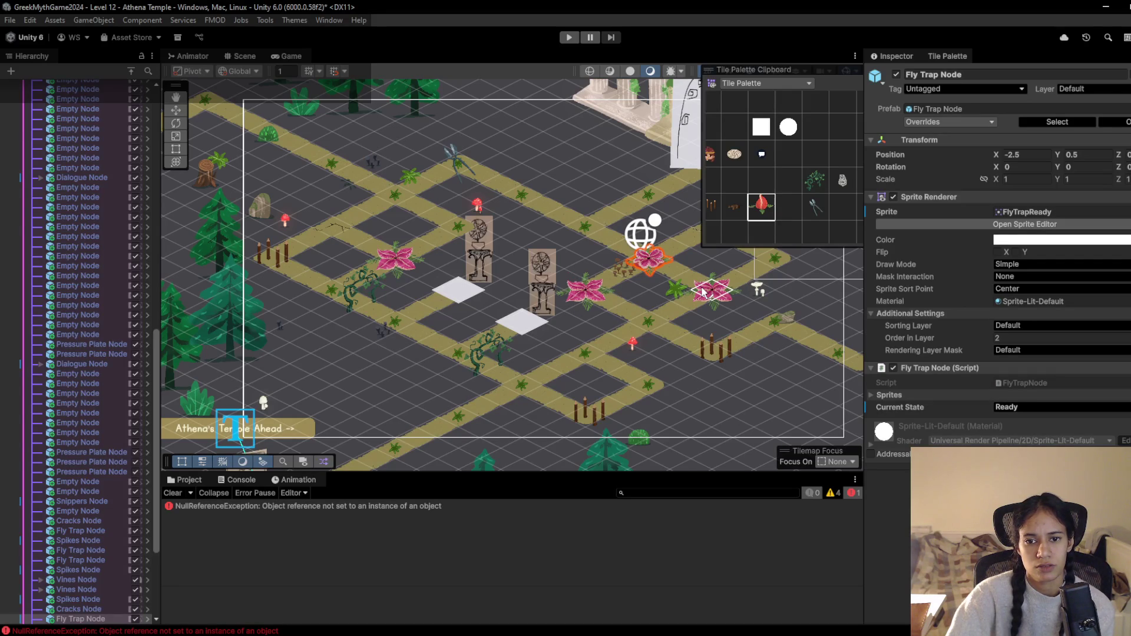
Set the upper-right fly trap's Current State to Closed and start the level in Play mode
{"action": "key", "text": "ctrl+z"}
{"action": "key", "text": "ctrl+z"}
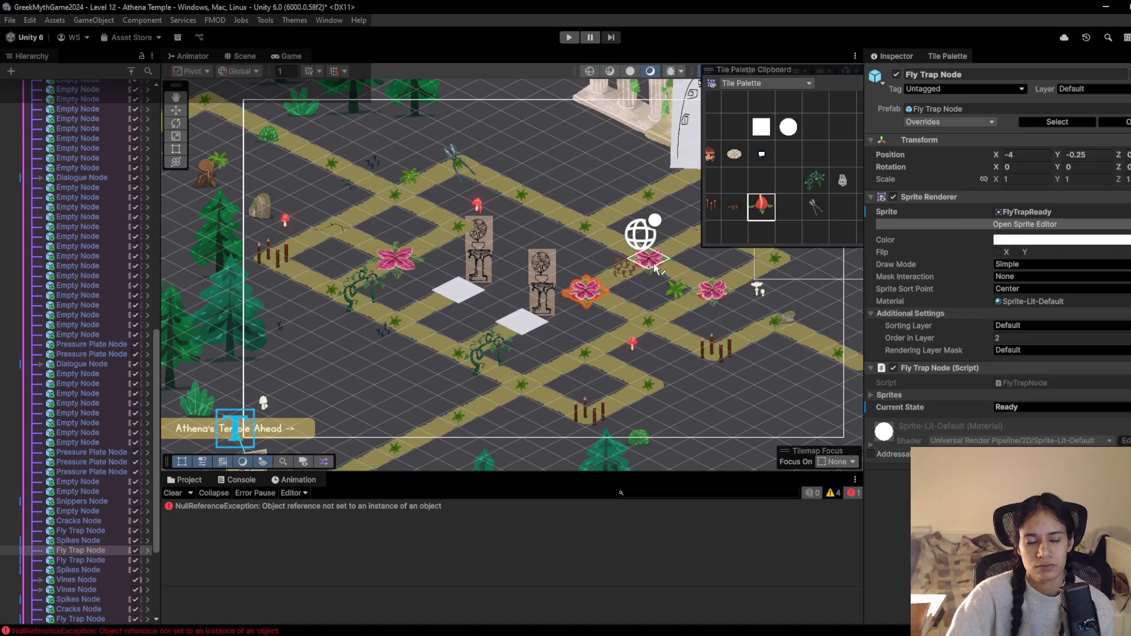
{"action": "key", "text": "ctrl+y"}
{"action": "key", "text": "ctrl+y"}
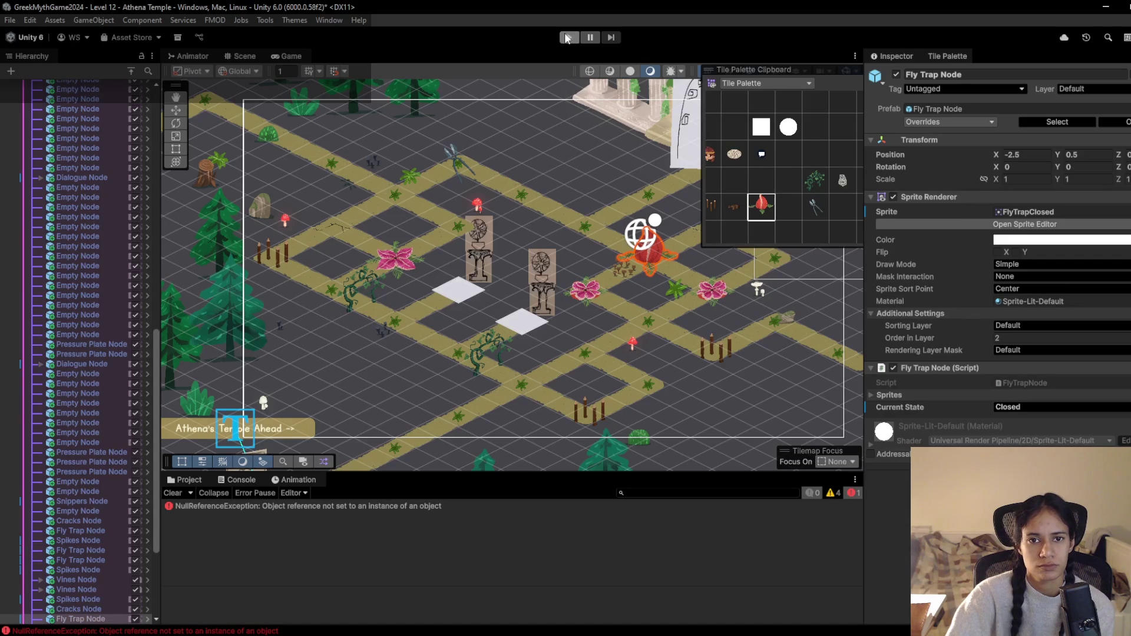
{"action": "left_click", "coordinate": [714, 158]}
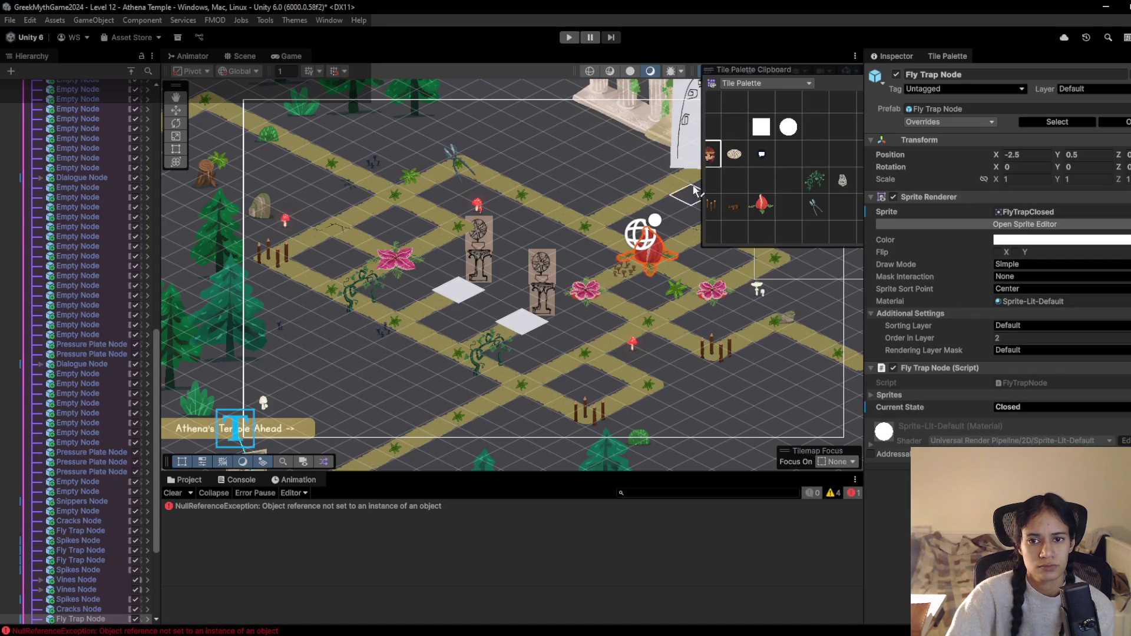
{"action": "mouse_move", "coordinate": [347, 362]}
{"action": "left_mouse_down"}
{"action": "mouse_move", "coordinate": [714, 301]}
{"action": "mouse_move", "coordinate": [701, 297]}
{"action": "mouse_move", "coordinate": [507, 375]}
{"action": "mouse_move", "coordinate": [793, 436]}
{"action": "mouse_move", "coordinate": [463, 344]}
{"action": "left_mouse_up"}
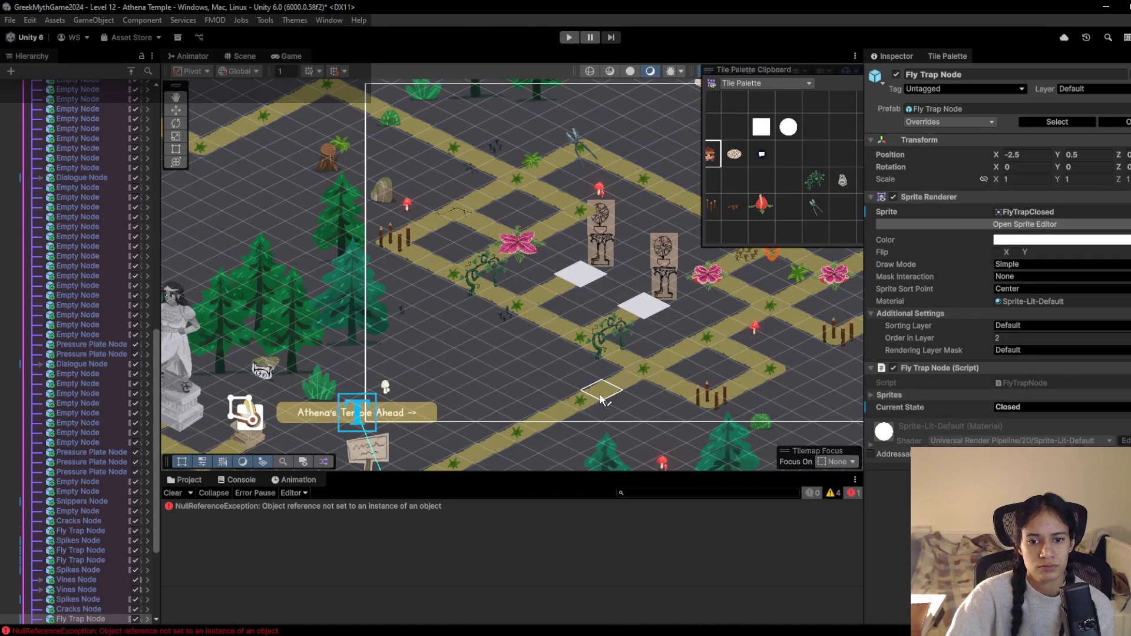
{"action": "left_click", "coordinate": [569, 37]}
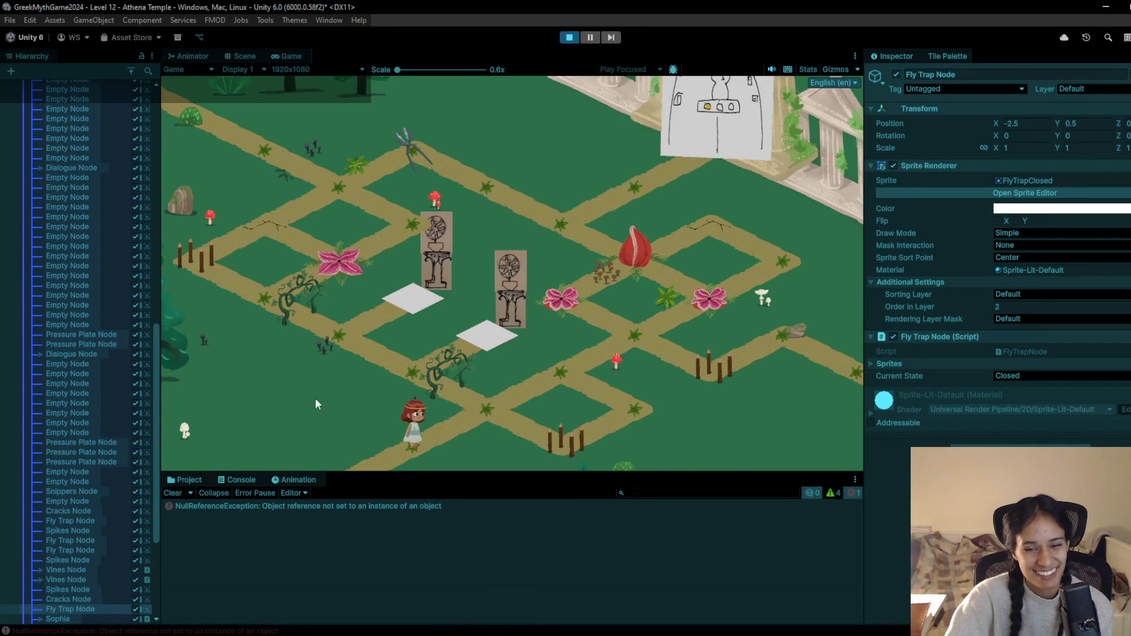
Walk the character up the path to the fly traps and back, then stop the play test
{"action": "left_click", "coordinate": [483, 407]}
{"action": "left_click", "coordinate": [546, 383]}
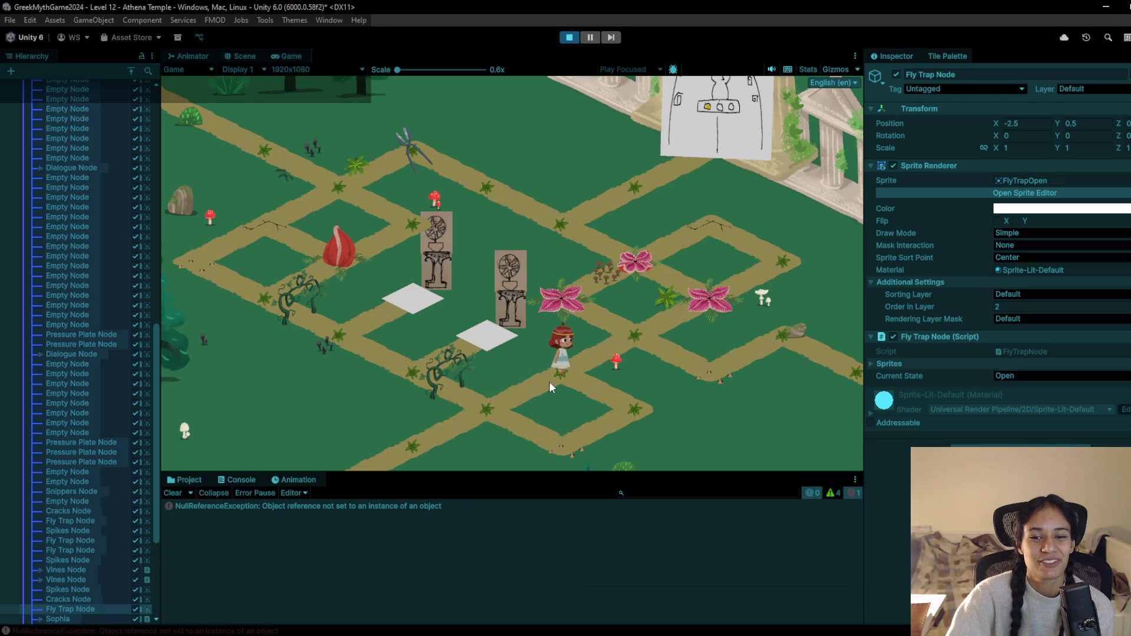
{"action": "left_click", "coordinate": [640, 339]}
{"action": "left_click", "coordinate": [496, 407]}
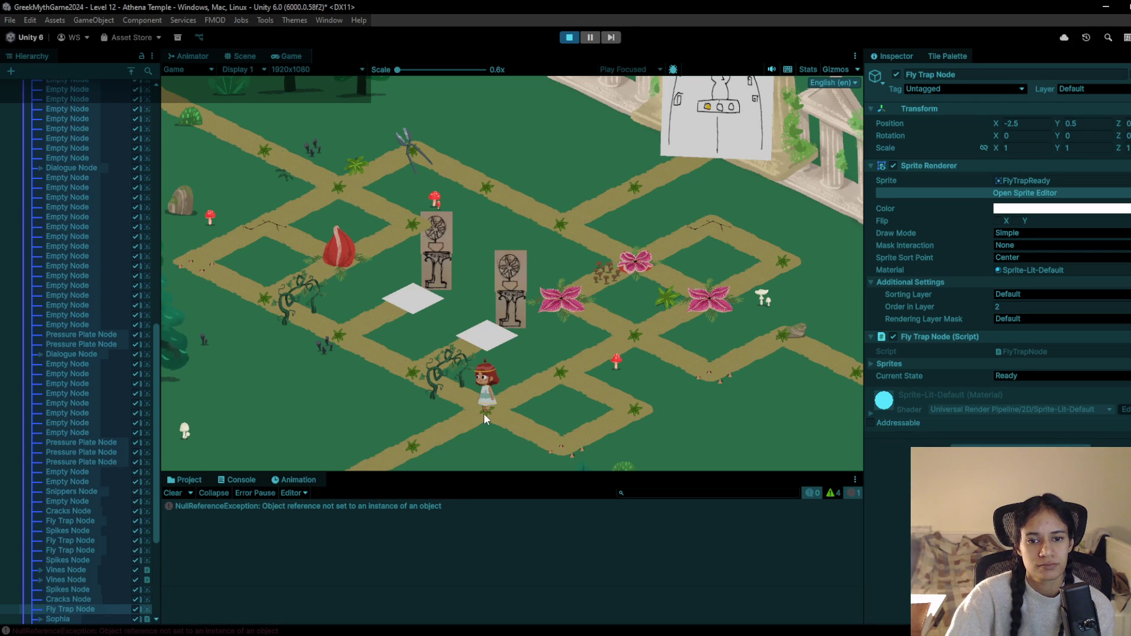
{"action": "left_click", "coordinate": [569, 37]}
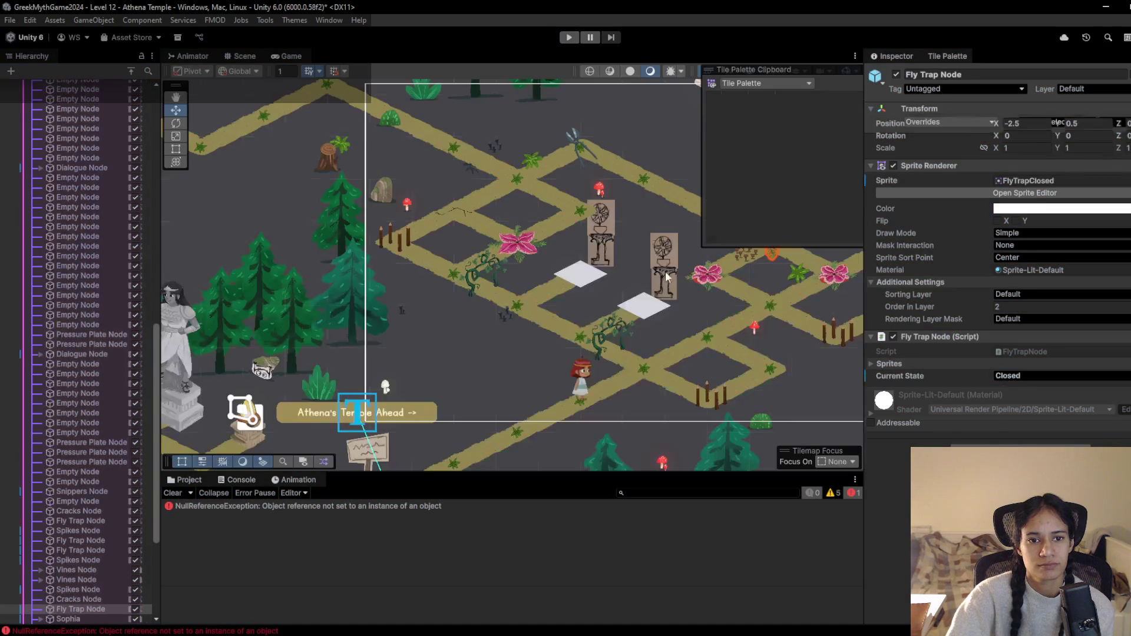
Centre the path grid in the Scene view and pick the fly trap tile
{"action": "left_click_drag", "start_coordinate": [617, 267], "coordinate": [526, 285]}
{"action": "left_click_drag", "start_coordinate": [677, 254], "coordinate": [588, 276]}
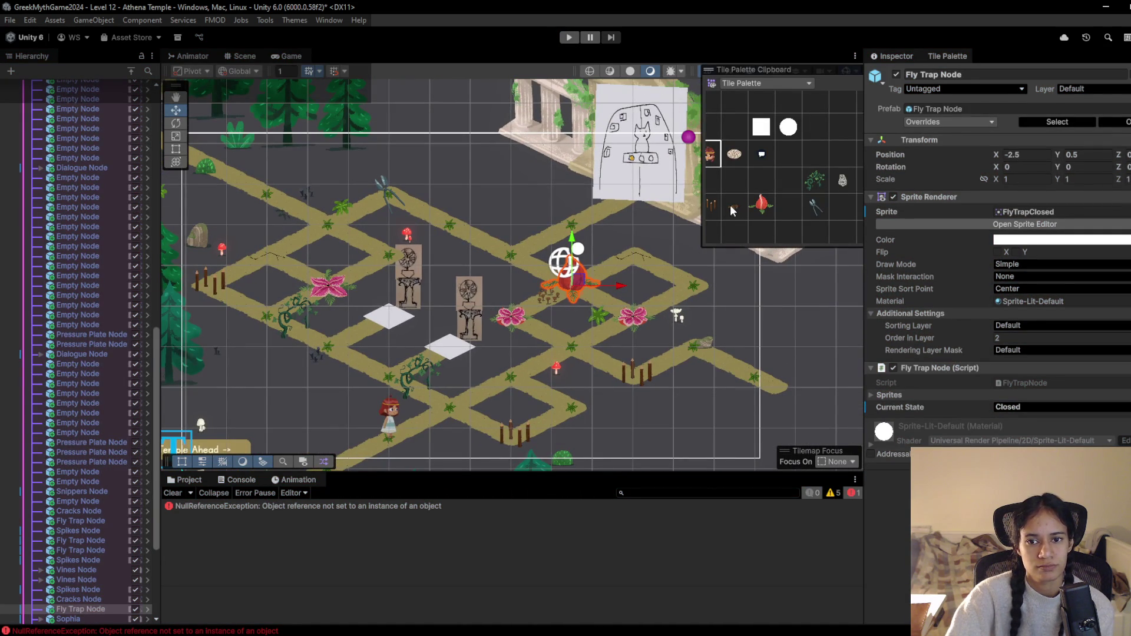
{"action": "left_click", "coordinate": [756, 210]}
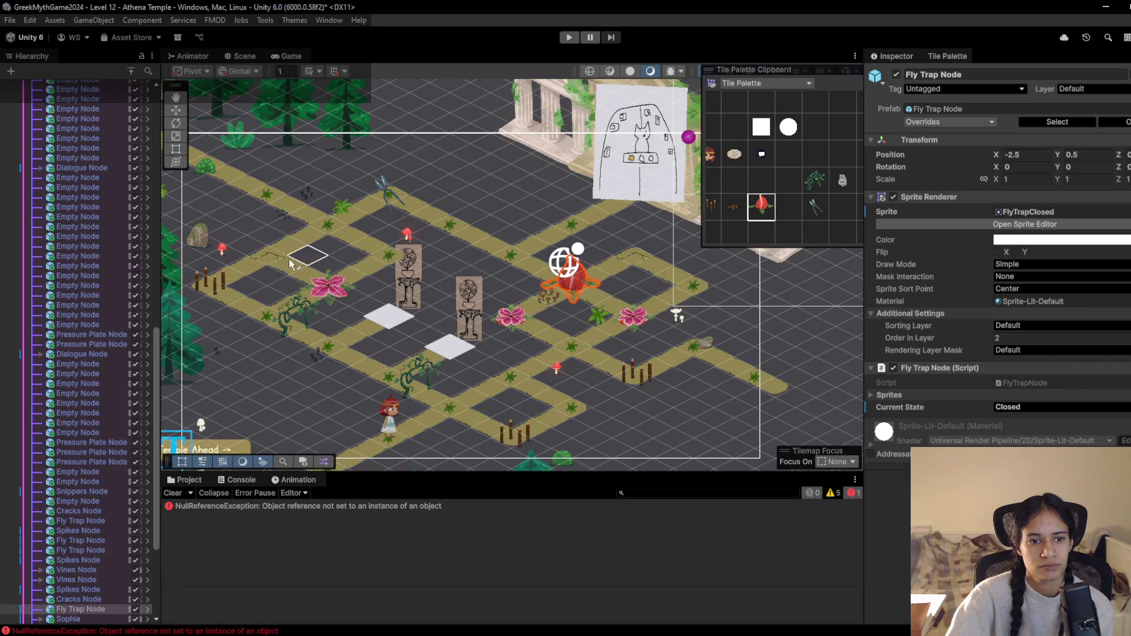
Paint fly traps on the upper-left path junctions with the Tile Palette brush
{"action": "left_click", "coordinate": [267, 257]}
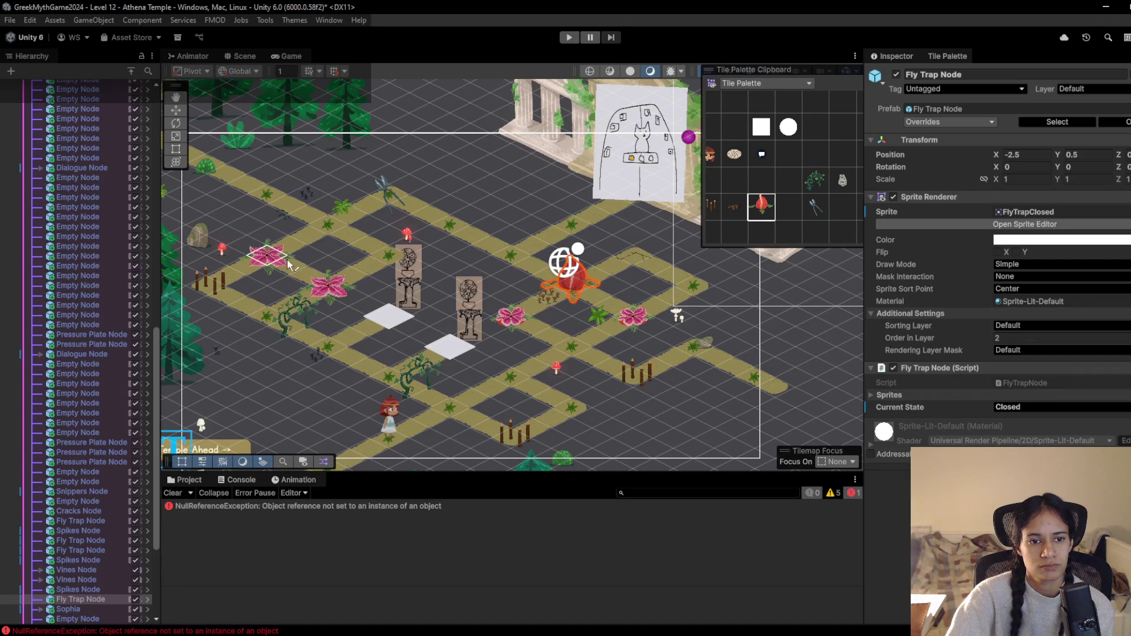
{"action": "left_click", "coordinate": [390, 258]}
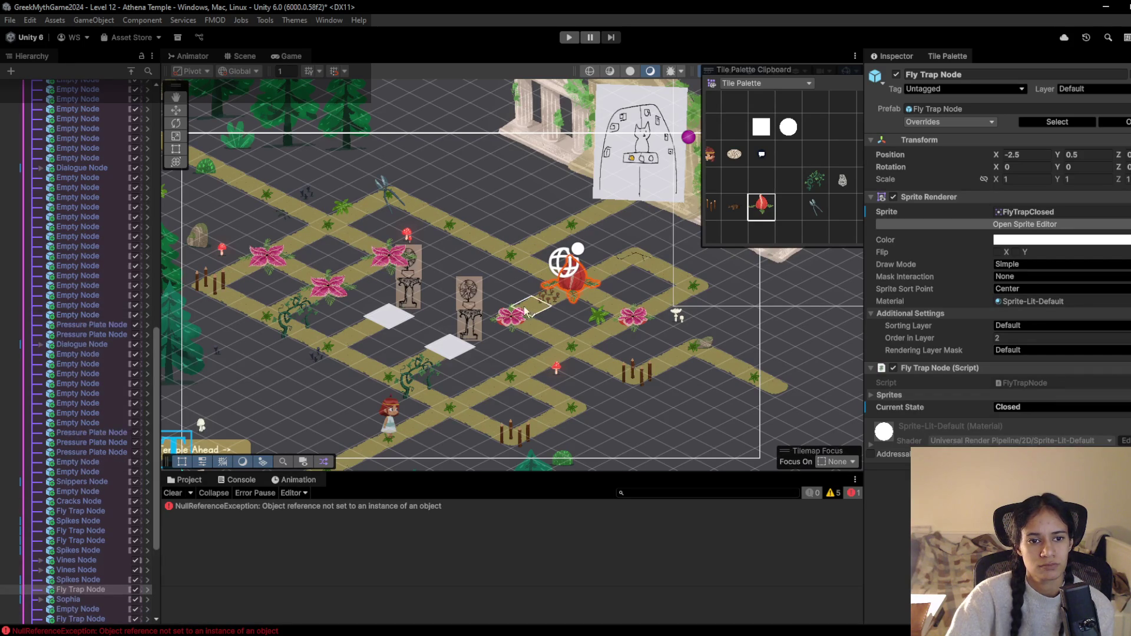
{"action": "left_click", "coordinate": [259, 260]}
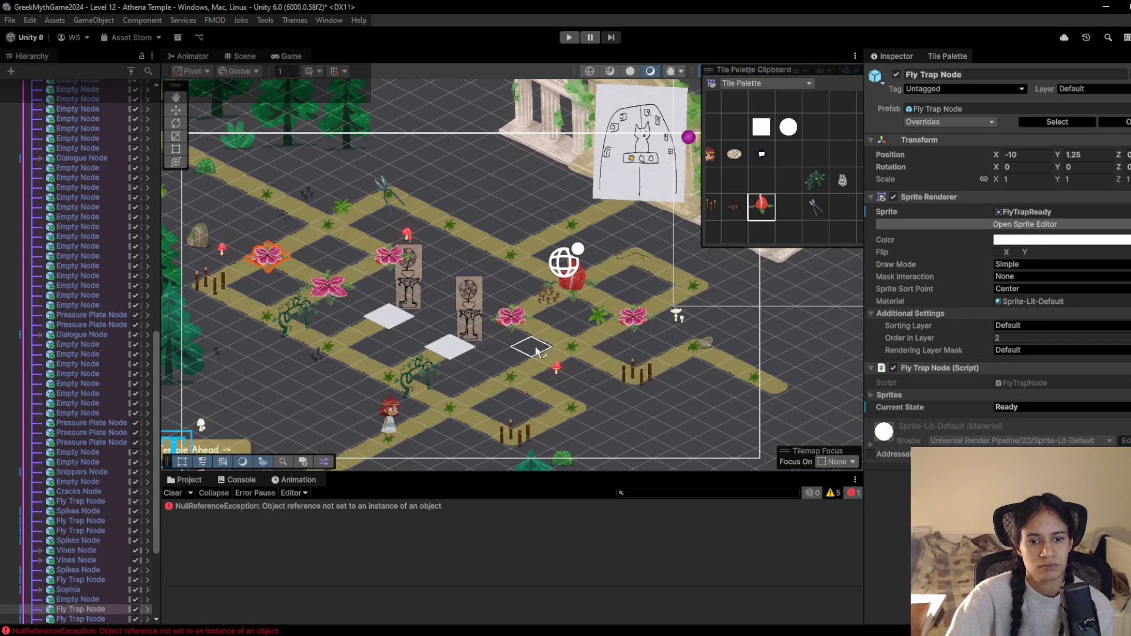
Erase the two extra fly traps from the middle paths using the empty tile
{"action": "left_click", "coordinate": [732, 186]}
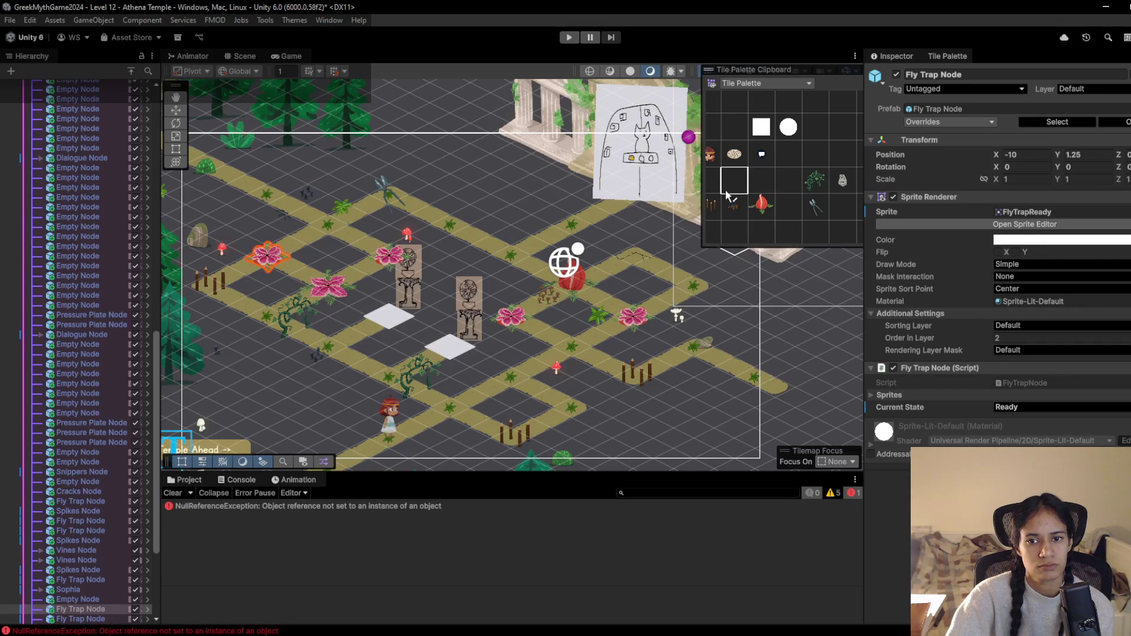
{"action": "left_click", "coordinate": [567, 289]}
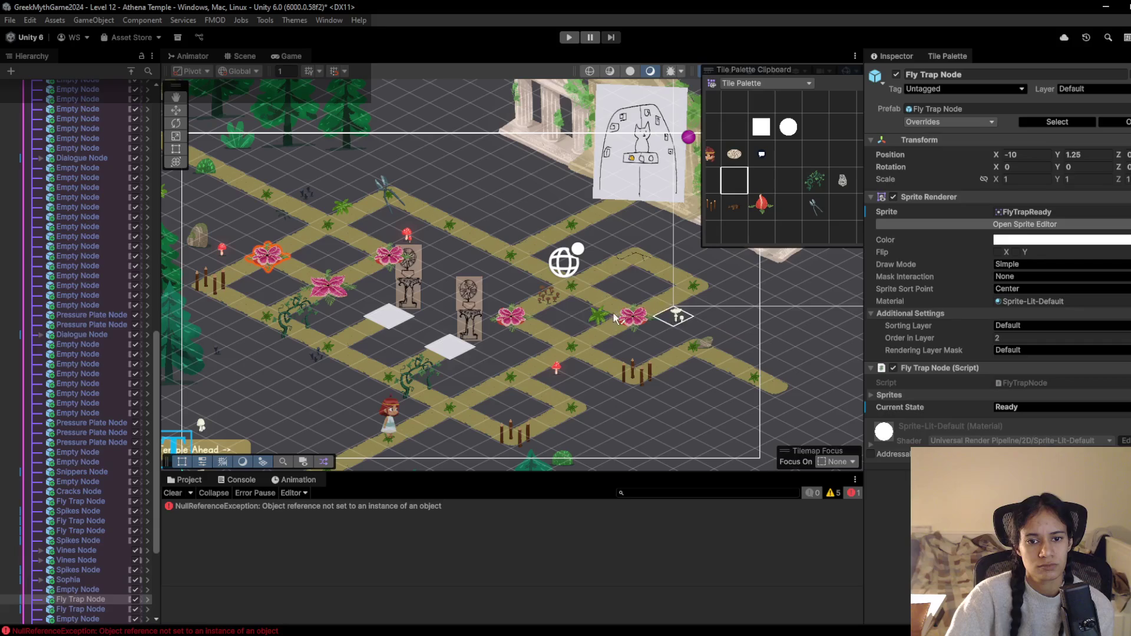
{"action": "left_click", "coordinate": [512, 317]}
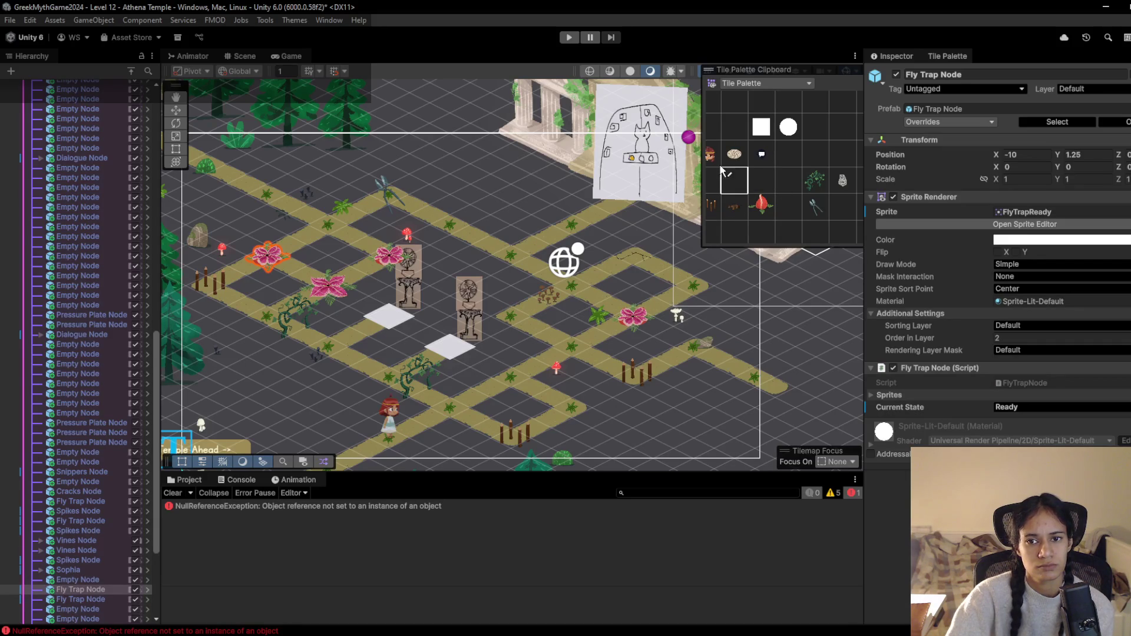
Paint spike tiles on a middle path and a lower path, then start a play test
{"action": "mouse_move", "coordinate": [759, 195]}
{"action": "left_mouse_down"}
{"action": "mouse_move", "coordinate": [718, 196]}
{"action": "mouse_move", "coordinate": [797, 192]}
{"action": "mouse_move", "coordinate": [736, 214]}
{"action": "mouse_move", "coordinate": [773, 178]}
{"action": "left_mouse_up"}
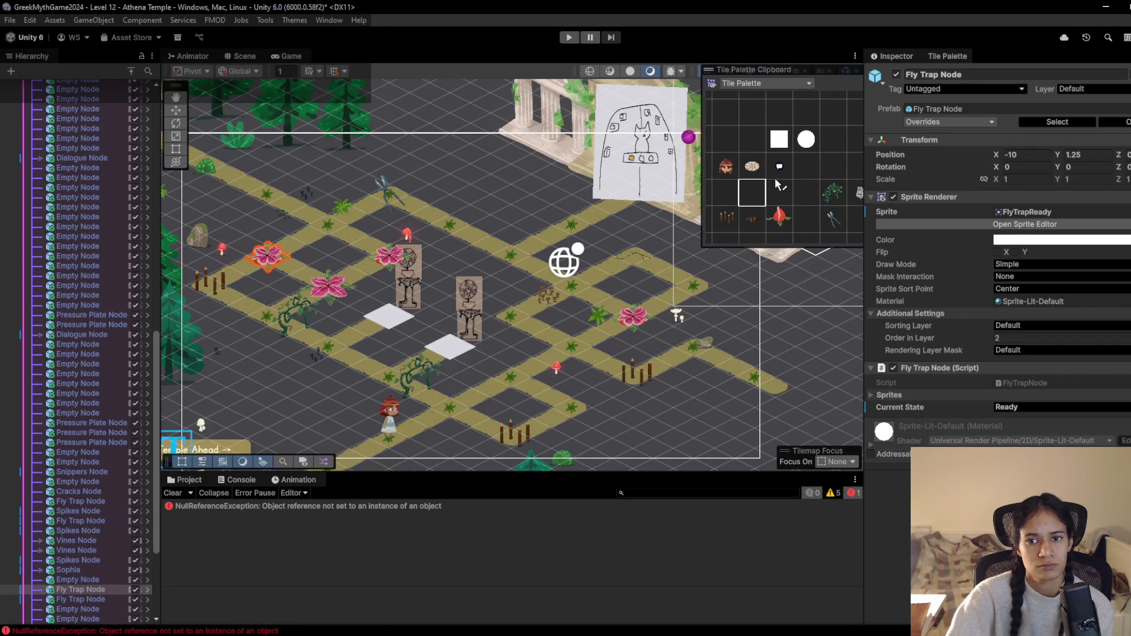
{"action": "left_click", "coordinate": [785, 198]}
{"action": "left_click", "coordinate": [732, 223]}
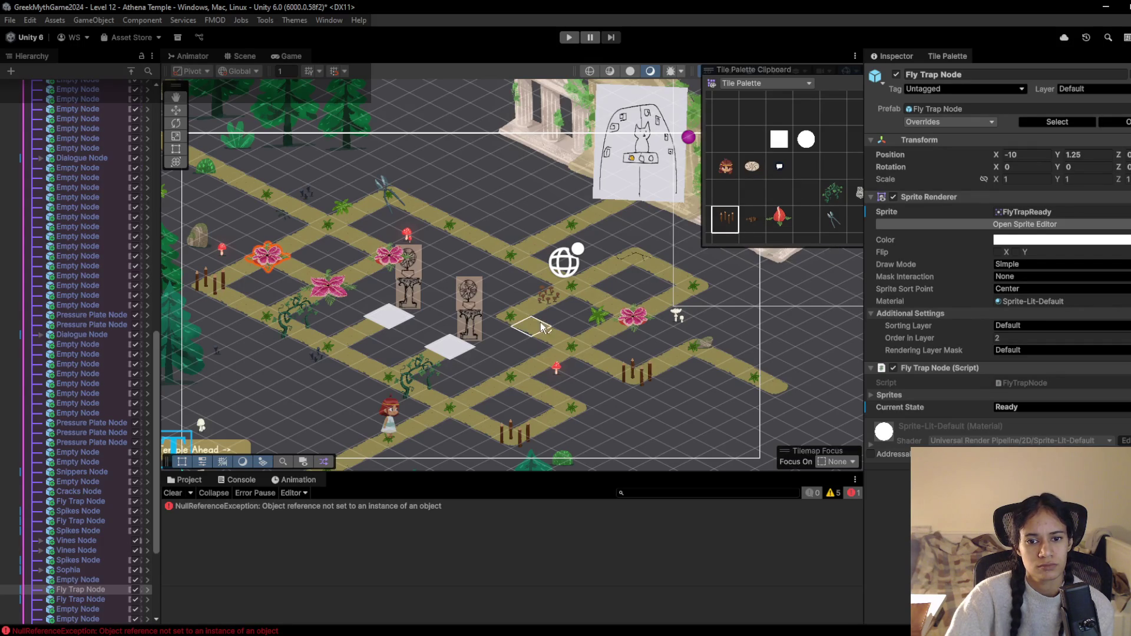
{"action": "left_click", "coordinate": [510, 321]}
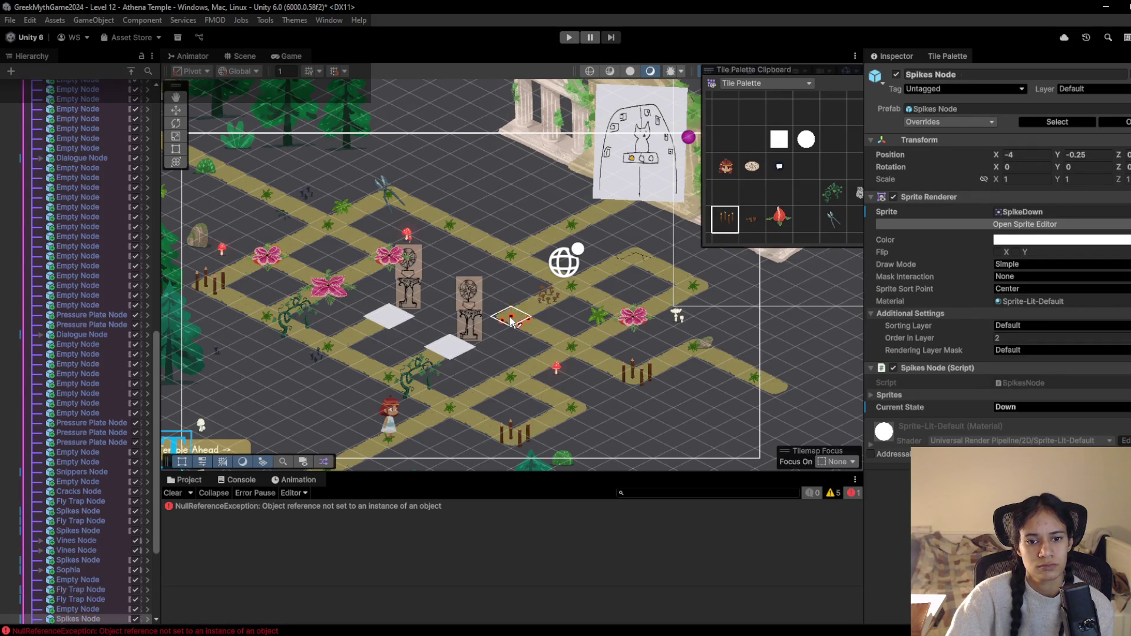
{"action": "left_click", "coordinate": [636, 383]}
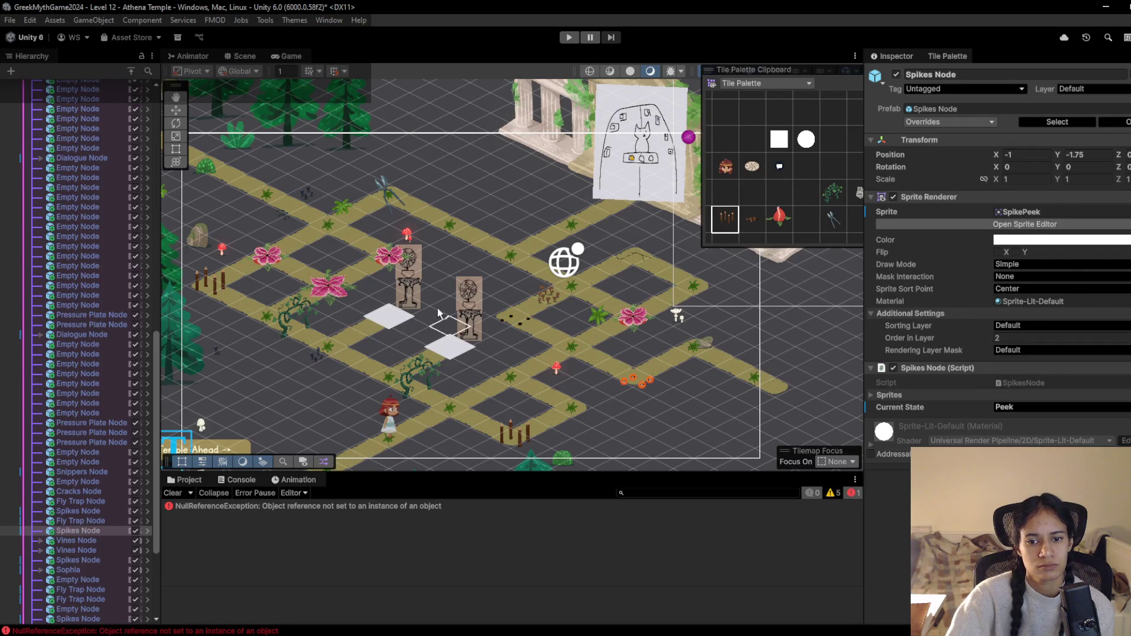
{"action": "left_click", "coordinate": [569, 38]}
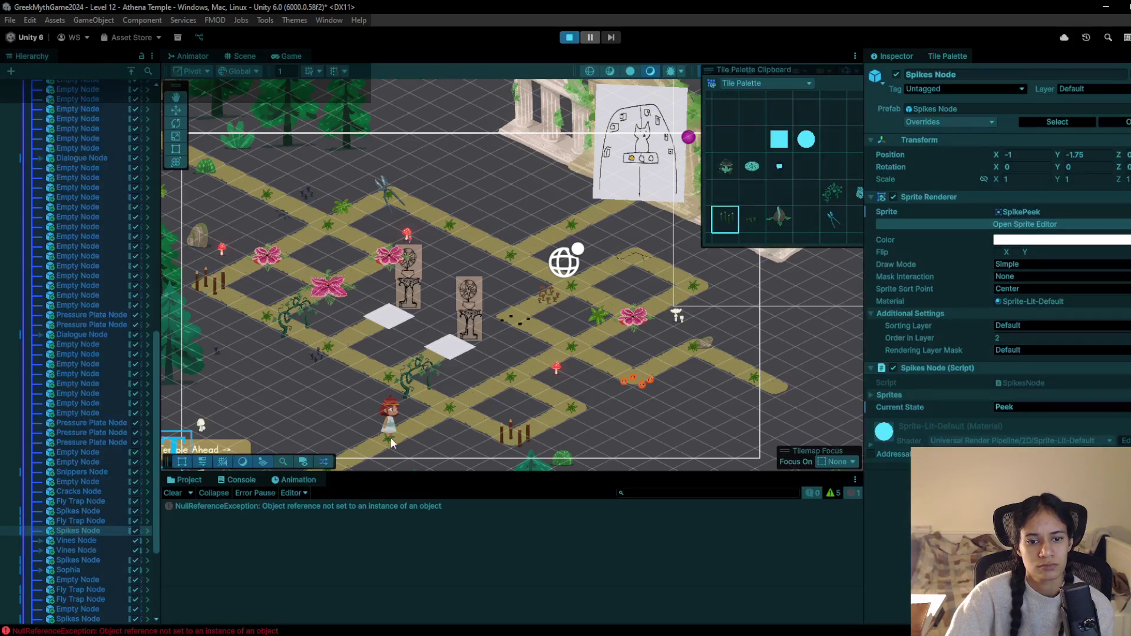
Walk the character around the junction paths and onto the upper-left fly-trap tile
{"action": "key", "text": "w"}
{"action": "key", "text": "w"}
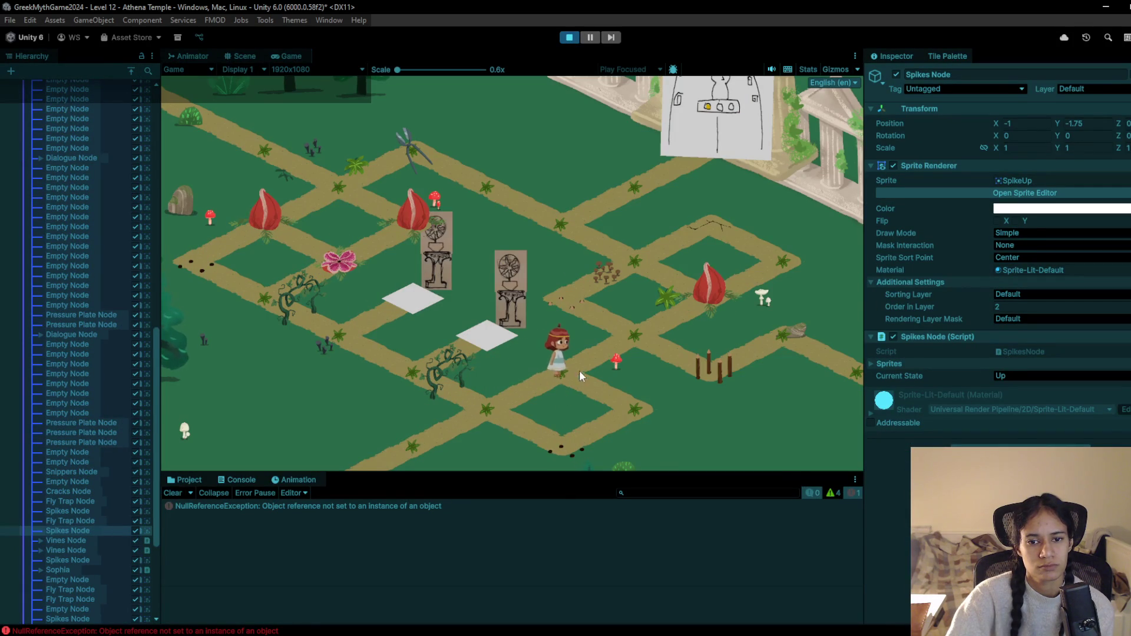
{"action": "left_click", "coordinate": [577, 313]}
{"action": "left_click", "coordinate": [628, 263]}
{"action": "left_click", "coordinate": [570, 224]}
{"action": "left_click", "coordinate": [485, 187]}
{"action": "left_click", "coordinate": [430, 153]}
{"action": "left_click", "coordinate": [342, 192]}
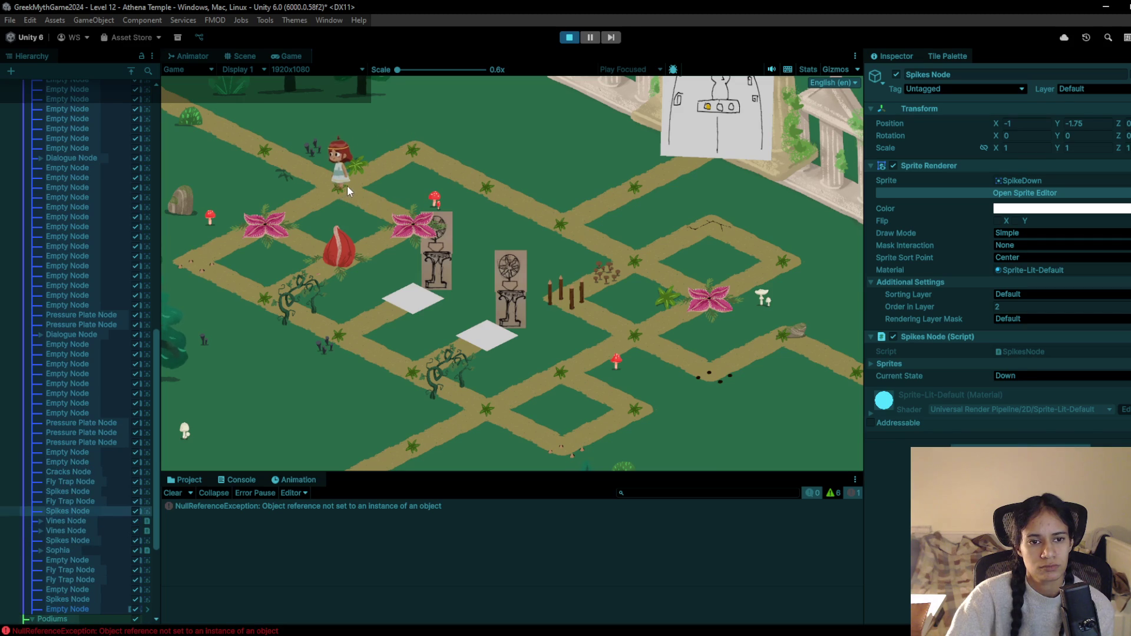
{"action": "left_click", "coordinate": [340, 211]}
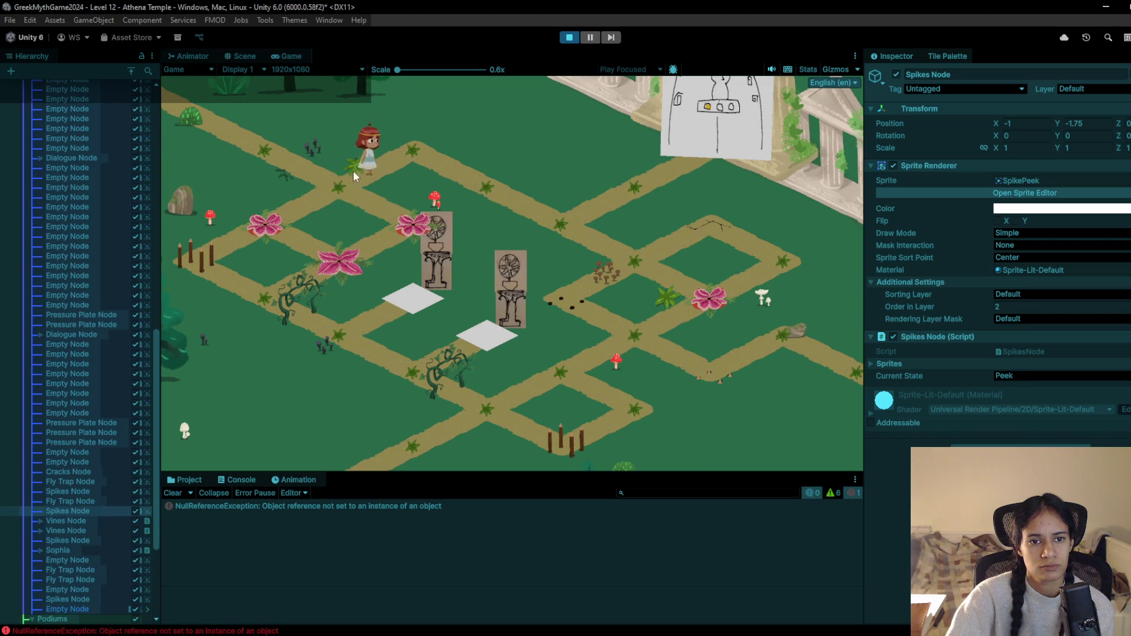
{"action": "left_click", "coordinate": [341, 178]}
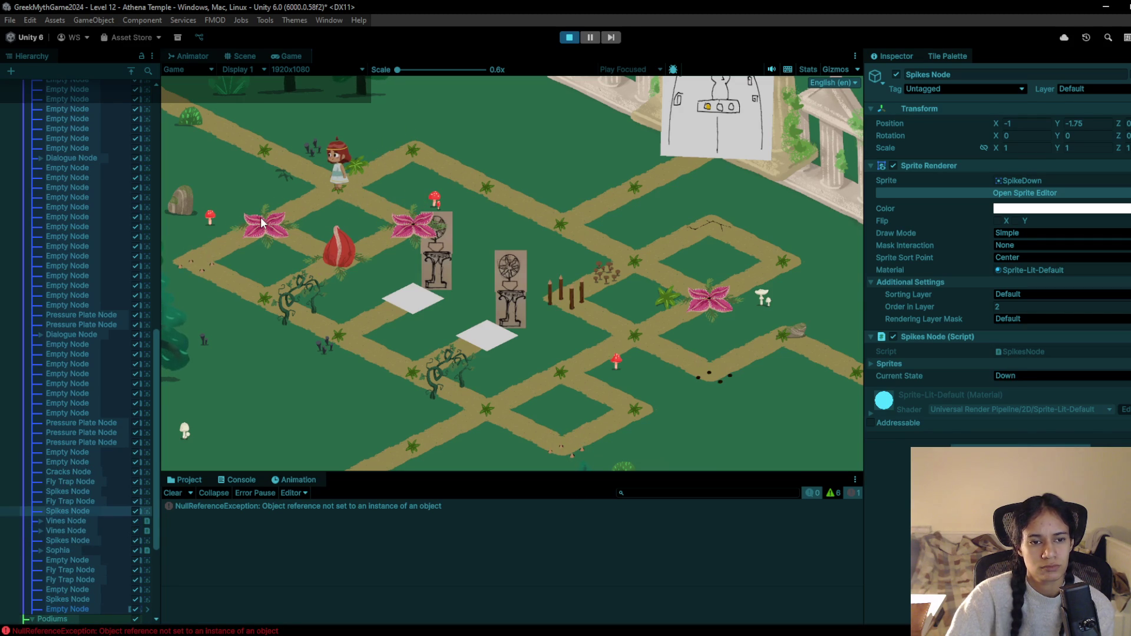
{"action": "left_click", "coordinate": [260, 217]}
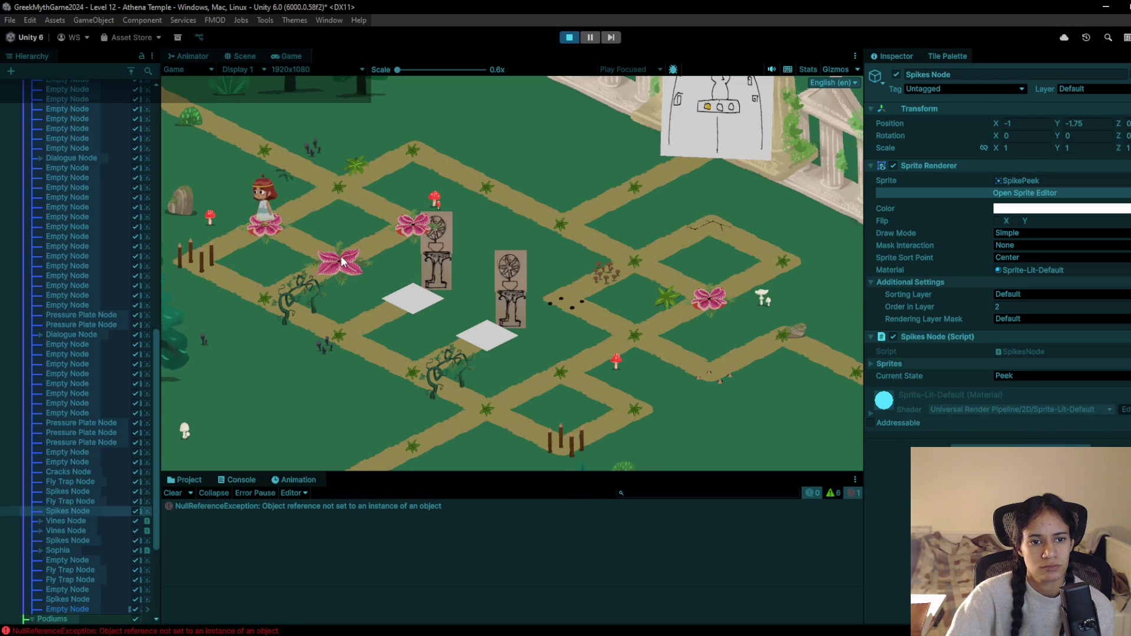
Make the left-junction fly trap start Closed, retest briefly, and paint another hazard right of centre
{"action": "left_click", "coordinate": [571, 37]}
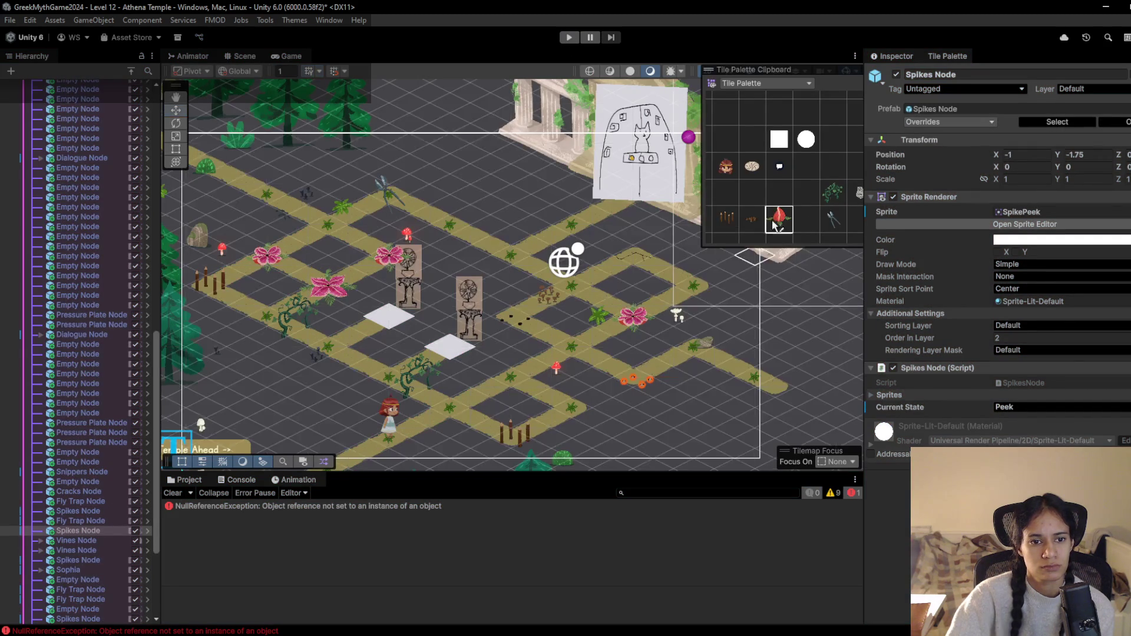
{"action": "left_click", "coordinate": [327, 292]}
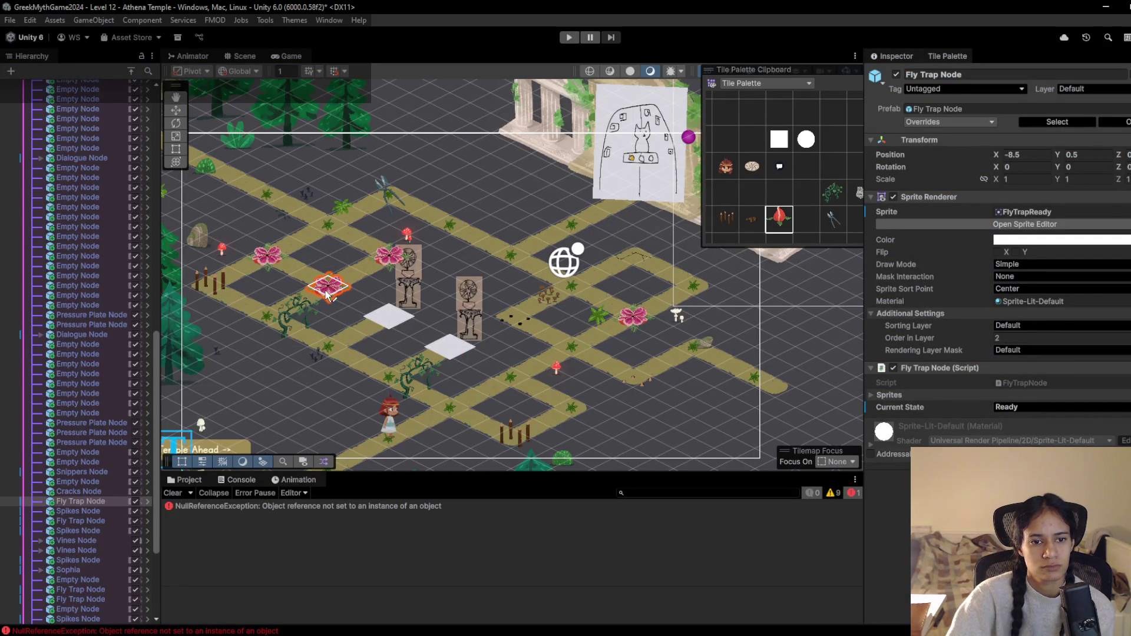
{"action": "left_click", "coordinate": [569, 37]}
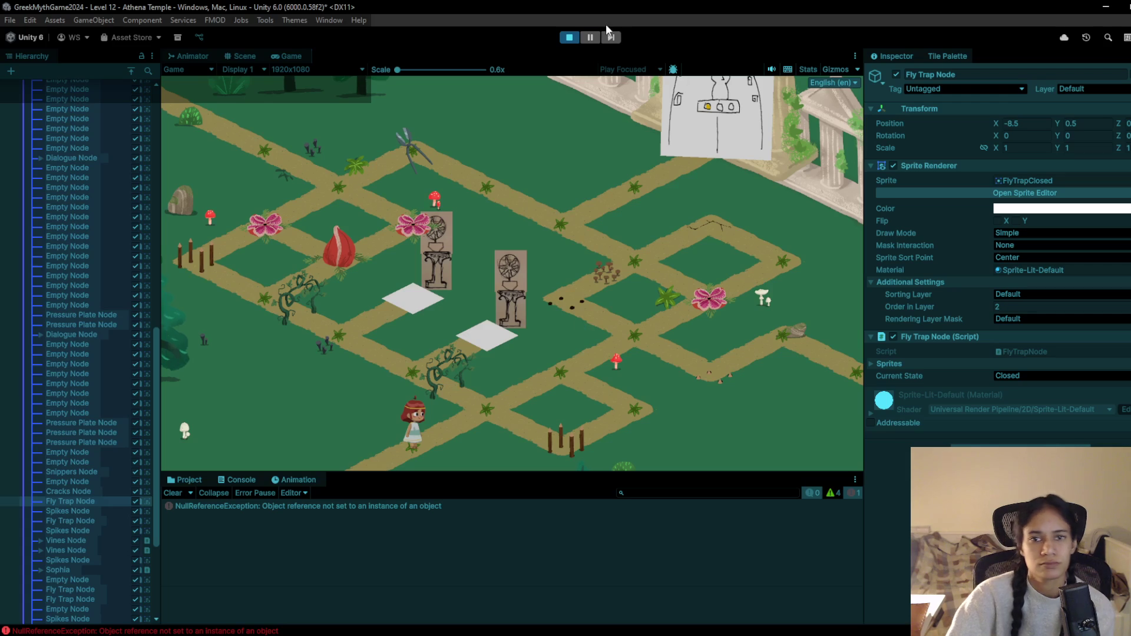
{"action": "left_click", "coordinate": [570, 37]}
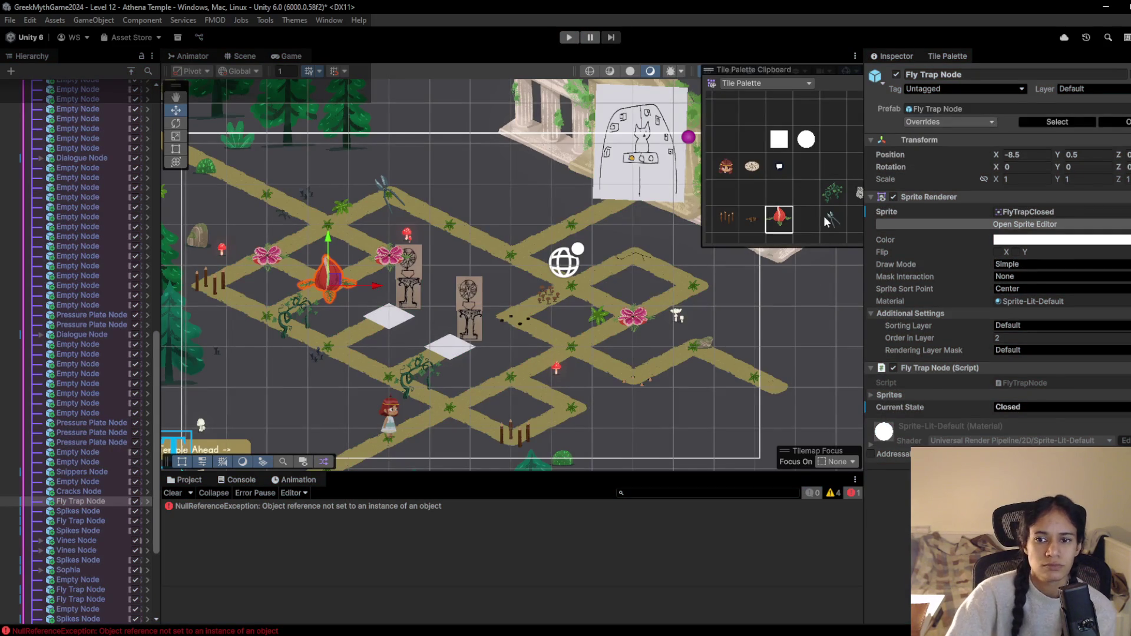
{"action": "left_click", "coordinate": [833, 219]}
{"action": "left_click", "coordinate": [677, 293]}
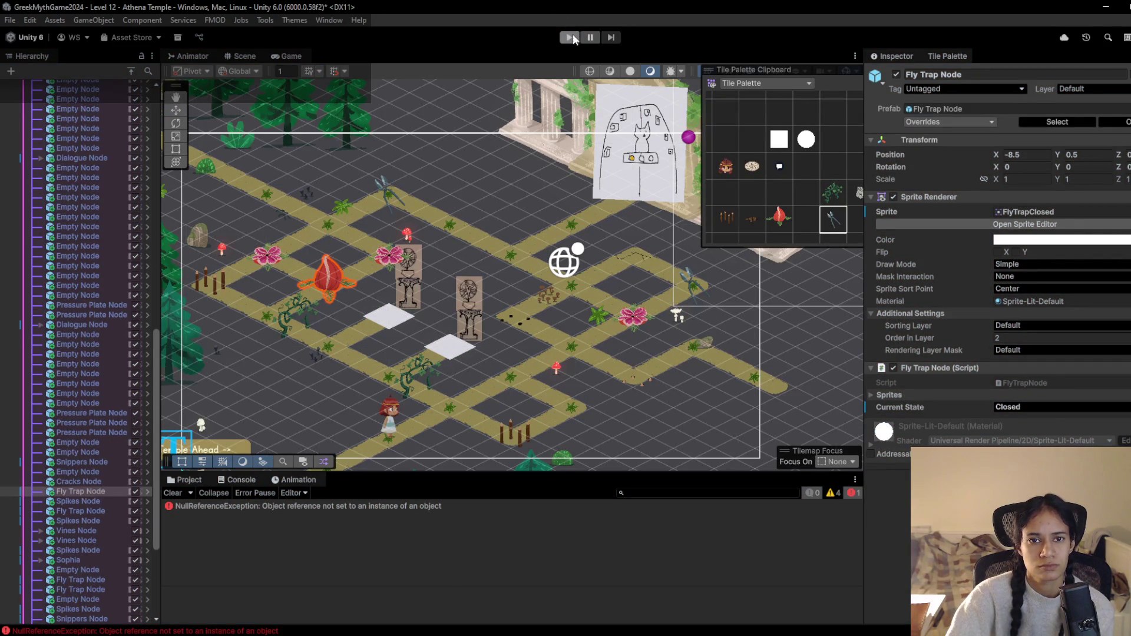
Start a new play test and walk the character up-right onto fly traps, past the scissors tile
{"action": "left_click", "coordinate": [571, 36]}
{"action": "left_click", "coordinate": [560, 371]}
{"action": "left_click", "coordinate": [619, 337]}
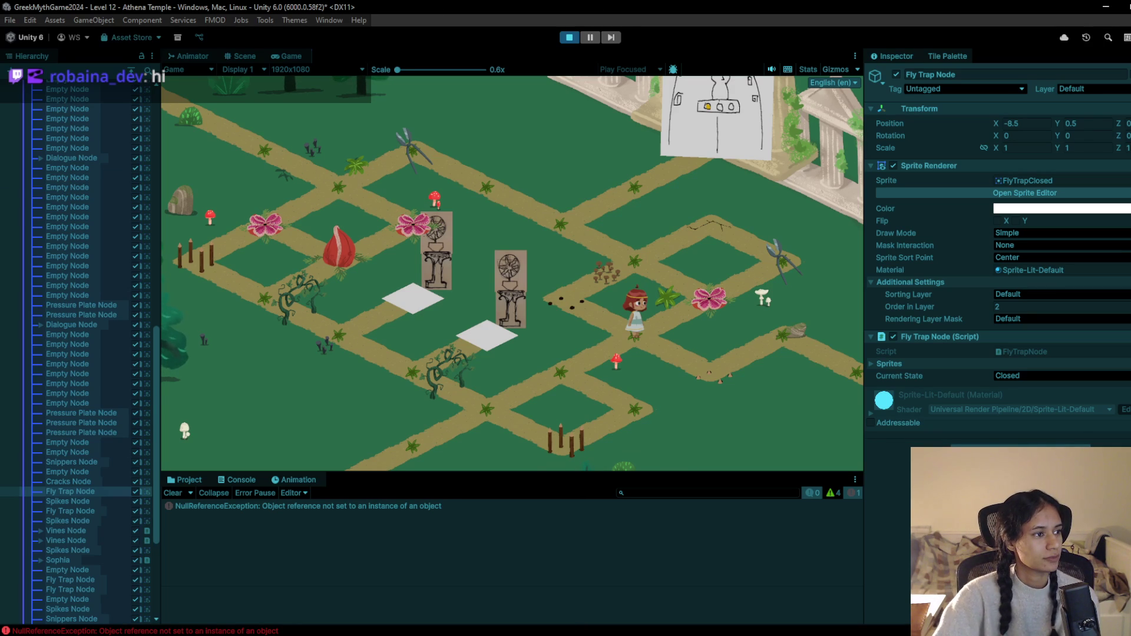
{"action": "left_click", "coordinate": [595, 304]}
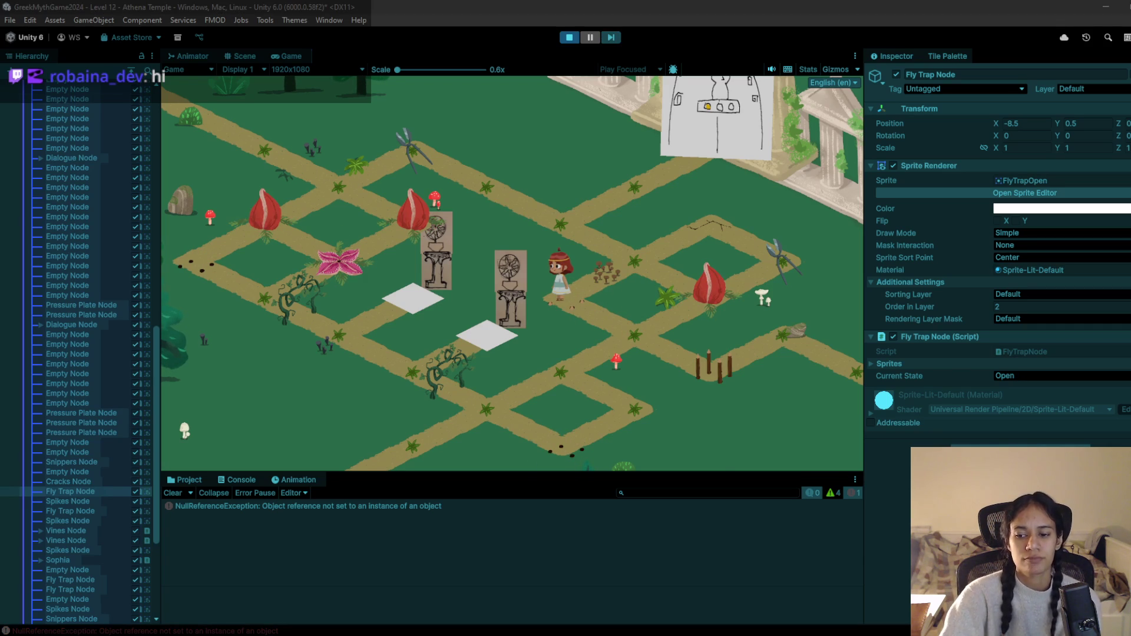
{"action": "left_click", "coordinate": [627, 268]}
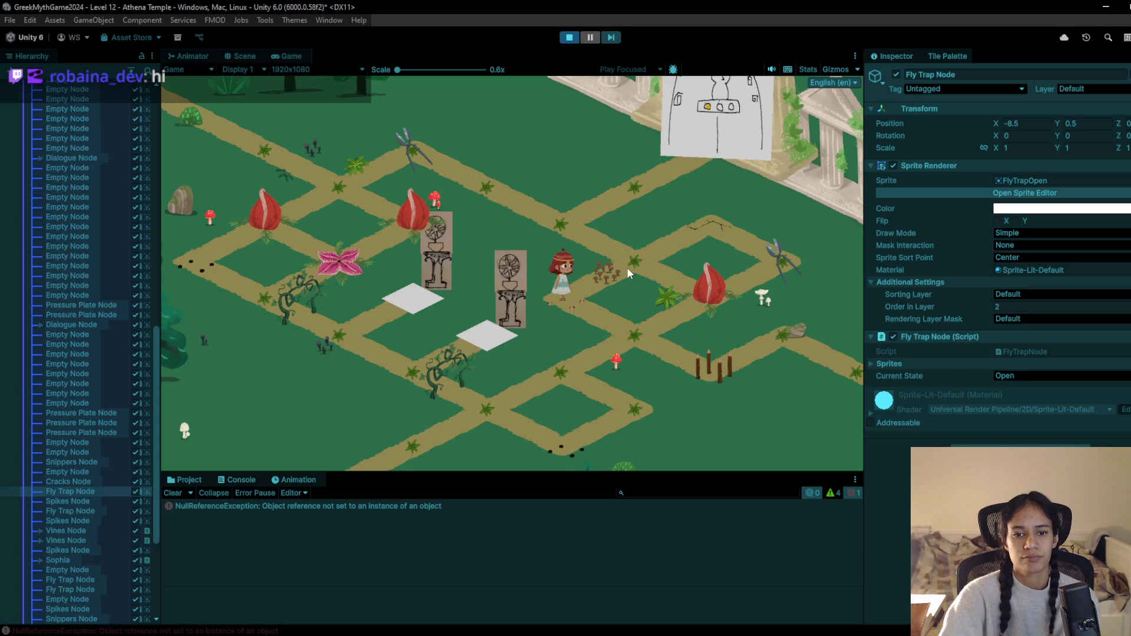
{"action": "left_click", "coordinate": [715, 244]}
{"action": "left_click", "coordinate": [782, 259]}
{"action": "left_click", "coordinate": [683, 231]}
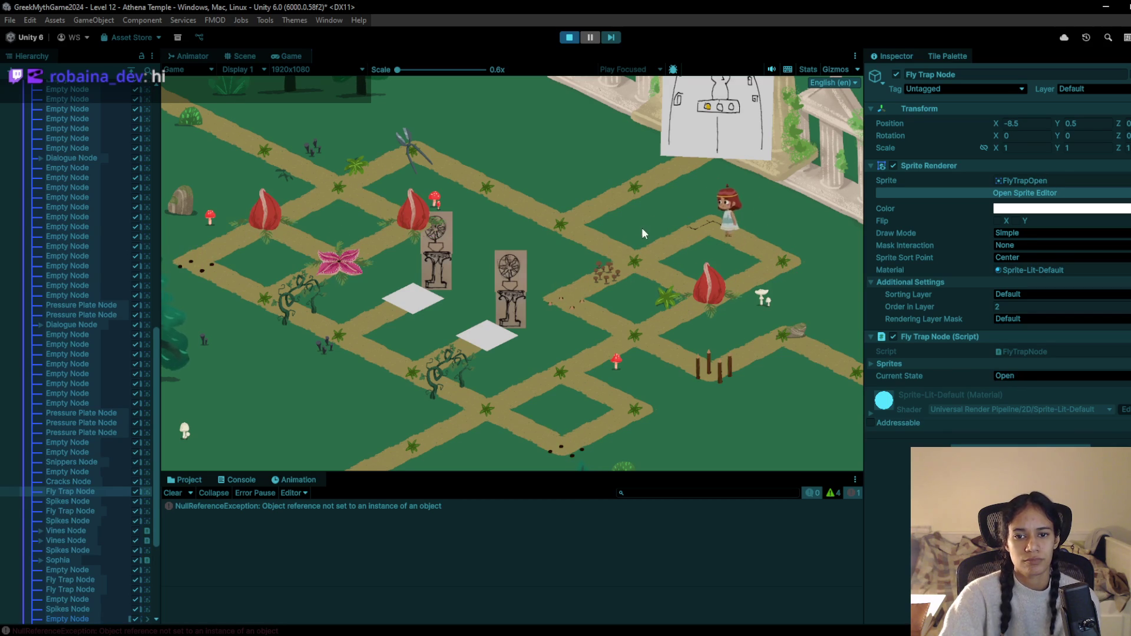
Step the character back and forth between two tiles to watch the traps toggle
{"action": "left_click", "coordinate": [636, 263]}
{"action": "left_click", "coordinate": [568, 242]}
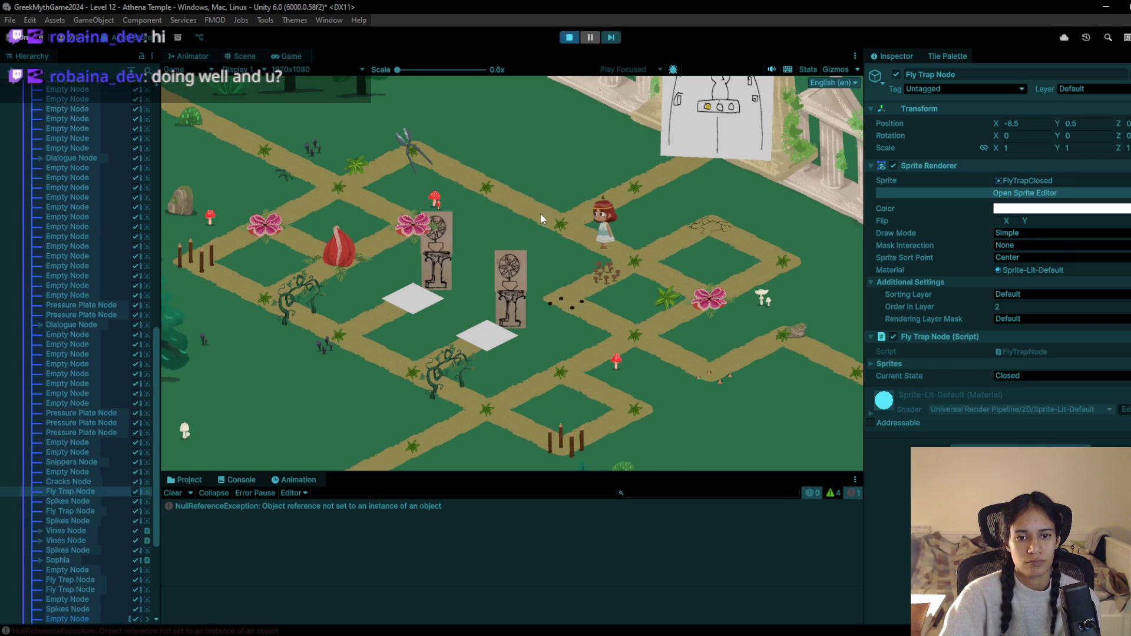
{"action": "left_click", "coordinate": [632, 270]}
{"action": "left_click", "coordinate": [583, 228]}
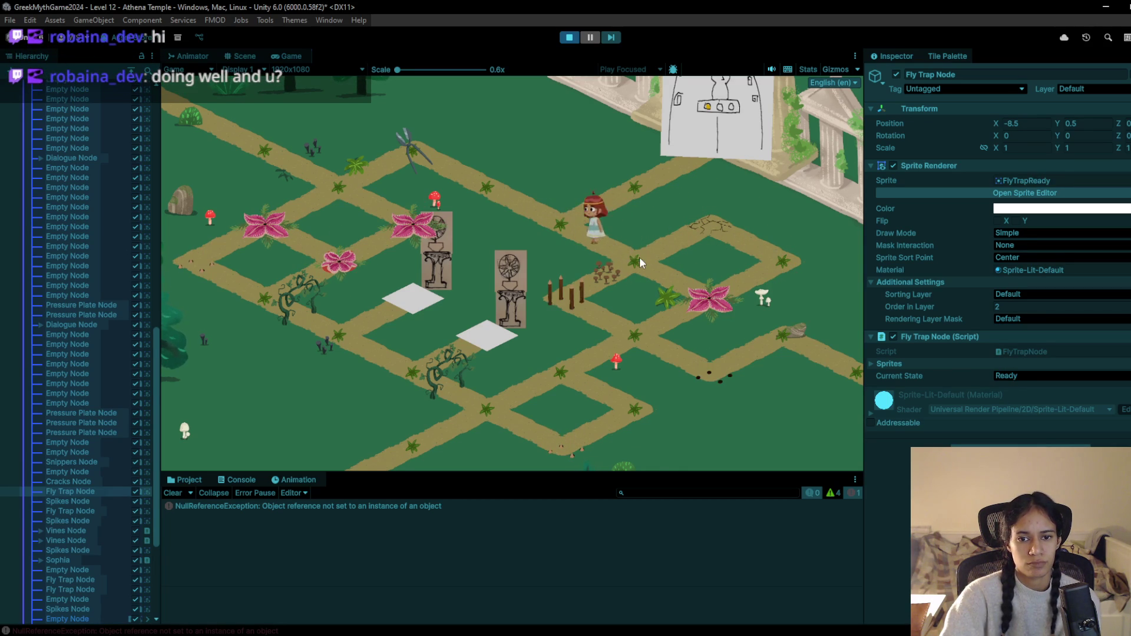
{"action": "left_click", "coordinate": [642, 263]}
{"action": "left_click", "coordinate": [592, 238]}
{"action": "left_click", "coordinate": [636, 262]}
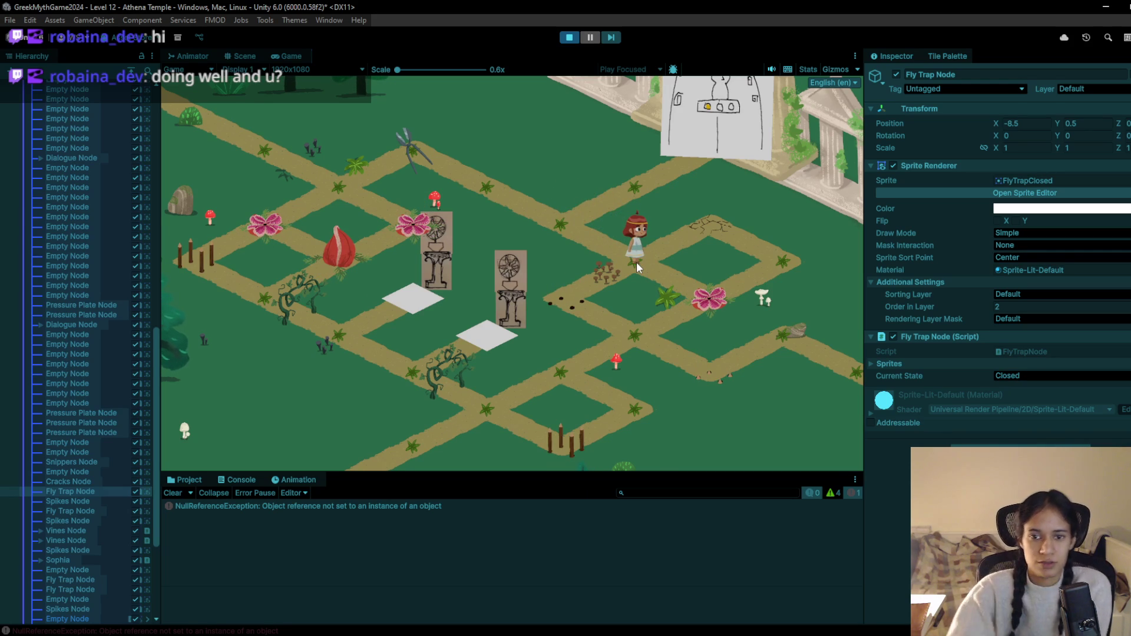
Walk the character down-left along the path and on and off the pressure plate
{"action": "left_click", "coordinate": [582, 288]}
{"action": "left_click", "coordinate": [641, 347]}
{"action": "left_click", "coordinate": [568, 365]}
{"action": "left_click", "coordinate": [494, 406]}
{"action": "left_click", "coordinate": [437, 384]}
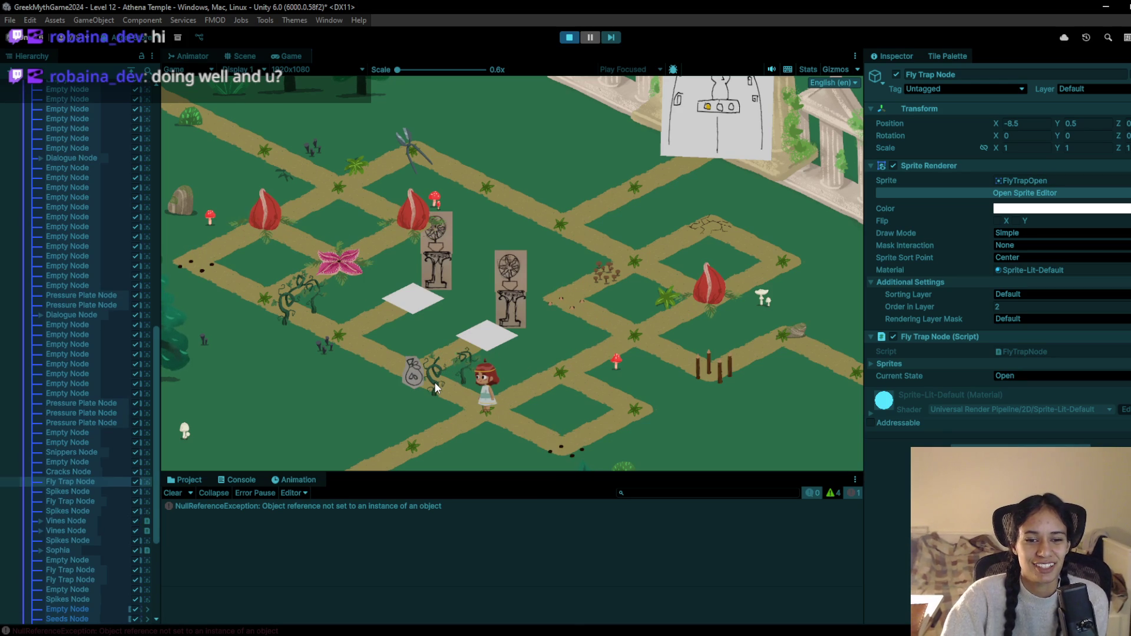
{"action": "left_click", "coordinate": [458, 357]}
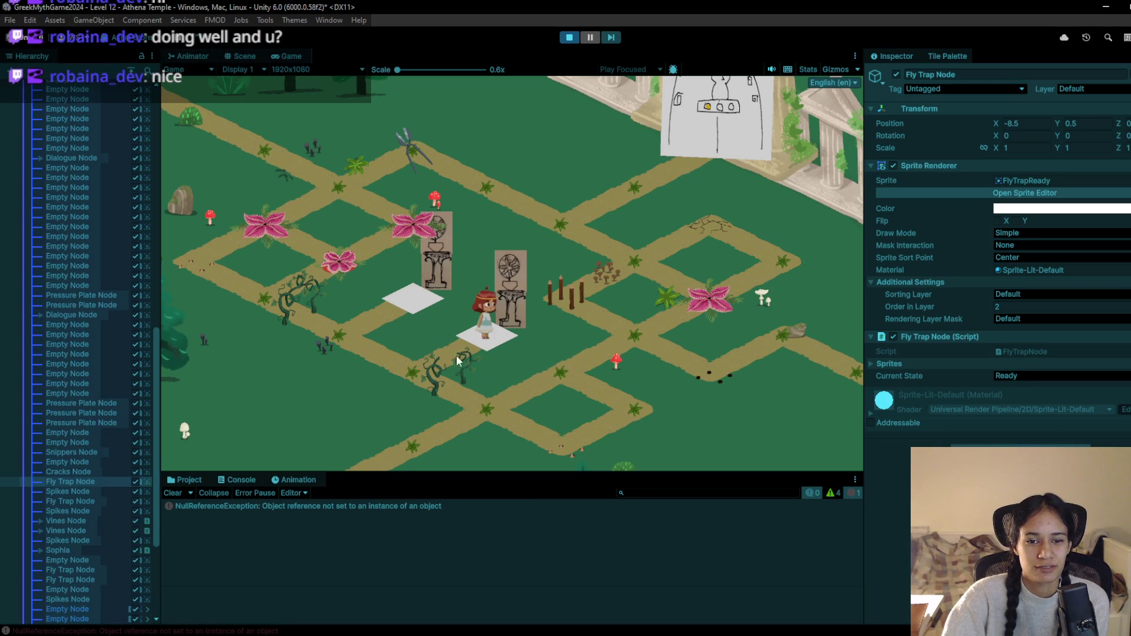
{"action": "left_click", "coordinate": [443, 360]}
Walk the character back up-right to the upper path and over the fly-trap tile
{"action": "left_click", "coordinate": [506, 402]}
{"action": "left_click", "coordinate": [569, 359]}
{"action": "left_click", "coordinate": [613, 331]}
{"action": "left_click", "coordinate": [575, 352]}
{"action": "left_click", "coordinate": [635, 328]}
{"action": "left_click", "coordinate": [574, 309]}
{"action": "left_click", "coordinate": [627, 261]}
{"action": "left_click", "coordinate": [567, 215]}
{"action": "left_click", "coordinate": [501, 199]}
{"action": "left_click", "coordinate": [421, 151]}
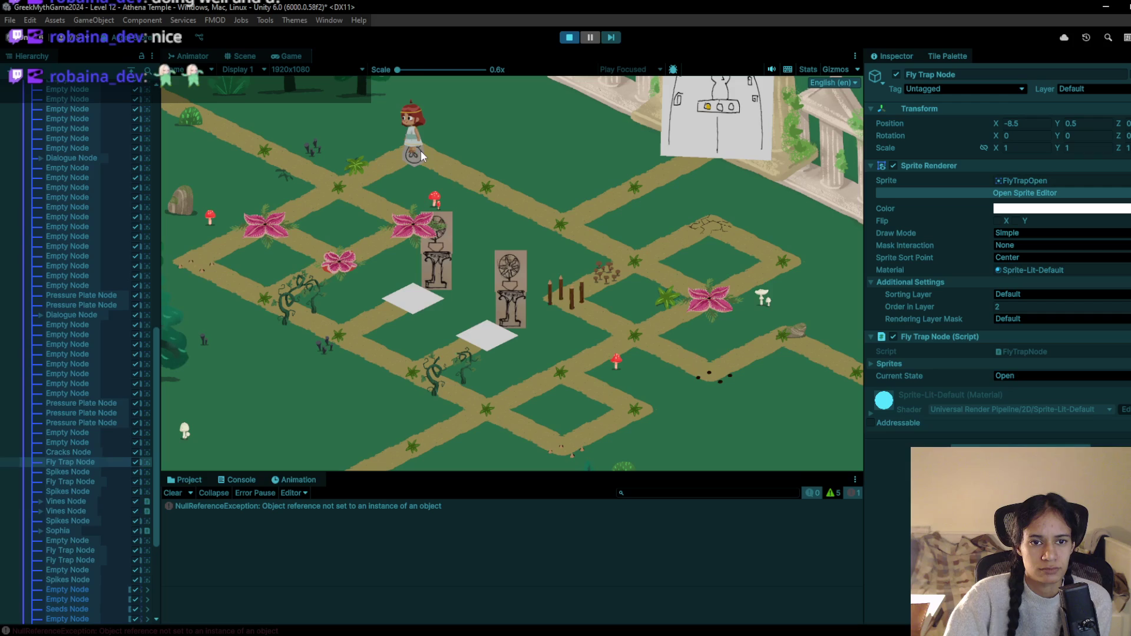
Walk the character past the fly trap, onto and off the bag tile, then onto another fly trap
{"action": "left_click", "coordinate": [365, 180]}
{"action": "left_click", "coordinate": [381, 172]}
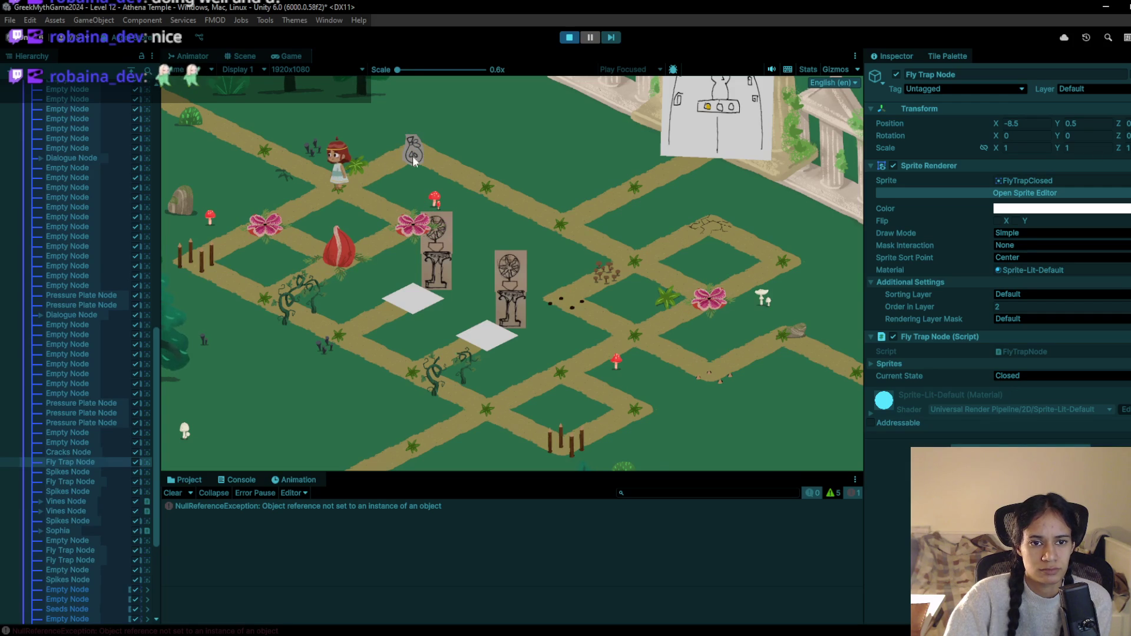
{"action": "left_click", "coordinate": [357, 181]}
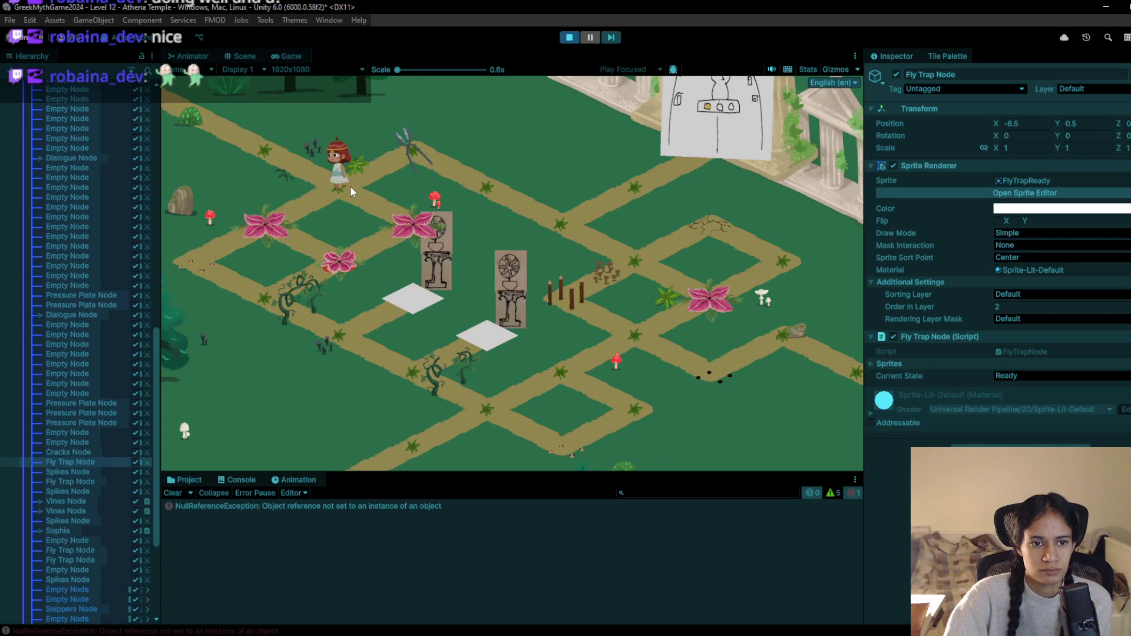
{"action": "left_click", "coordinate": [278, 215]}
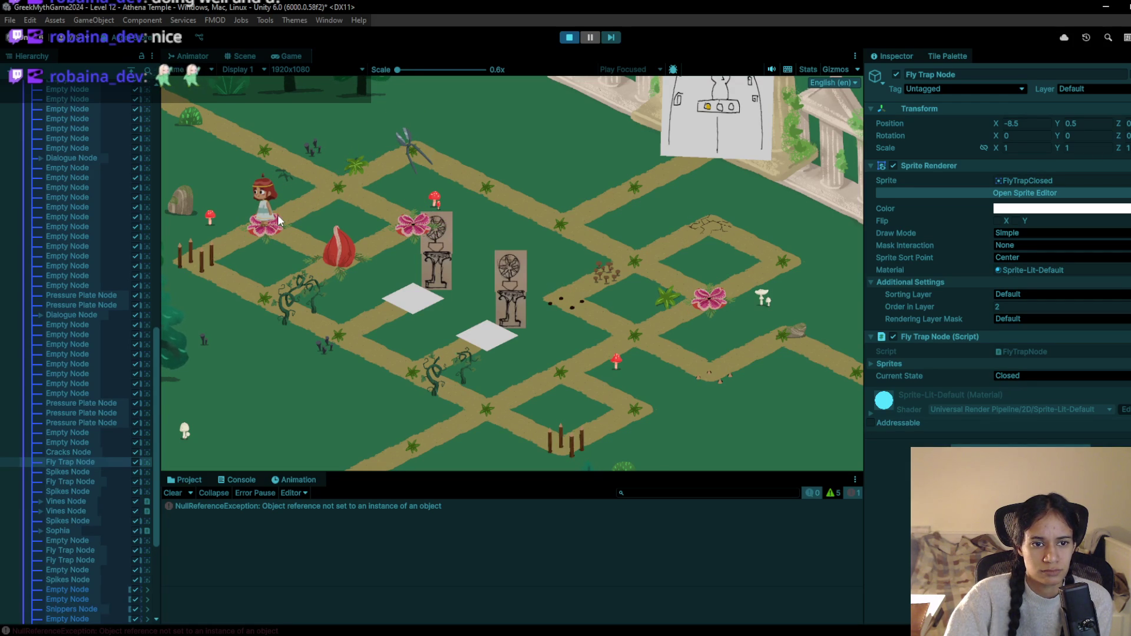
{"action": "left_click", "coordinate": [327, 182]}
{"action": "left_click", "coordinate": [293, 171]}
{"action": "left_click", "coordinate": [348, 191]}
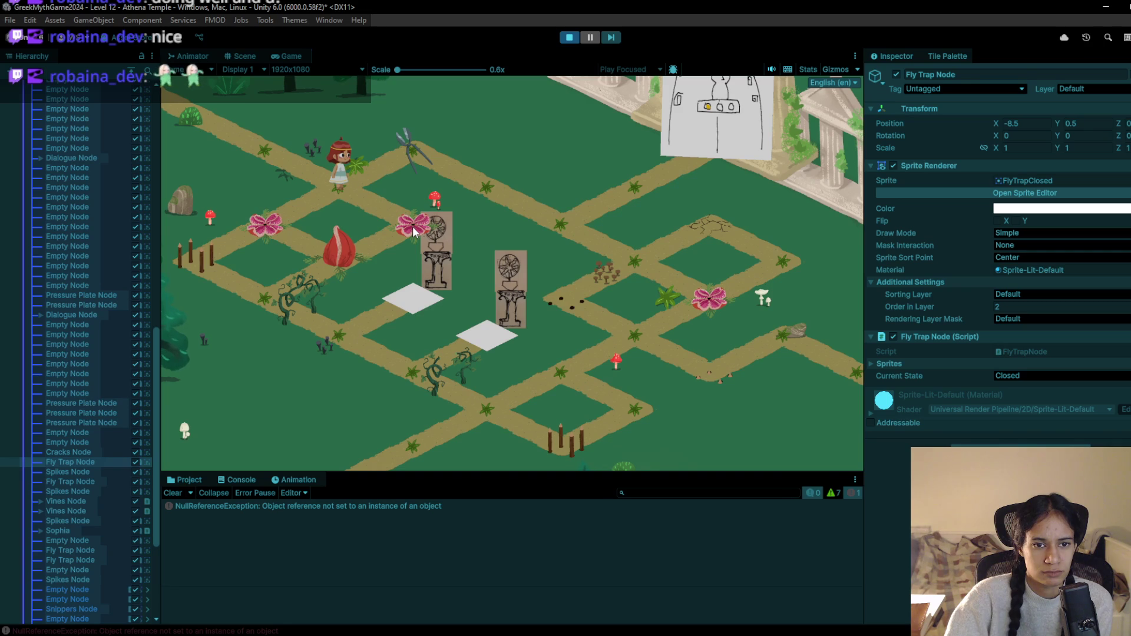
Hop the character repeatedly between its tile and neighbouring fly-trap tiles to test the traps
{"action": "left_click", "coordinate": [315, 168]}
{"action": "left_click", "coordinate": [330, 181]}
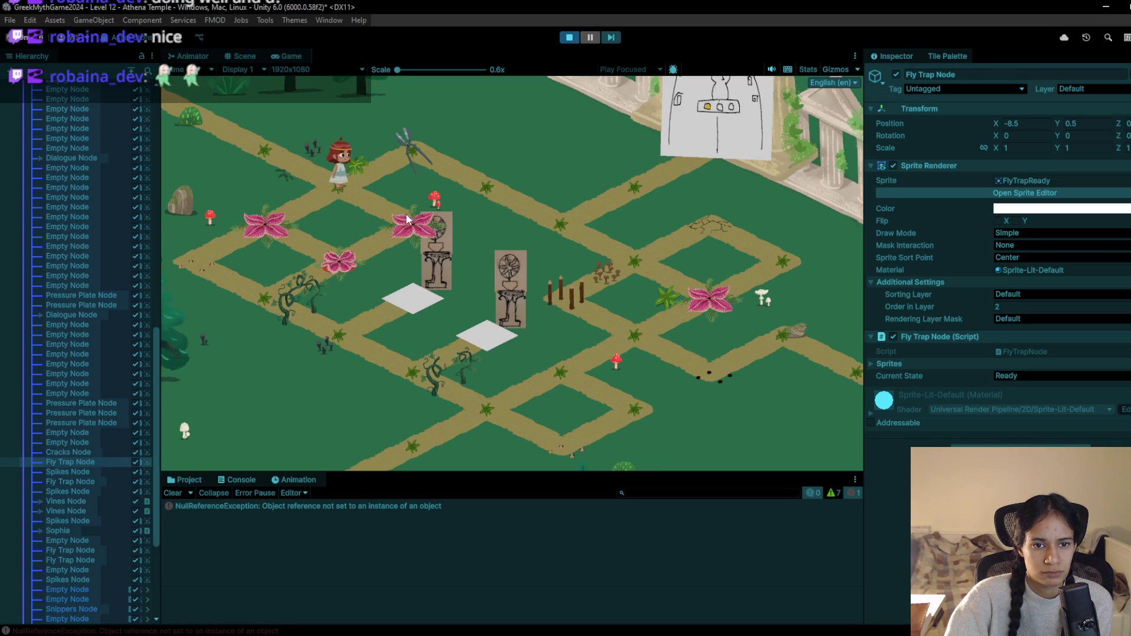
{"action": "left_click", "coordinate": [408, 217]}
{"action": "left_click", "coordinate": [327, 180]}
{"action": "left_click", "coordinate": [292, 154]}
{"action": "left_click", "coordinate": [338, 186]}
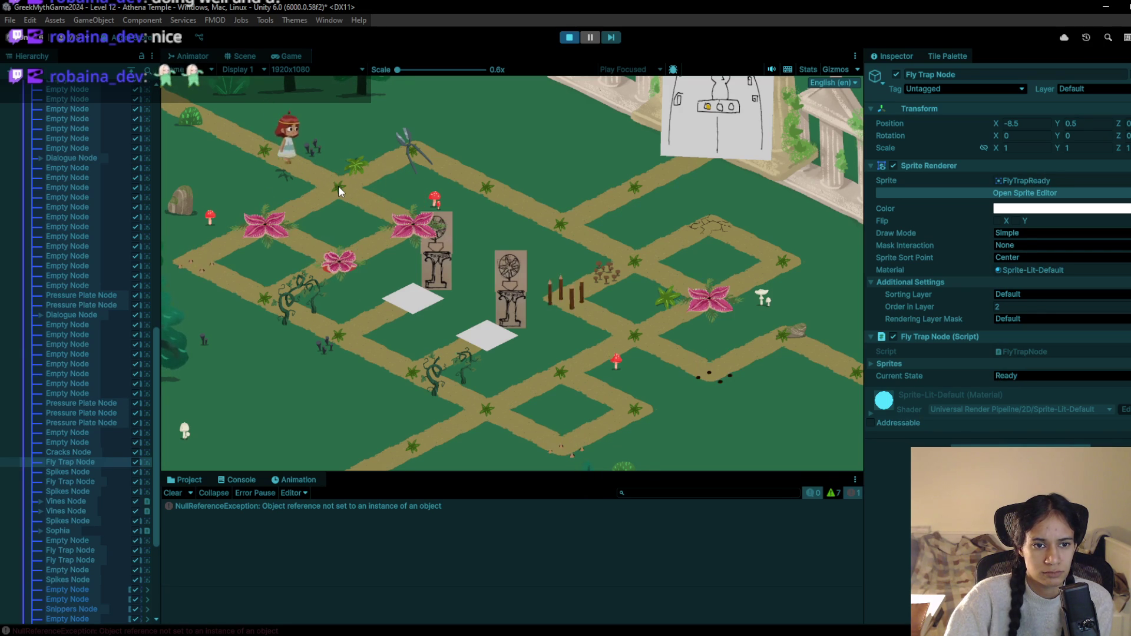
{"action": "left_click", "coordinate": [280, 156]}
{"action": "left_click", "coordinate": [341, 188]}
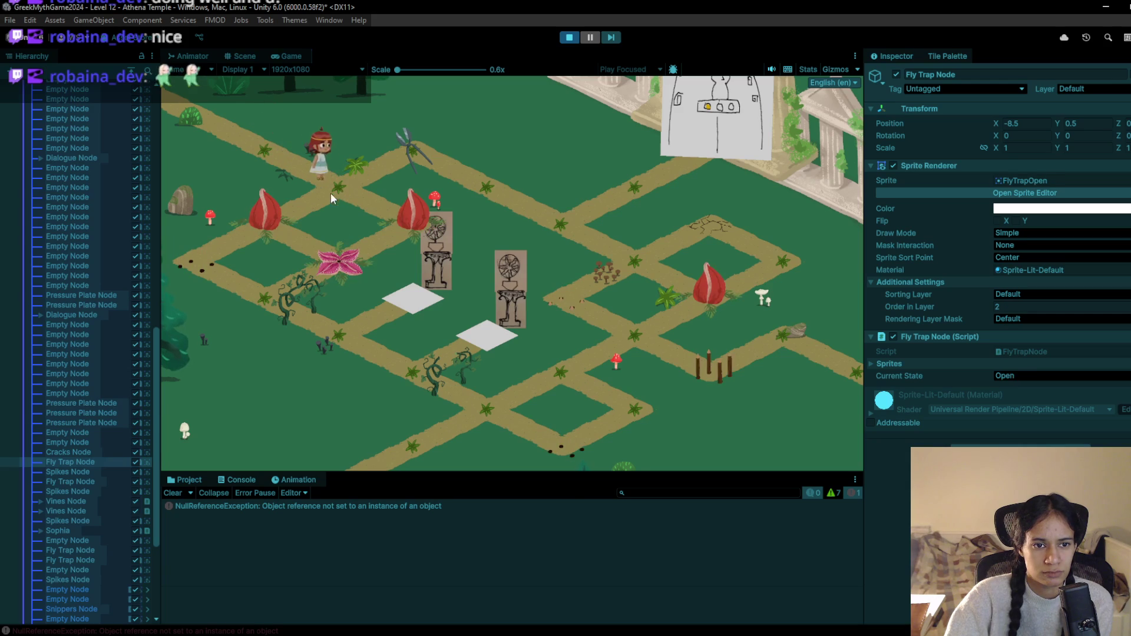
{"action": "left_click", "coordinate": [283, 211]}
{"action": "left_click", "coordinate": [339, 175]}
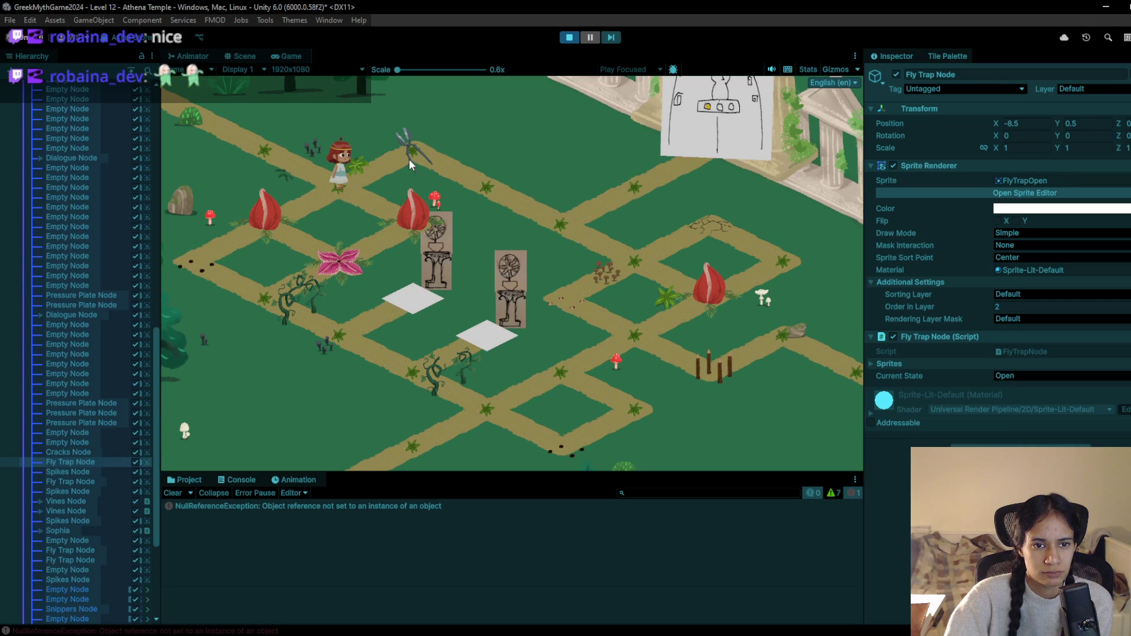
{"action": "left_click", "coordinate": [273, 165]}
{"action": "left_click", "coordinate": [334, 193]}
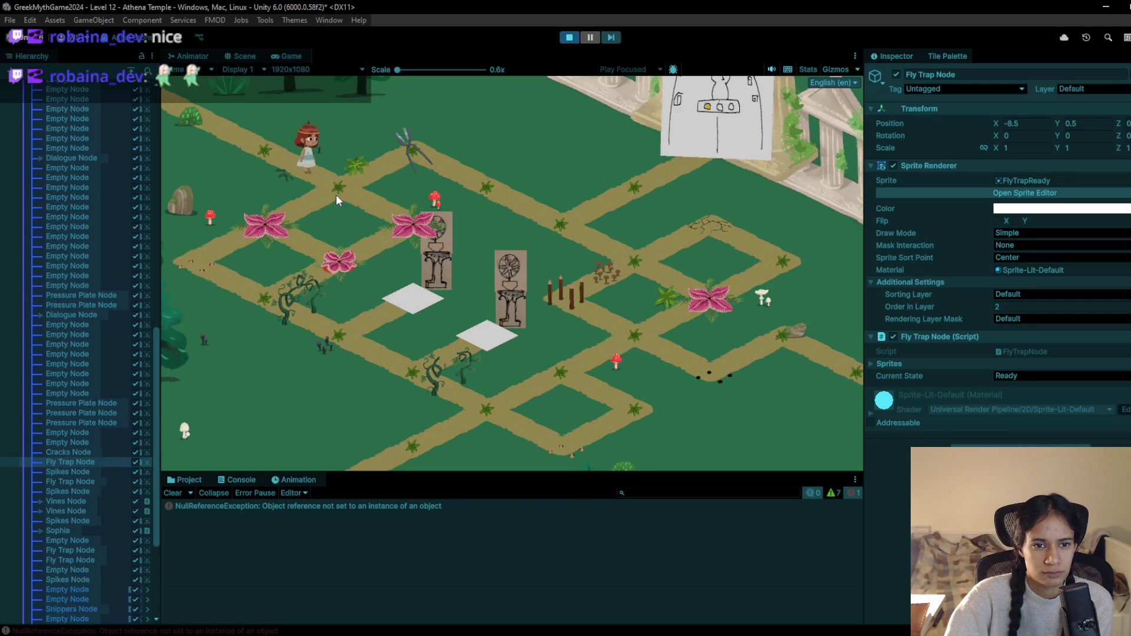
Step onto the fly-trap tile by the mushroom and hop back and forth around it
{"action": "left_click", "coordinate": [416, 226]}
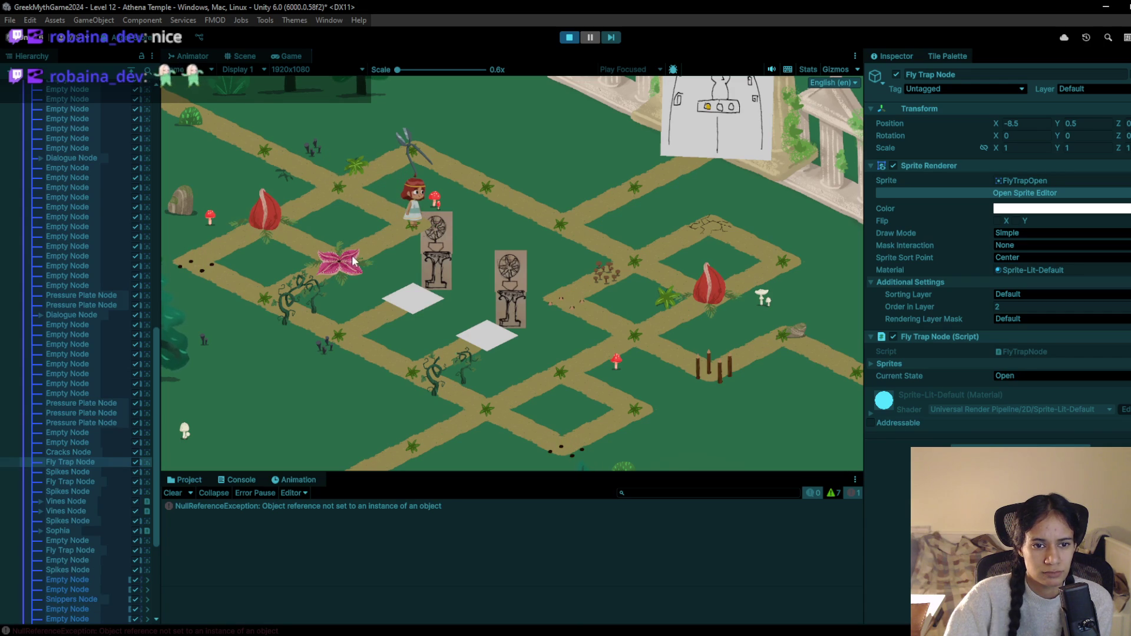
{"action": "left_click", "coordinate": [362, 184]}
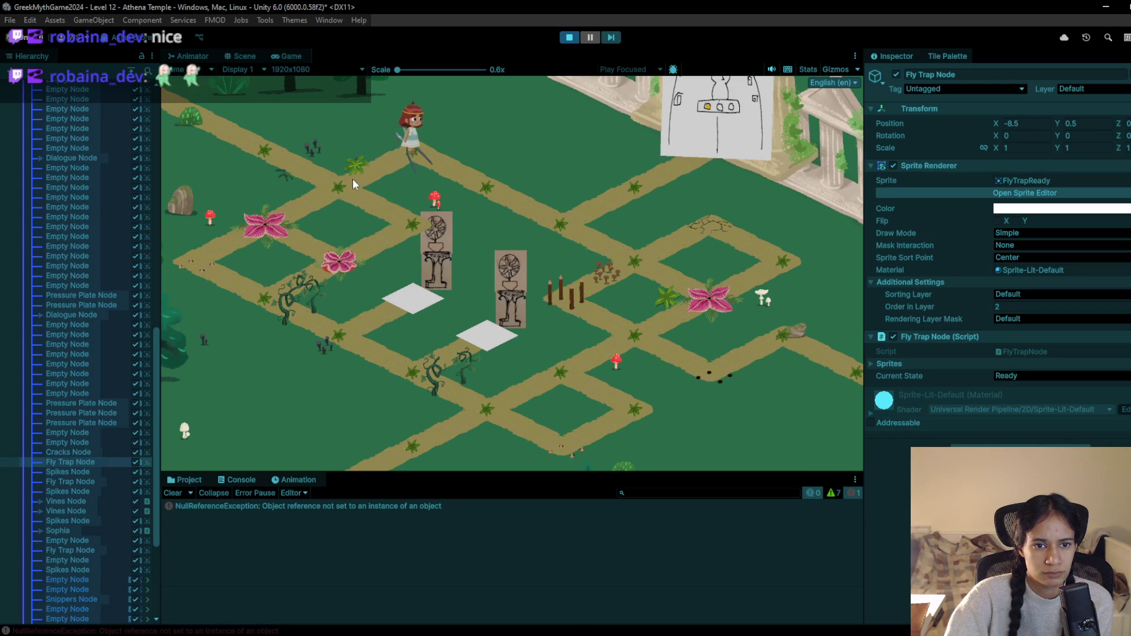
{"action": "left_click", "coordinate": [397, 214]}
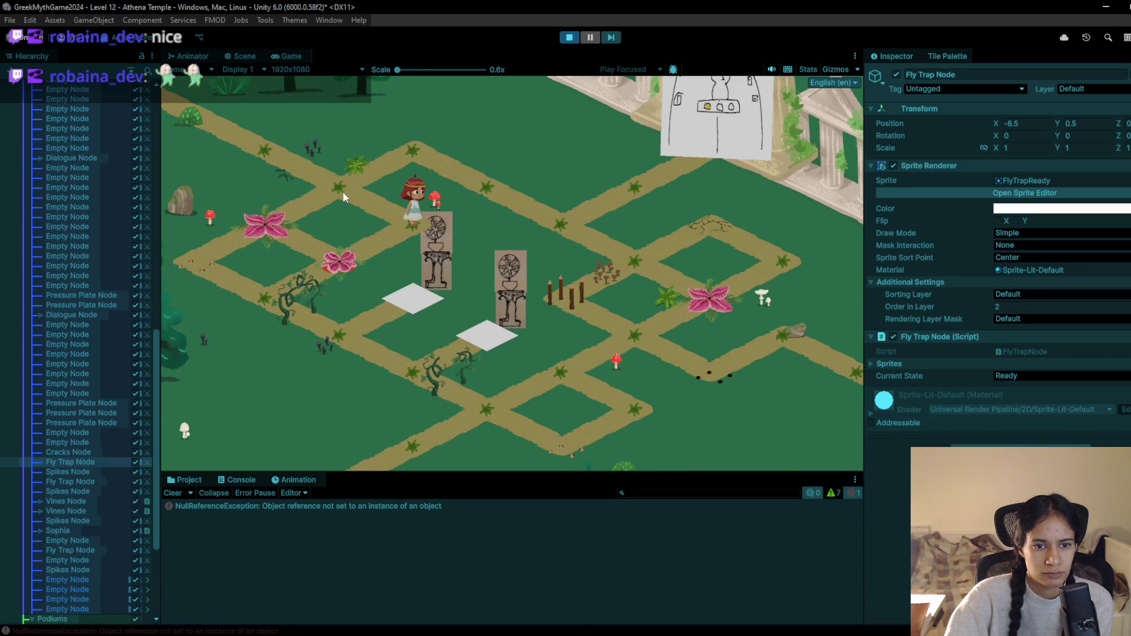
{"action": "left_click", "coordinate": [337, 189]}
{"action": "left_click", "coordinate": [399, 215]}
Walk down-left toward the vines and hop on and off the white pressure plates
{"action": "left_click", "coordinate": [352, 245]}
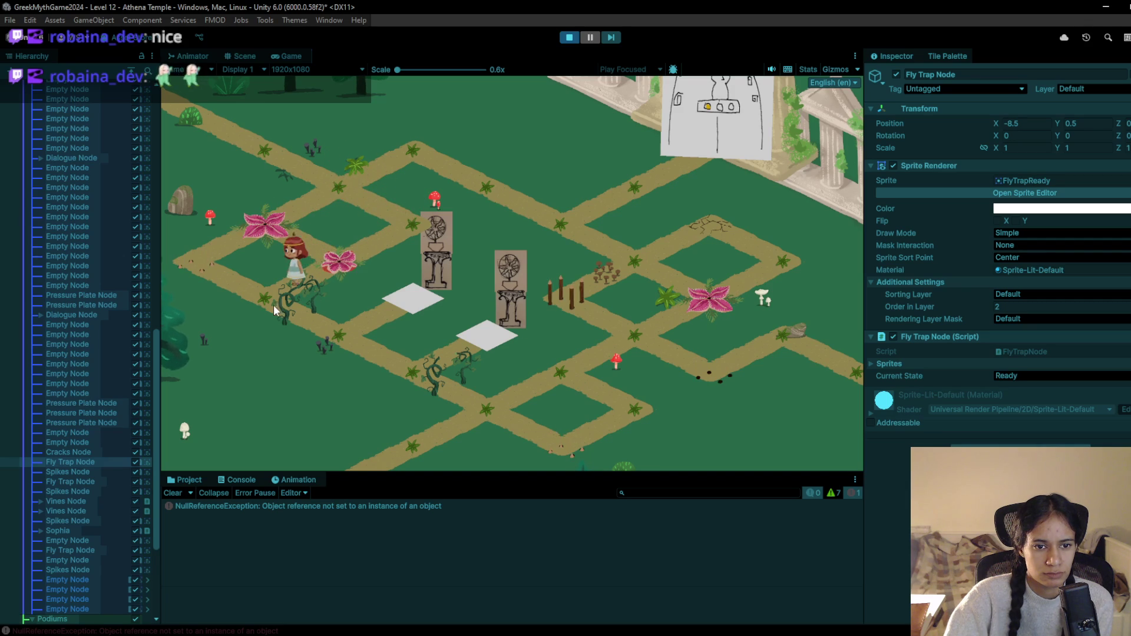
{"action": "left_click", "coordinate": [275, 304]}
{"action": "left_click", "coordinate": [330, 332]}
{"action": "left_click", "coordinate": [395, 302]}
{"action": "left_click", "coordinate": [365, 318]}
{"action": "left_click", "coordinate": [423, 296]}
{"action": "left_click", "coordinate": [355, 331]}
{"action": "left_click", "coordinate": [379, 346]}
{"action": "left_click", "coordinate": [427, 368]}
{"action": "left_click", "coordinate": [478, 336]}
{"action": "left_click", "coordinate": [418, 359]}
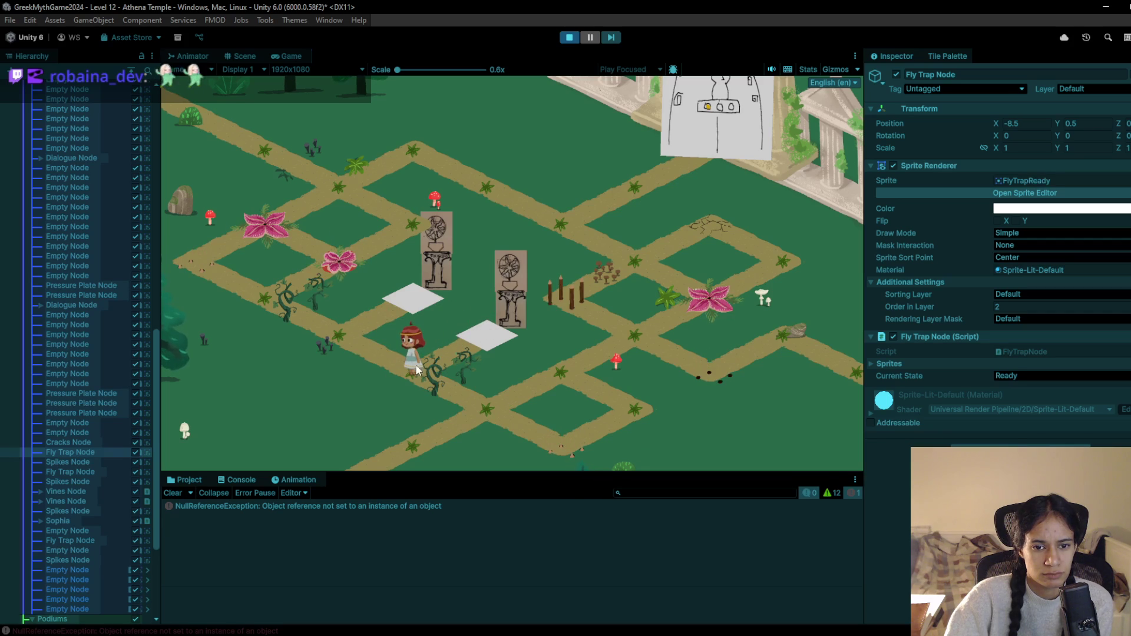
Walk the character along the right-hand path to the tile beside the rock
{"action": "left_click", "coordinate": [453, 393]}
{"action": "left_click", "coordinate": [563, 387]}
{"action": "left_click", "coordinate": [652, 344]}
{"action": "left_click", "coordinate": [718, 380]}
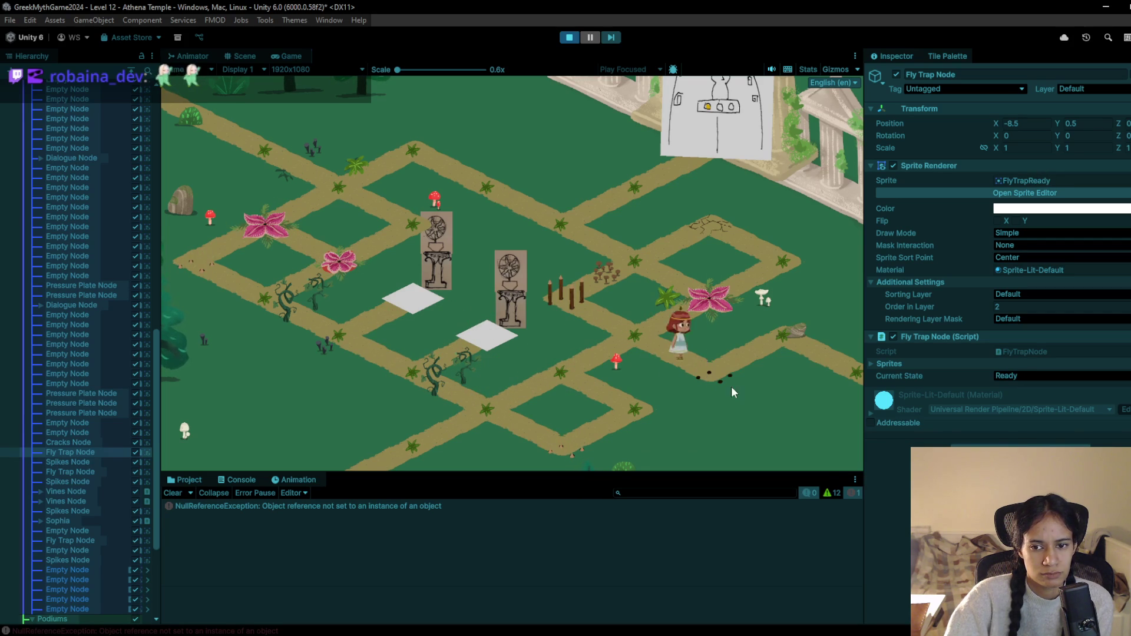
{"action": "left_click", "coordinate": [783, 357]}
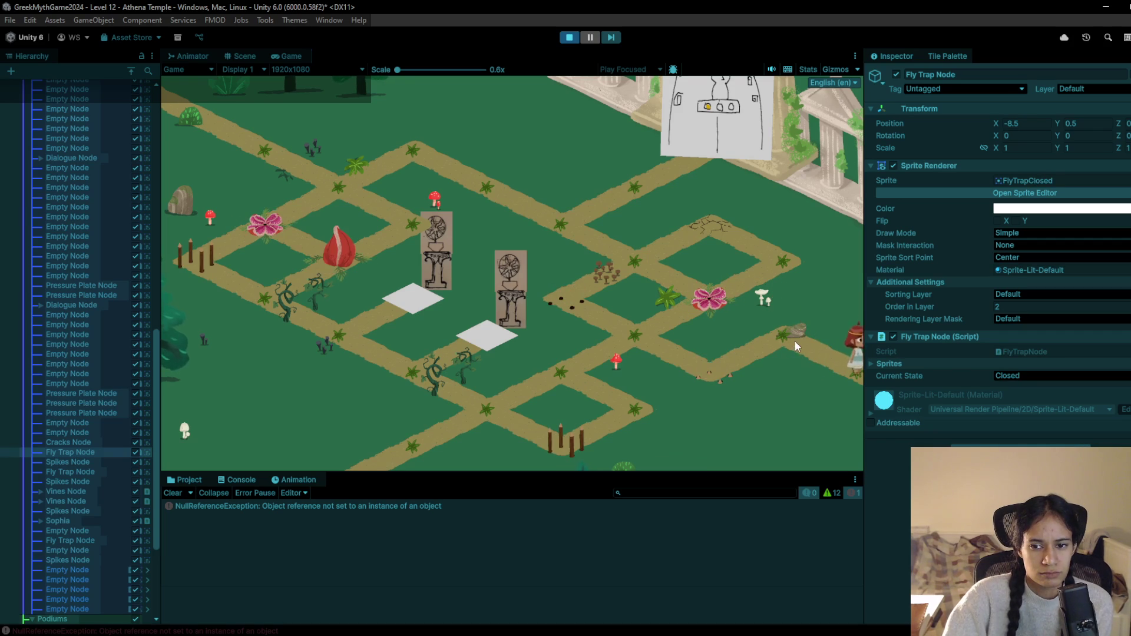
{"action": "left_click", "coordinate": [709, 359]}
Walk the character back past the mushroom to the top-left path tile, then stop the game
{"action": "left_click", "coordinate": [562, 383]}
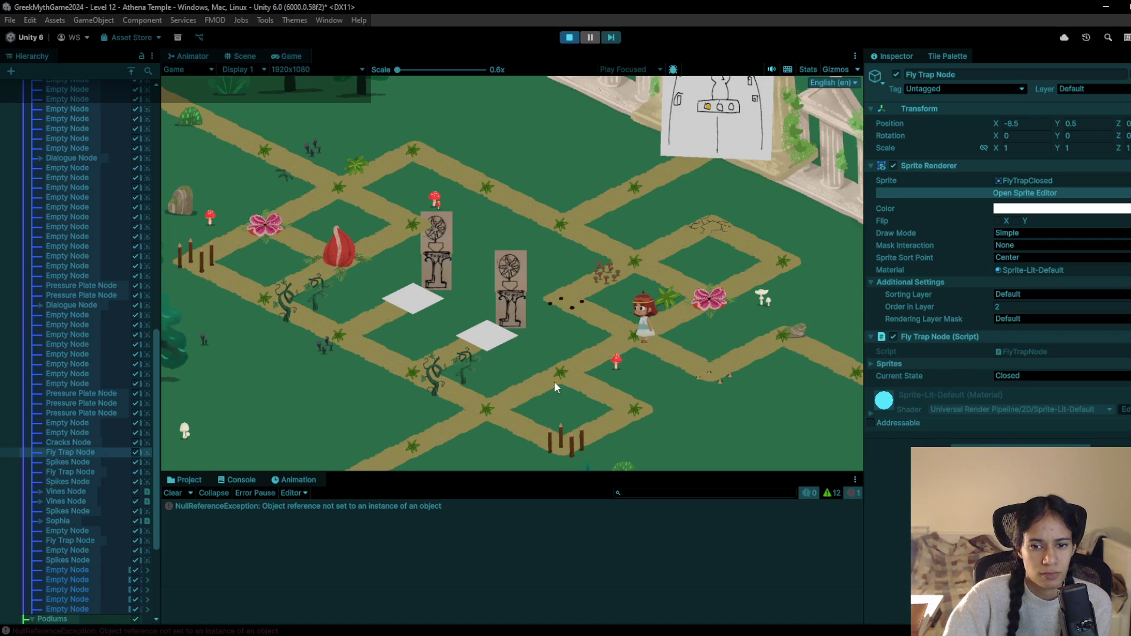
{"action": "left_click", "coordinate": [483, 411]}
{"action": "left_click", "coordinate": [425, 384]}
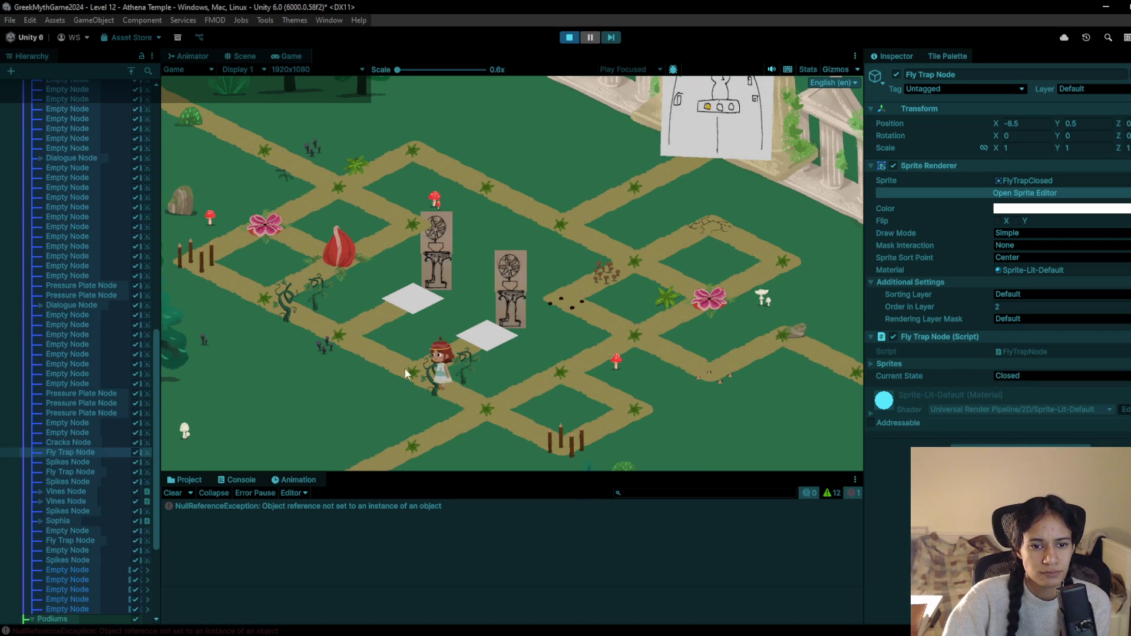
{"action": "left_click", "coordinate": [362, 345]}
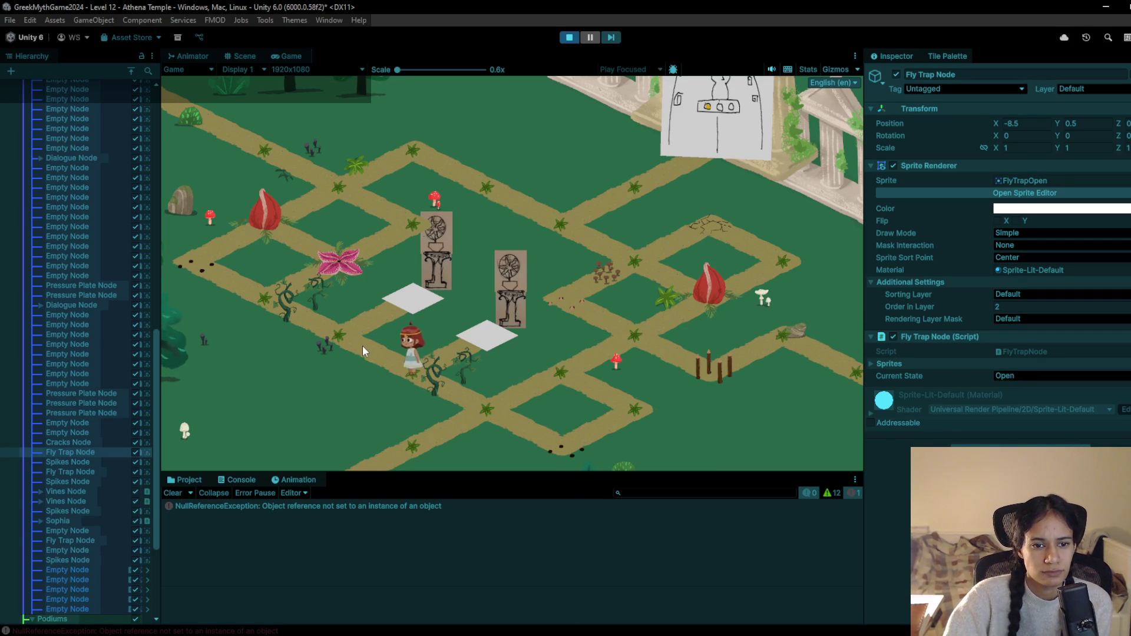
{"action": "left_click", "coordinate": [265, 304]}
{"action": "left_click", "coordinate": [366, 247]}
{"action": "left_click", "coordinate": [337, 192]}
{"action": "left_click", "coordinate": [259, 149]}
{"action": "left_click", "coordinate": [197, 112]}
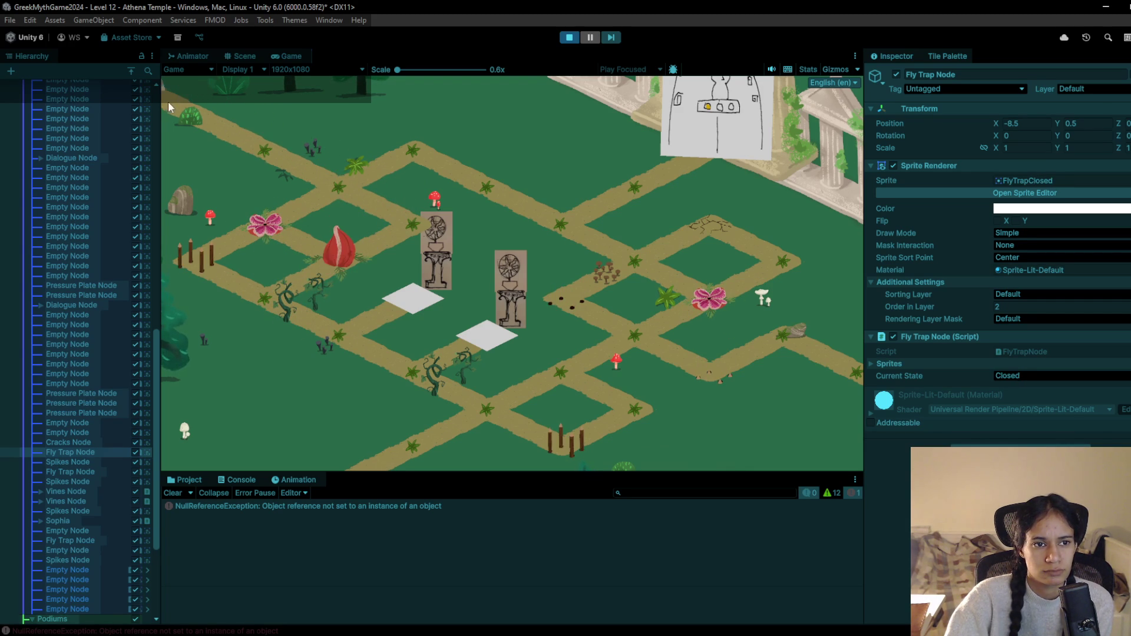
{"action": "left_click", "coordinate": [572, 37]}
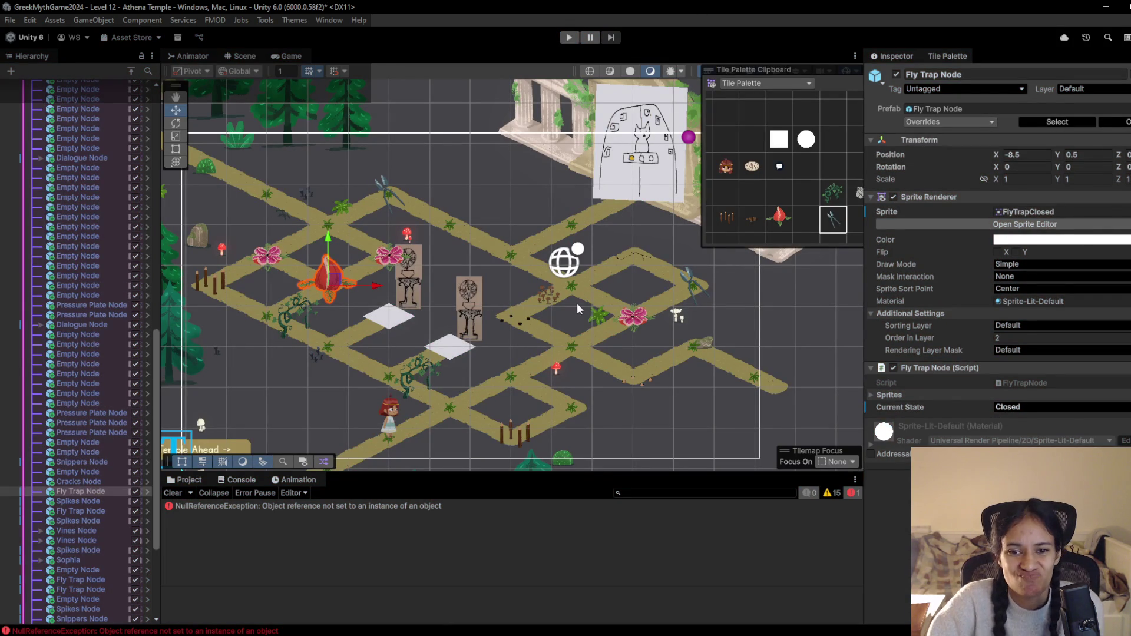
Zoom and pan the Scene view across the full temple grid, then start Play again
{"action": "scroll", "coordinate": [413, 268], "scroll_direction": "down", "scroll_amount": 2}
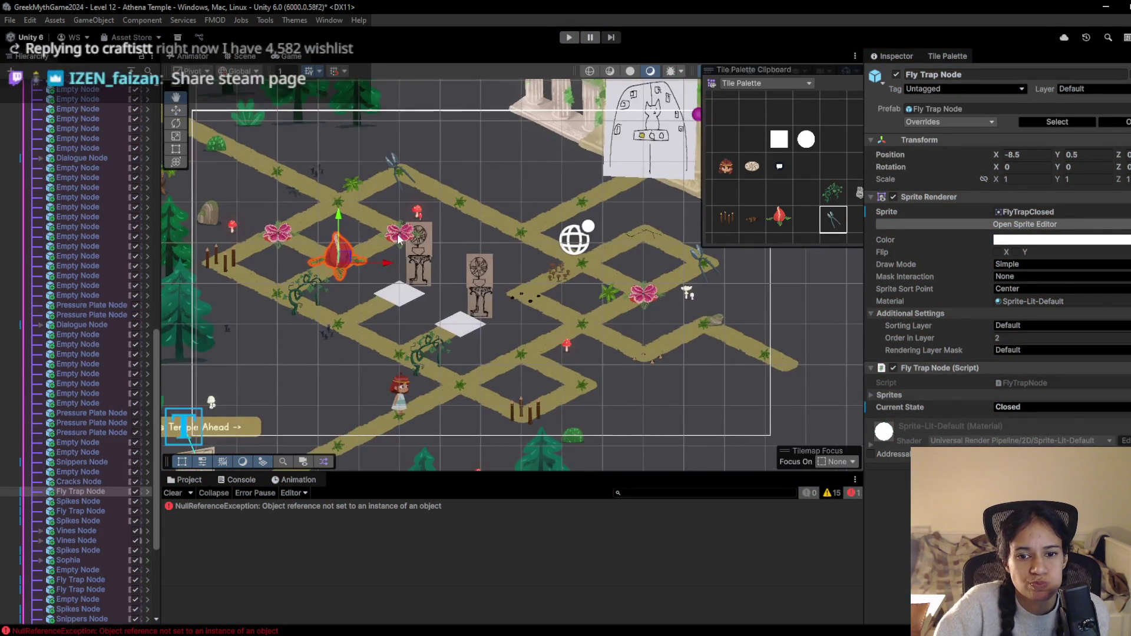
{"action": "left_click_drag", "start_coordinate": [550, 309], "coordinate": [484, 298]}
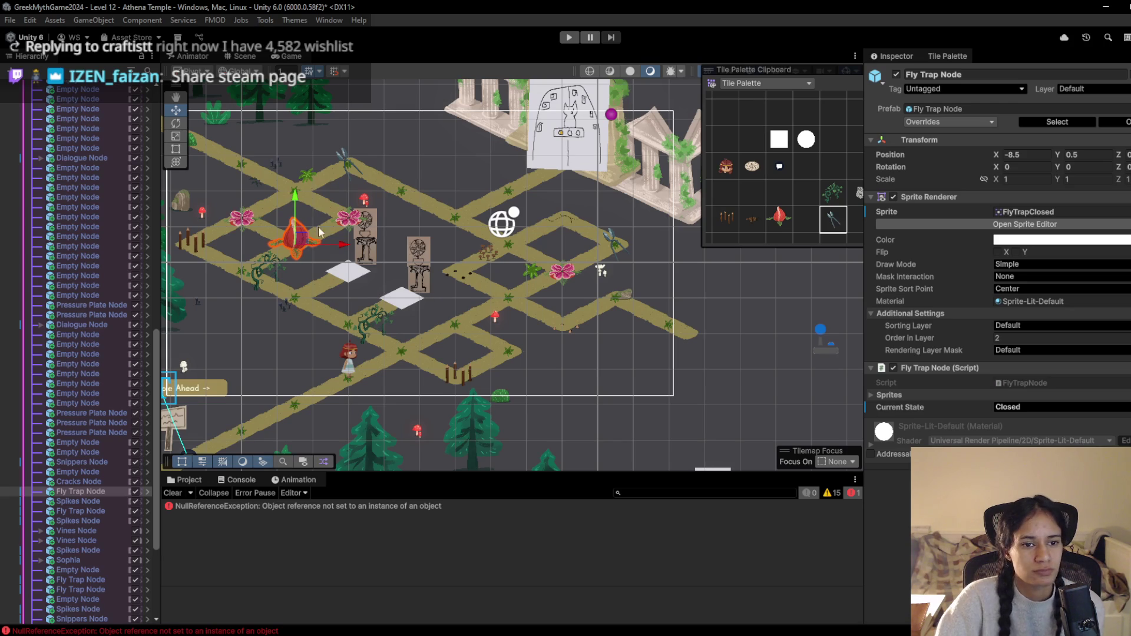
{"action": "scroll", "coordinate": [437, 285], "scroll_direction": "up", "scroll_amount": 3}
{"action": "left_click", "coordinate": [568, 37]}
Walk the character two nodes up-right, stop, select an empty palette cell, and replay
{"action": "left_click", "coordinate": [486, 419]}
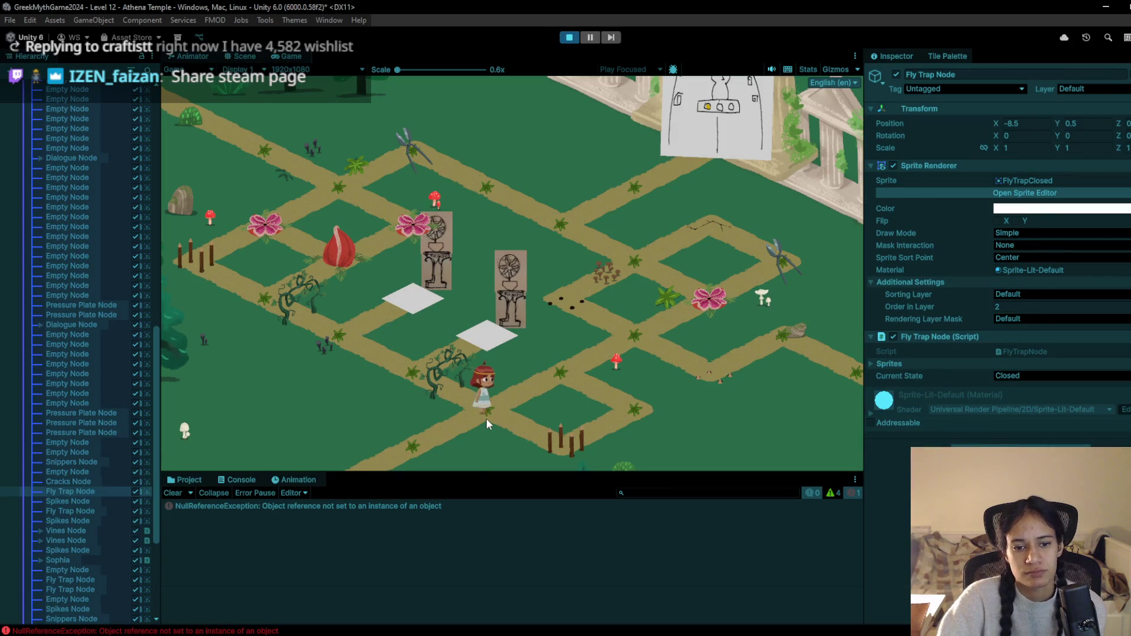
{"action": "left_click", "coordinate": [545, 387]}
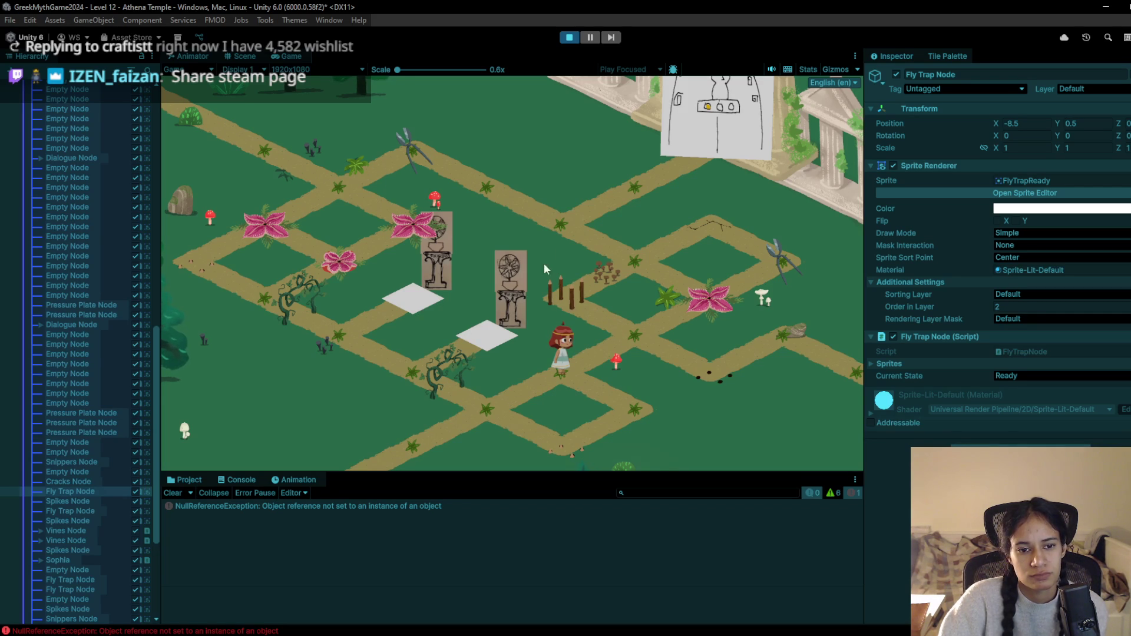
{"action": "left_click", "coordinate": [570, 37]}
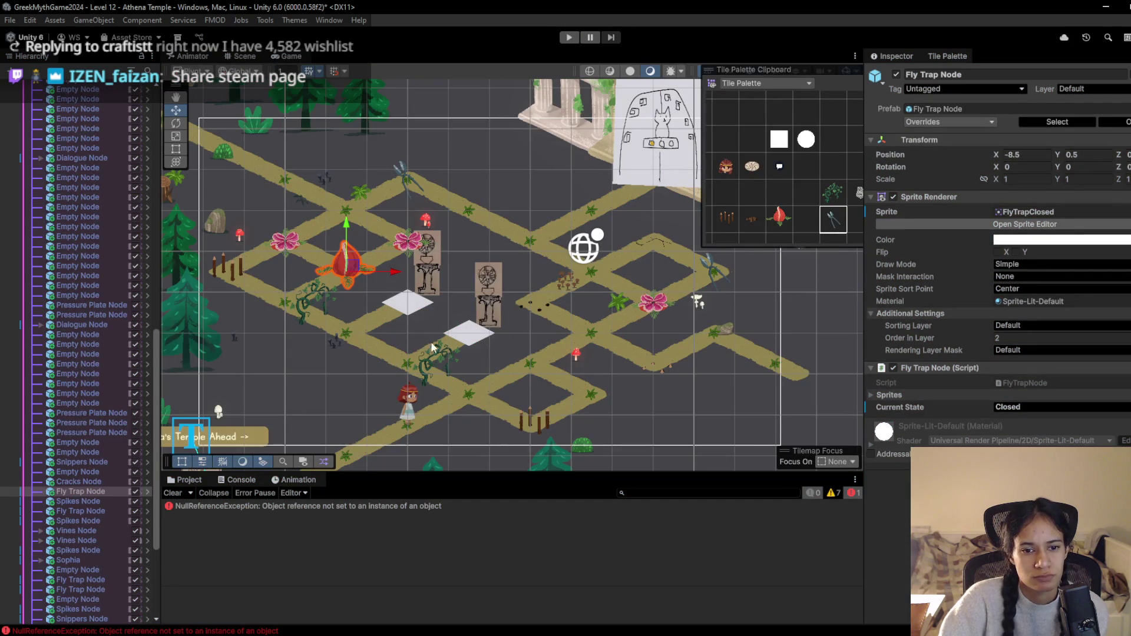
{"action": "left_click", "coordinate": [751, 190]}
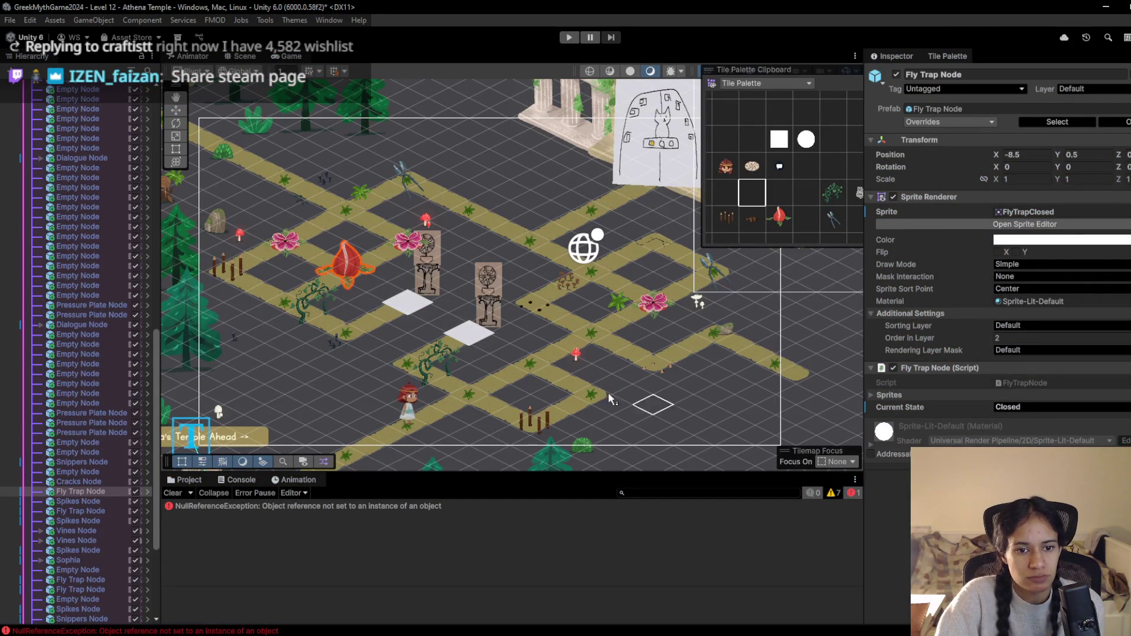
{"action": "left_click", "coordinate": [569, 37]}
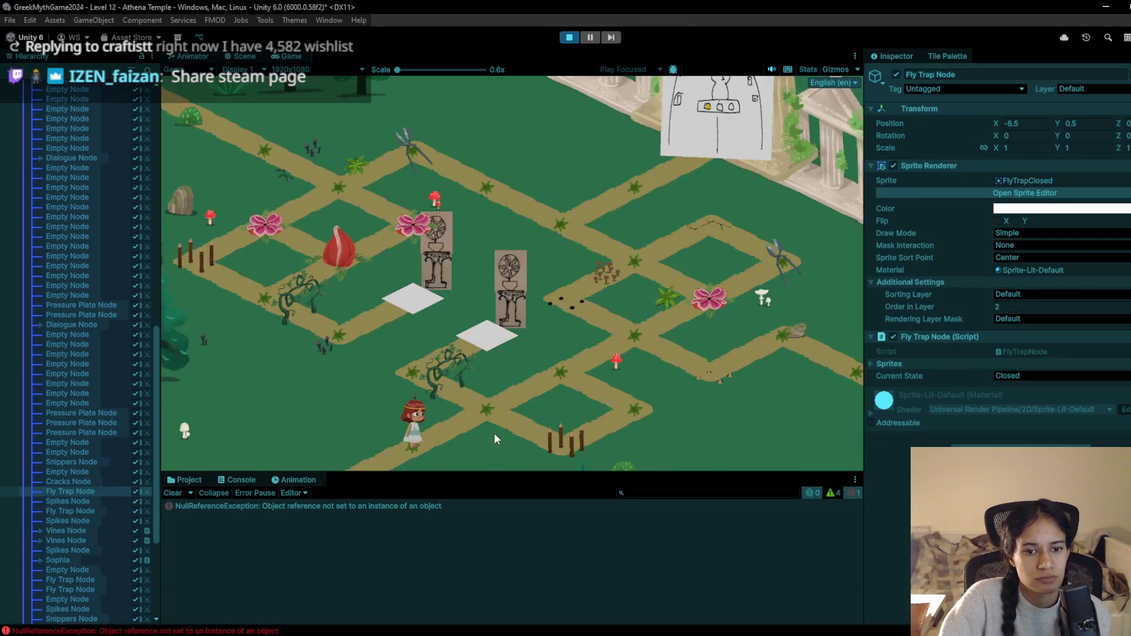
In Play mode, walk the character up-right, along the right-hand path, and back toward the fly trap
{"action": "left_click", "coordinate": [486, 409]}
{"action": "left_click", "coordinate": [555, 375]}
{"action": "left_click", "coordinate": [626, 334]}
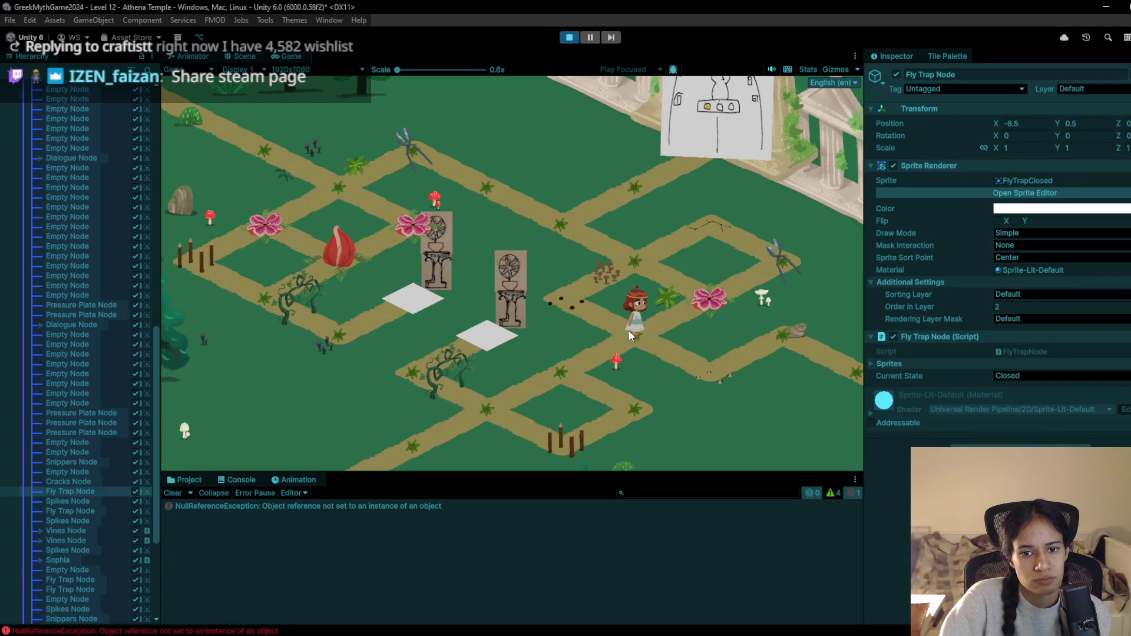
{"action": "left_click", "coordinate": [572, 302]}
{"action": "left_click", "coordinate": [622, 259]}
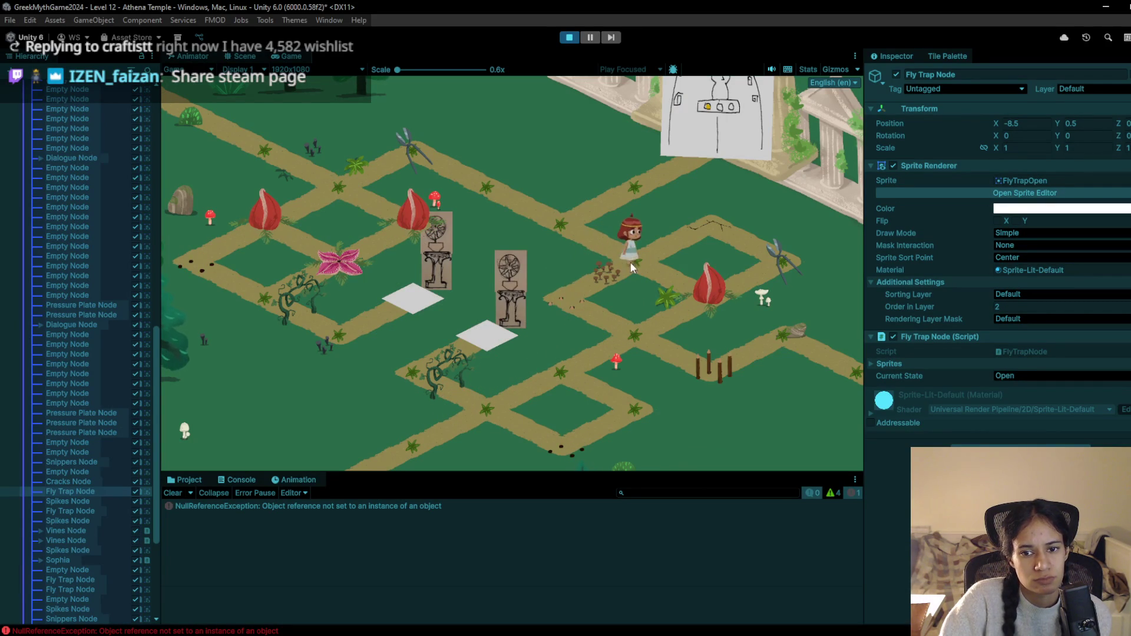
{"action": "left_click", "coordinate": [713, 274]}
{"action": "left_click", "coordinate": [771, 268]}
{"action": "left_click", "coordinate": [723, 232]}
{"action": "left_click", "coordinate": [629, 262]}
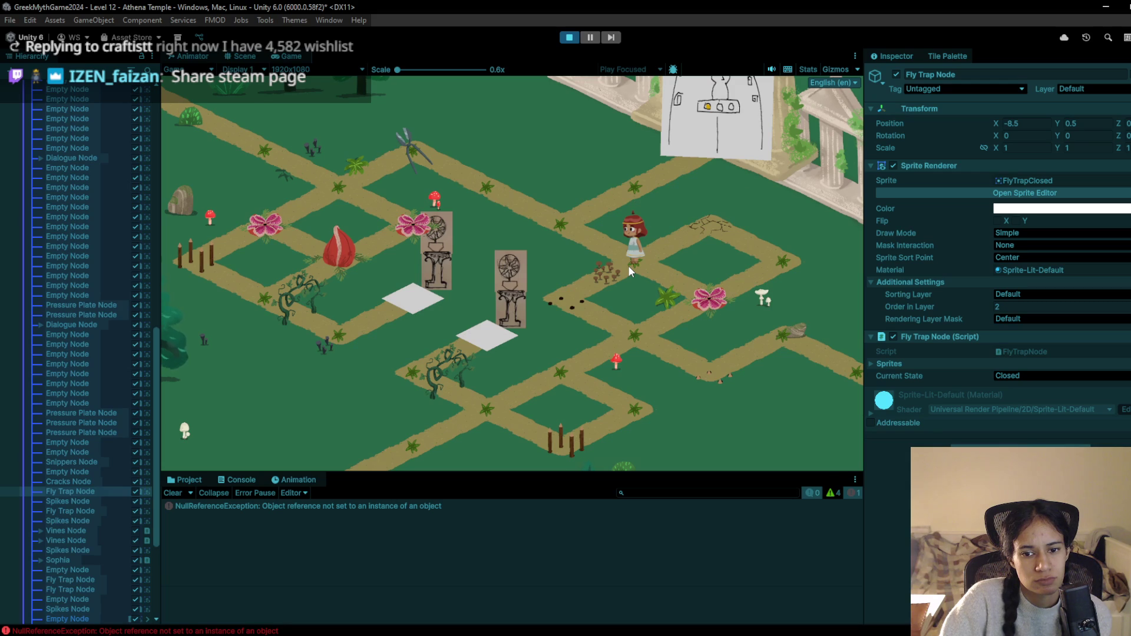
Walk down-left to collect the seed bag, step on and off the white plate, then head up-right
{"action": "left_click", "coordinate": [613, 309]}
{"action": "left_click", "coordinate": [546, 382]}
{"action": "left_click", "coordinate": [487, 407]}
{"action": "left_click", "coordinate": [429, 372]}
{"action": "left_click", "coordinate": [494, 346]}
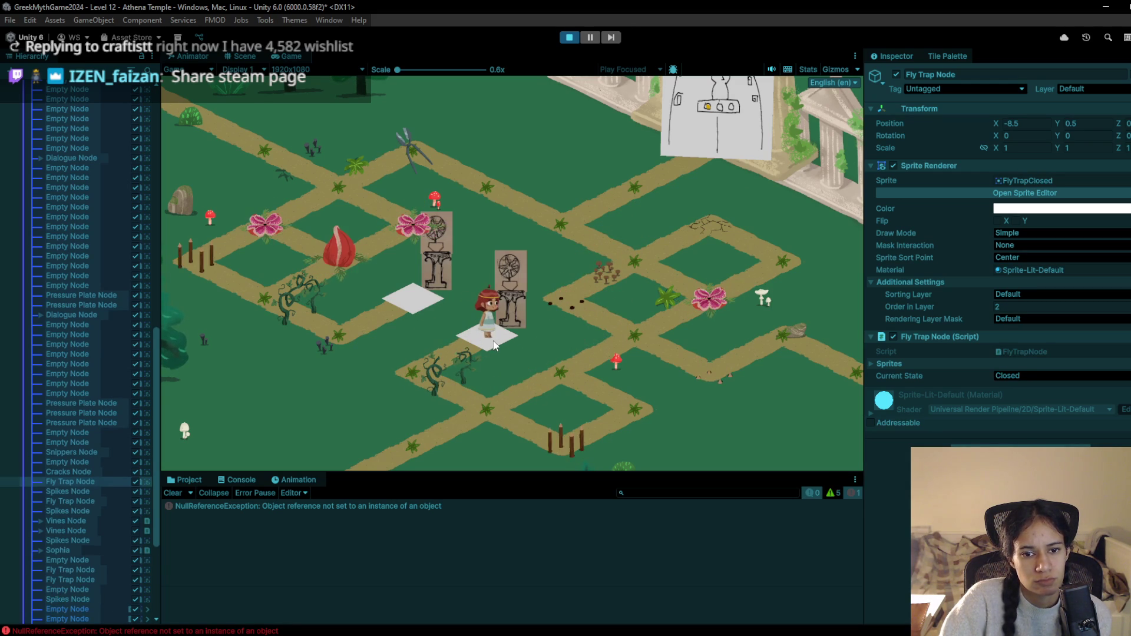
{"action": "left_click", "coordinate": [440, 356]}
{"action": "left_click", "coordinate": [575, 373]}
{"action": "left_click", "coordinate": [616, 342]}
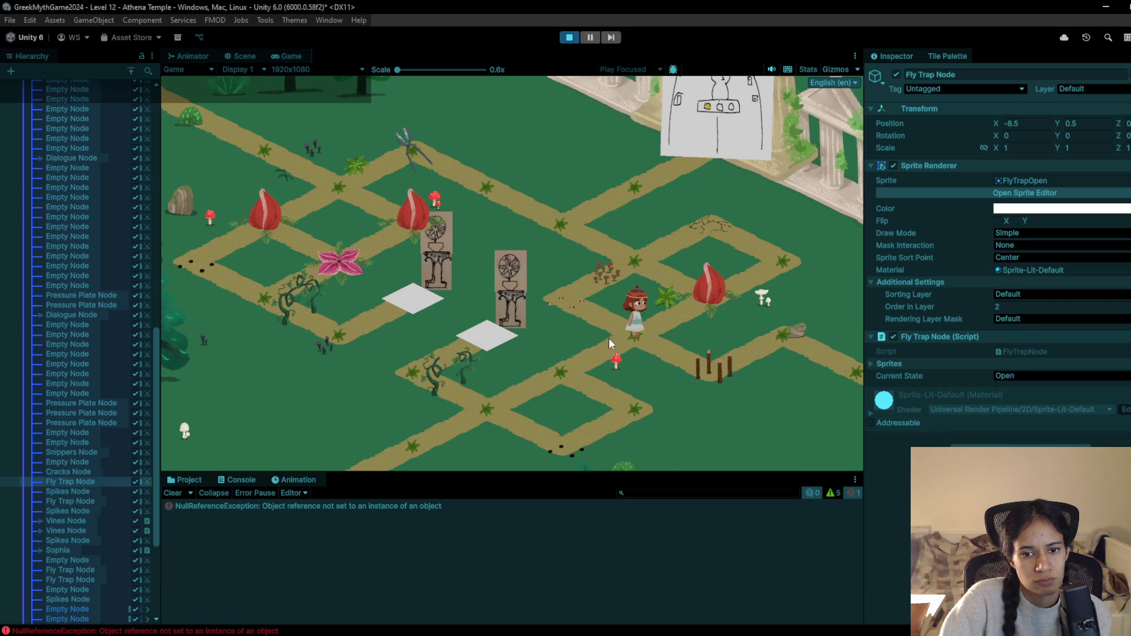
Walk up to the top path and over to the fly trap, testing a step onto its tile
{"action": "left_click", "coordinate": [607, 327]}
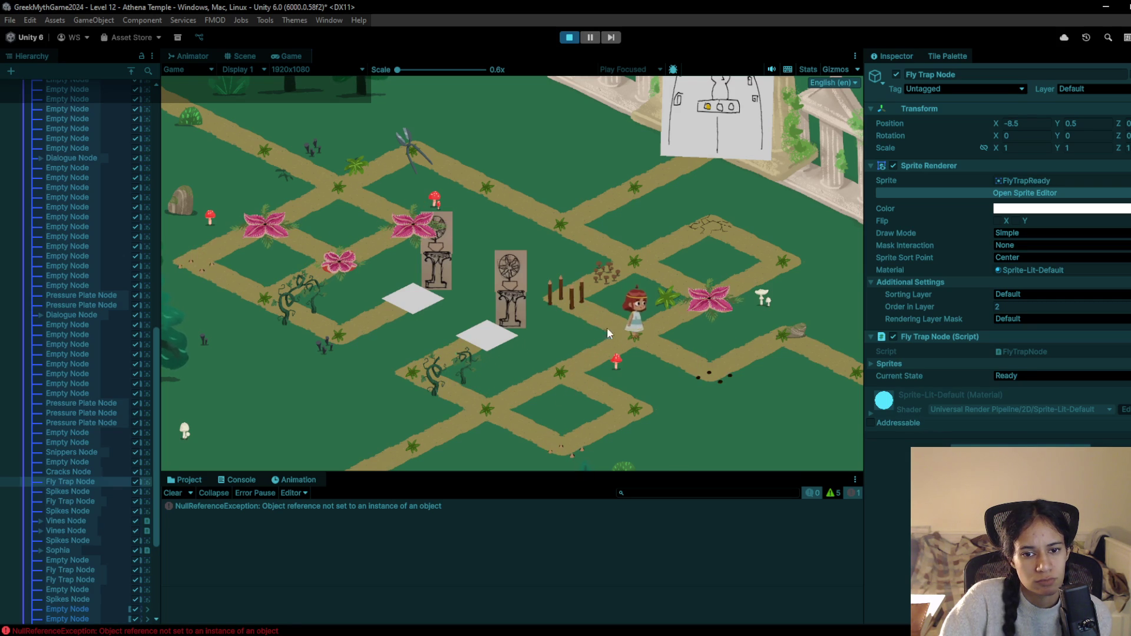
{"action": "left_click", "coordinate": [586, 305]}
{"action": "left_click", "coordinate": [627, 264]}
{"action": "left_click", "coordinate": [568, 221]}
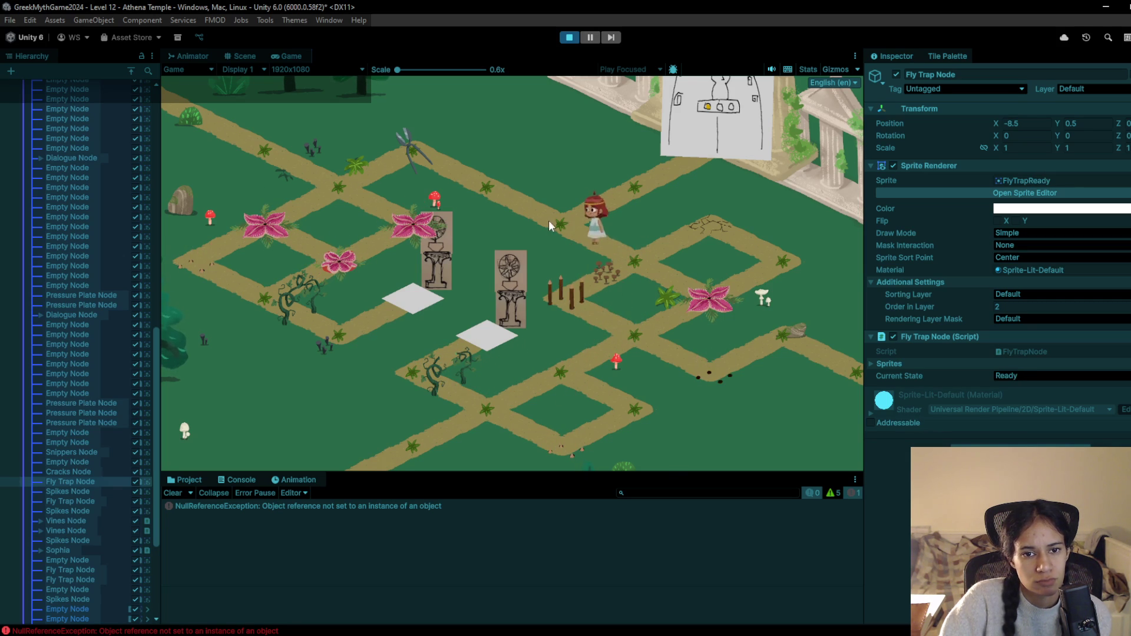
{"action": "left_click", "coordinate": [483, 185]}
{"action": "left_click", "coordinate": [408, 152]}
{"action": "left_click", "coordinate": [368, 185]}
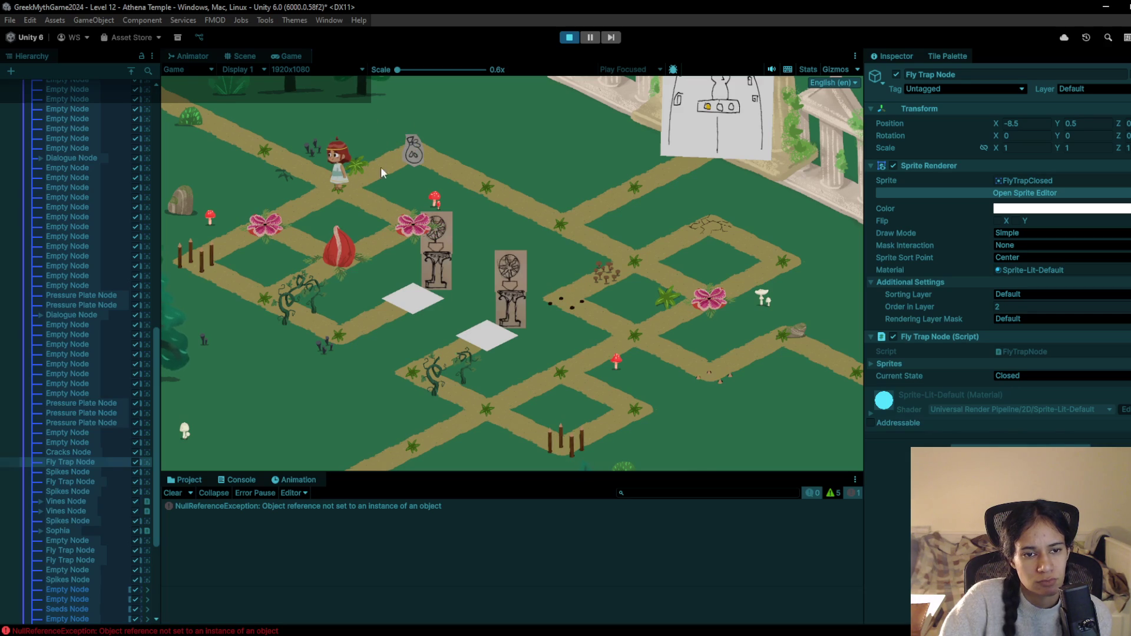
{"action": "left_click", "coordinate": [406, 148]}
{"action": "left_click", "coordinate": [351, 176]}
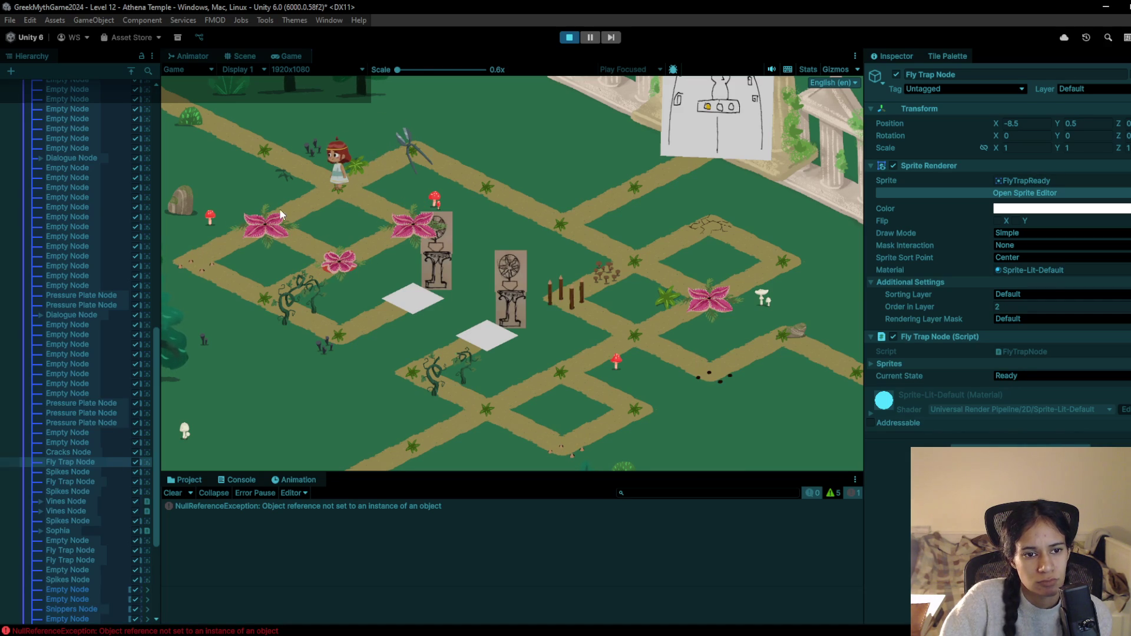
Test the fly trap tile again, then walk the character to the lower-left path
{"action": "left_click", "coordinate": [271, 215]}
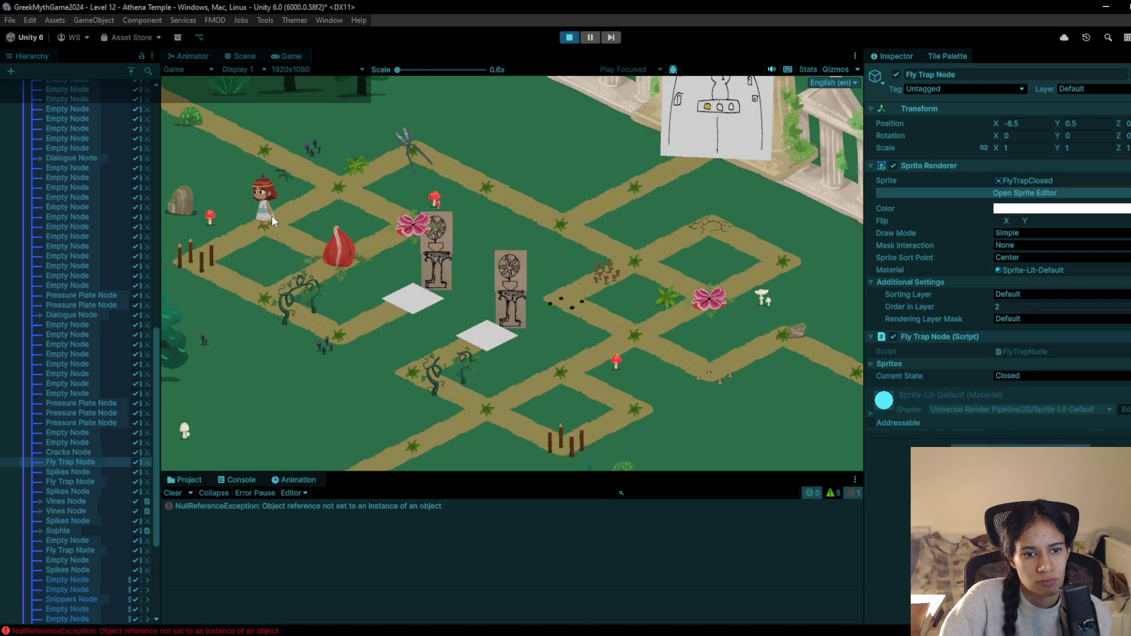
{"action": "left_click", "coordinate": [292, 207]}
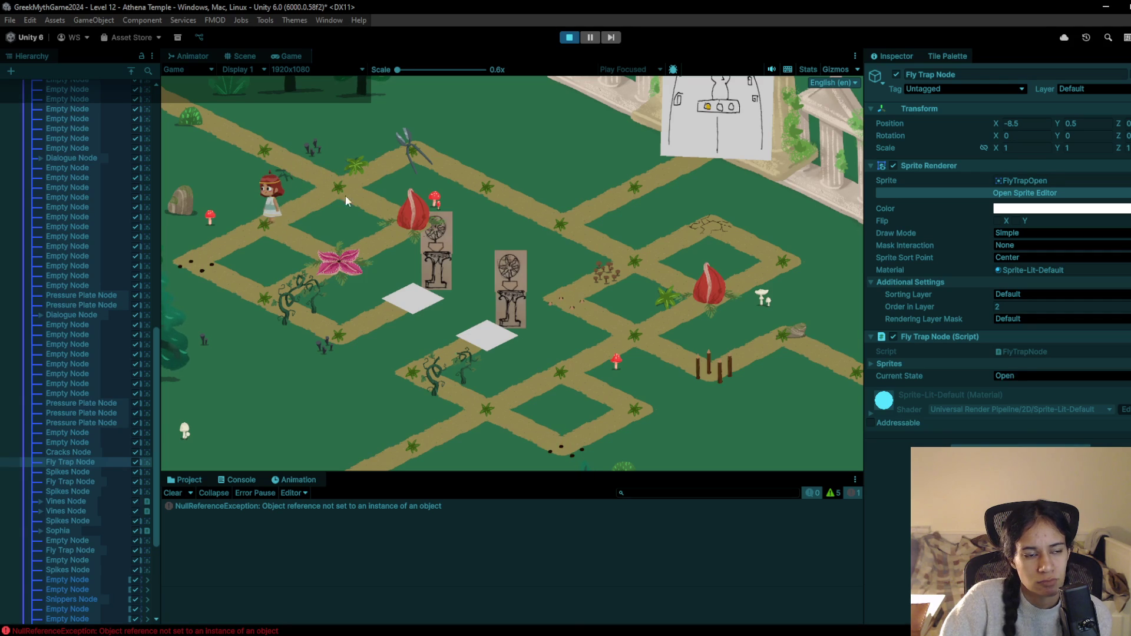
{"action": "left_click", "coordinate": [355, 190]}
{"action": "left_click", "coordinate": [276, 217]}
{"action": "left_click", "coordinate": [213, 261]}
{"action": "left_click", "coordinate": [265, 293]}
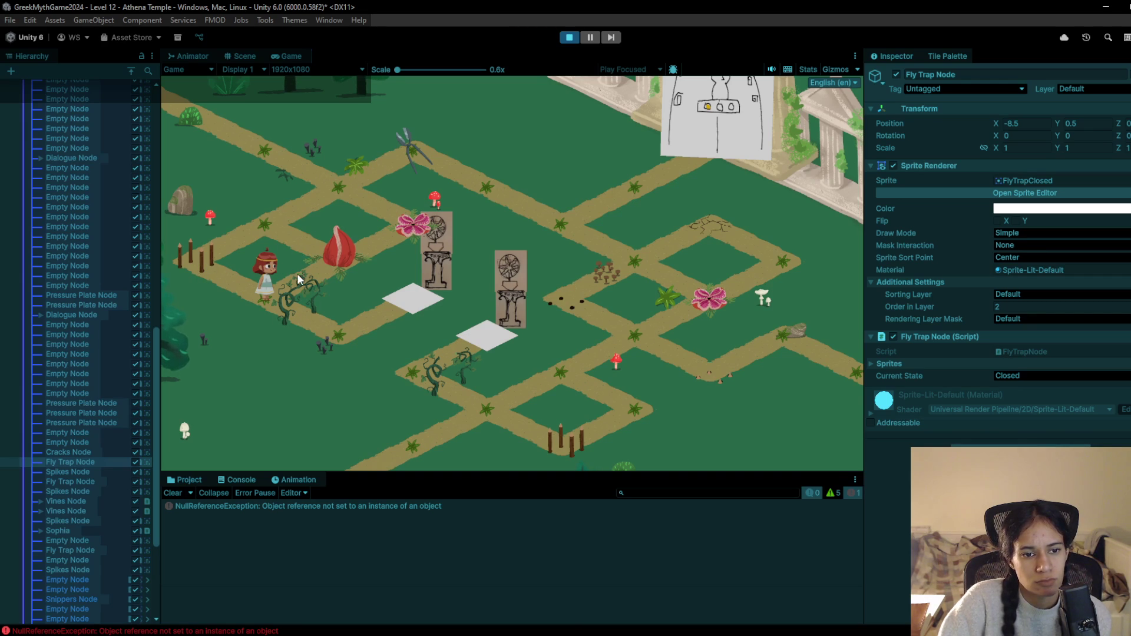
Reset the level and walk the character up-right, then up-left toward the fly trap
{"action": "left_click", "coordinate": [568, 39]}
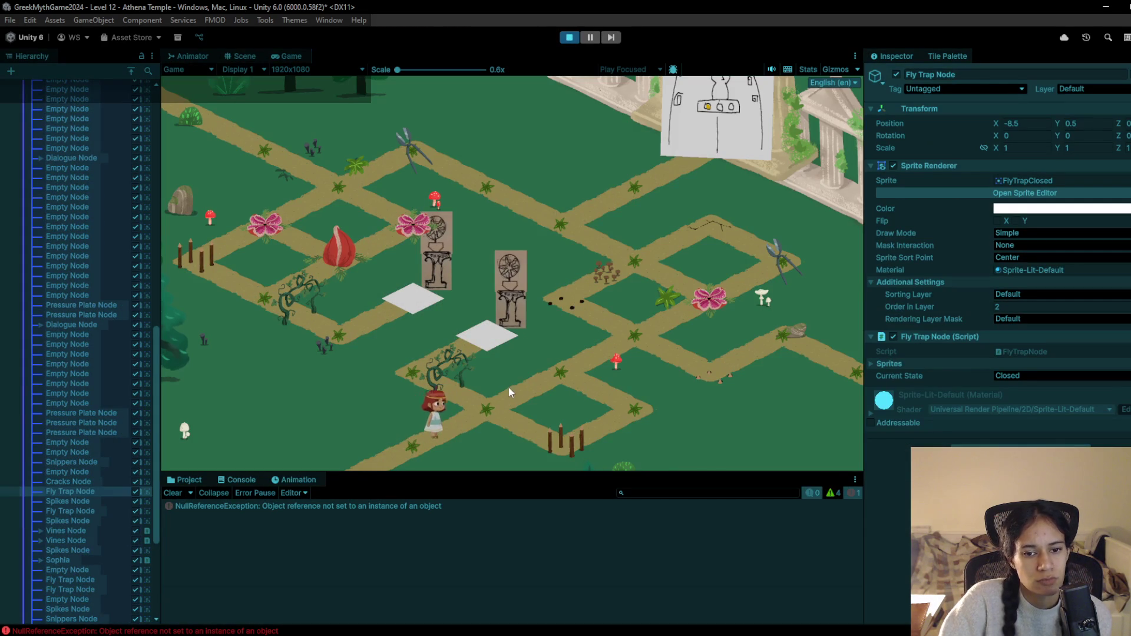
{"action": "left_click", "coordinate": [620, 330]}
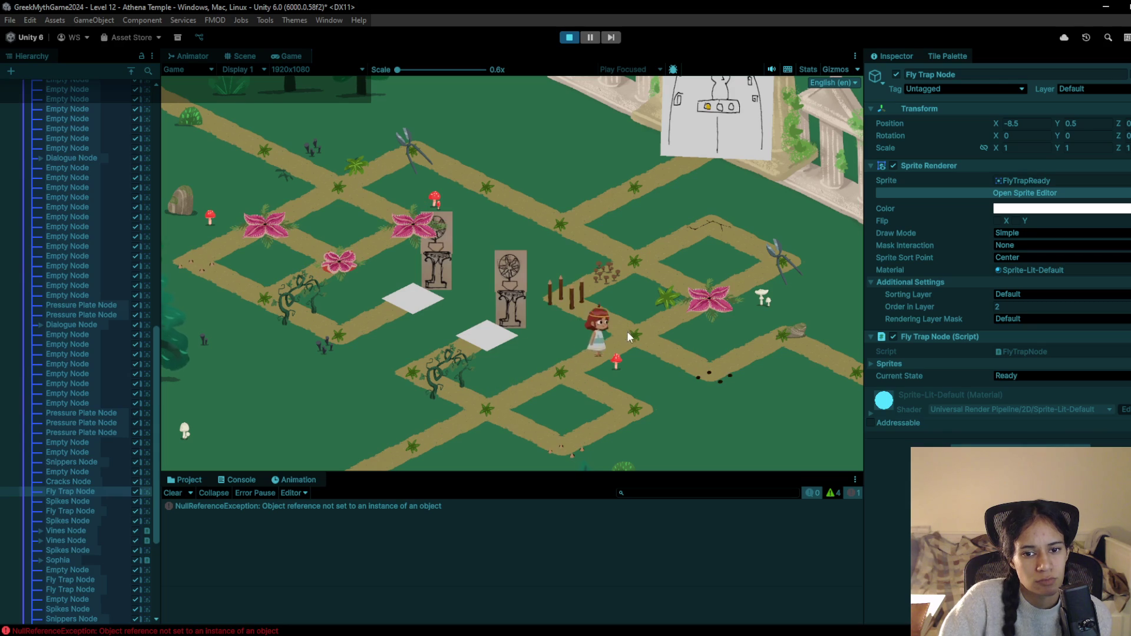
{"action": "left_click", "coordinate": [626, 259]}
{"action": "left_click", "coordinate": [573, 210]}
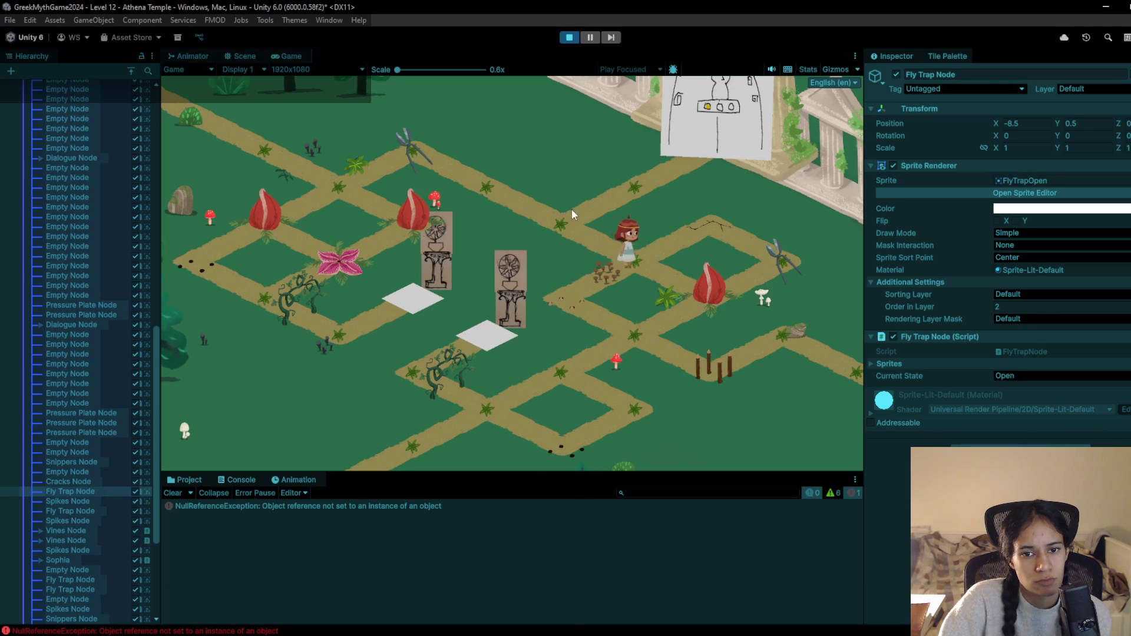
{"action": "left_click", "coordinate": [493, 191]}
{"action": "left_click", "coordinate": [418, 153]}
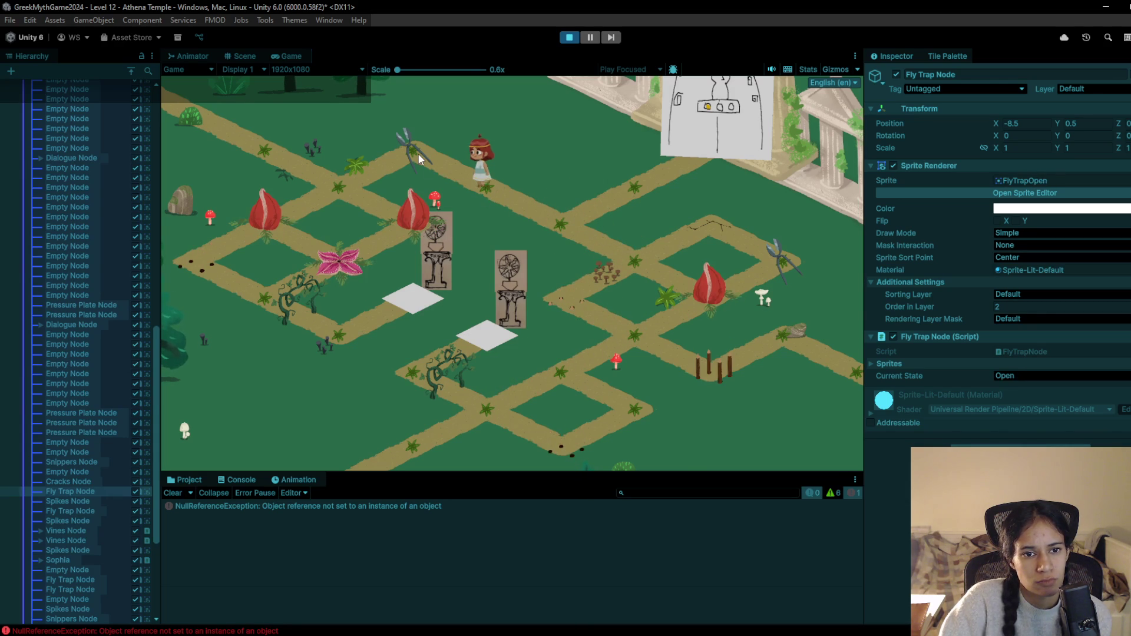
{"action": "left_click", "coordinate": [366, 189]}
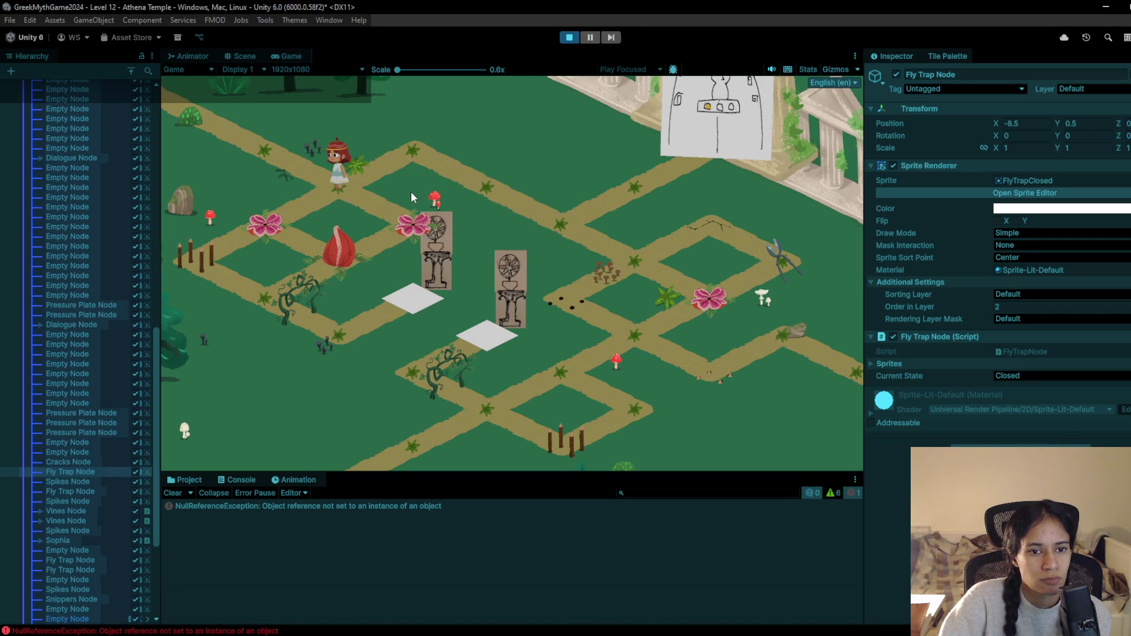
Walk along the top path down-right, stepping back and forth to cycle the traps
{"action": "left_click", "coordinate": [412, 160]}
{"action": "left_click", "coordinate": [472, 184]}
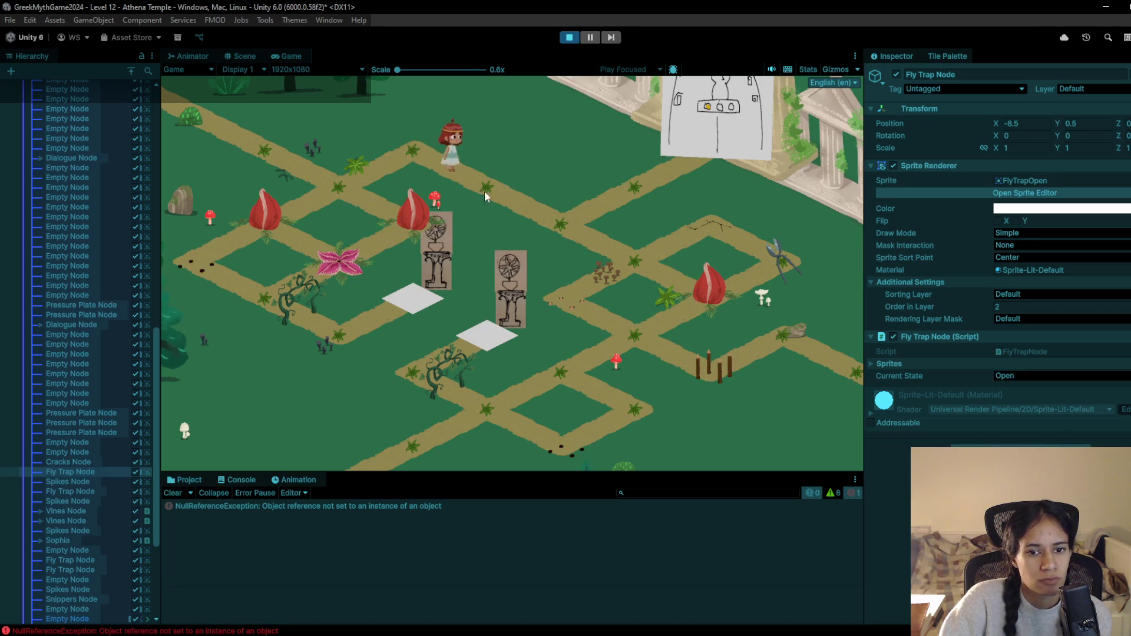
{"action": "left_click", "coordinate": [546, 219]}
{"action": "left_click", "coordinate": [640, 265]}
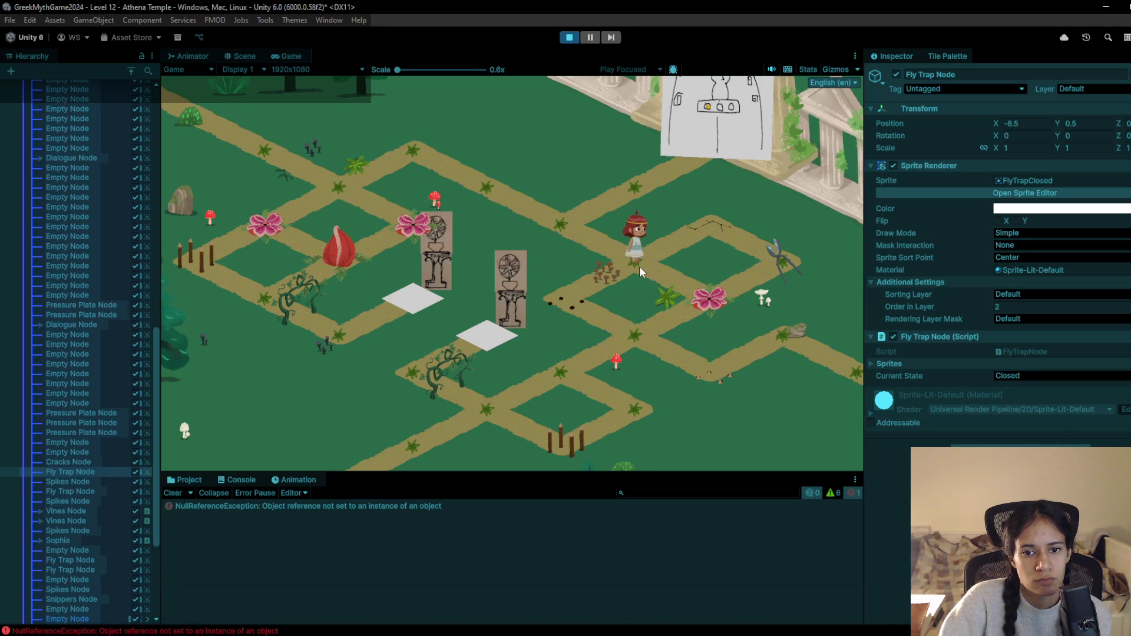
{"action": "left_click", "coordinate": [559, 228]}
{"action": "left_click", "coordinate": [623, 260]}
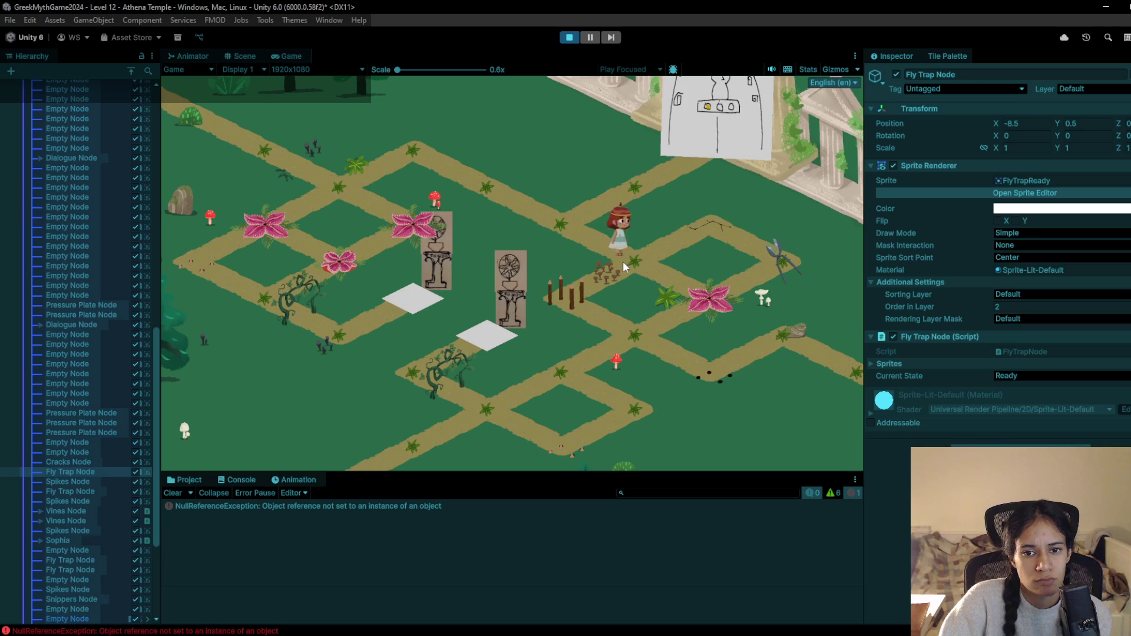
Walk down to the lower paths and back up-right, stepping back and forth to cycle the traps
{"action": "left_click", "coordinate": [585, 293]}
{"action": "left_click", "coordinate": [628, 345]}
{"action": "left_click", "coordinate": [565, 369]}
{"action": "left_click", "coordinate": [505, 403]}
{"action": "left_click", "coordinate": [450, 367]}
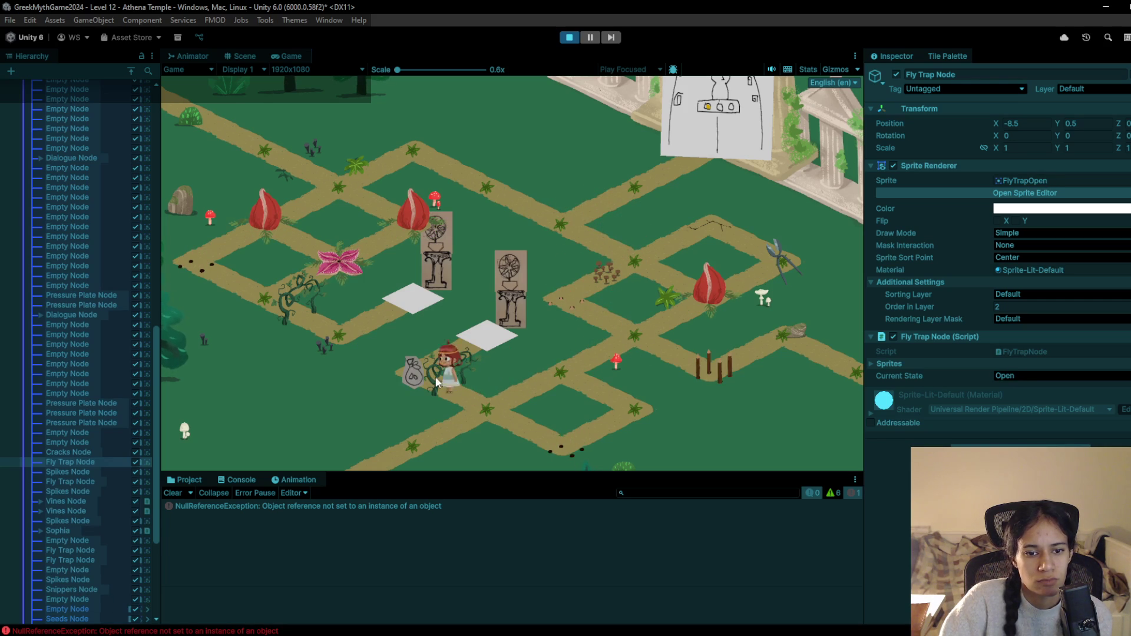
{"action": "left_click", "coordinate": [483, 413]}
{"action": "left_click", "coordinate": [560, 380]}
{"action": "left_click", "coordinate": [635, 332]}
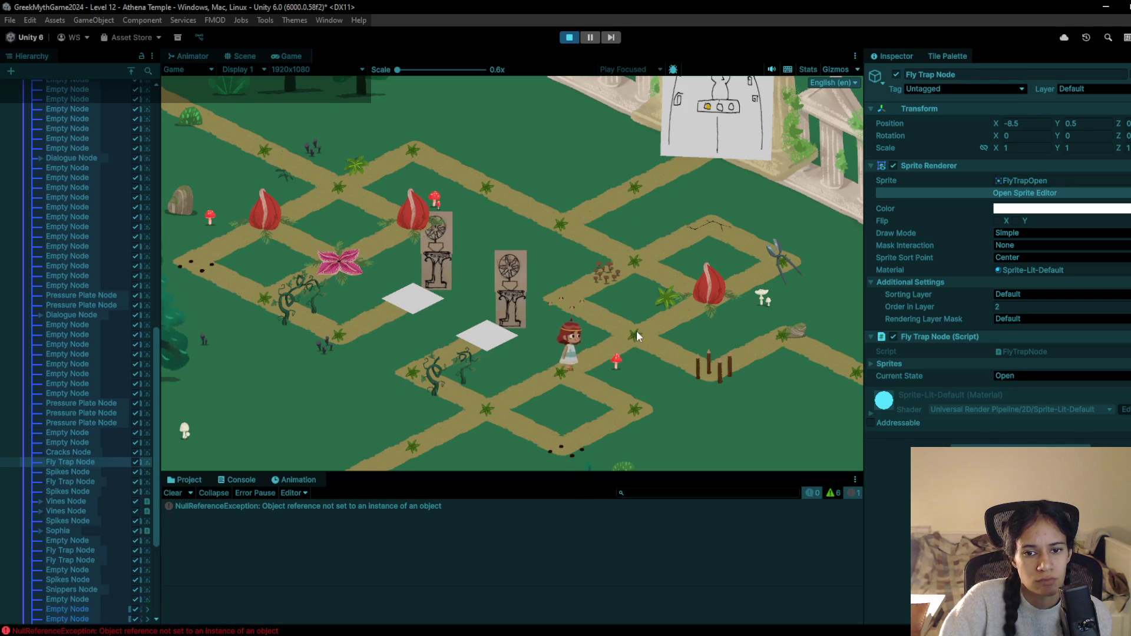
{"action": "left_click", "coordinate": [574, 365]}
{"action": "left_click", "coordinate": [631, 327]}
{"action": "left_click", "coordinate": [543, 358]}
Walk the character back up to the top path and stop the play test
{"action": "left_click", "coordinate": [621, 327]}
{"action": "left_click", "coordinate": [577, 313]}
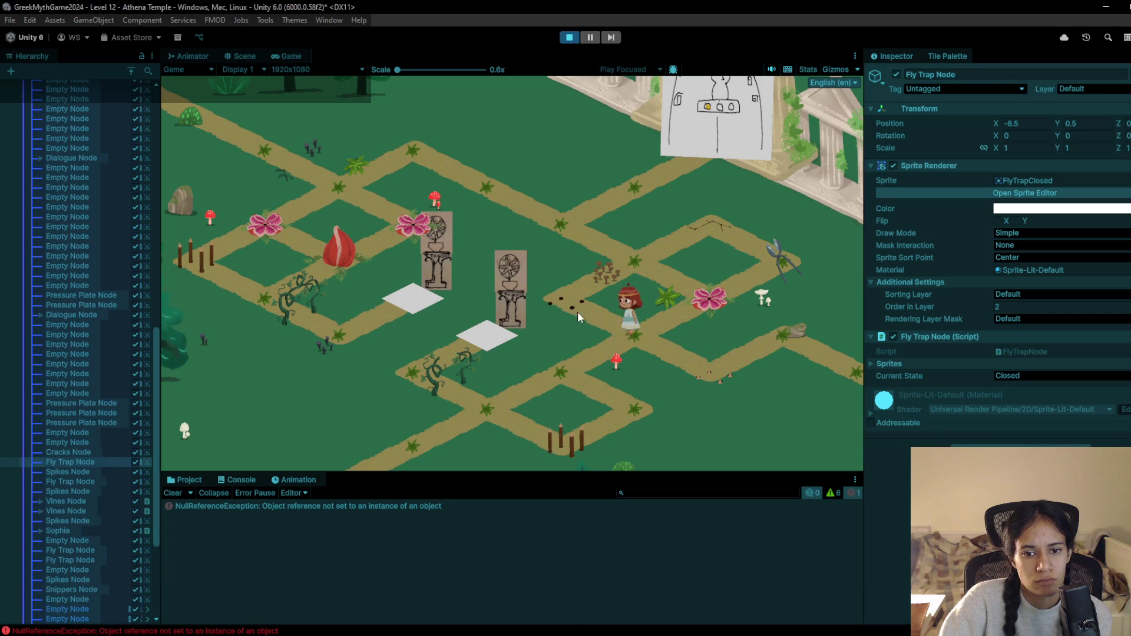
{"action": "left_click", "coordinate": [637, 260]}
{"action": "left_click", "coordinate": [556, 217]}
{"action": "left_click", "coordinate": [485, 188]}
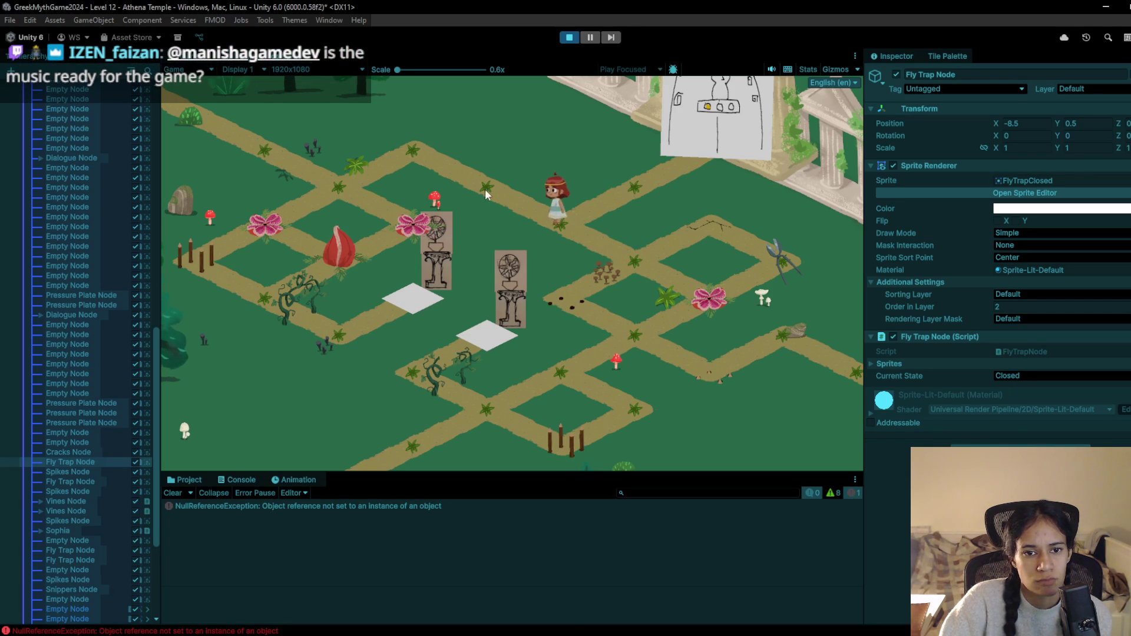
{"action": "left_click", "coordinate": [423, 145]}
{"action": "left_click", "coordinate": [574, 36]}
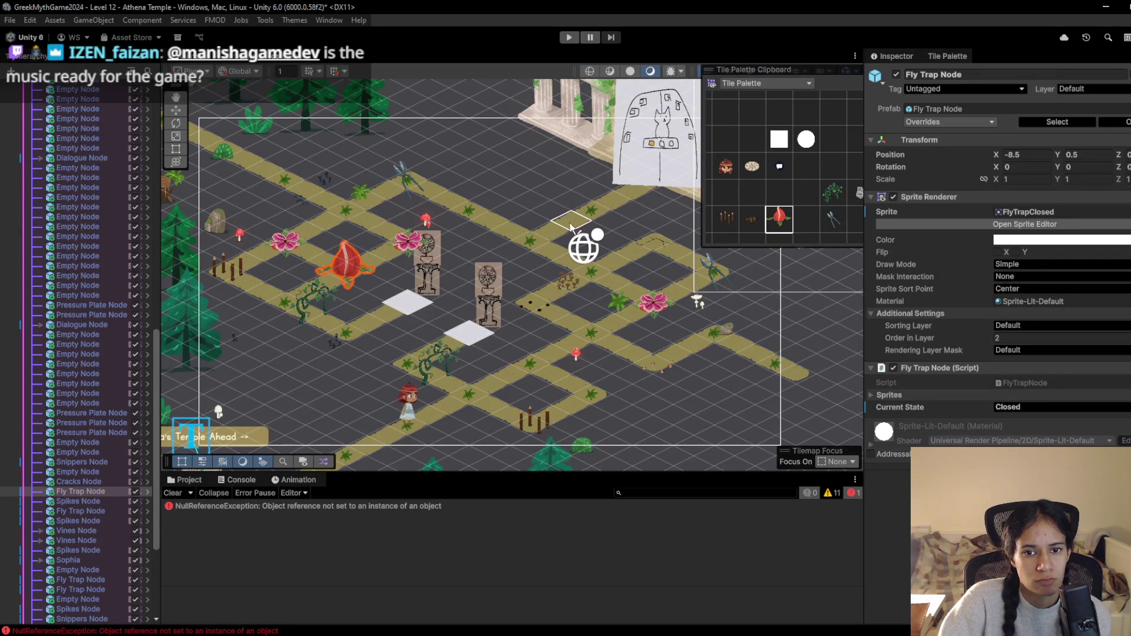
Paint a vine onto the upper-right path, then switch the brush back to fly traps
{"action": "left_click", "coordinate": [833, 193]}
{"action": "left_click", "coordinate": [571, 221]}
{"action": "left_click", "coordinate": [779, 220]}
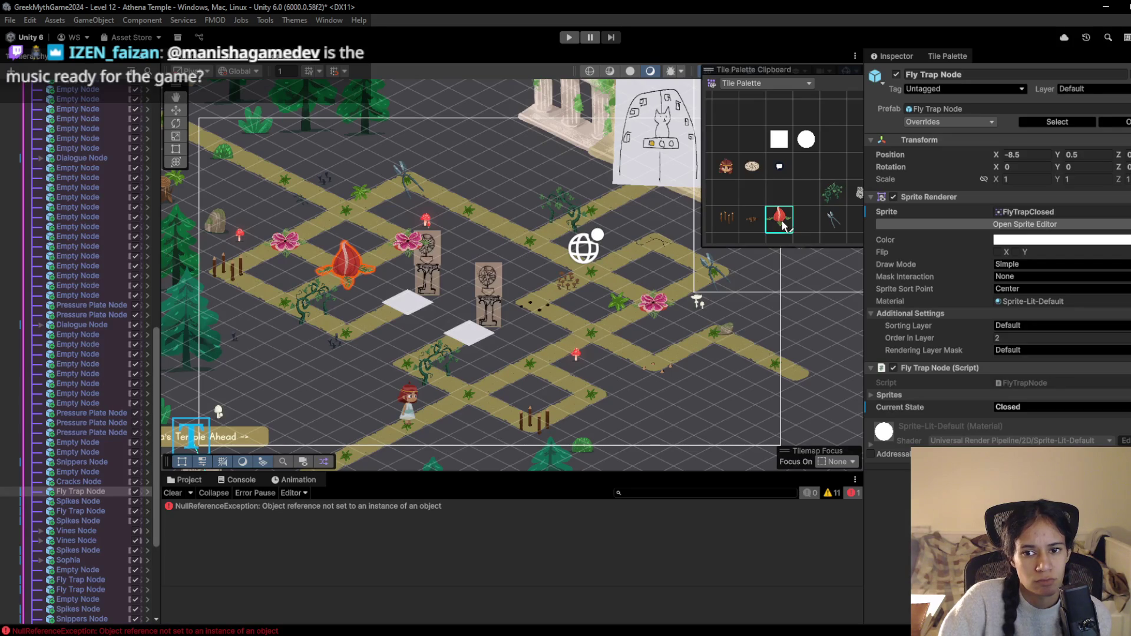
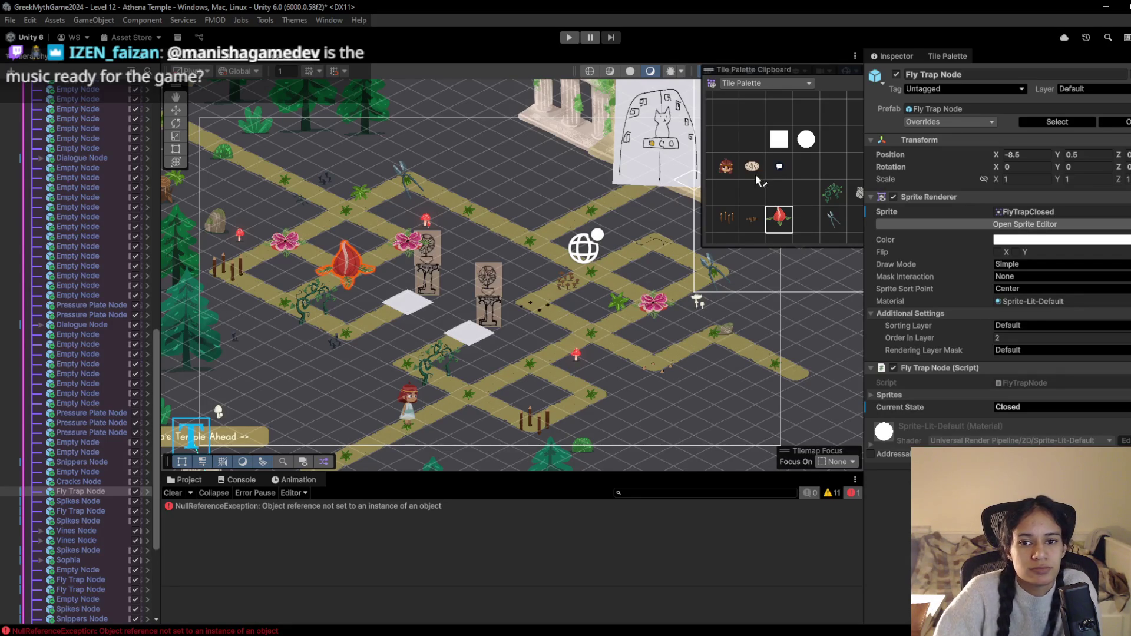
Paint a red fly-trap tile onto the path node at X -2.5, Y 0.5 and start playtesting
{"action": "left_click", "coordinate": [754, 196]}
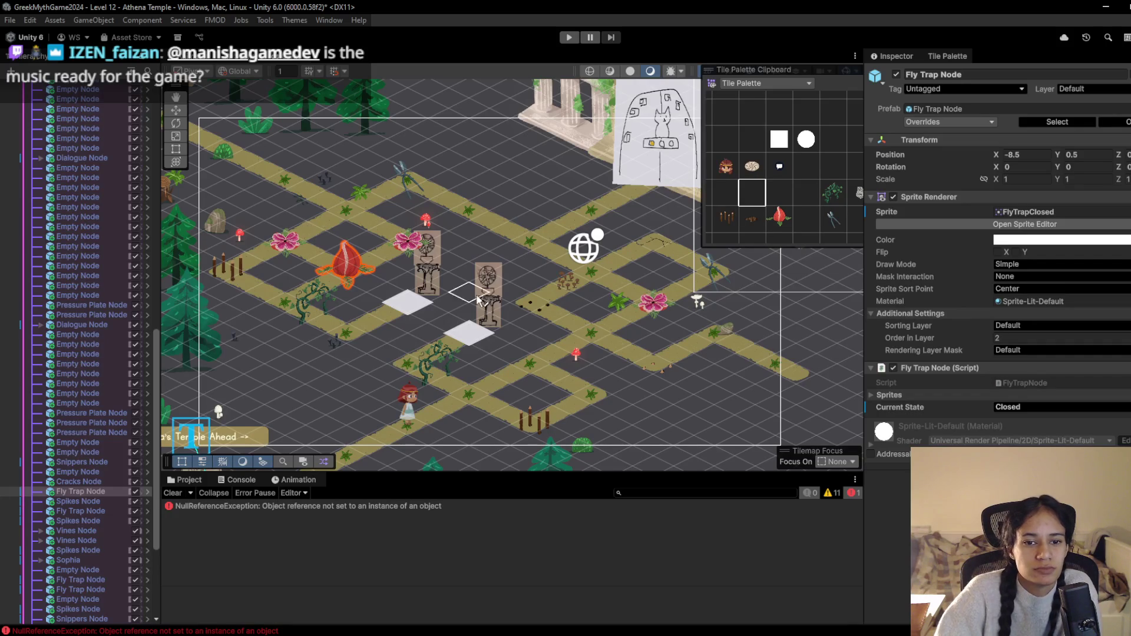
{"action": "left_click", "coordinate": [780, 219]}
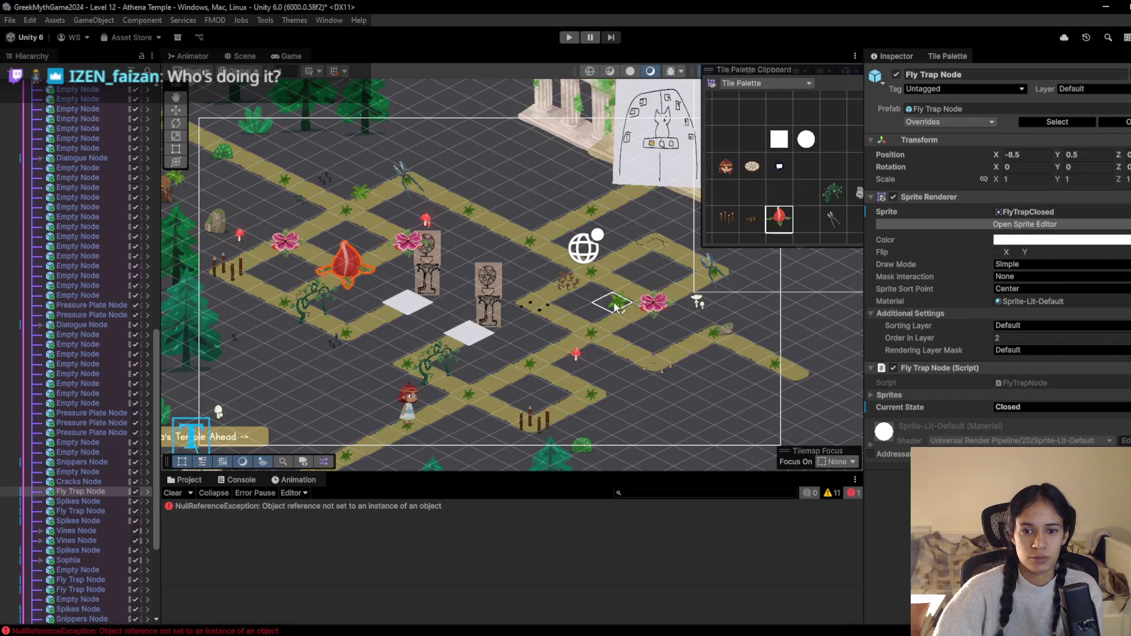
{"action": "left_click", "coordinate": [597, 280]}
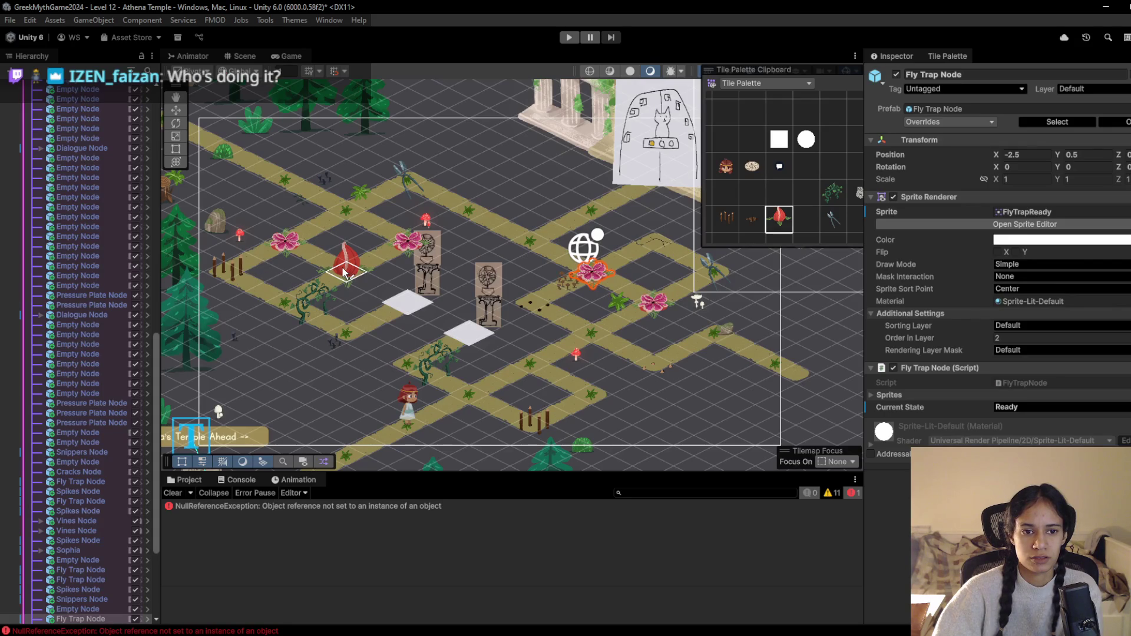
{"action": "left_click", "coordinate": [567, 38]}
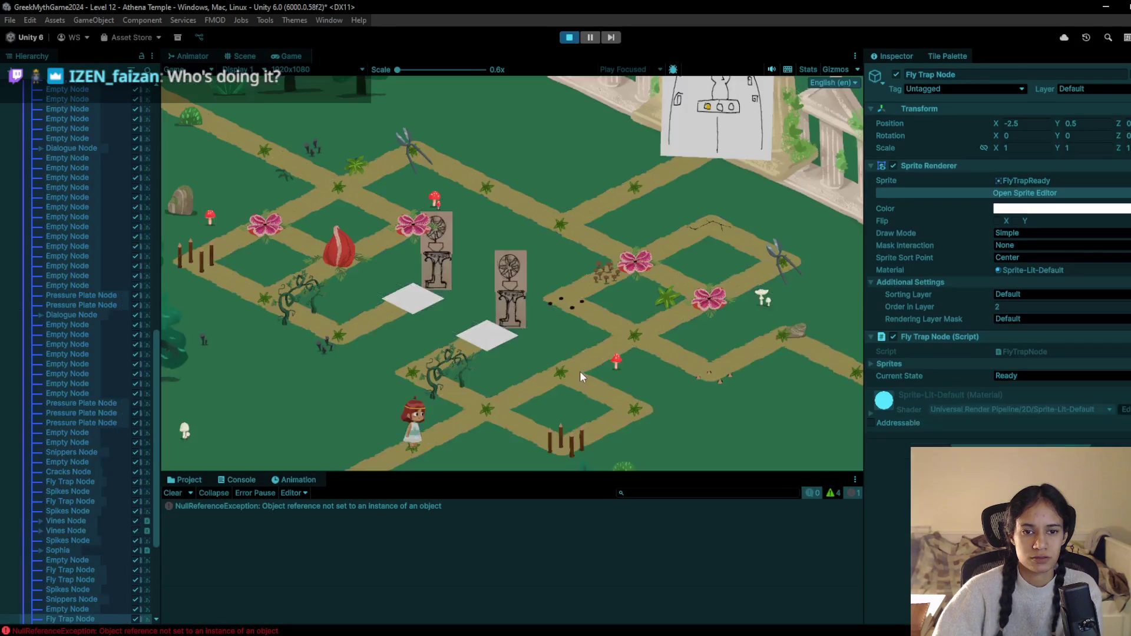
Walk the character four nodes up-right with W, back up-left with A and S, then stop playing
{"action": "key", "text": "w"}
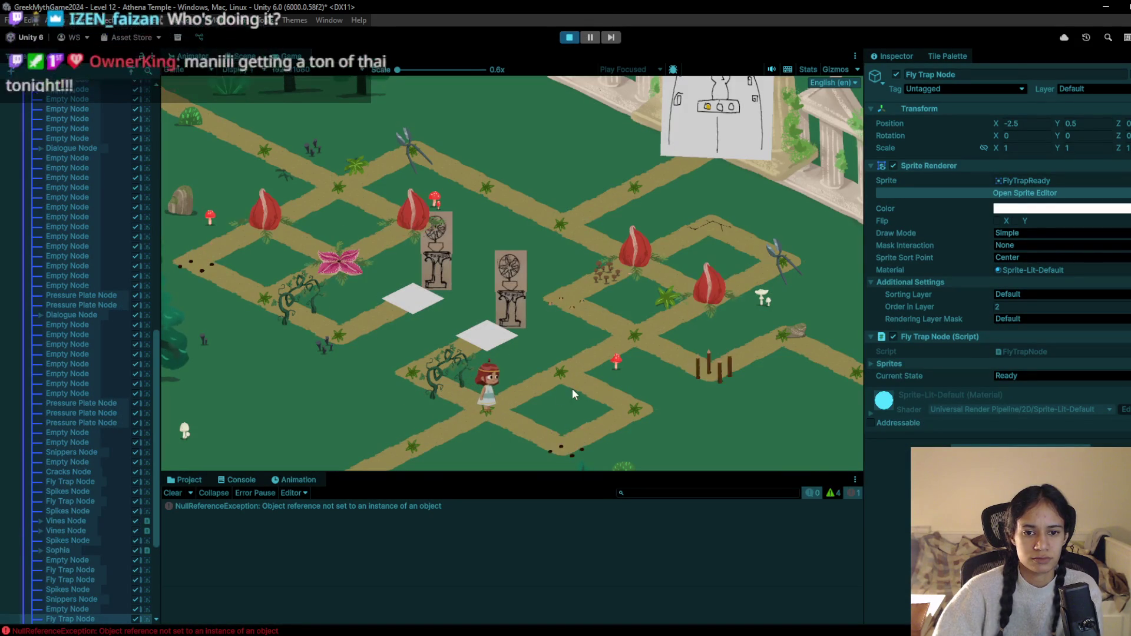
{"action": "key", "text": "w"}
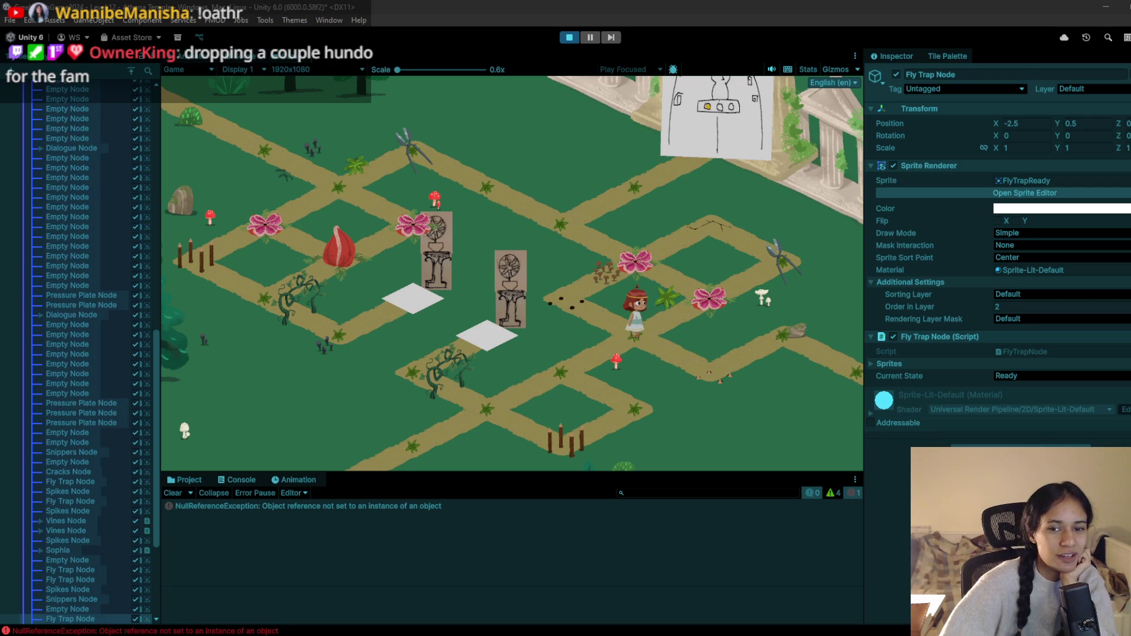
{"action": "key", "text": "w"}
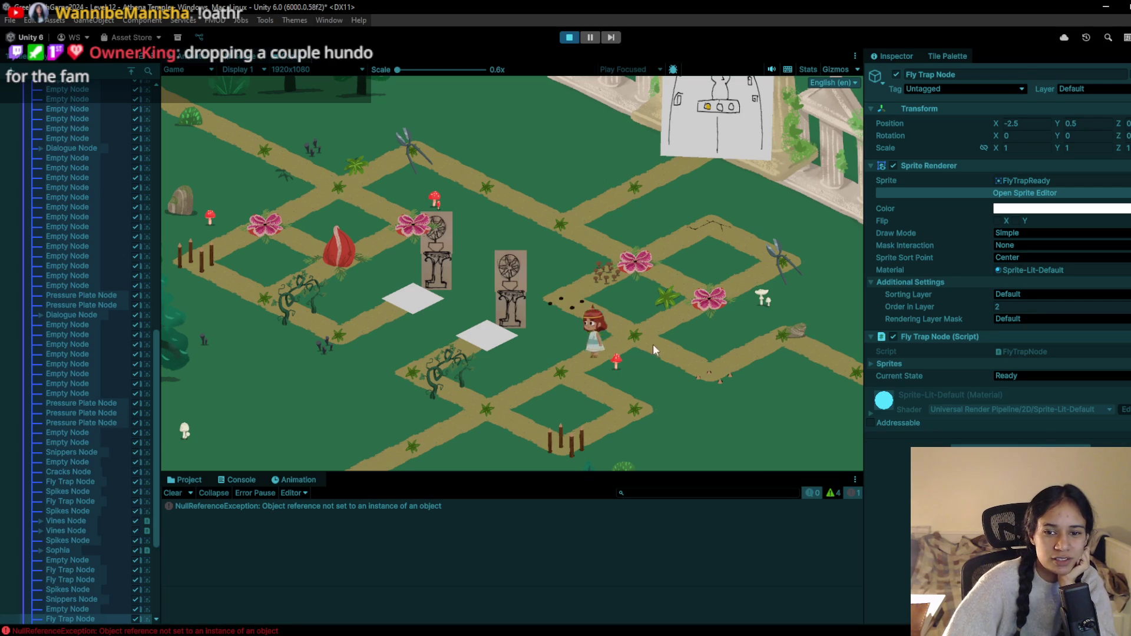
{"action": "key", "text": "w"}
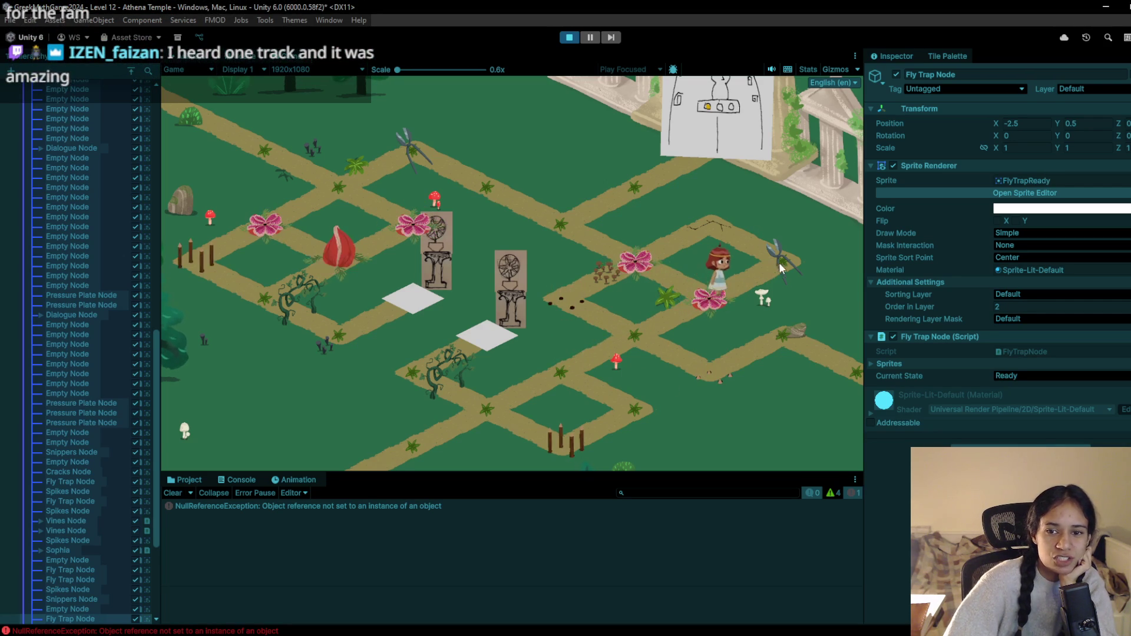
{"action": "key", "text": "a"}
{"action": "key", "text": "s"}
{"action": "key", "text": "a"}
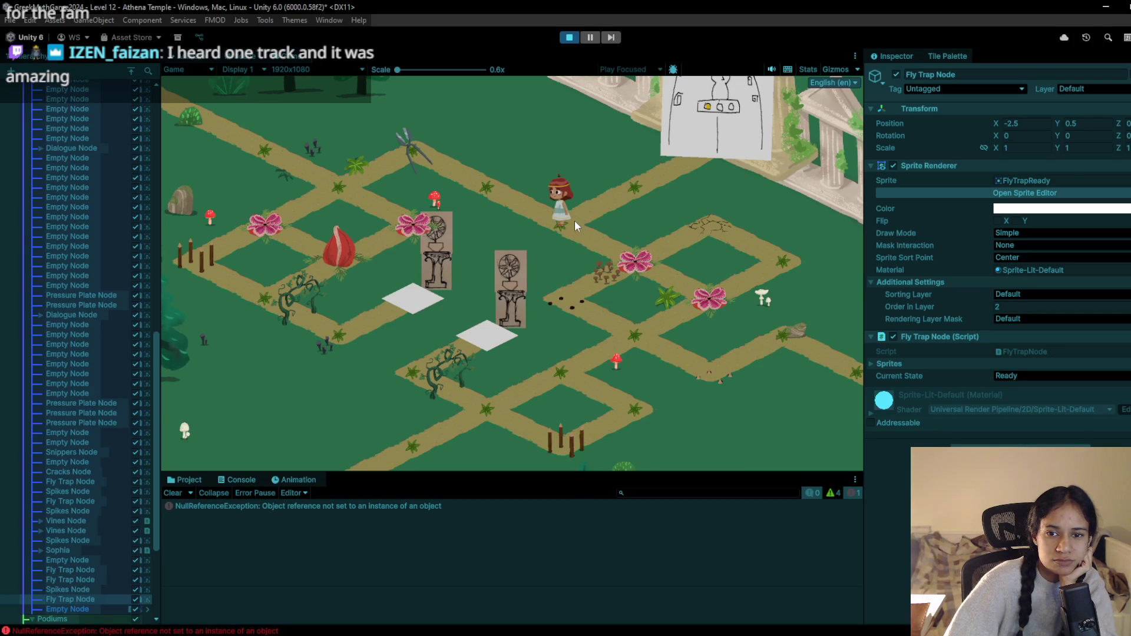
{"action": "left_click", "coordinate": [573, 40]}
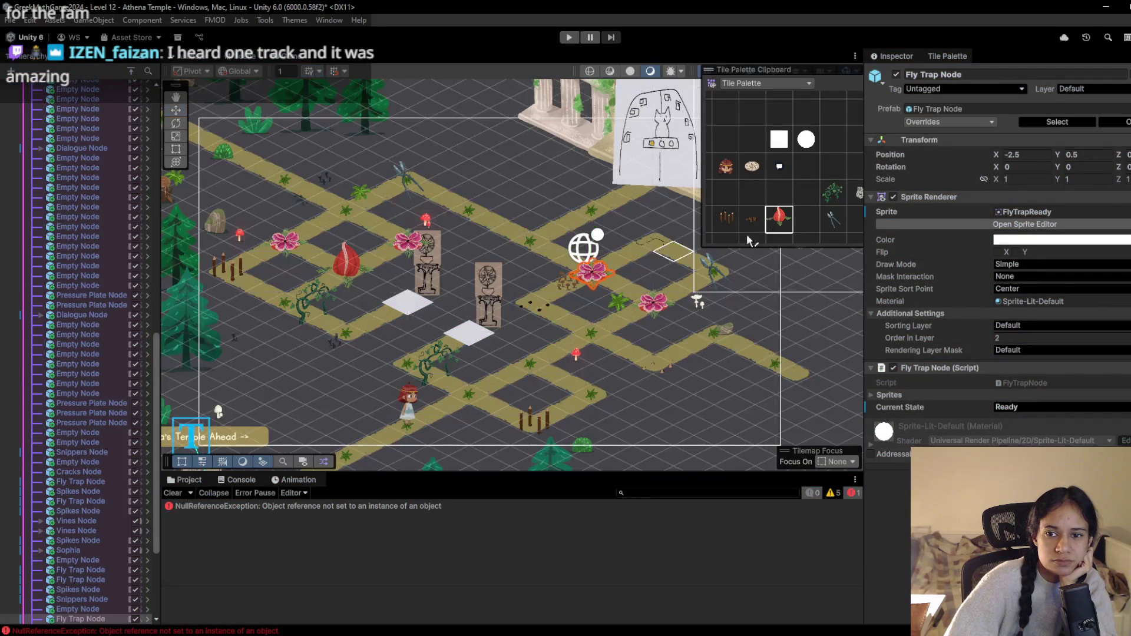
Replay the level, walking the character over the fly trap and cracked tile, then stop
{"action": "left_click", "coordinate": [576, 38]}
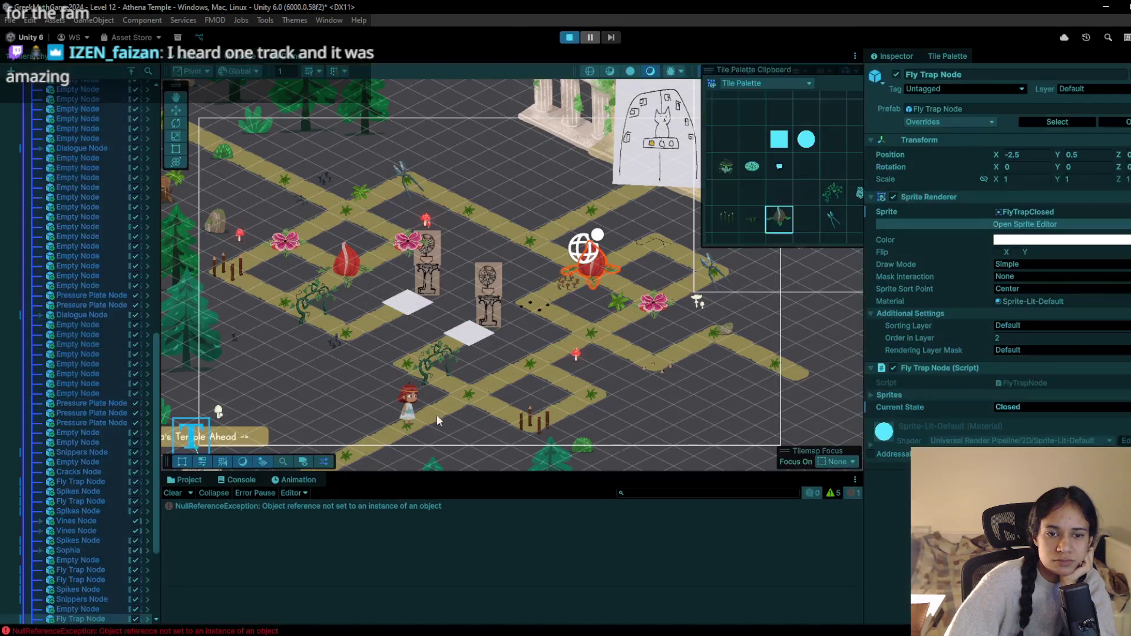
{"action": "left_click", "coordinate": [617, 302]}
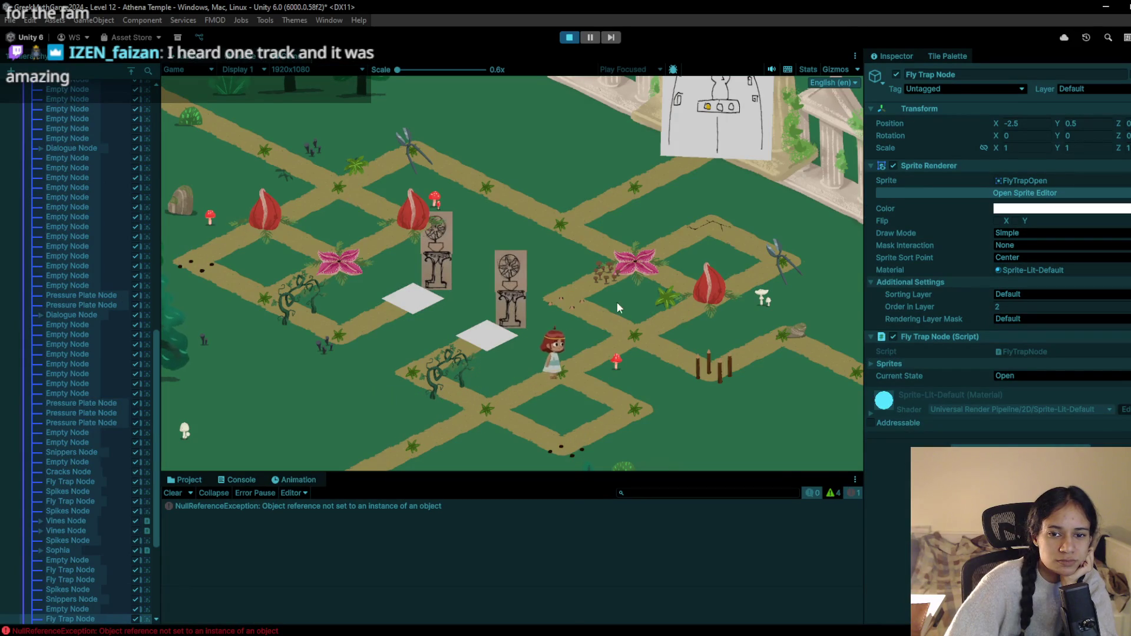
{"action": "left_click", "coordinate": [568, 300]}
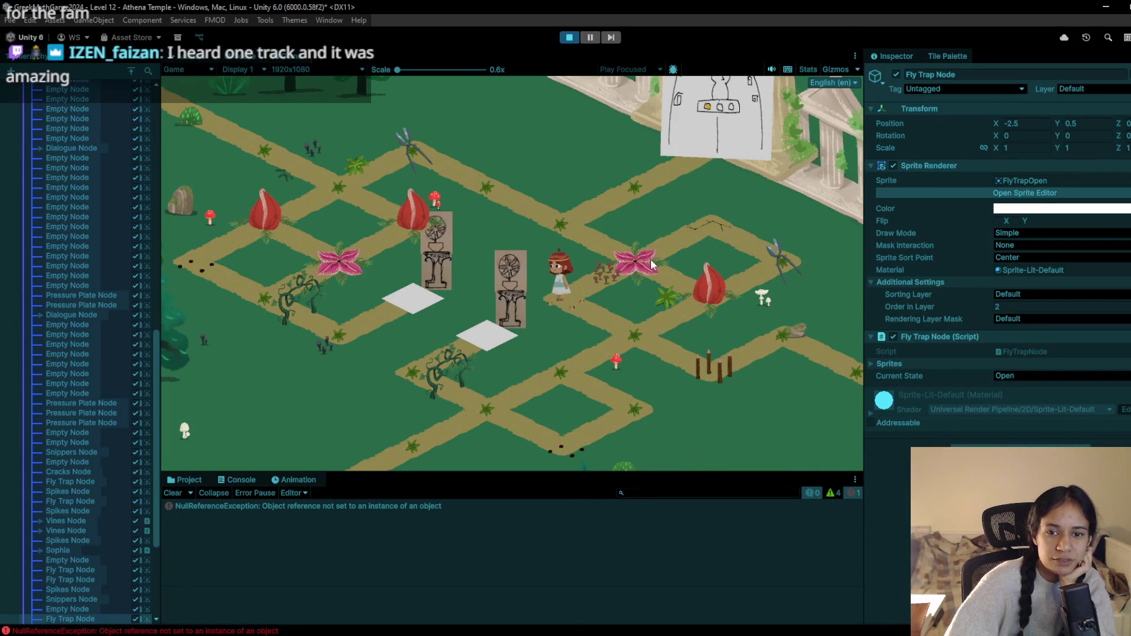
{"action": "left_click", "coordinate": [668, 249]}
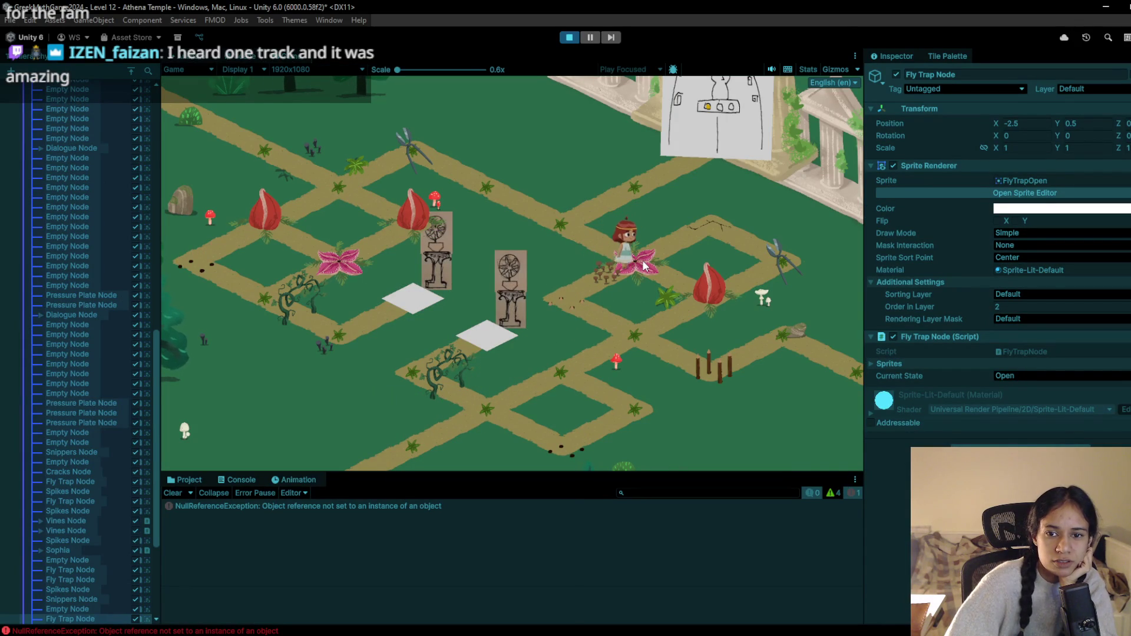
{"action": "left_click", "coordinate": [705, 221]}
{"action": "left_click", "coordinate": [772, 247]}
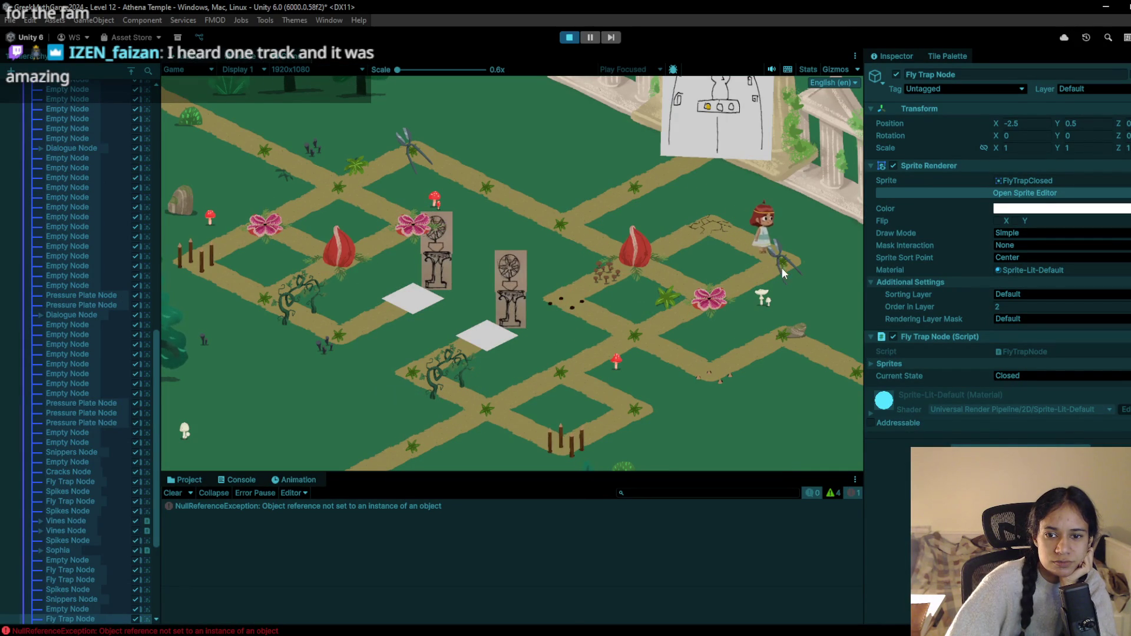
{"action": "left_click", "coordinate": [567, 38]}
Restart the playtest and walk past the pink flower and fly trap onto the cracked tile, then stop
{"action": "left_click", "coordinate": [568, 40]}
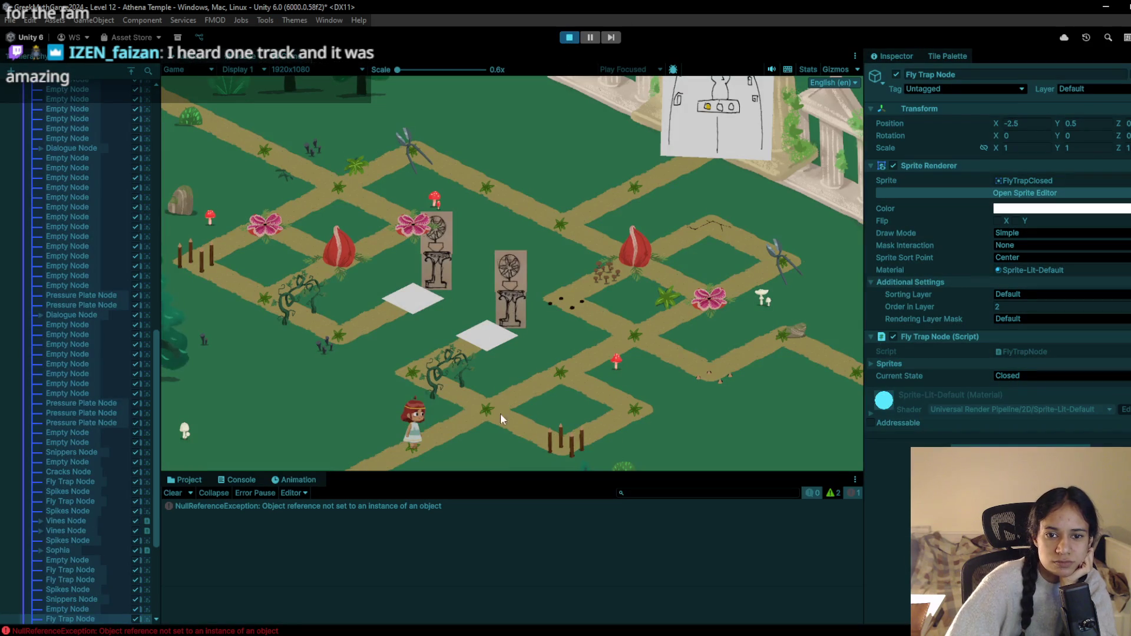
{"action": "left_click", "coordinate": [527, 391]}
{"action": "left_click", "coordinate": [572, 377]}
{"action": "left_click", "coordinate": [627, 321]}
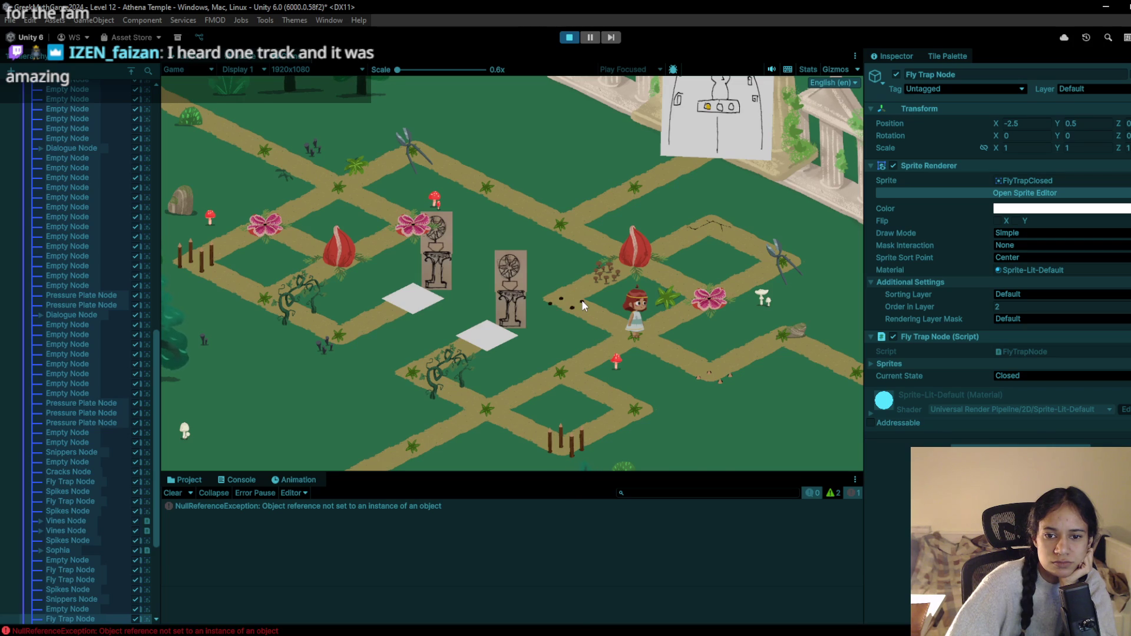
{"action": "left_click", "coordinate": [550, 382]}
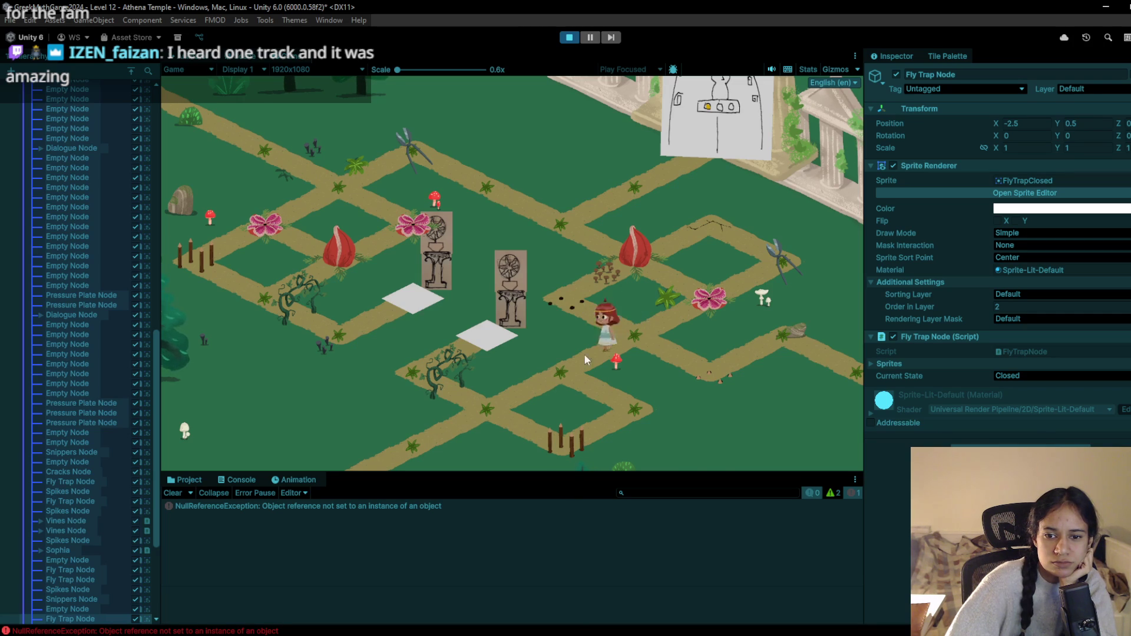
{"action": "left_click", "coordinate": [644, 331]}
{"action": "left_click", "coordinate": [710, 277]}
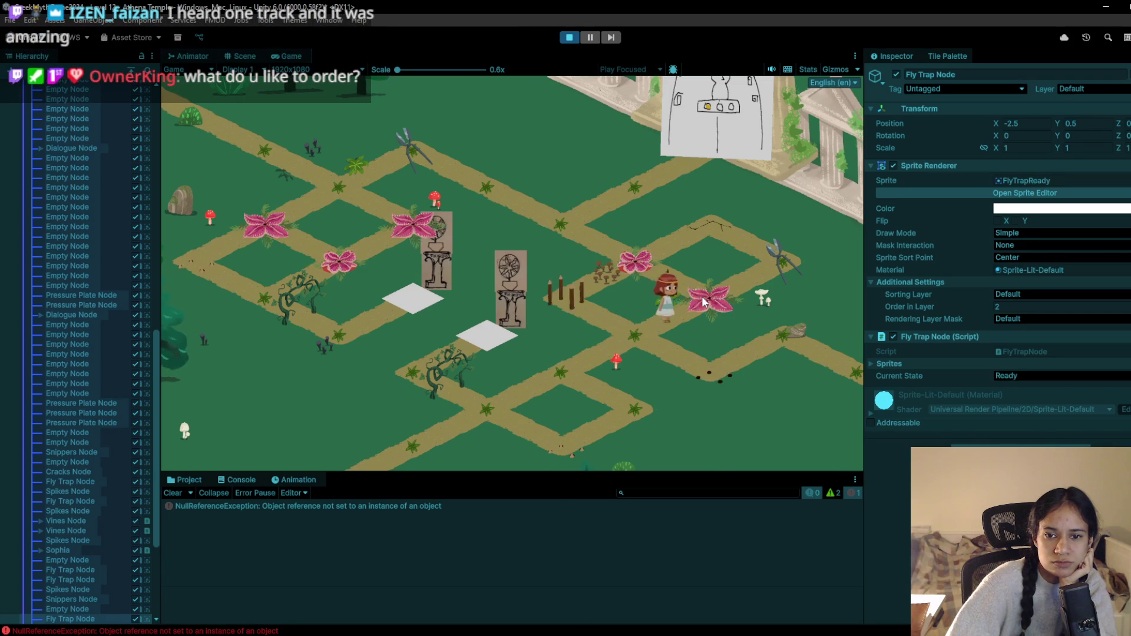
{"action": "left_click", "coordinate": [777, 252]}
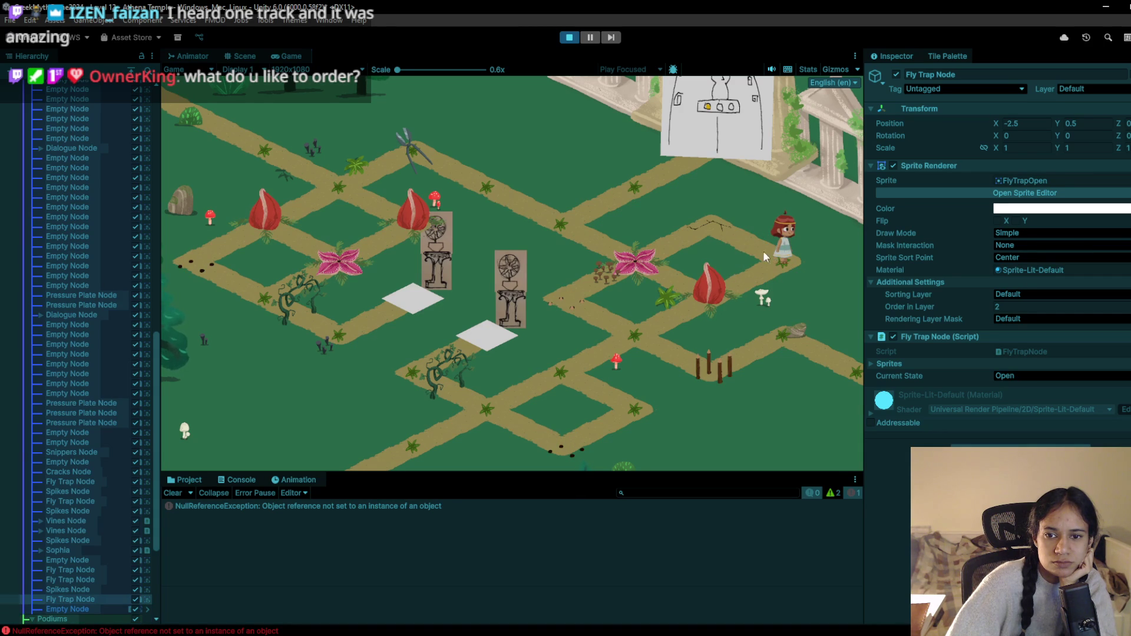
{"action": "left_click", "coordinate": [713, 217]}
{"action": "left_click", "coordinate": [779, 266]}
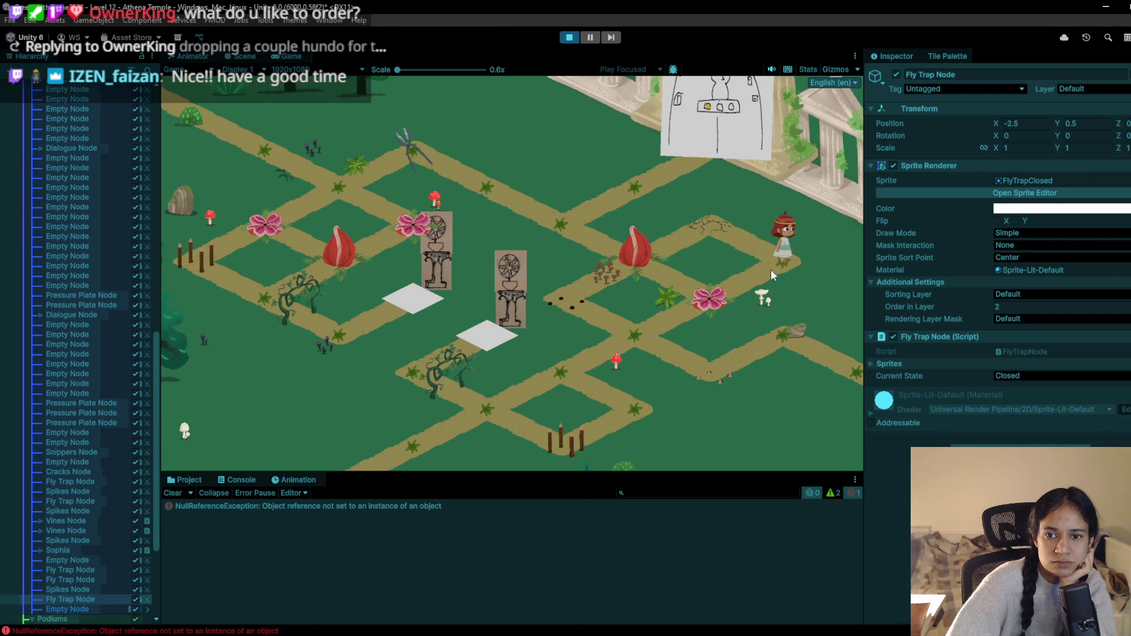
{"action": "left_click", "coordinate": [718, 227]}
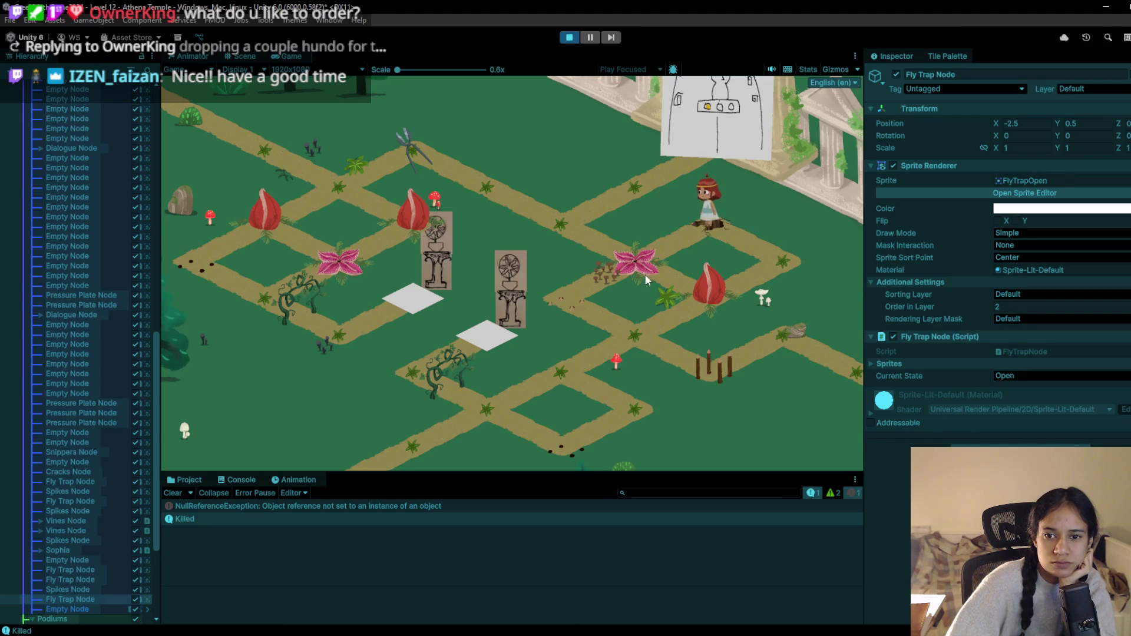
{"action": "left_click", "coordinate": [573, 37]}
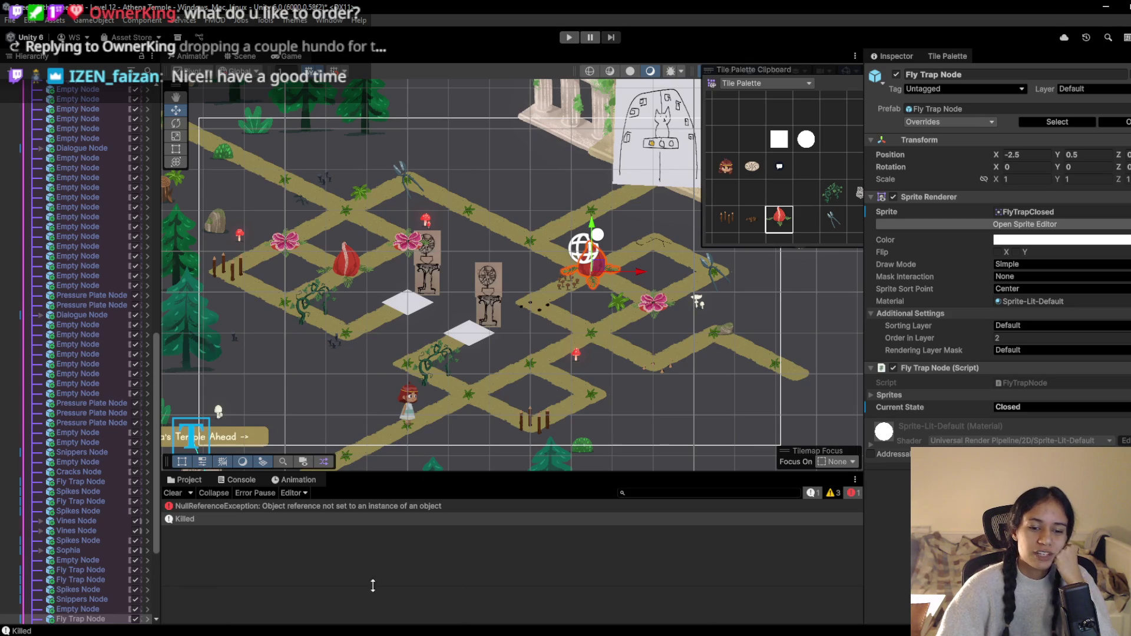
Bring Chrome to the front and open a new tab
{"action": "mouse_move", "coordinate": [342, 631]}
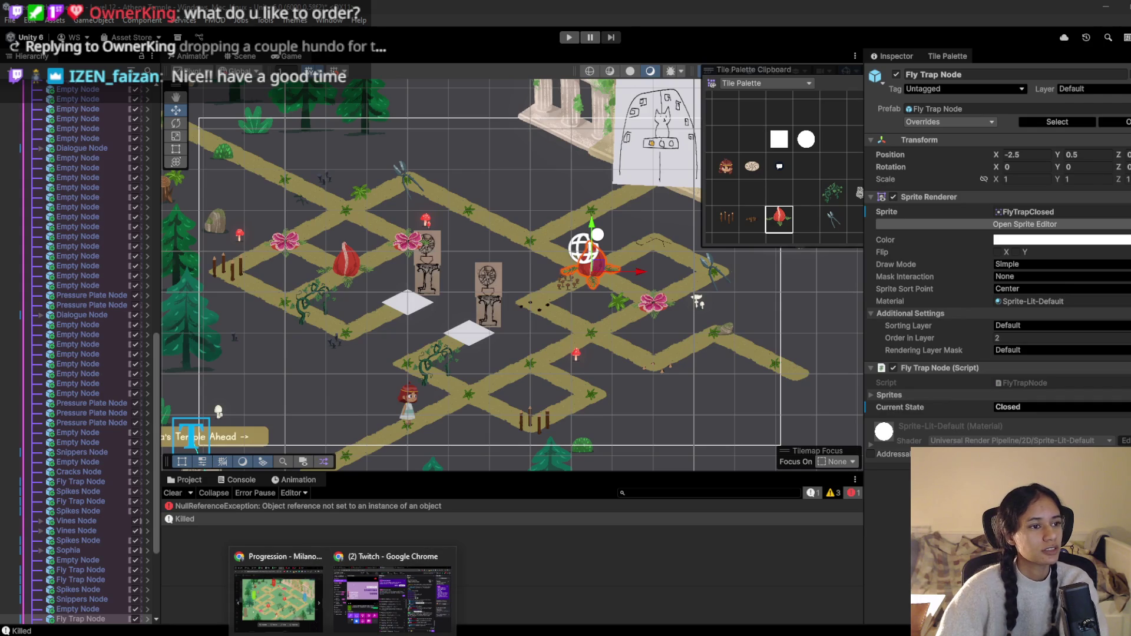
{"action": "left_click", "coordinate": [278, 595]}
{"action": "key", "text": "ctrl+t"}
Search Google for 'ground pork rice basil' and browse the results
{"action": "type", "text": "ground pork "}
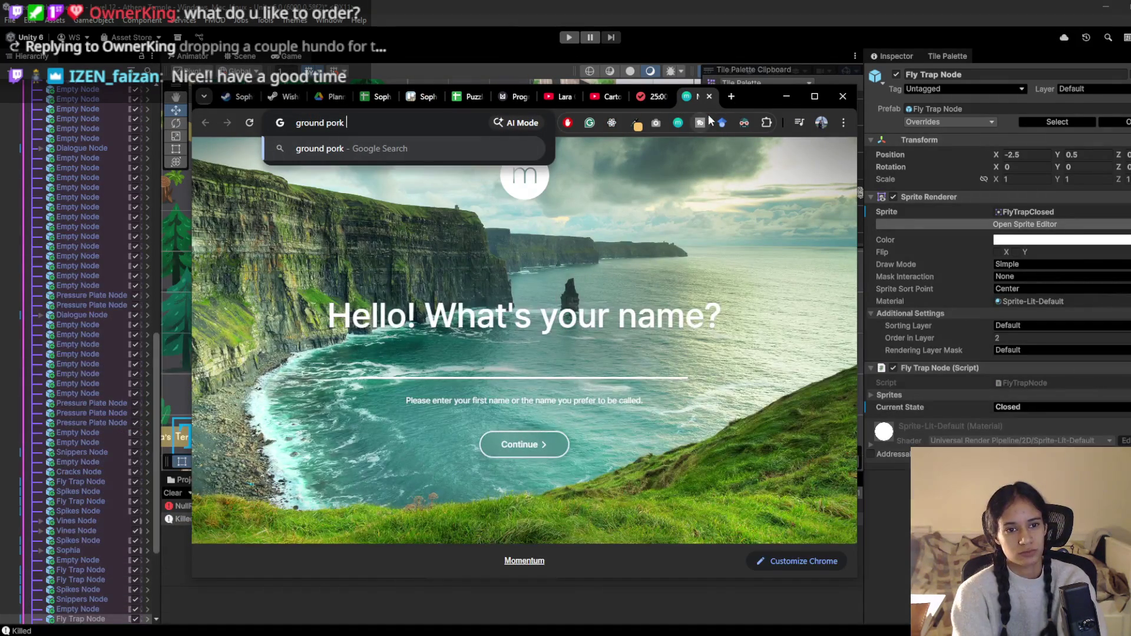
{"action": "type", "text": "rice "}
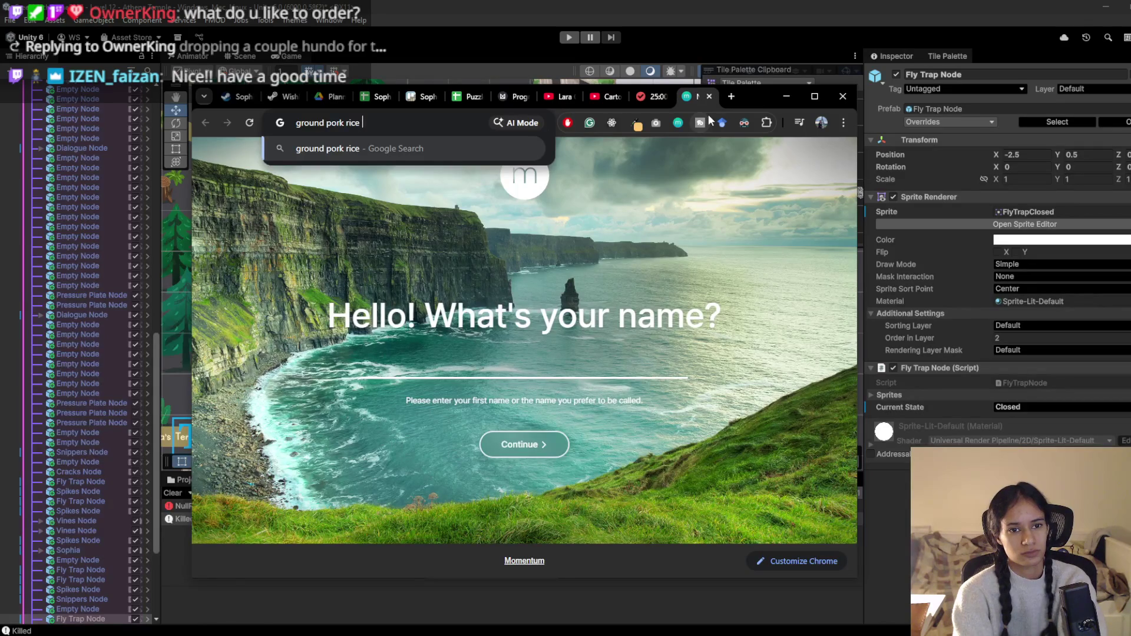
{"action": "type", "text": "basil"}
{"action": "key", "text": "Return"}
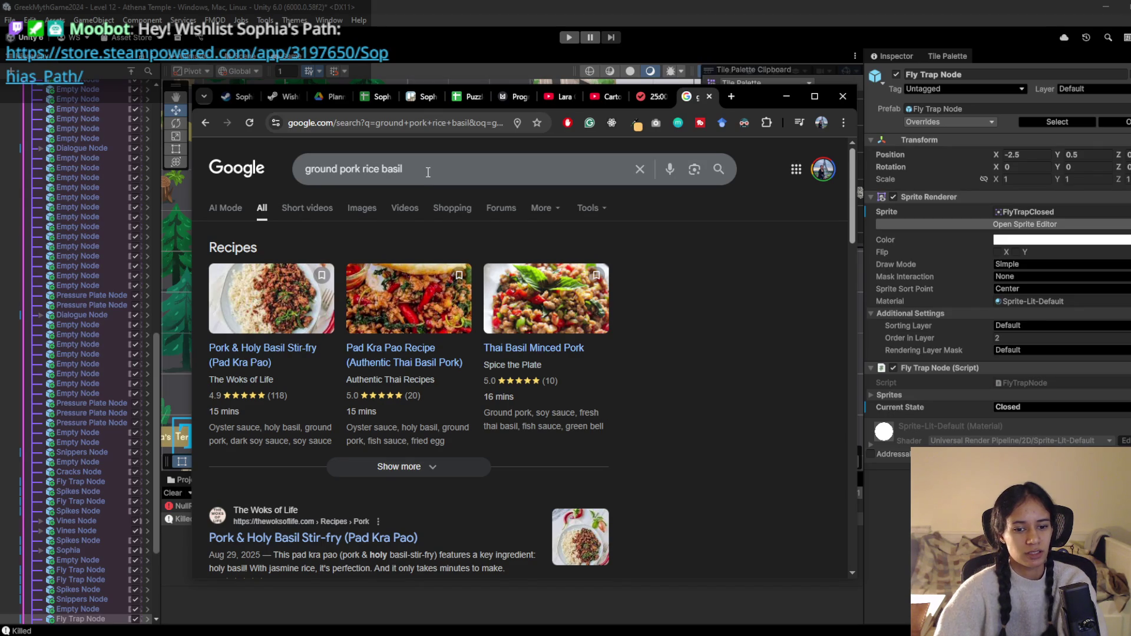
{"action": "scroll", "coordinate": [428, 172], "scroll_direction": "down", "scroll_amount": 1}
{"action": "scroll", "coordinate": [428, 172], "scroll_direction": "up", "scroll_amount": 1}
{"action": "left_click", "coordinate": [429, 172]}
{"action": "left_click", "coordinate": [765, 263]}
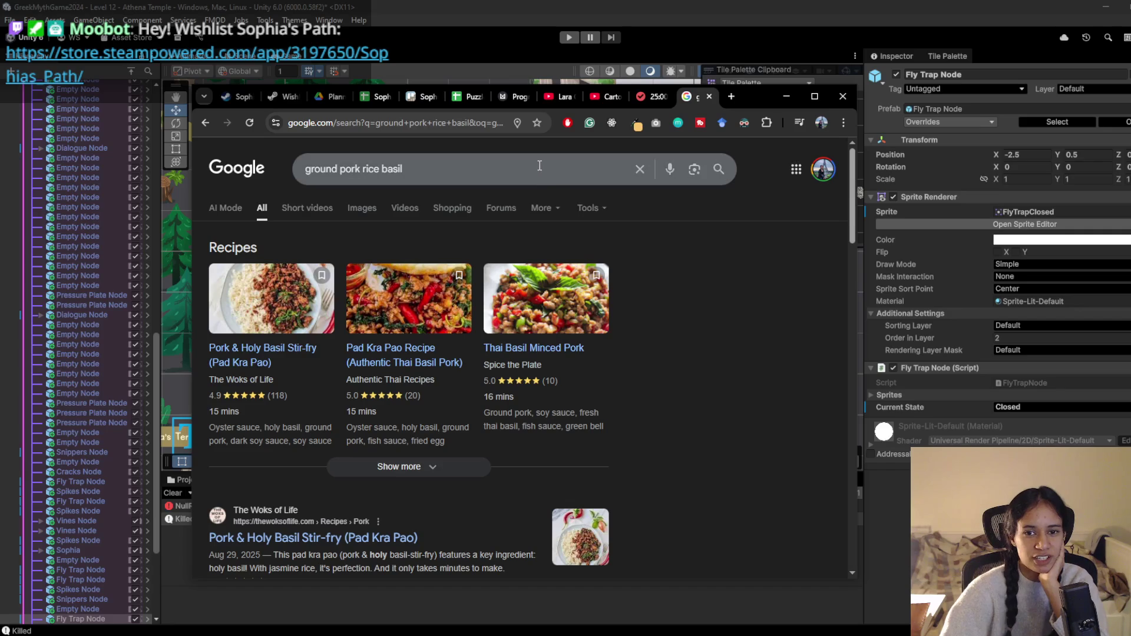
{"action": "scroll", "coordinate": [670, 475], "scroll_direction": "down", "scroll_amount": 5}
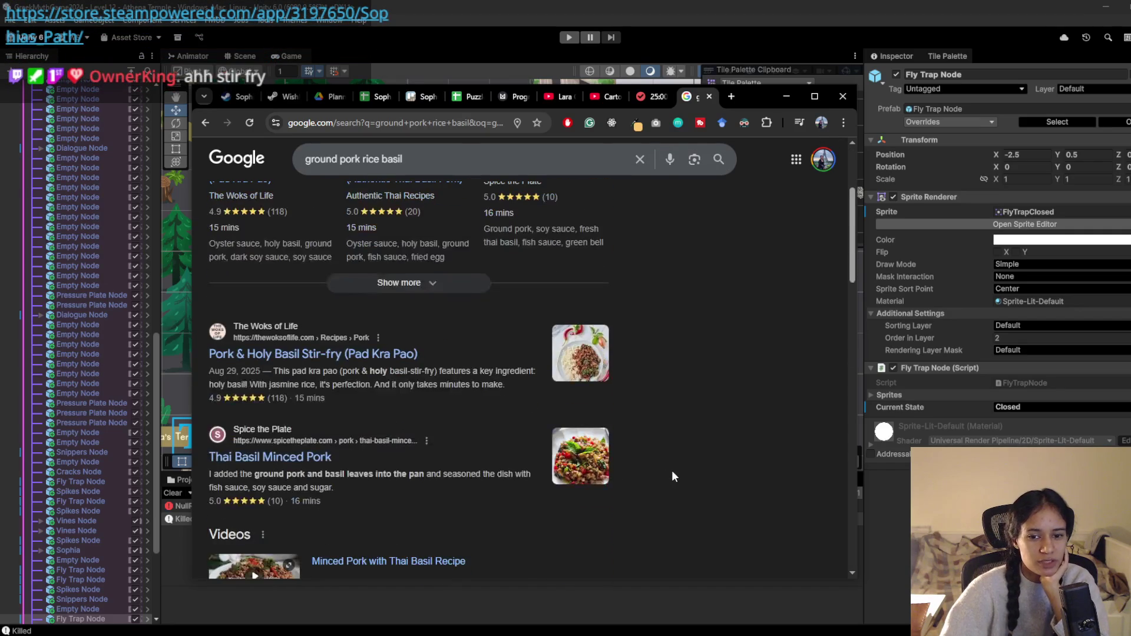
{"action": "scroll", "coordinate": [695, 371], "scroll_direction": "up", "scroll_amount": 5}
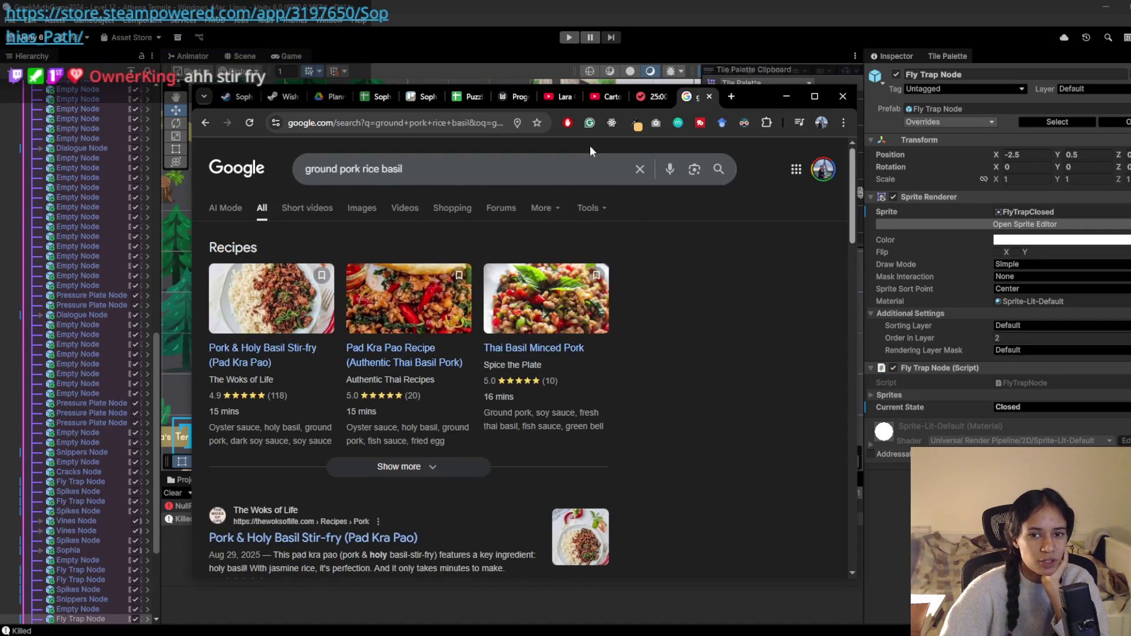
Replace the query with 'pad see ew', browse results, then close the tab and minimize Chrome
{"action": "left_click", "coordinate": [595, 164]}
{"action": "key", "text": "ctrl+a"}
{"action": "type", "text": "pad see ew"}
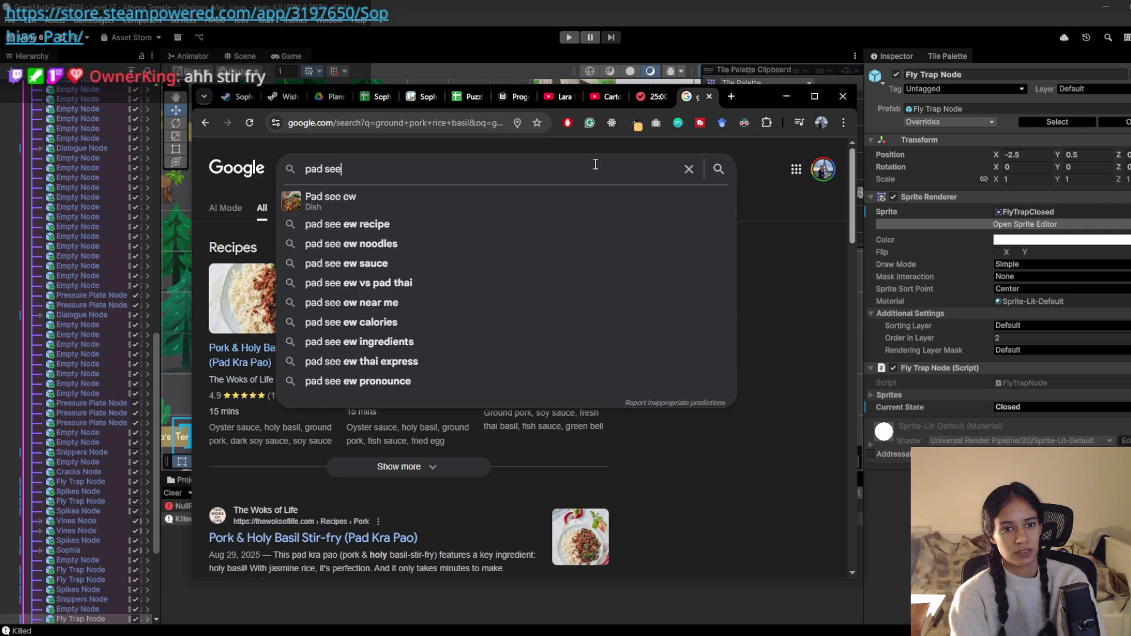
{"action": "key", "text": "Return"}
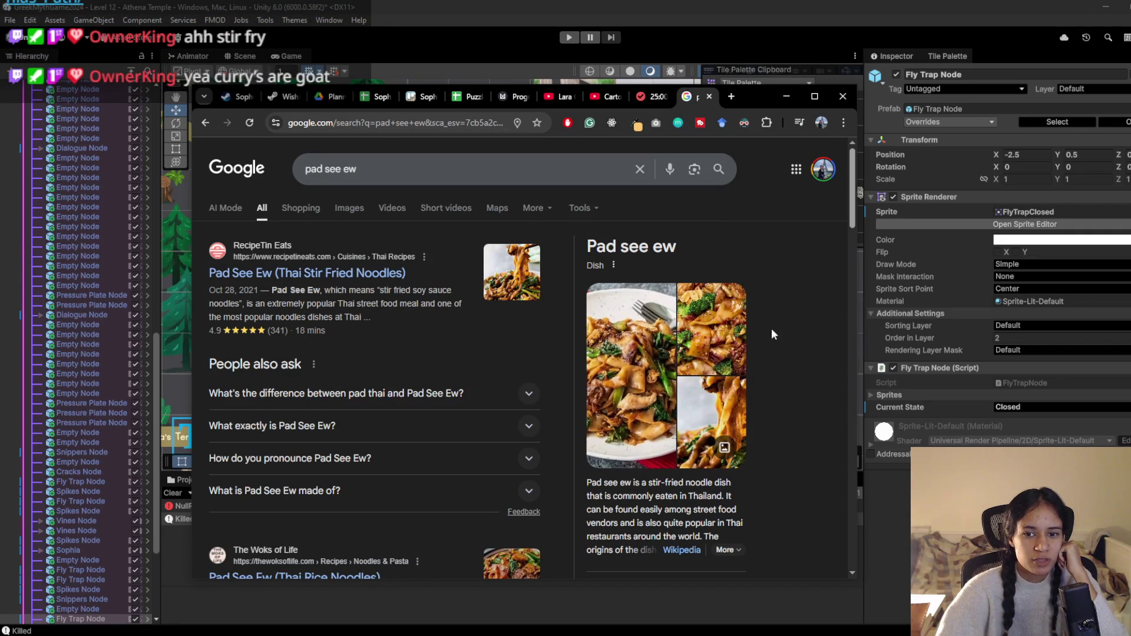
{"action": "scroll", "coordinate": [438, 363], "scroll_direction": "down", "scroll_amount": 1}
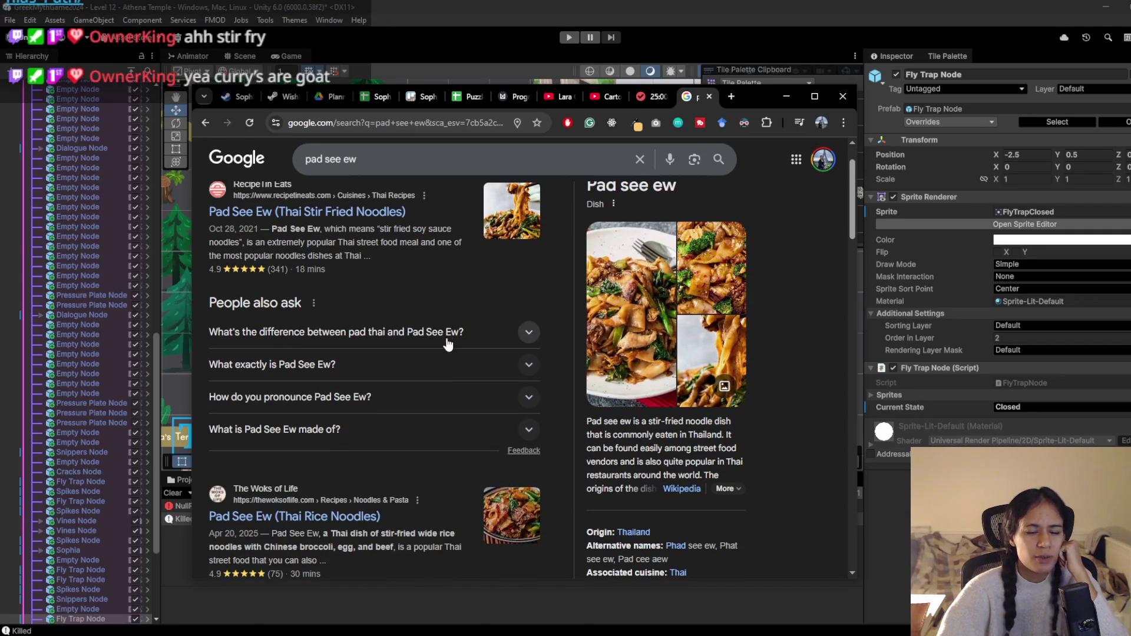
{"action": "scroll", "coordinate": [421, 352], "scroll_direction": "down", "scroll_amount": 2}
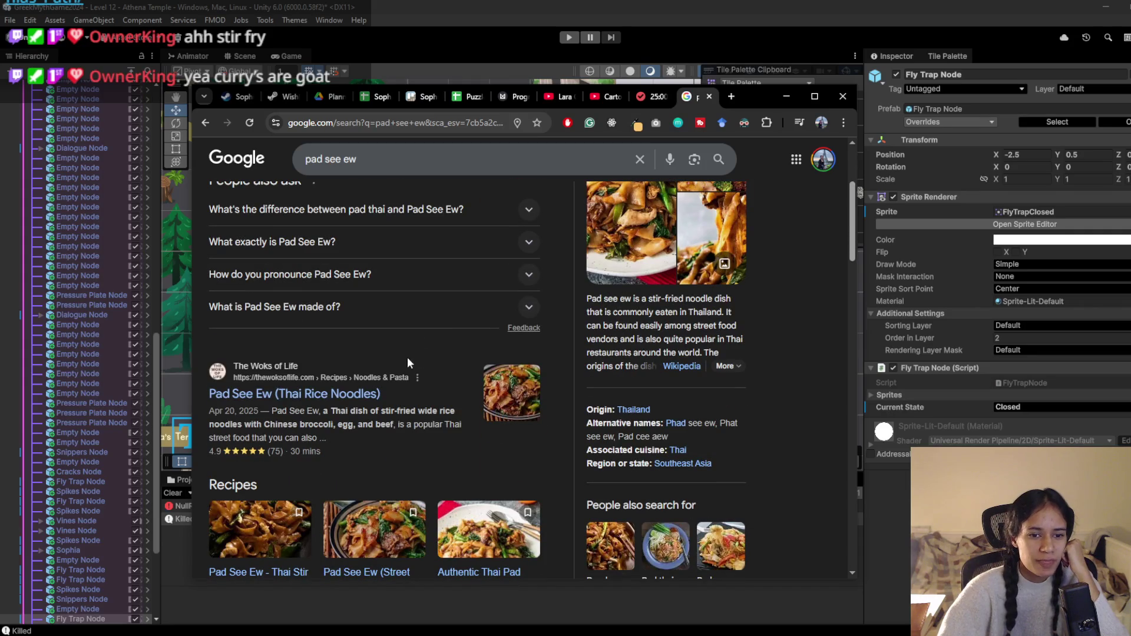
{"action": "scroll", "coordinate": [380, 439], "scroll_direction": "down", "scroll_amount": 4}
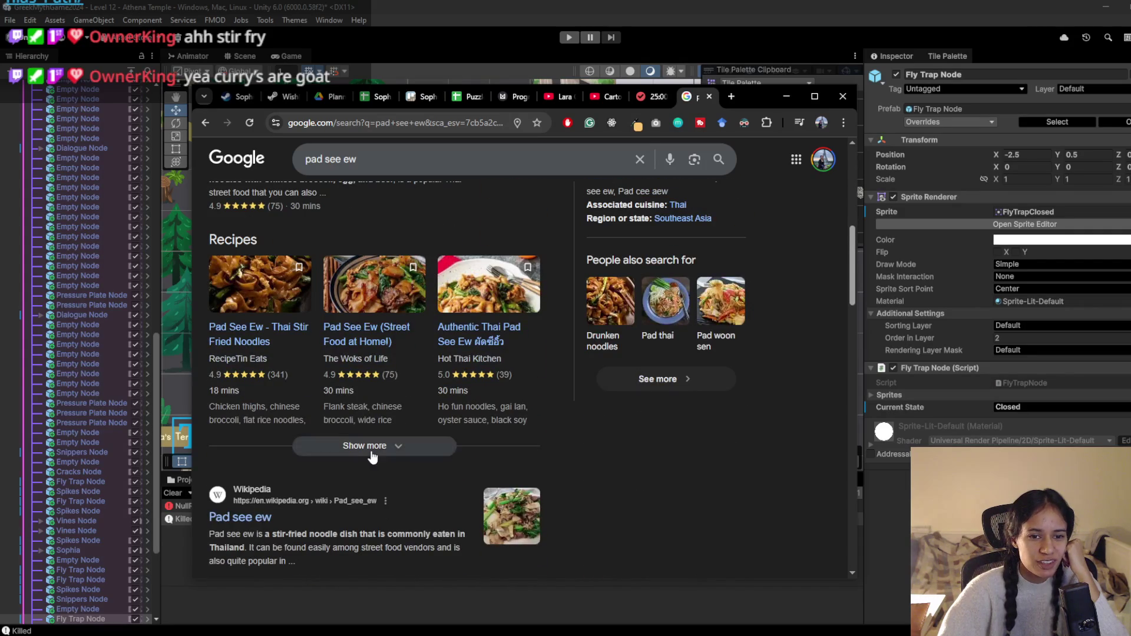
{"action": "middle_click", "coordinate": [639, 508]}
{"action": "scroll", "coordinate": [639, 509], "scroll_direction": "up", "scroll_amount": 6}
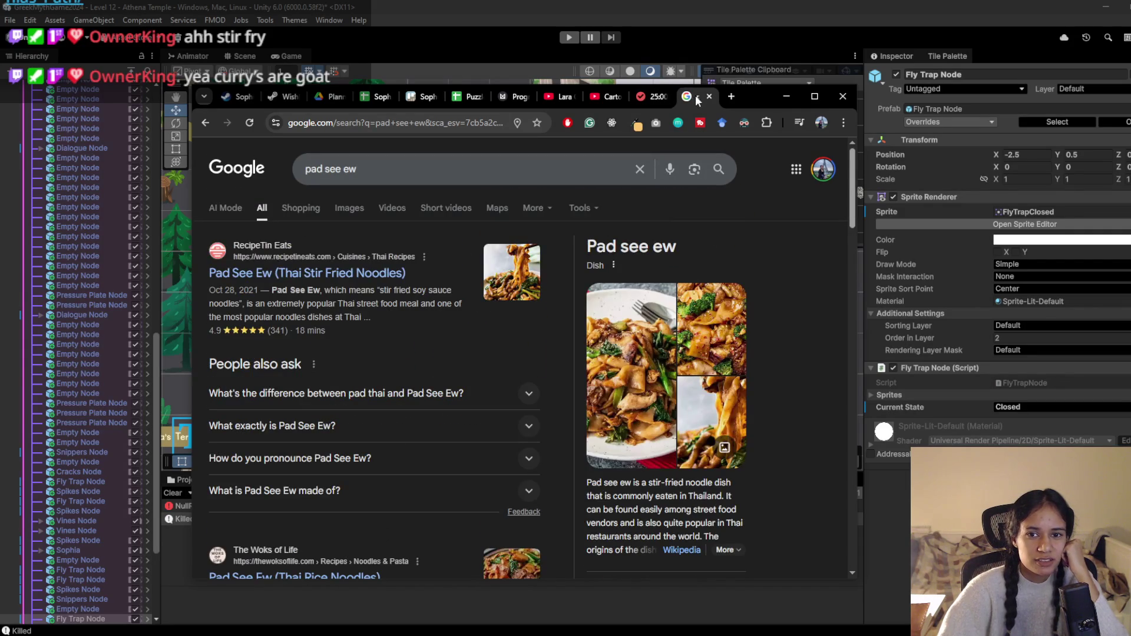
{"action": "left_click", "coordinate": [710, 96]}
{"action": "left_click", "coordinate": [789, 95]}
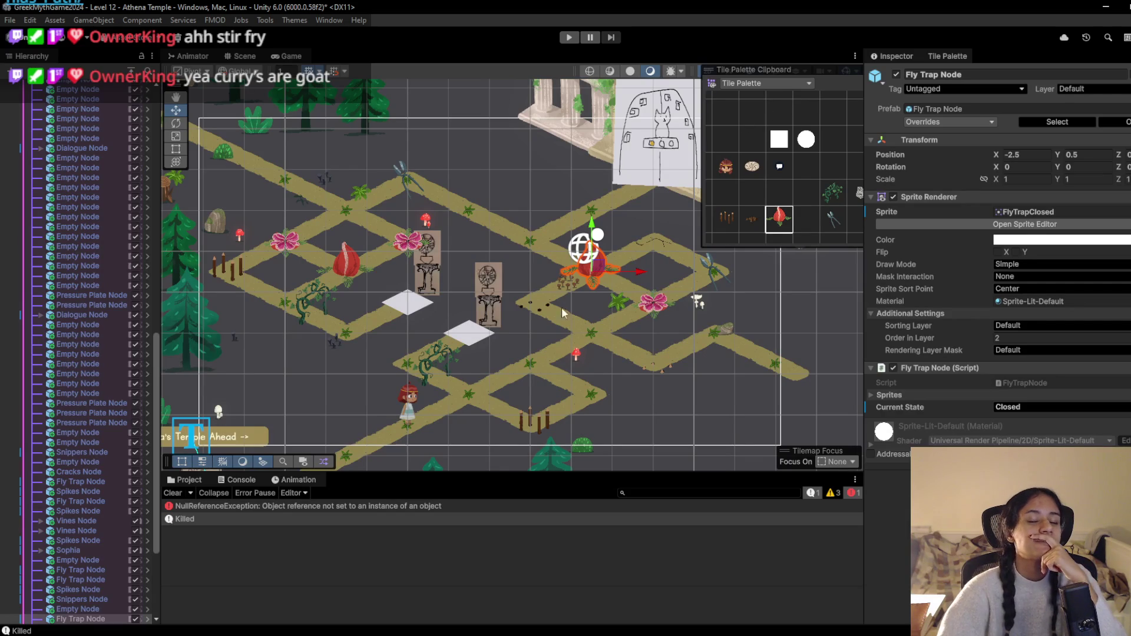
Start playtesting and walk the character up the path onto the fly trap tiles
{"action": "left_click", "coordinate": [569, 38]}
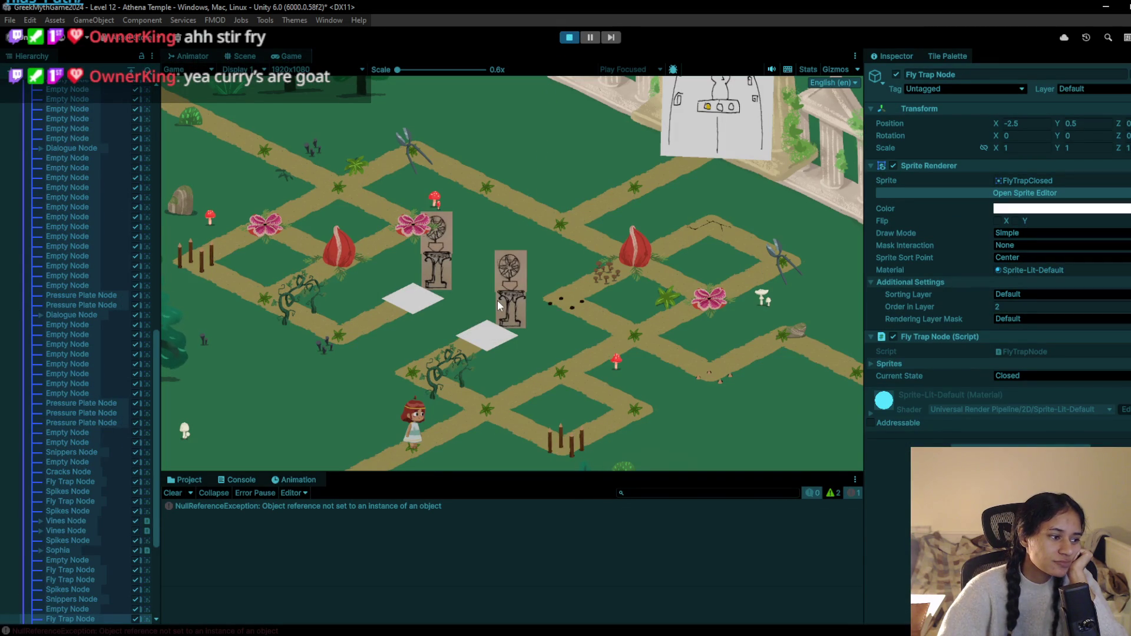
{"action": "left_click", "coordinate": [475, 390]}
{"action": "left_click", "coordinate": [563, 364]}
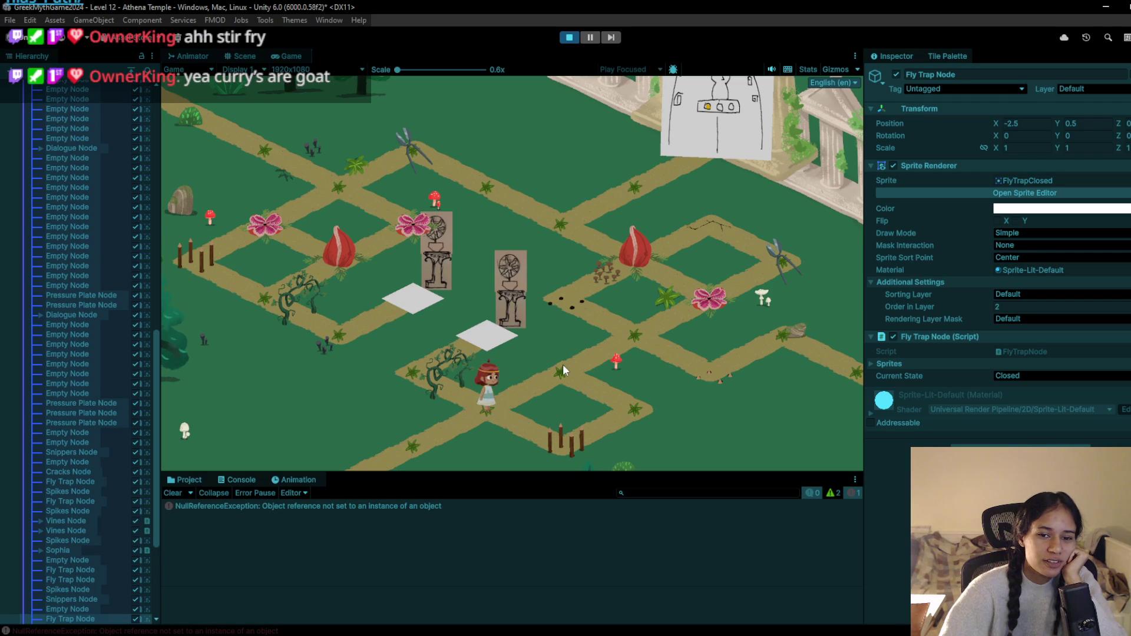
{"action": "left_click", "coordinate": [626, 341]}
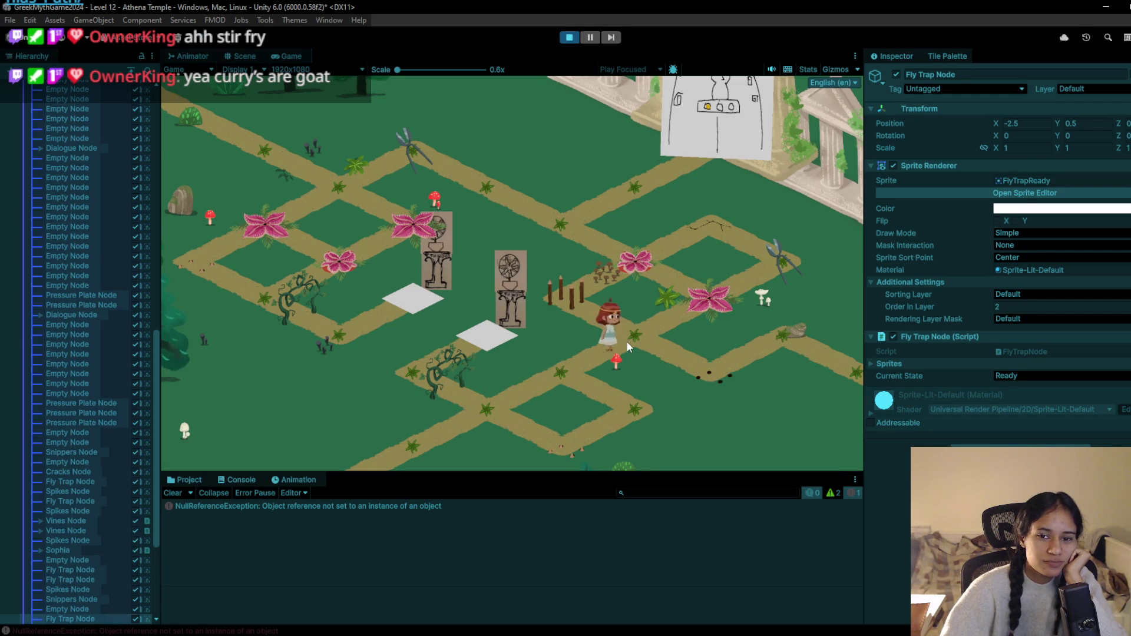
{"action": "left_click", "coordinate": [568, 281]}
{"action": "left_click", "coordinate": [651, 265]}
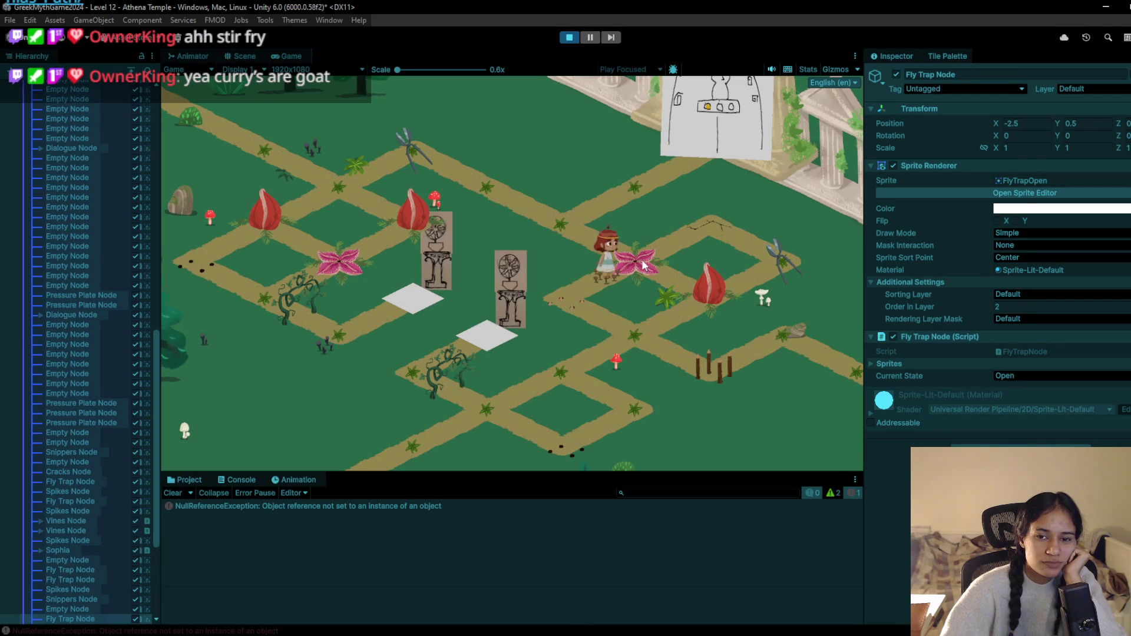
{"action": "left_click", "coordinate": [648, 267]}
{"action": "left_click", "coordinate": [567, 225]}
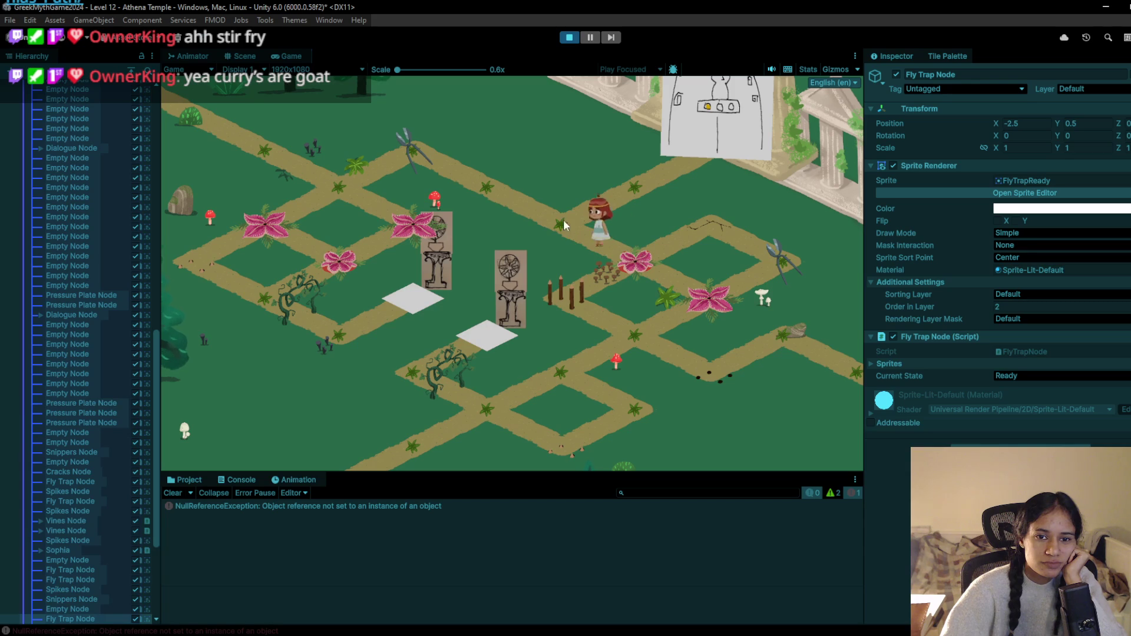
{"action": "left_click", "coordinate": [497, 180]}
{"action": "left_click", "coordinate": [399, 150]}
Walk the character back down-right across the fly trap until killed, then stop playing
{"action": "left_click", "coordinate": [485, 181]}
{"action": "left_click", "coordinate": [546, 212]}
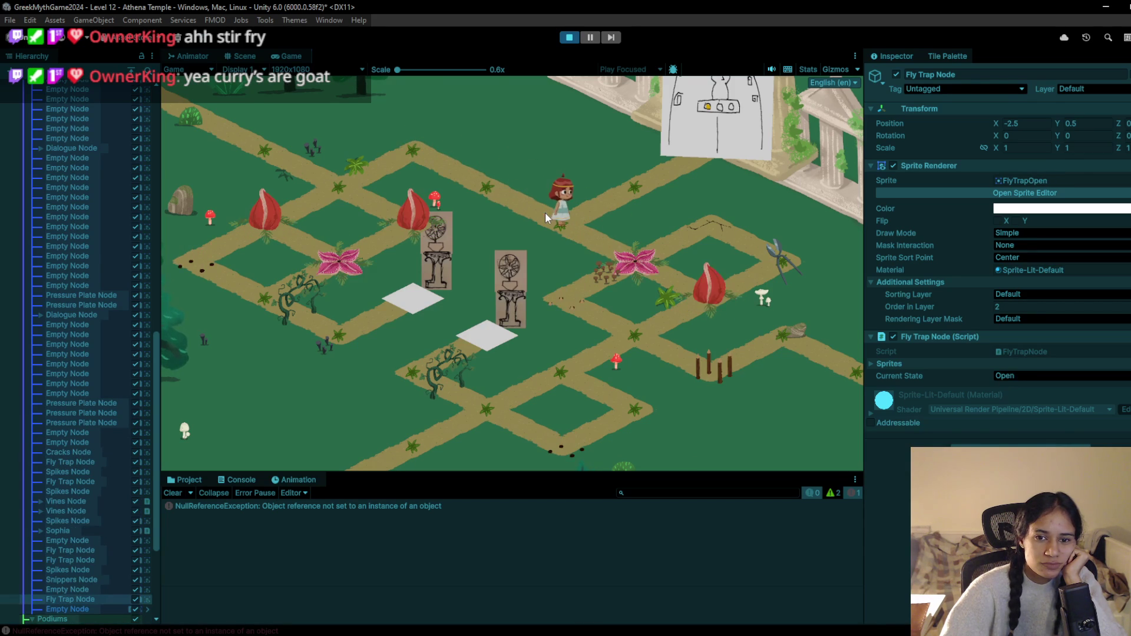
{"action": "left_click", "coordinate": [631, 256]}
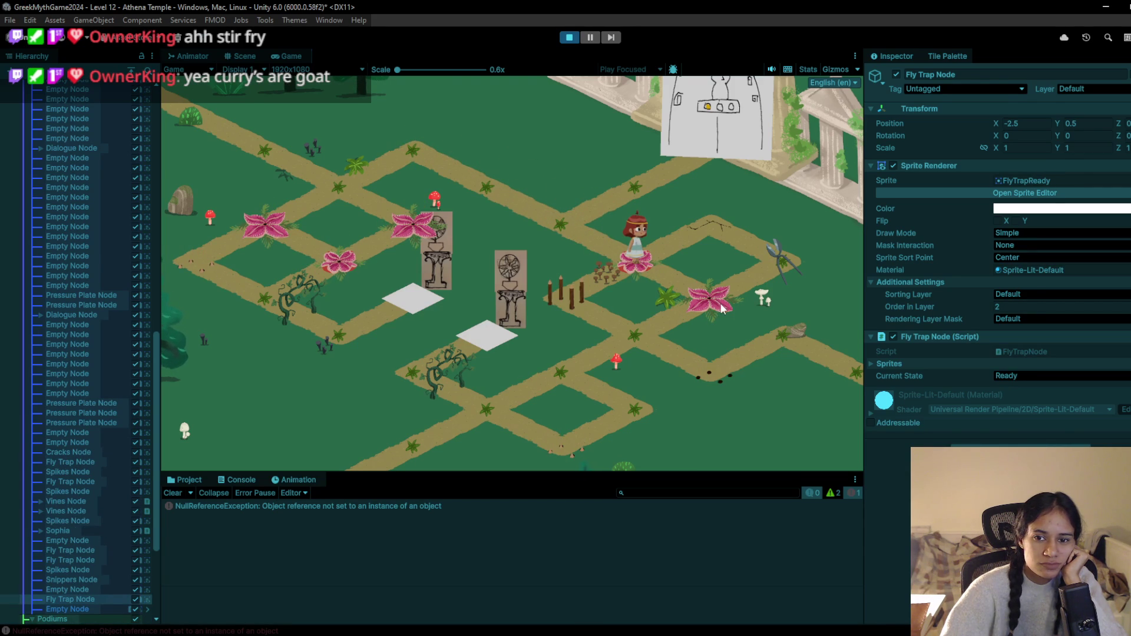
{"action": "left_click", "coordinate": [723, 308]}
{"action": "left_click", "coordinate": [656, 343]}
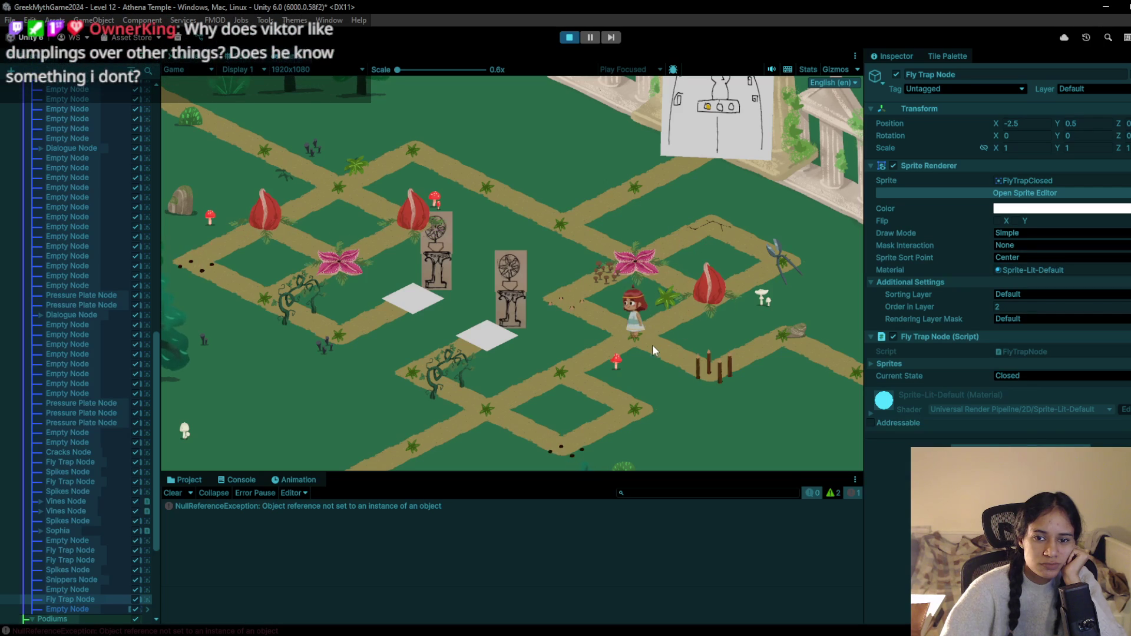
{"action": "left_click", "coordinate": [638, 323]}
{"action": "left_click", "coordinate": [717, 302]}
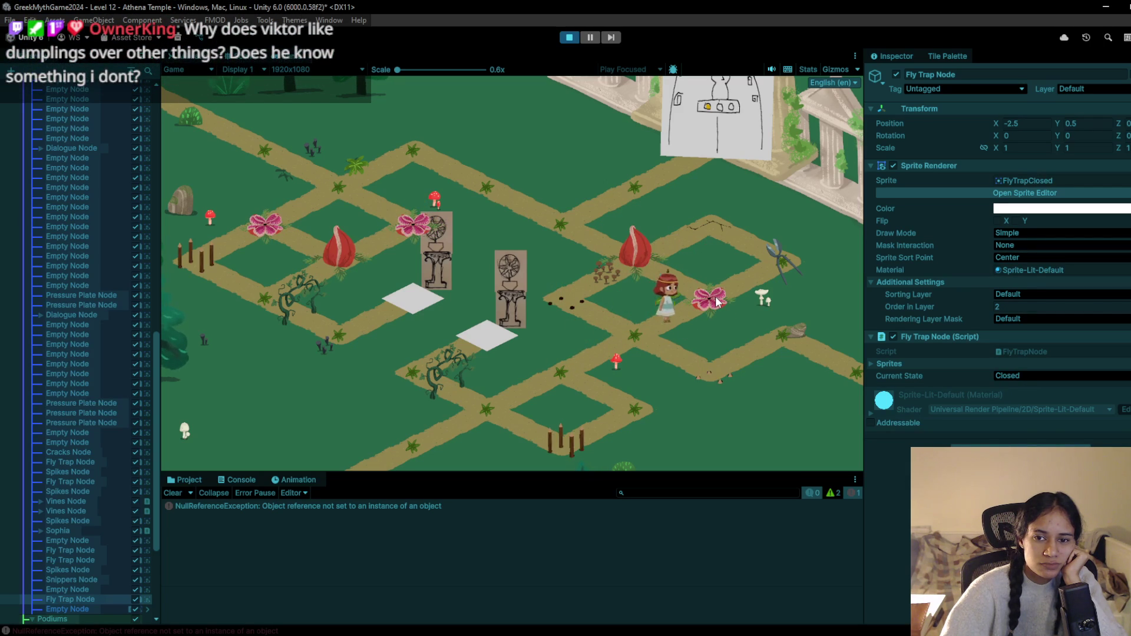
{"action": "left_click", "coordinate": [570, 38]}
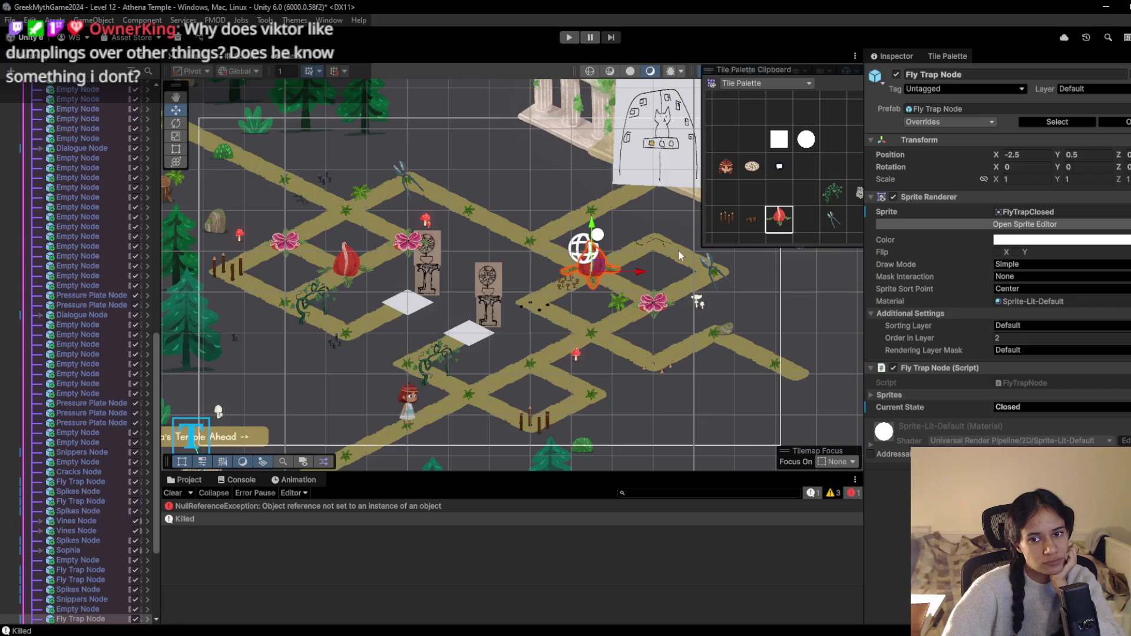
Zoom in on the fly trap at X -2.5, Y 0.5 and paint an empty path tile over it
{"action": "left_click_drag", "start_coordinate": [624, 254], "coordinate": [482, 225]}
{"action": "scroll", "coordinate": [482, 225], "scroll_direction": "up", "scroll_amount": 3}
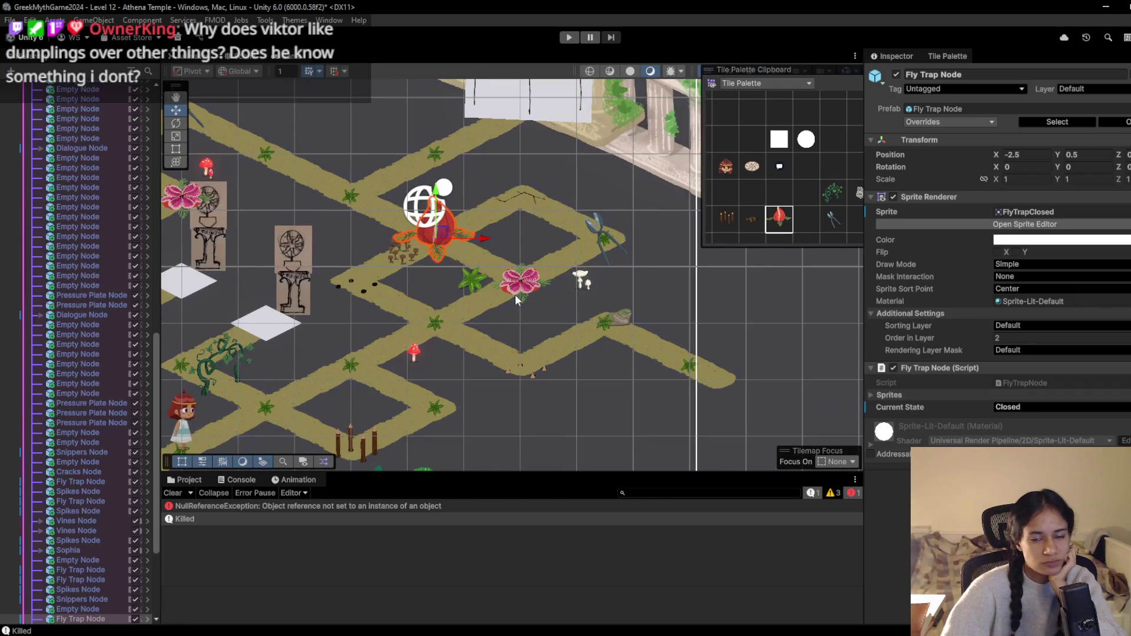
{"action": "left_click_drag", "start_coordinate": [515, 294], "coordinate": [555, 347]}
{"action": "scroll", "coordinate": [555, 347], "scroll_direction": "up", "scroll_amount": 1}
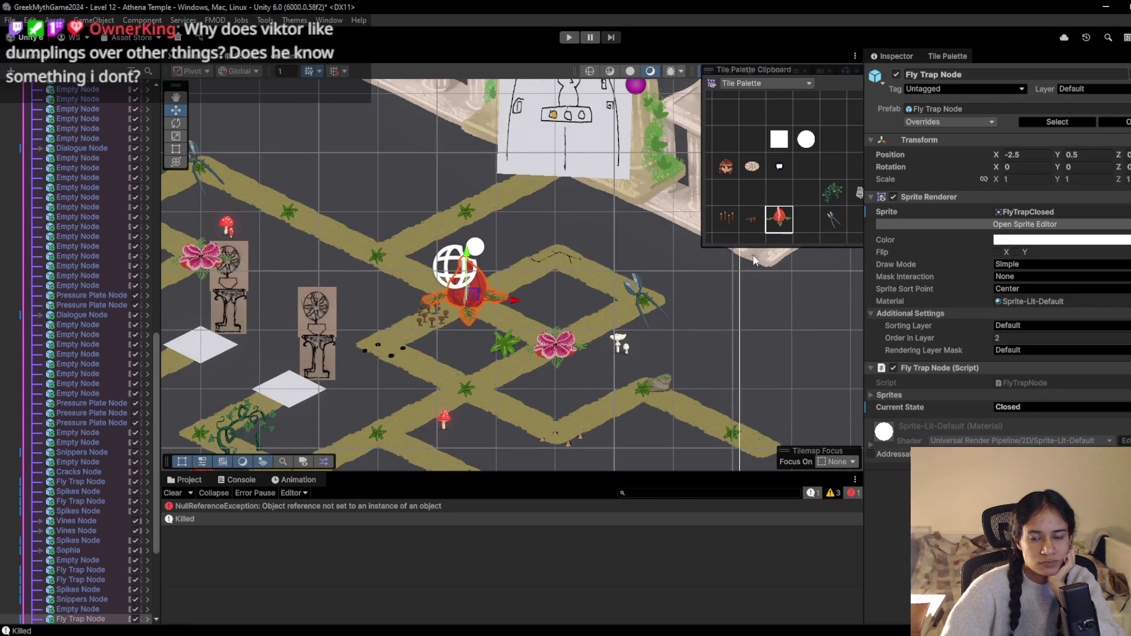
{"action": "left_click", "coordinate": [753, 191]}
{"action": "left_click", "coordinate": [486, 300]}
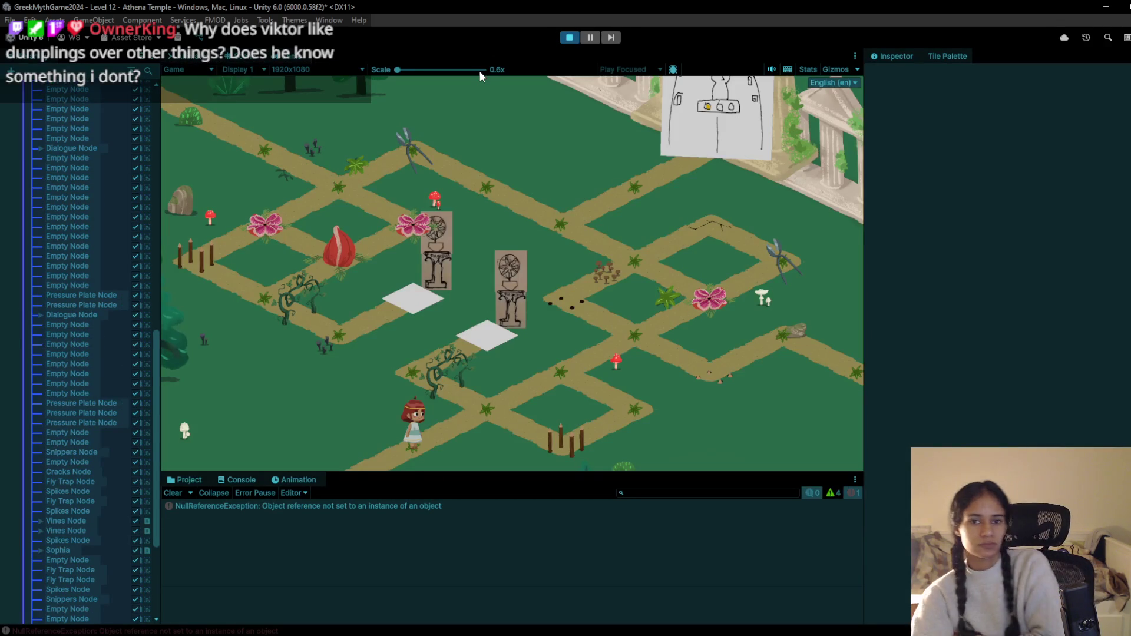
Walk the character up-right until a fly trap kills it, then stop the playtest
{"action": "left_click", "coordinate": [507, 409]}
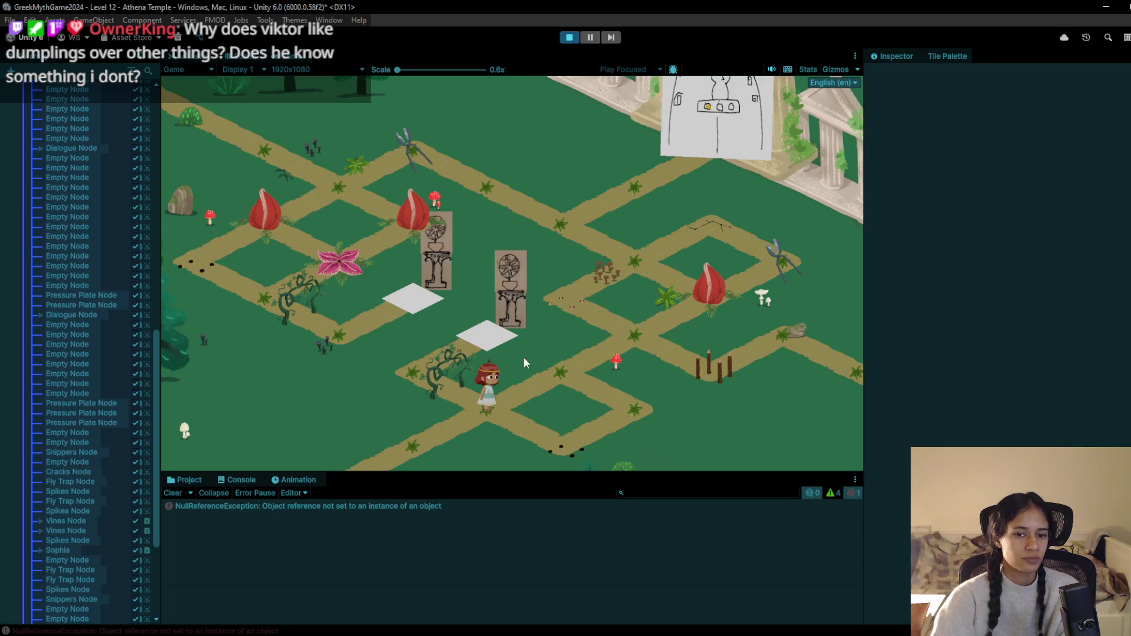
{"action": "left_click", "coordinate": [553, 357]}
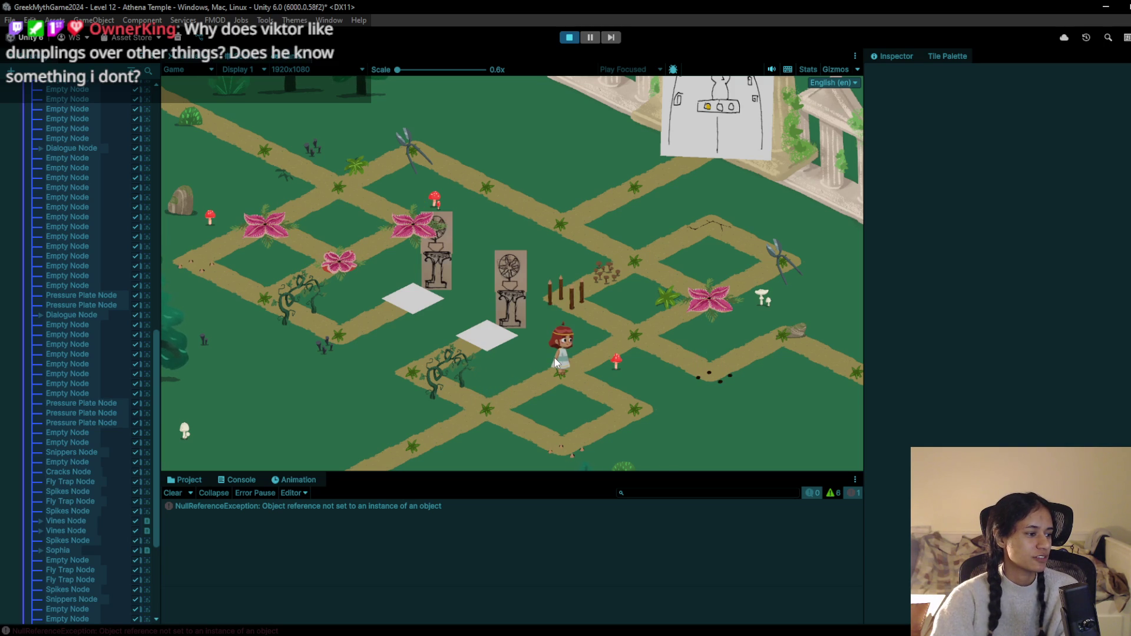
{"action": "left_click", "coordinate": [618, 343]}
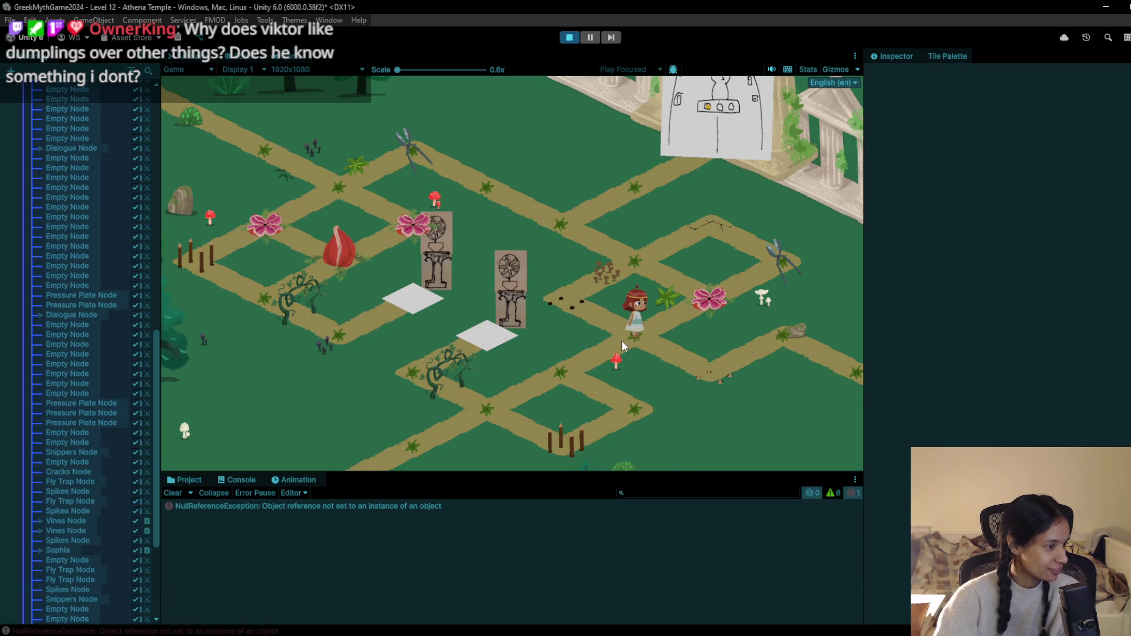
{"action": "left_click", "coordinate": [717, 271]}
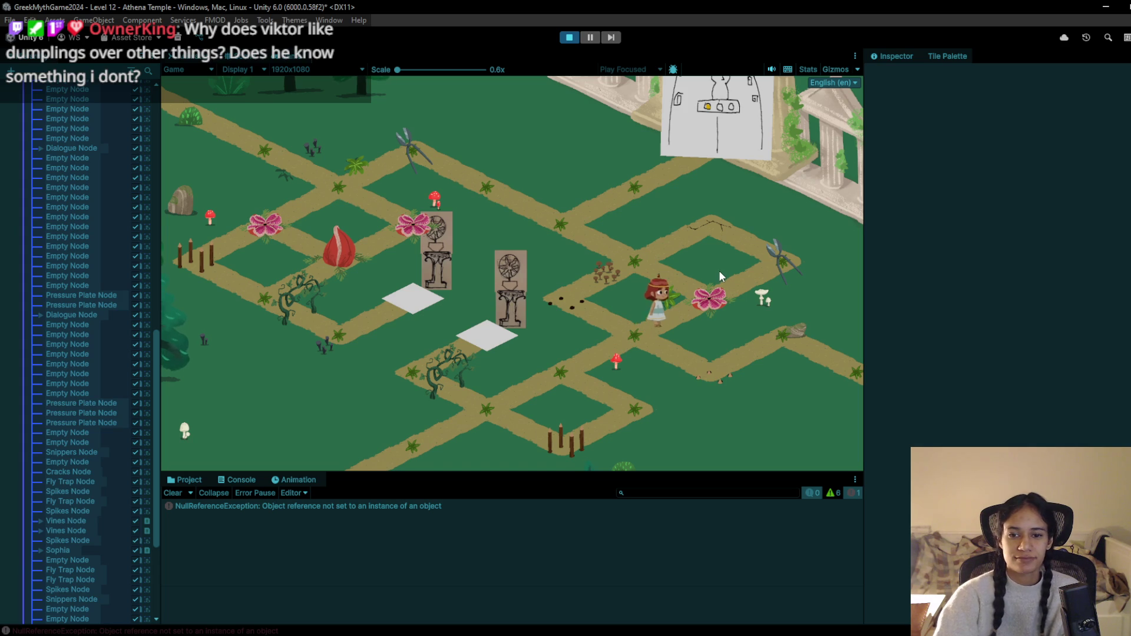
{"action": "left_click", "coordinate": [575, 39]}
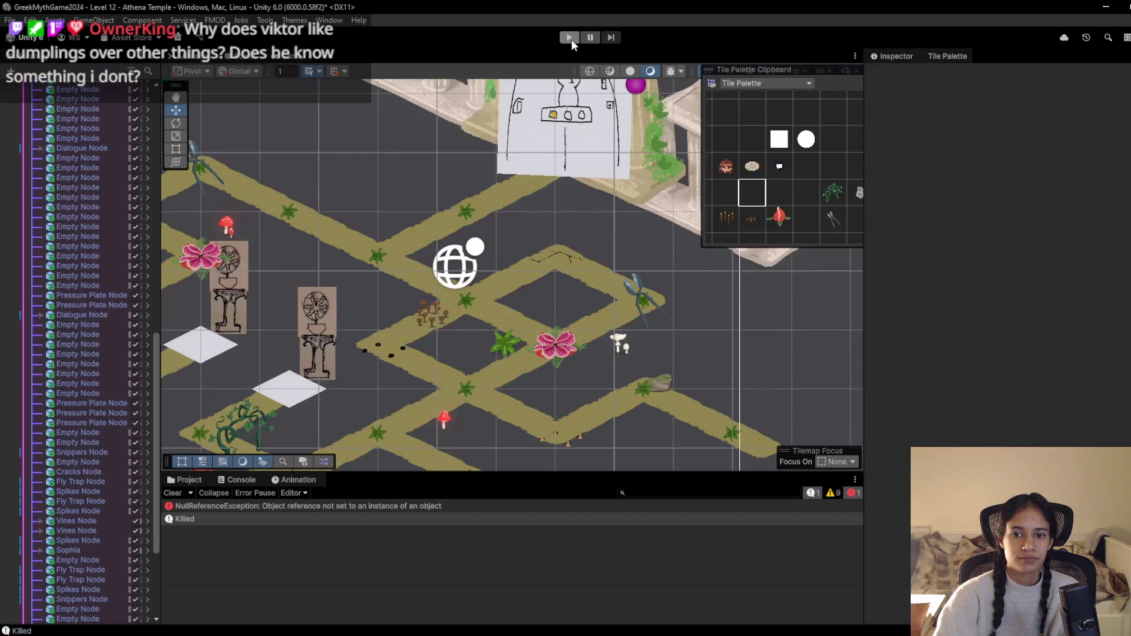
Replay, walk onto the fly trap tile again, then restart the level for a fresh run
{"action": "left_click", "coordinate": [571, 40]}
{"action": "left_click", "coordinate": [518, 394]}
{"action": "left_click", "coordinate": [545, 382]}
{"action": "left_click", "coordinate": [698, 318]}
{"action": "left_click", "coordinate": [710, 306]}
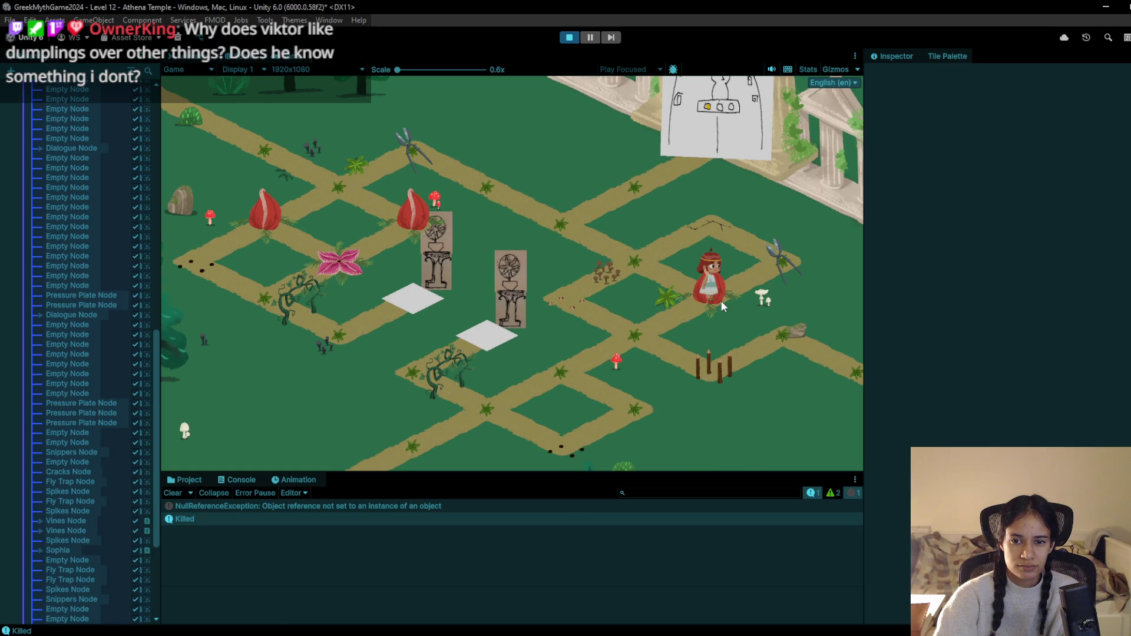
{"action": "left_click", "coordinate": [646, 325]}
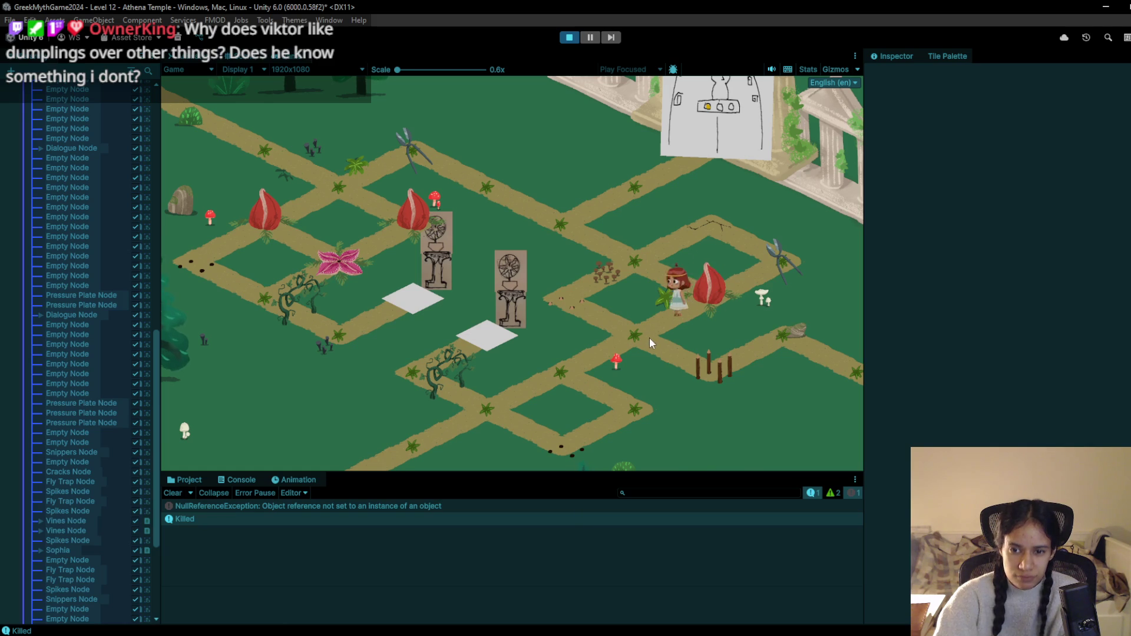
{"action": "left_click", "coordinate": [574, 39]}
{"action": "left_click", "coordinate": [569, 38]}
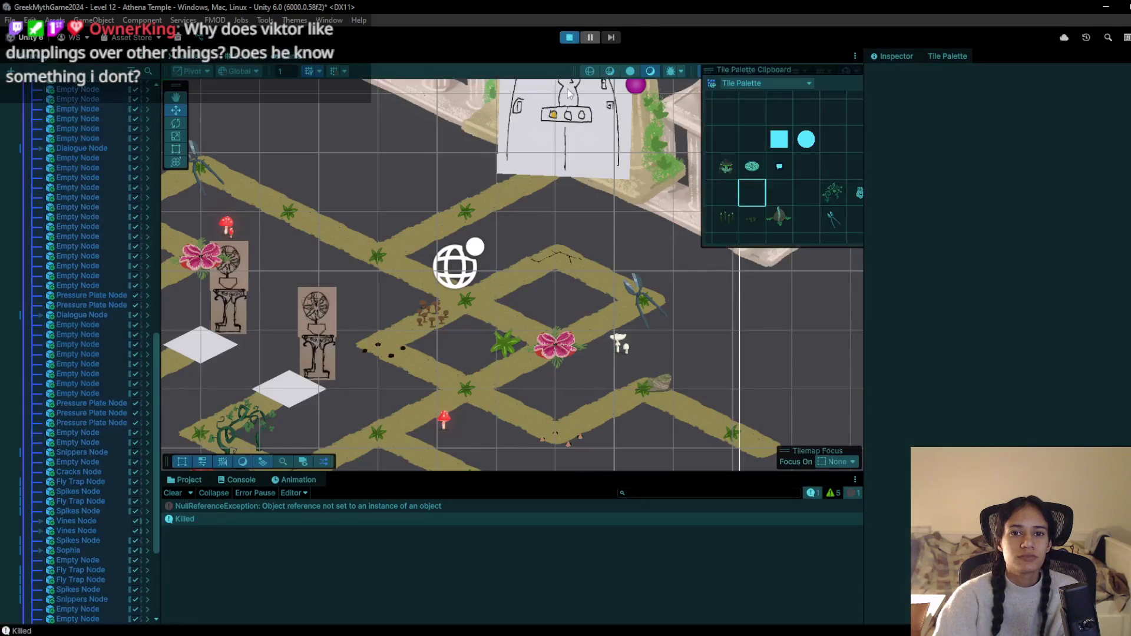
{"action": "left_click", "coordinate": [521, 403]}
Walk up-right over the spike and fly trap tiles, across the cracked tile, and back down
{"action": "left_click", "coordinate": [571, 352]}
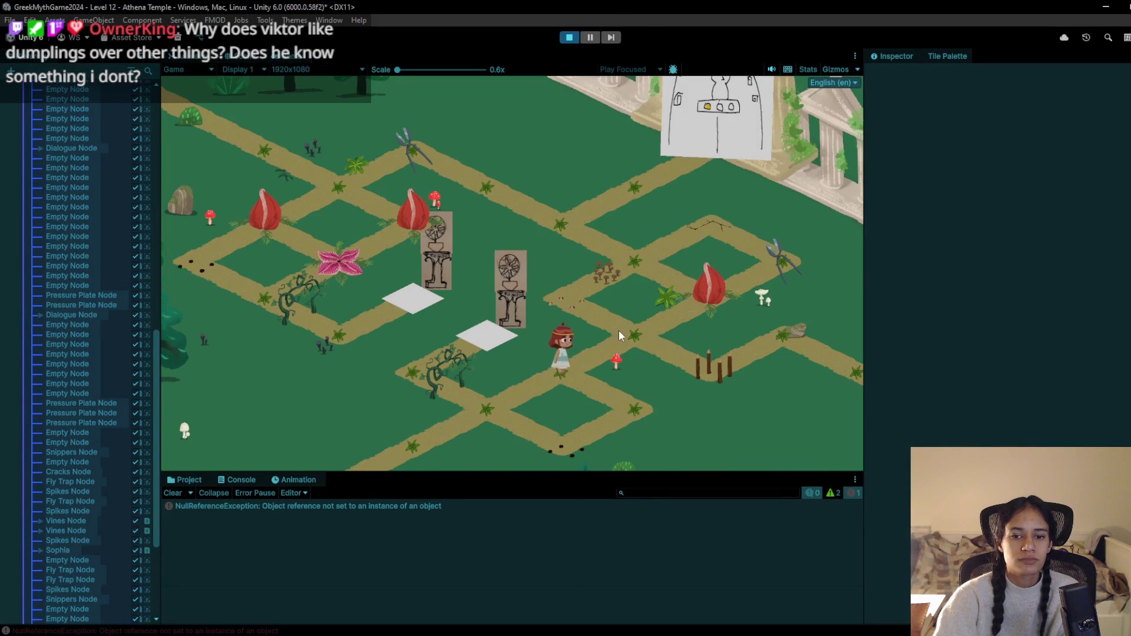
{"action": "left_click", "coordinate": [619, 330]}
{"action": "left_click", "coordinate": [654, 335]}
{"action": "left_click", "coordinate": [560, 302]}
{"action": "left_click", "coordinate": [631, 341]}
{"action": "left_click", "coordinate": [710, 292]}
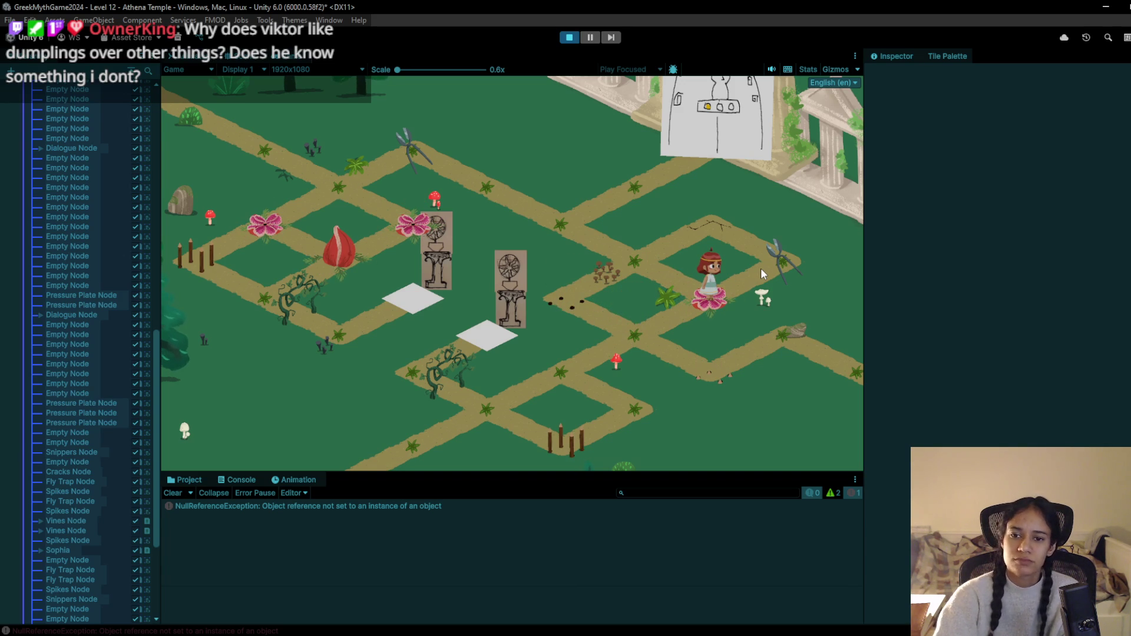
{"action": "left_click", "coordinate": [783, 242]}
{"action": "left_click", "coordinate": [733, 209]}
{"action": "left_click", "coordinate": [618, 264]}
{"action": "left_click", "coordinate": [572, 294]}
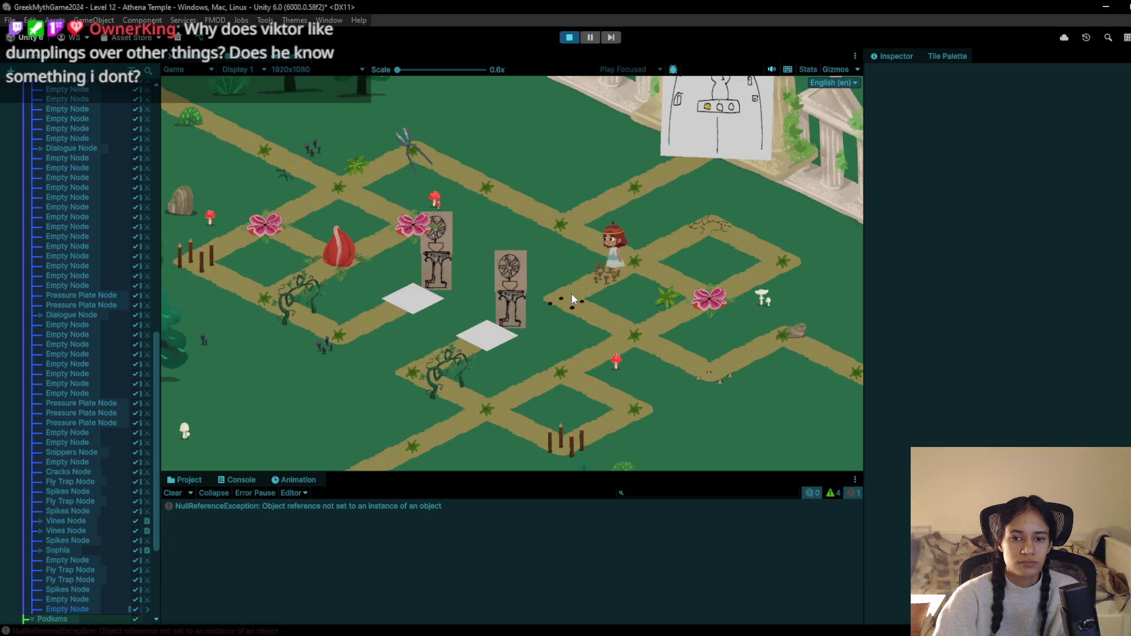
{"action": "left_click", "coordinate": [629, 336]}
{"action": "left_click", "coordinate": [586, 337]}
Walk left onto the pressure plate, then back right along the path
{"action": "left_click", "coordinate": [482, 404]}
{"action": "left_click", "coordinate": [455, 373]}
{"action": "left_click", "coordinate": [488, 340]}
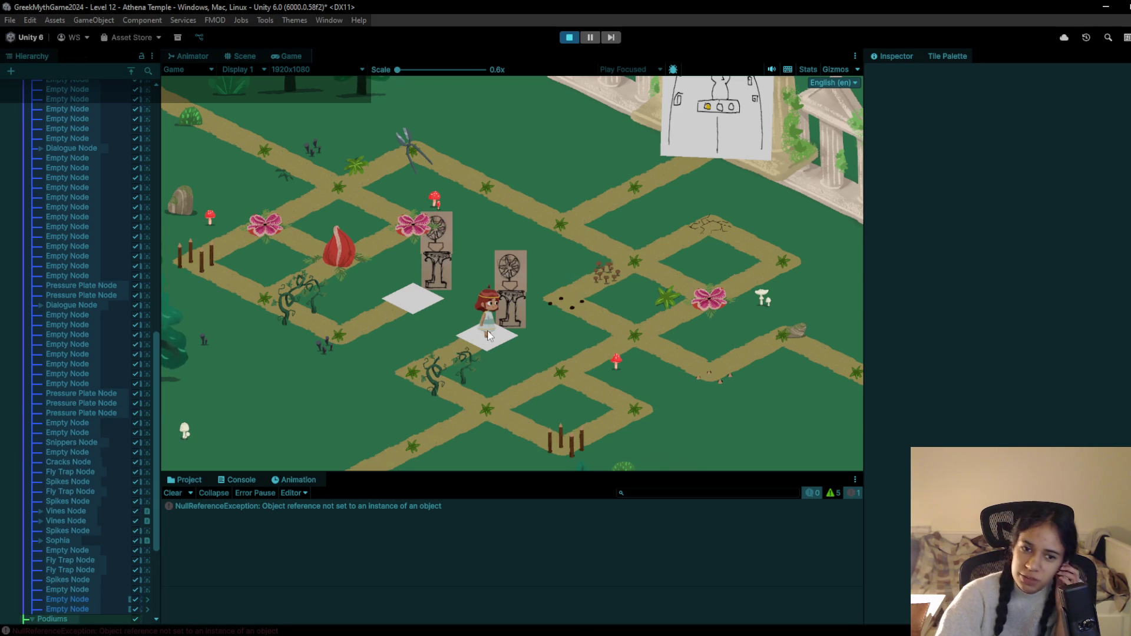
{"action": "left_click", "coordinate": [407, 365]}
{"action": "left_click", "coordinate": [490, 413]}
{"action": "left_click", "coordinate": [533, 382]}
{"action": "left_click", "coordinate": [628, 334]}
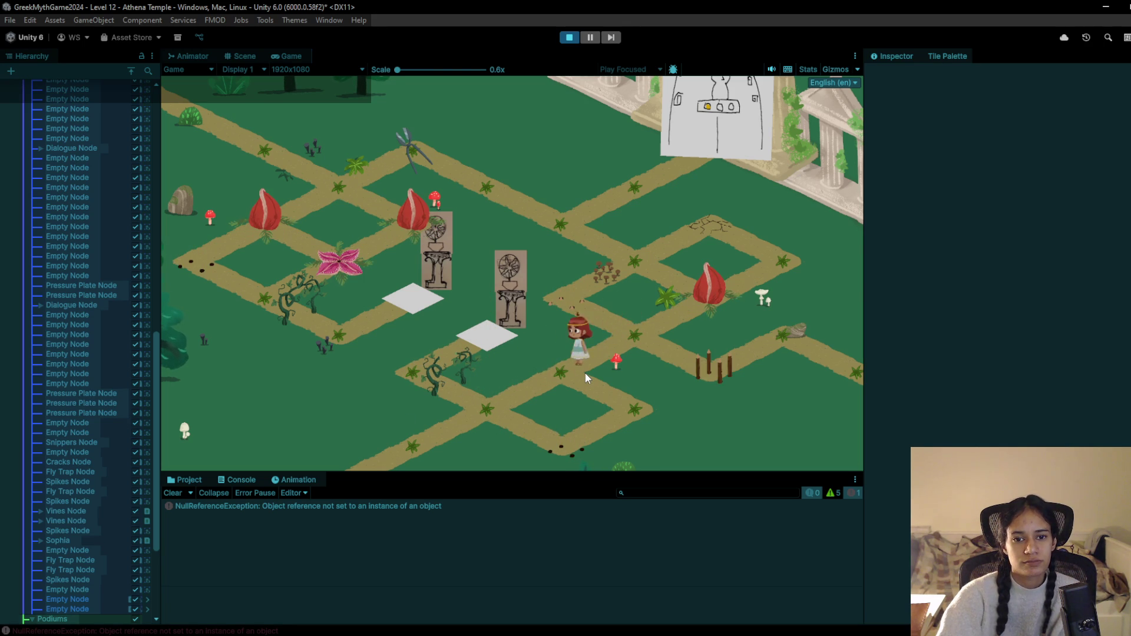
Shuffle back and forth to time the traps, then head up-left
{"action": "left_click", "coordinate": [636, 343]}
{"action": "left_click", "coordinate": [557, 363]}
{"action": "left_click", "coordinate": [651, 322]}
{"action": "left_click", "coordinate": [563, 365]}
{"action": "left_click", "coordinate": [608, 333]}
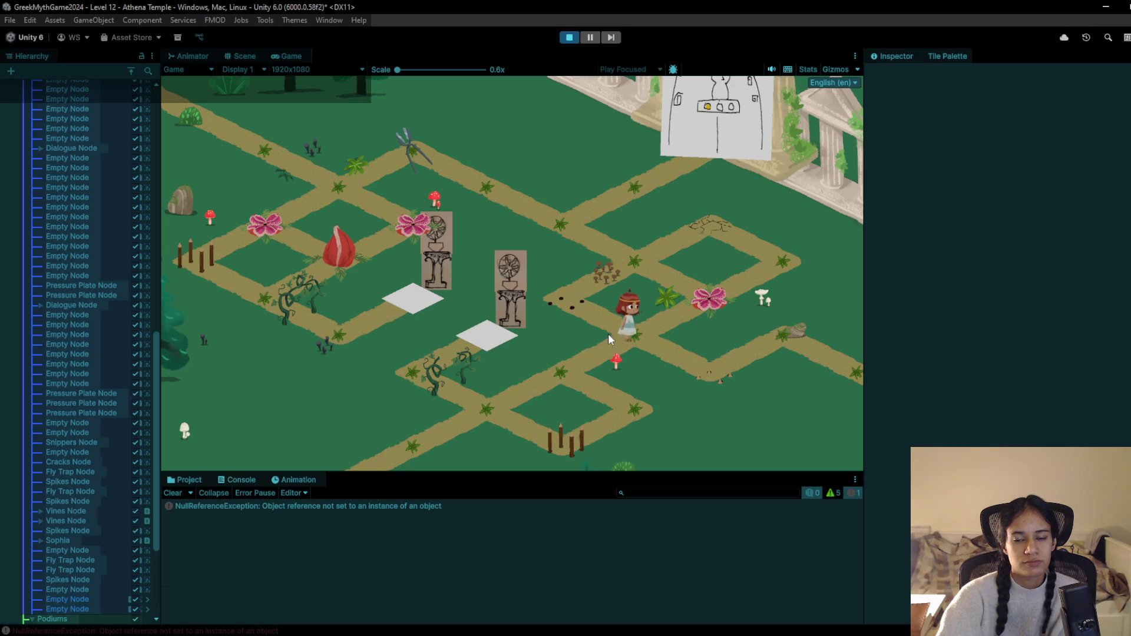
{"action": "left_click", "coordinate": [592, 370]}
{"action": "left_click", "coordinate": [638, 335]}
{"action": "left_click", "coordinate": [574, 291]}
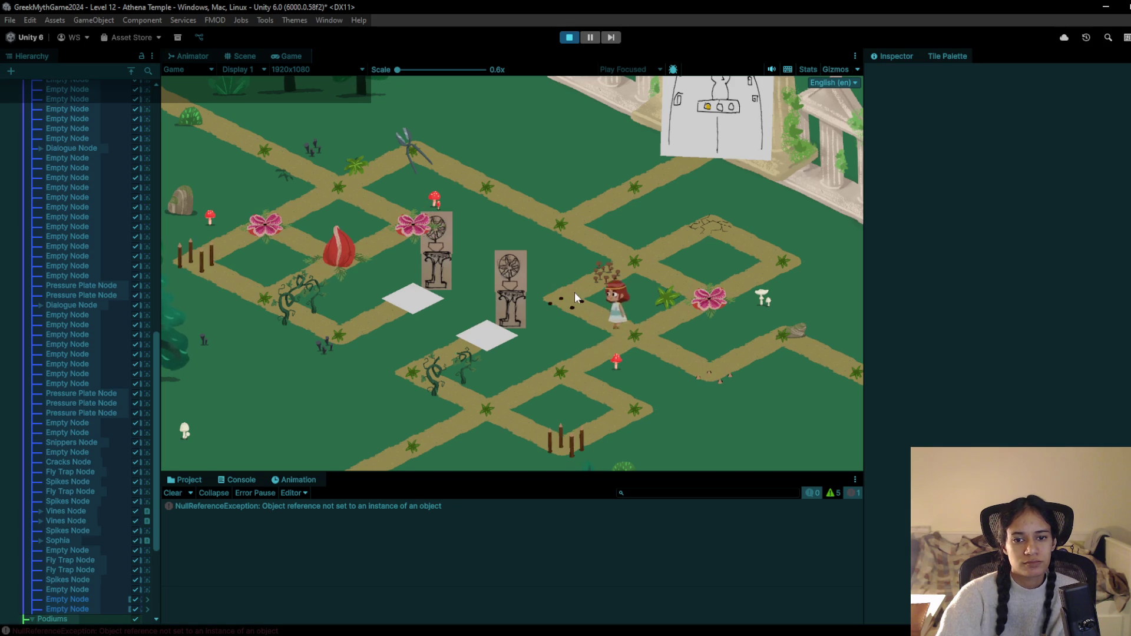
Cross the dotted spike tile to the gear tile, walk down toward the left fence, then stop playing
{"action": "left_click", "coordinate": [633, 269]}
{"action": "left_click", "coordinate": [482, 189]}
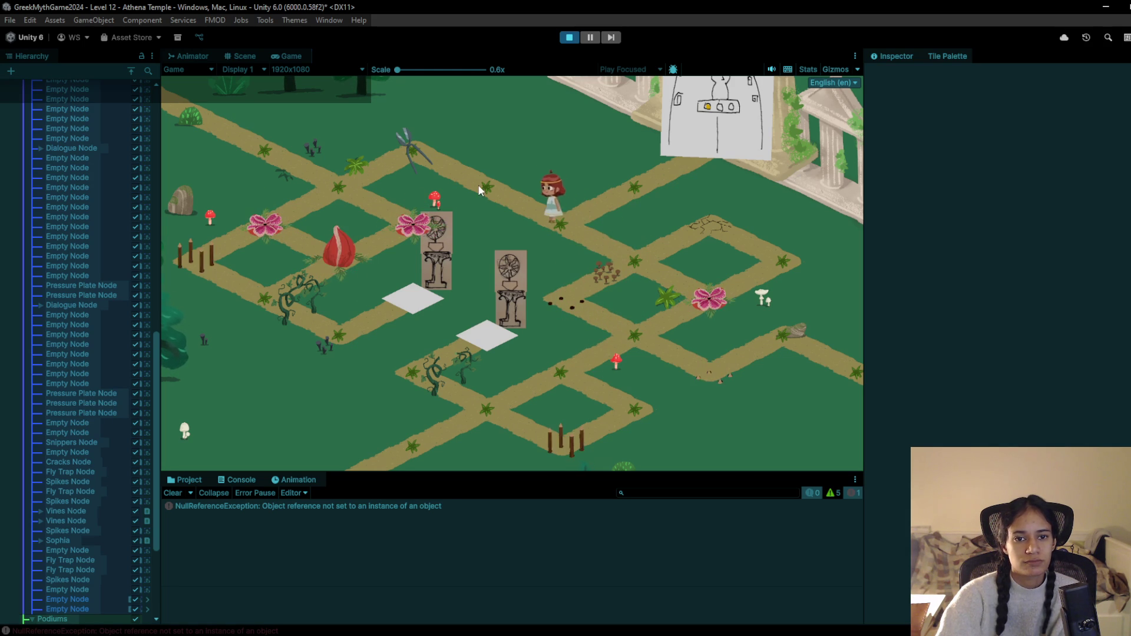
{"action": "left_click", "coordinate": [443, 152]}
{"action": "left_click", "coordinate": [377, 178]}
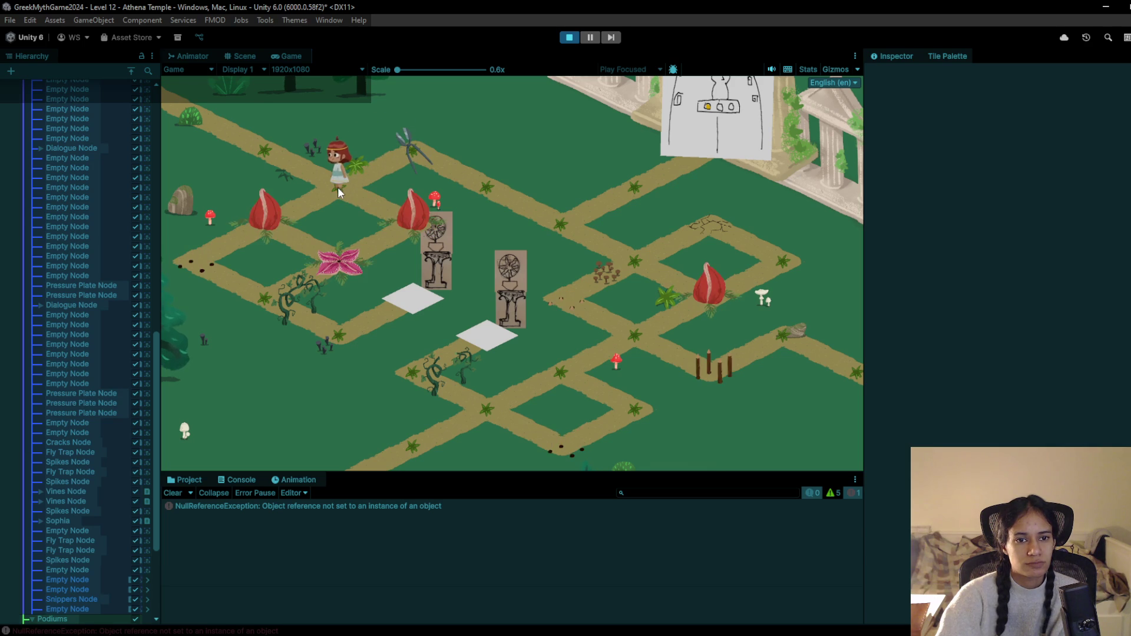
{"action": "left_click", "coordinate": [301, 206]}
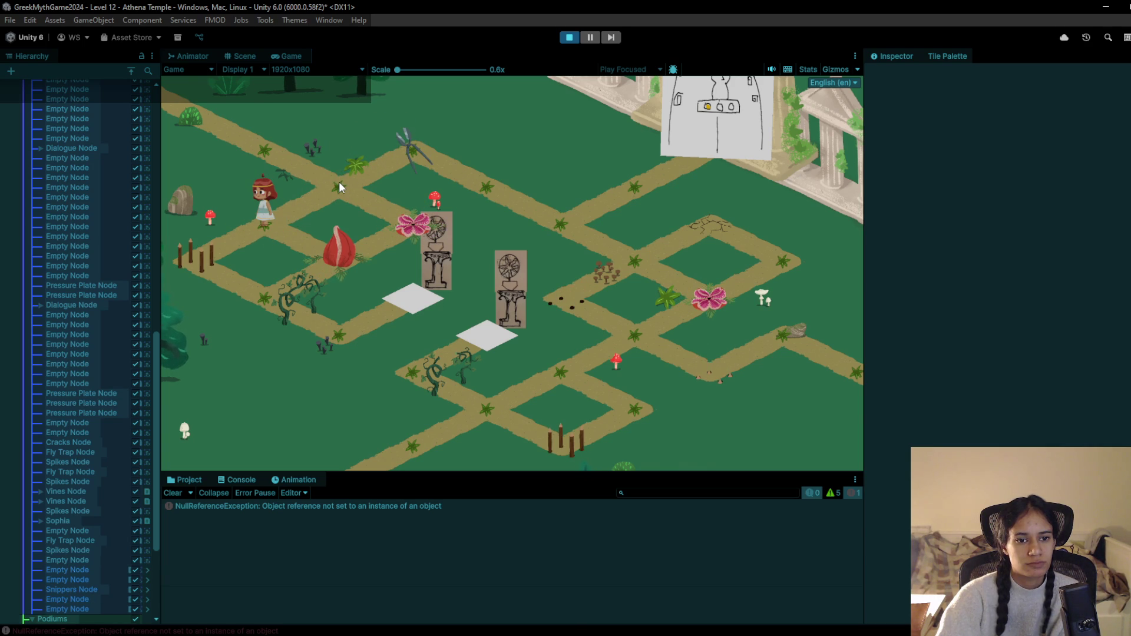
{"action": "left_click", "coordinate": [338, 183]}
{"action": "left_click", "coordinate": [291, 221]}
{"action": "left_click", "coordinate": [316, 193]}
{"action": "left_click", "coordinate": [276, 221]}
{"action": "left_click", "coordinate": [337, 260]}
{"action": "left_click", "coordinate": [282, 295]}
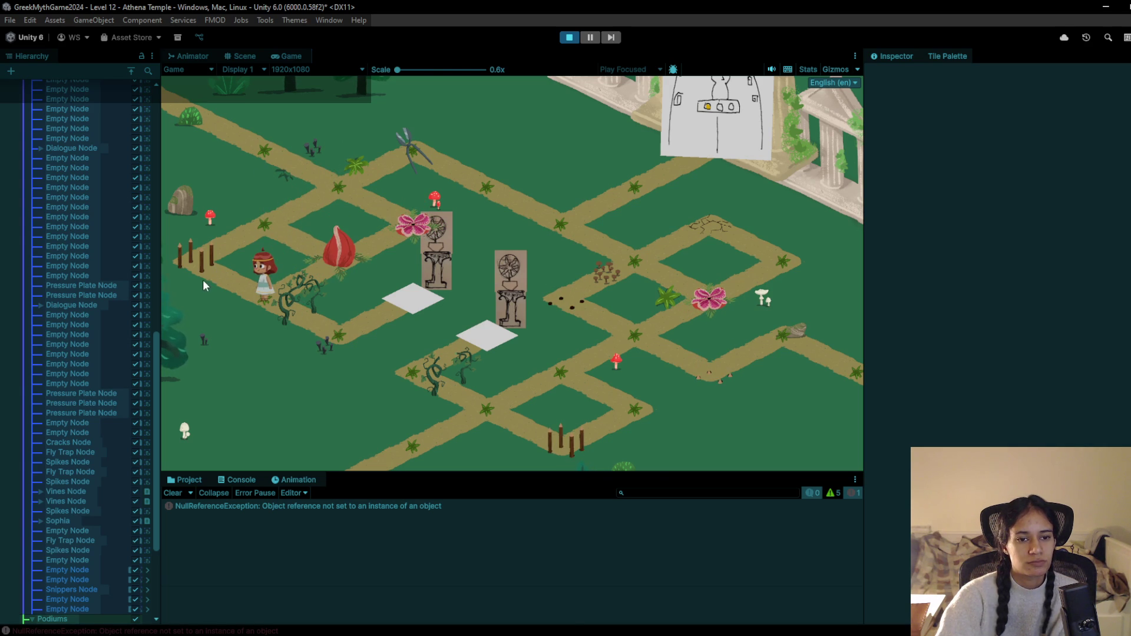
{"action": "left_click", "coordinate": [569, 37]}
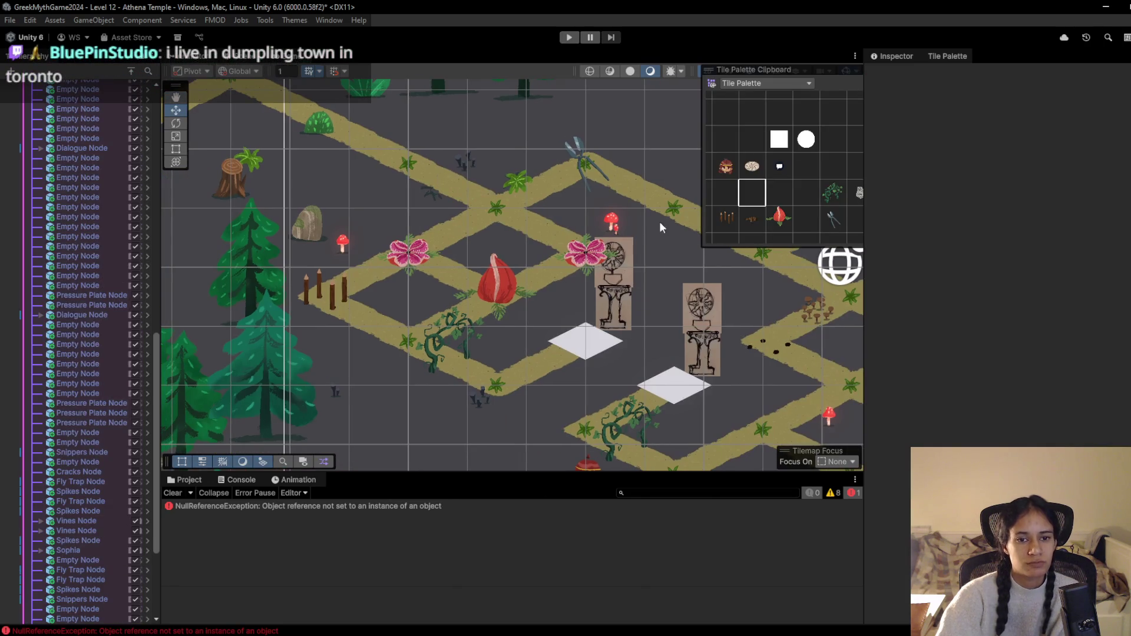
Select a spike trap, start Play mode, and walk the character up to the upper-left crossing
{"action": "left_click", "coordinate": [725, 219]}
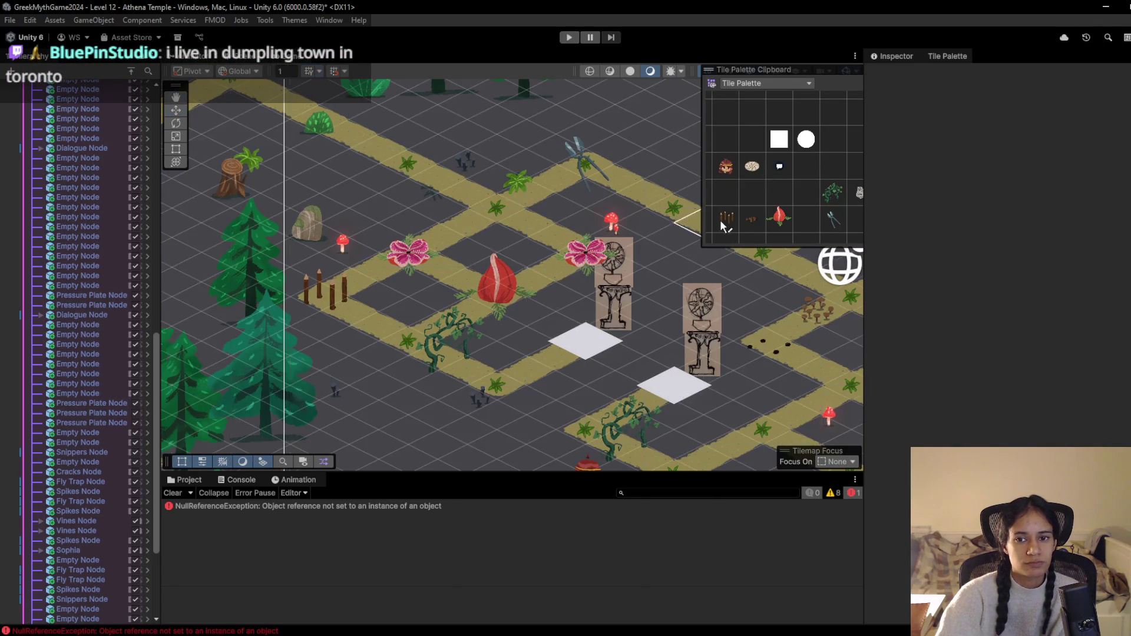
{"action": "left_click", "coordinate": [335, 305]}
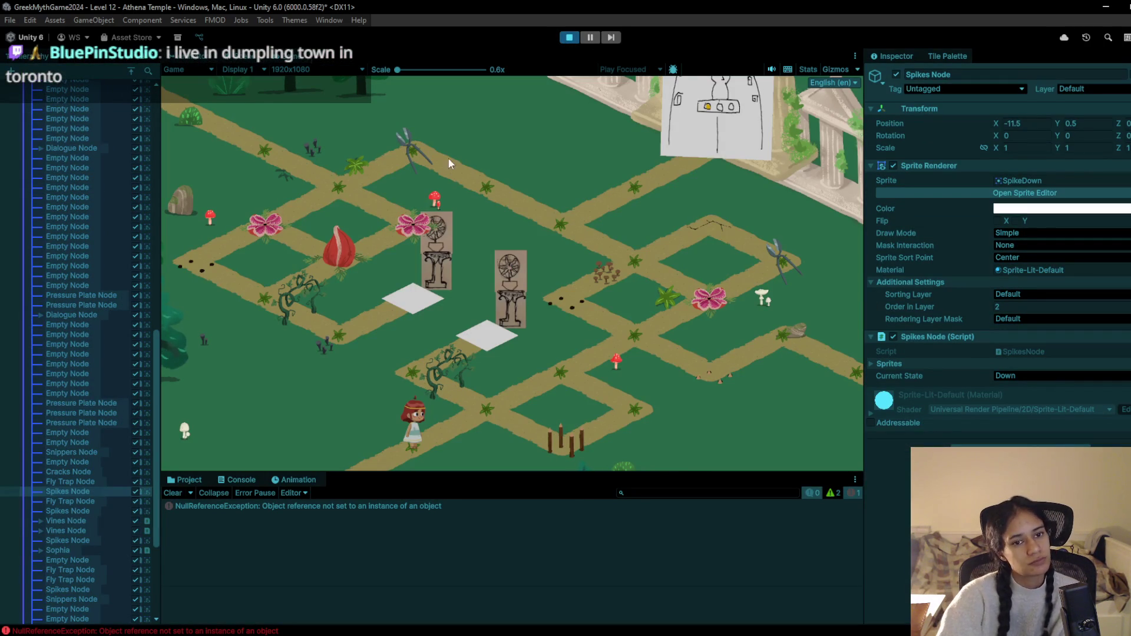
{"action": "left_click", "coordinate": [479, 422]}
{"action": "left_click", "coordinate": [543, 376]}
{"action": "left_click", "coordinate": [581, 363]}
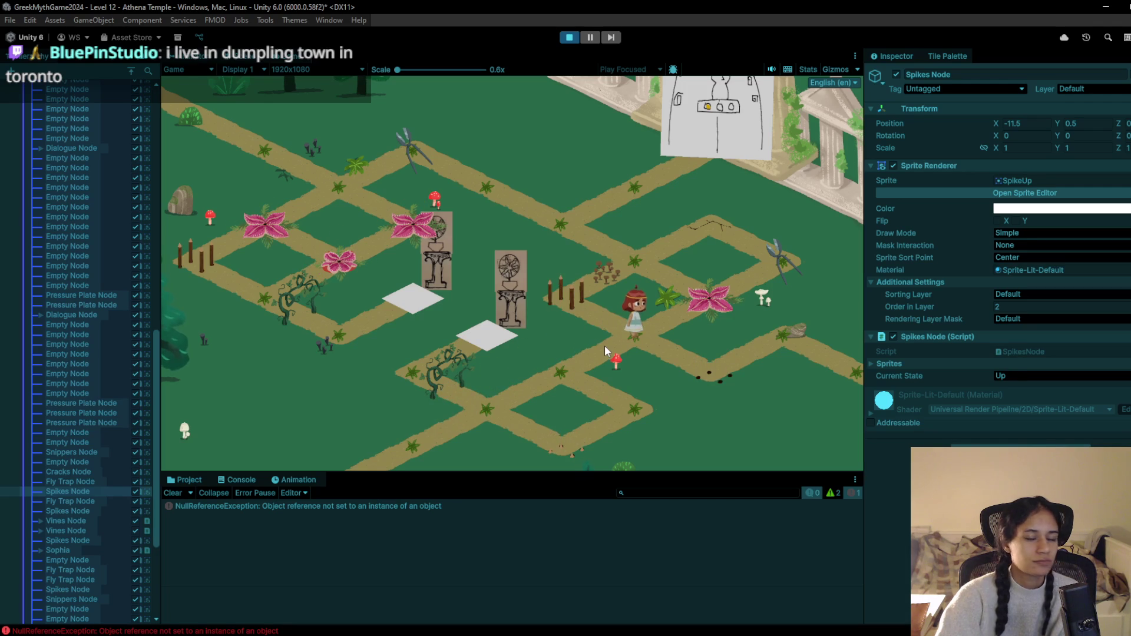
{"action": "left_click", "coordinate": [602, 337]}
{"action": "left_click", "coordinate": [627, 256]}
{"action": "left_click", "coordinate": [563, 220]}
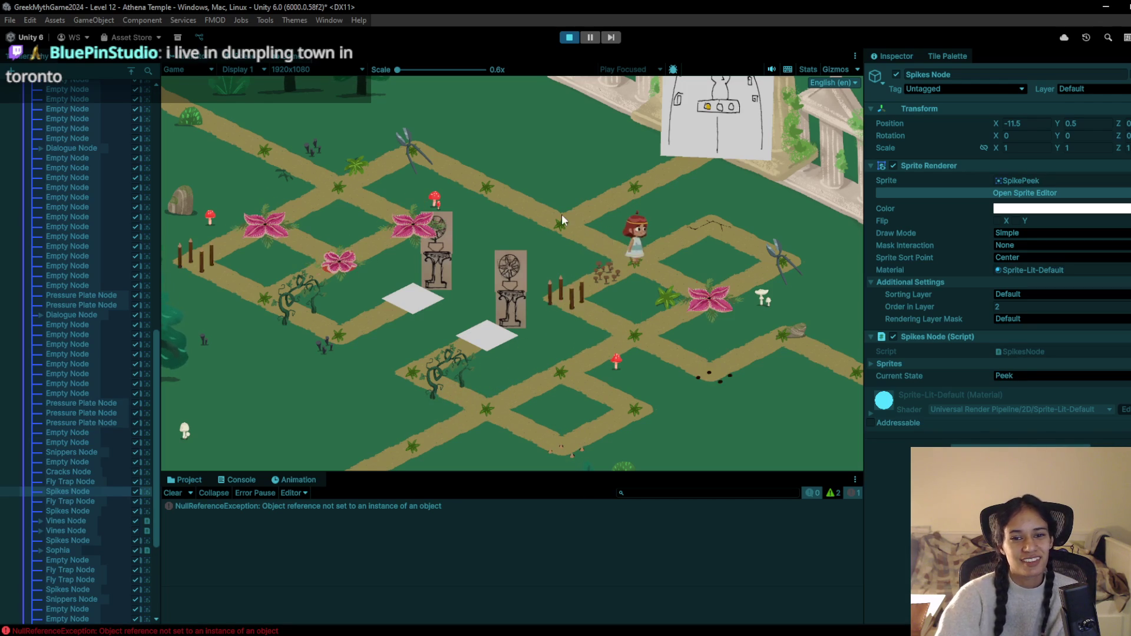
{"action": "left_click", "coordinate": [479, 184]}
{"action": "left_click", "coordinate": [415, 147]}
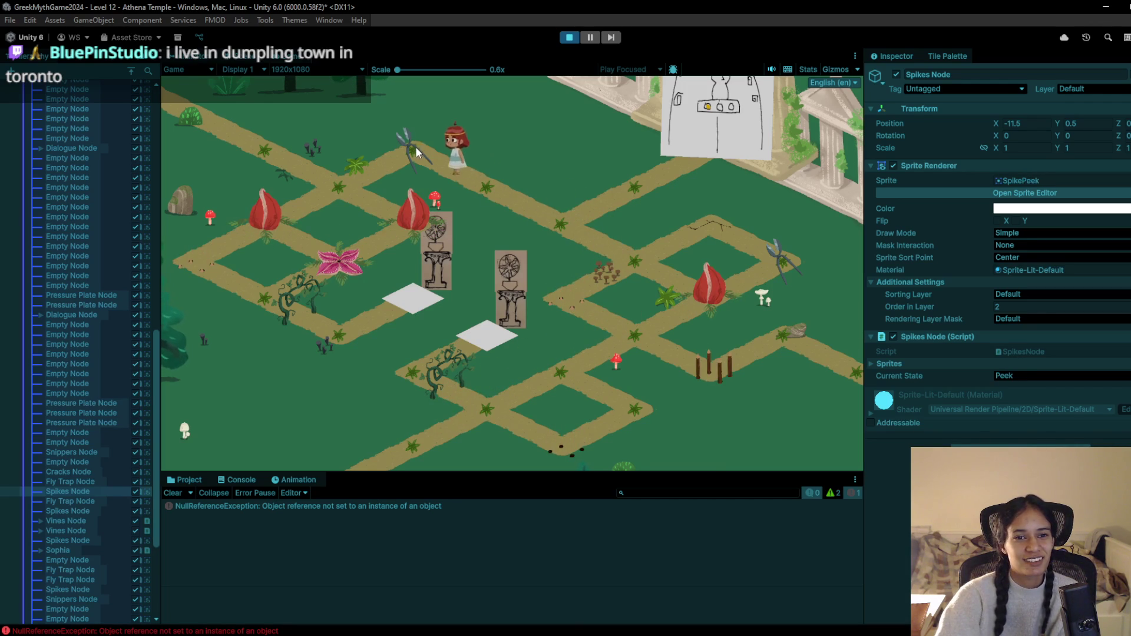
{"action": "left_click", "coordinate": [351, 181]}
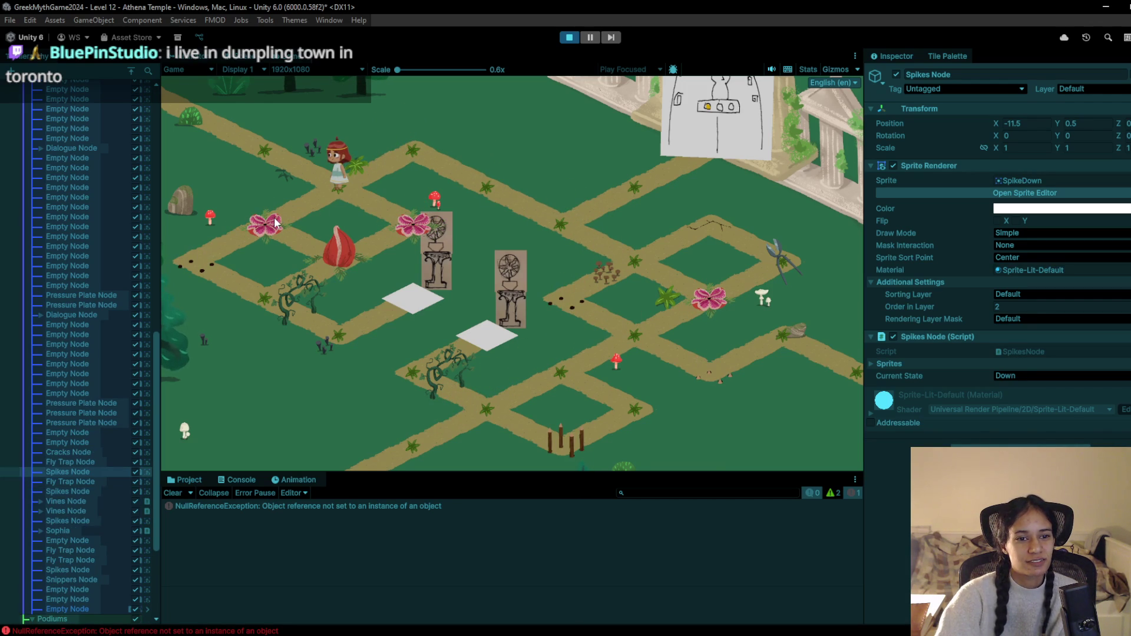
Walk along the top path to the right crossing, pass a turn for the spikes to rise, then head down
{"action": "left_click", "coordinate": [443, 147]}
{"action": "left_click", "coordinate": [488, 179]}
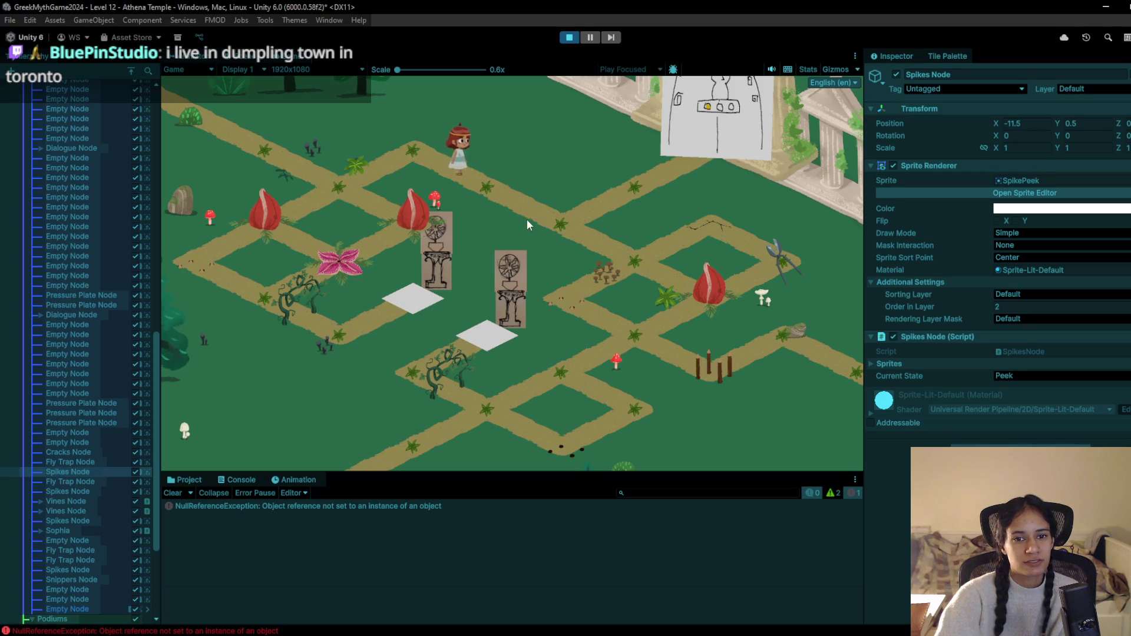
{"action": "left_click", "coordinate": [555, 235]}
{"action": "left_click", "coordinate": [608, 268]}
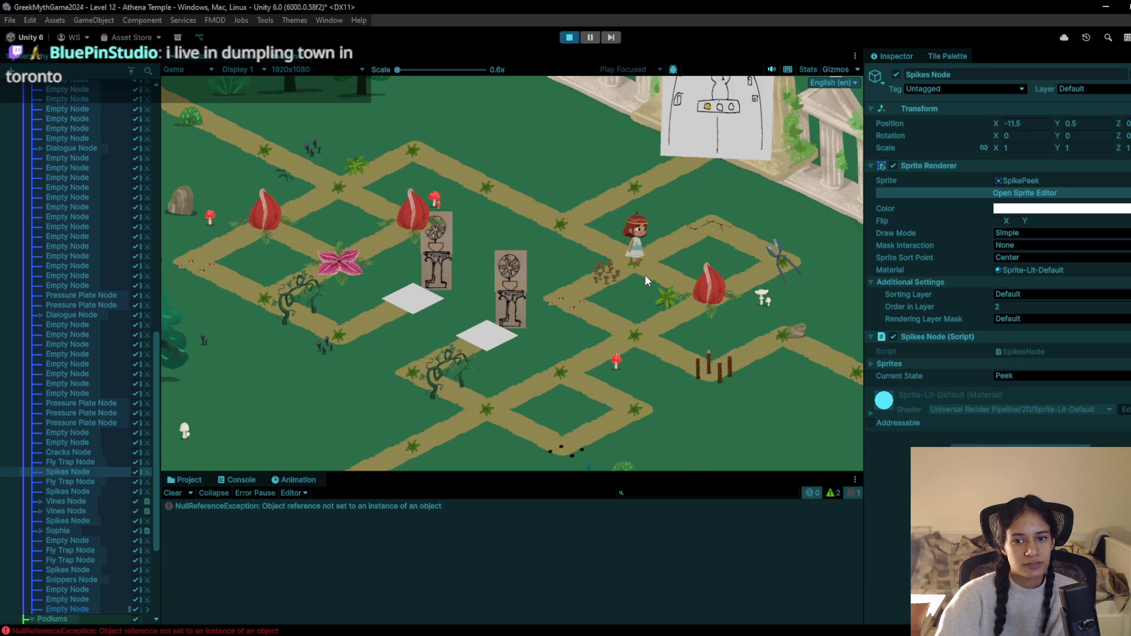
{"action": "left_click", "coordinate": [599, 286]}
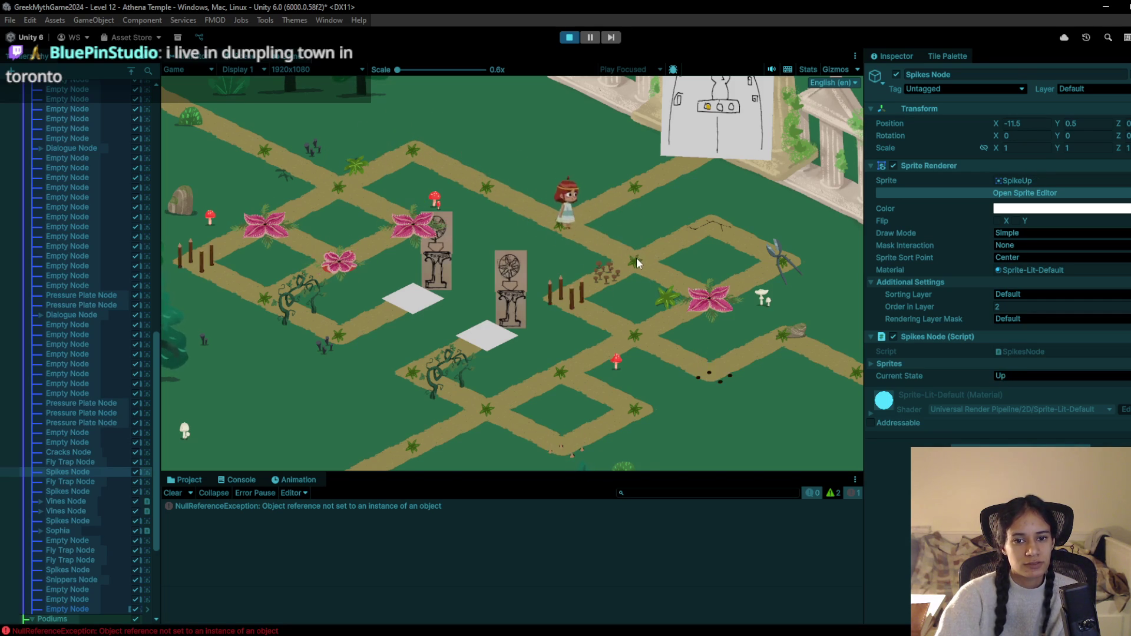
{"action": "left_click", "coordinate": [633, 320]}
{"action": "left_click", "coordinate": [574, 355]}
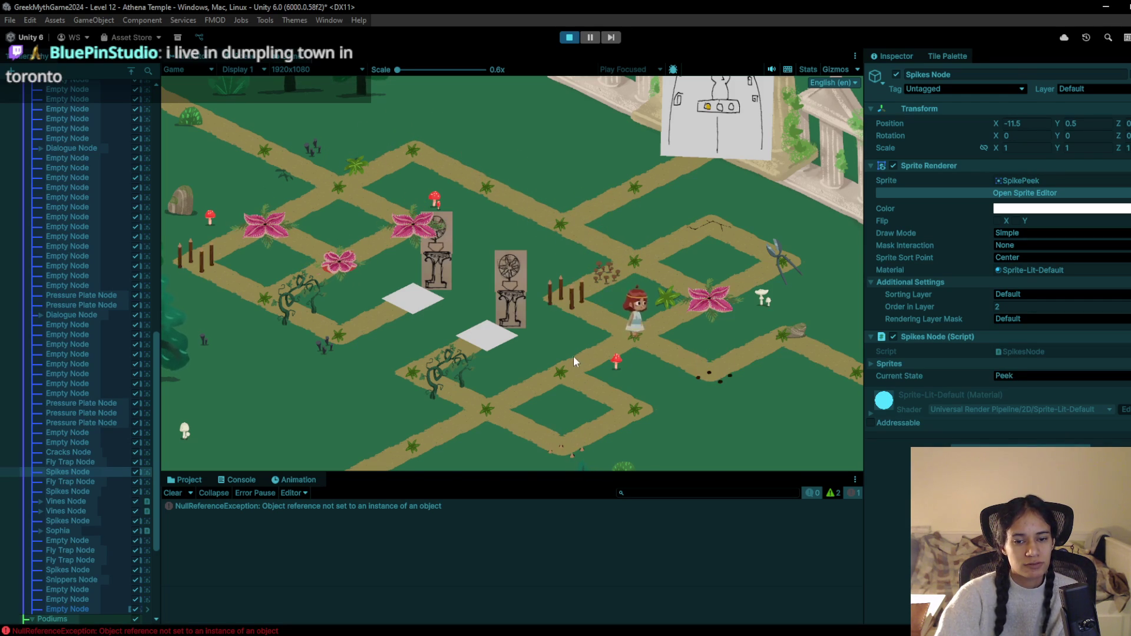
{"action": "left_click", "coordinate": [515, 405]}
{"action": "left_click", "coordinate": [436, 362]}
{"action": "left_click", "coordinate": [429, 370]}
{"action": "left_click", "coordinate": [515, 331]}
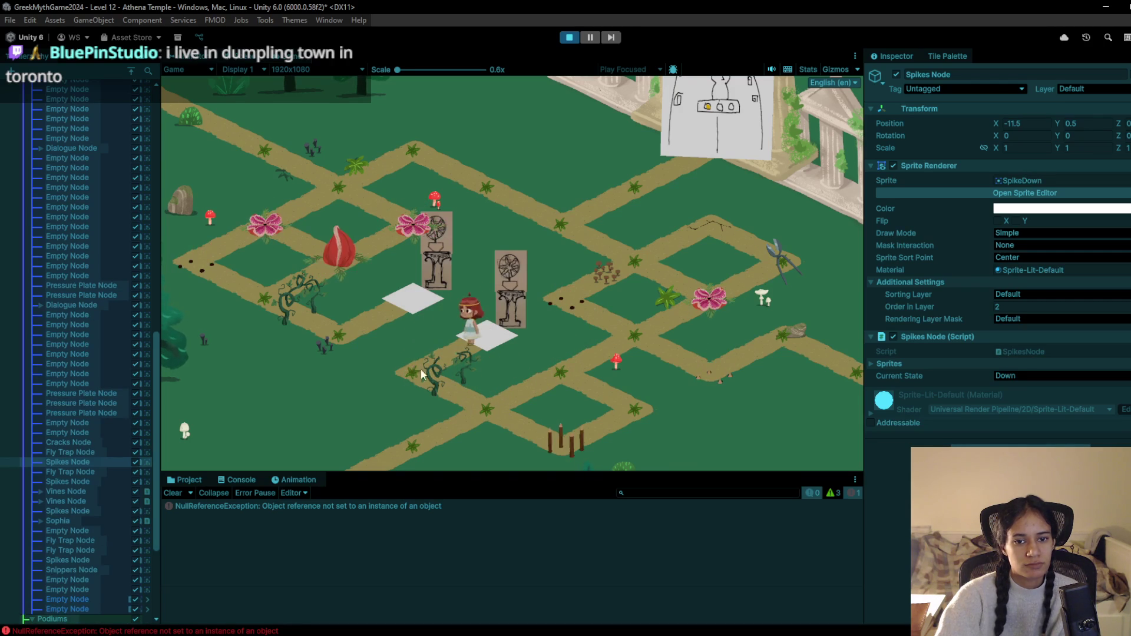
Walk the character through the central crossing and up-left onto the fly trap node
{"action": "left_click", "coordinate": [488, 413]}
{"action": "left_click", "coordinate": [560, 370]}
{"action": "left_click", "coordinate": [616, 331]}
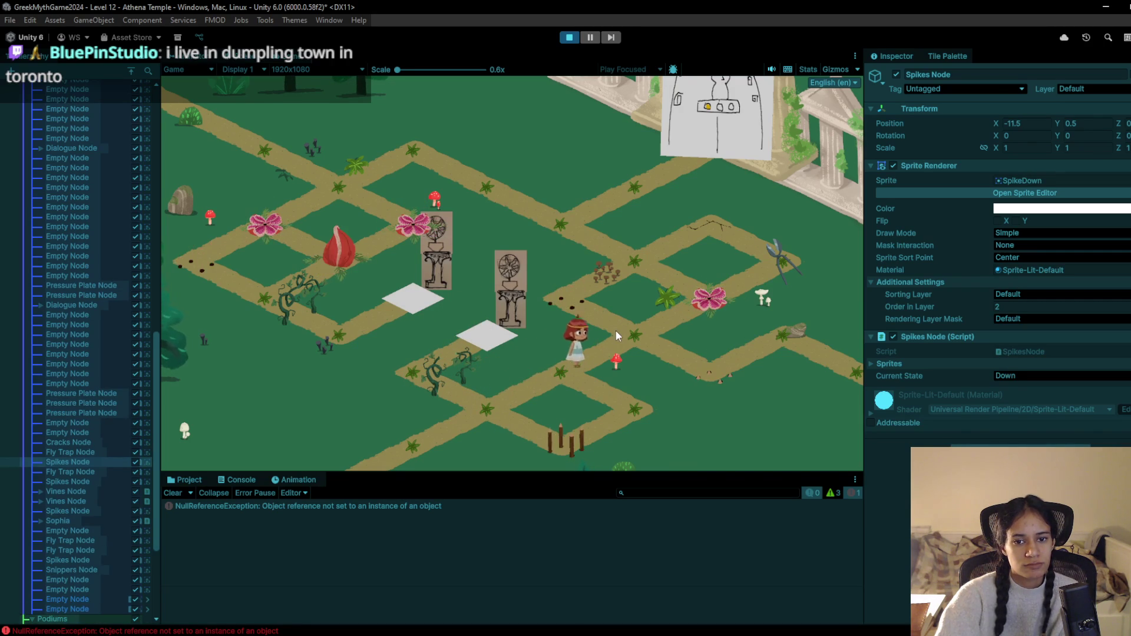
{"action": "left_click", "coordinate": [552, 368]}
{"action": "left_click", "coordinate": [644, 327]}
{"action": "left_click", "coordinate": [583, 311]}
{"action": "left_click", "coordinate": [634, 265]}
{"action": "left_click", "coordinate": [556, 219]}
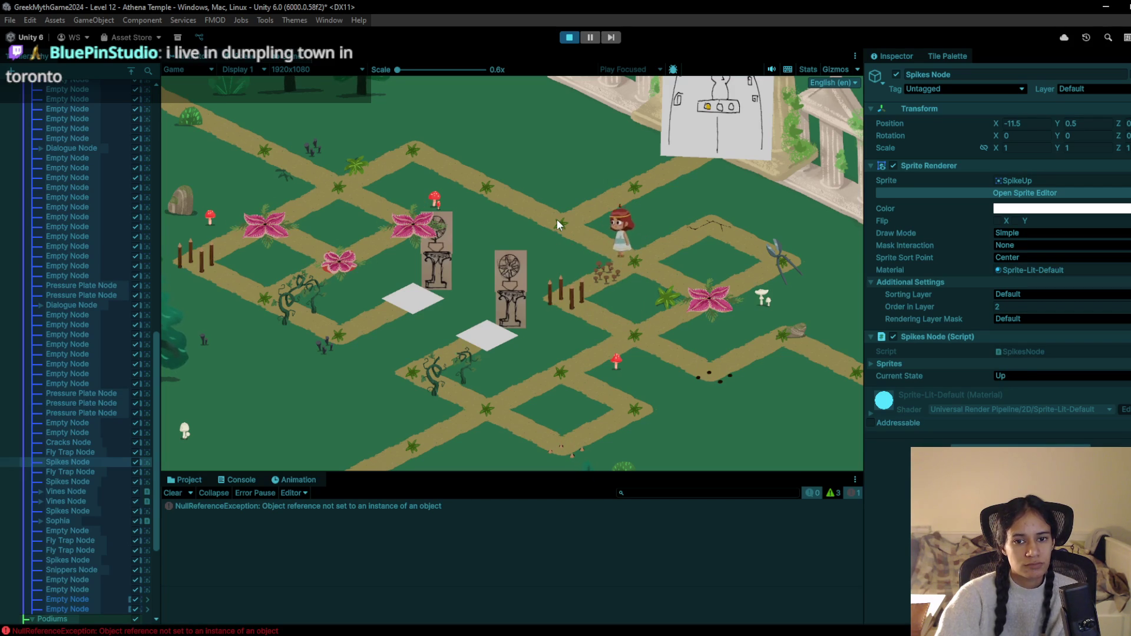
{"action": "left_click", "coordinate": [434, 160]}
{"action": "left_click", "coordinate": [357, 185]}
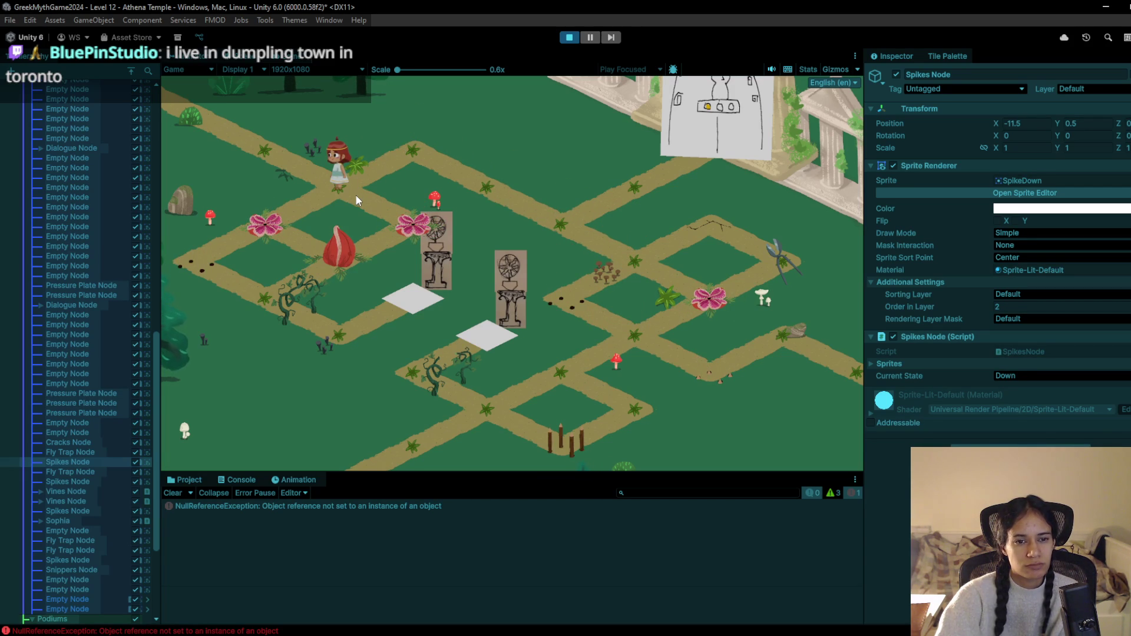
{"action": "left_click", "coordinate": [409, 226]}
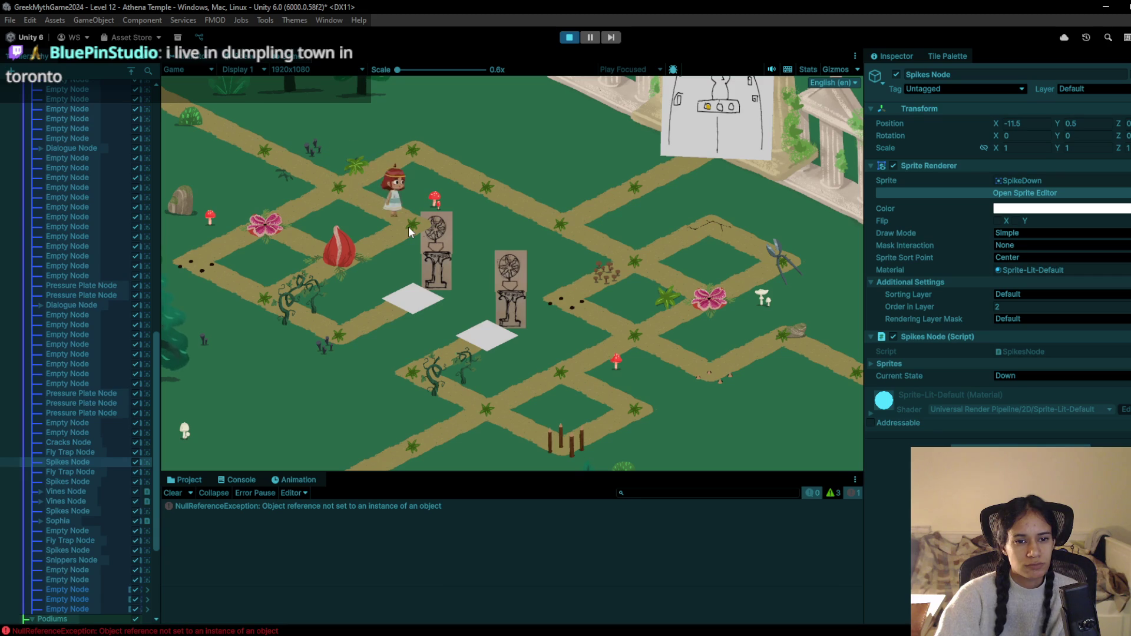
{"action": "left_click", "coordinate": [339, 256]}
Walk across to the right-hand nodes and back to the upper-left crossing, then stop Play mode
{"action": "left_click", "coordinate": [413, 223]}
{"action": "left_click", "coordinate": [325, 178]}
{"action": "left_click", "coordinate": [403, 148]}
{"action": "left_click", "coordinate": [487, 187]}
{"action": "left_click", "coordinate": [550, 221]}
{"action": "left_click", "coordinate": [633, 267]}
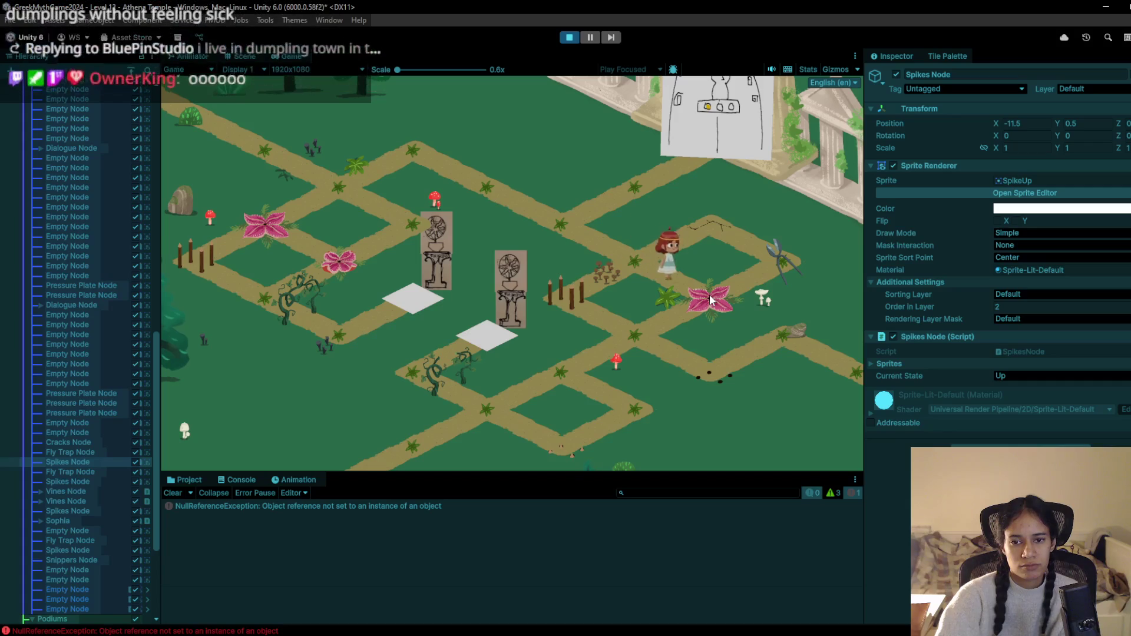
{"action": "left_click", "coordinate": [805, 261]}
{"action": "left_click", "coordinate": [729, 238]}
{"action": "left_click", "coordinate": [627, 266]}
{"action": "left_click", "coordinate": [558, 222]}
{"action": "left_click", "coordinate": [497, 185]}
{"action": "left_click", "coordinate": [412, 144]}
{"action": "left_click", "coordinate": [348, 188]}
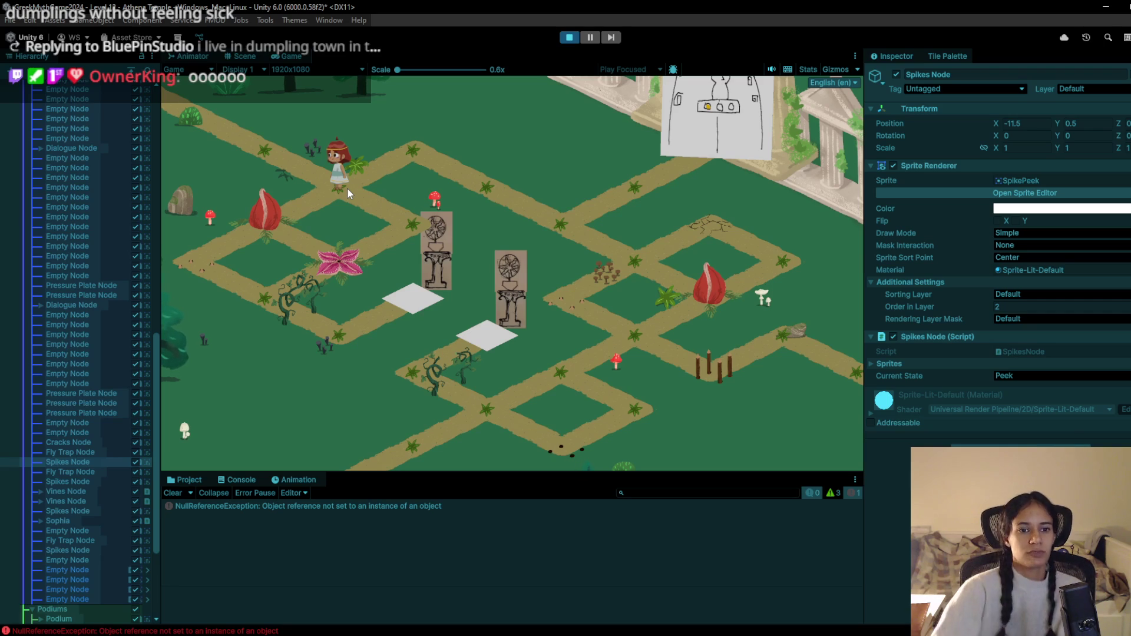
{"action": "left_click", "coordinate": [569, 37]}
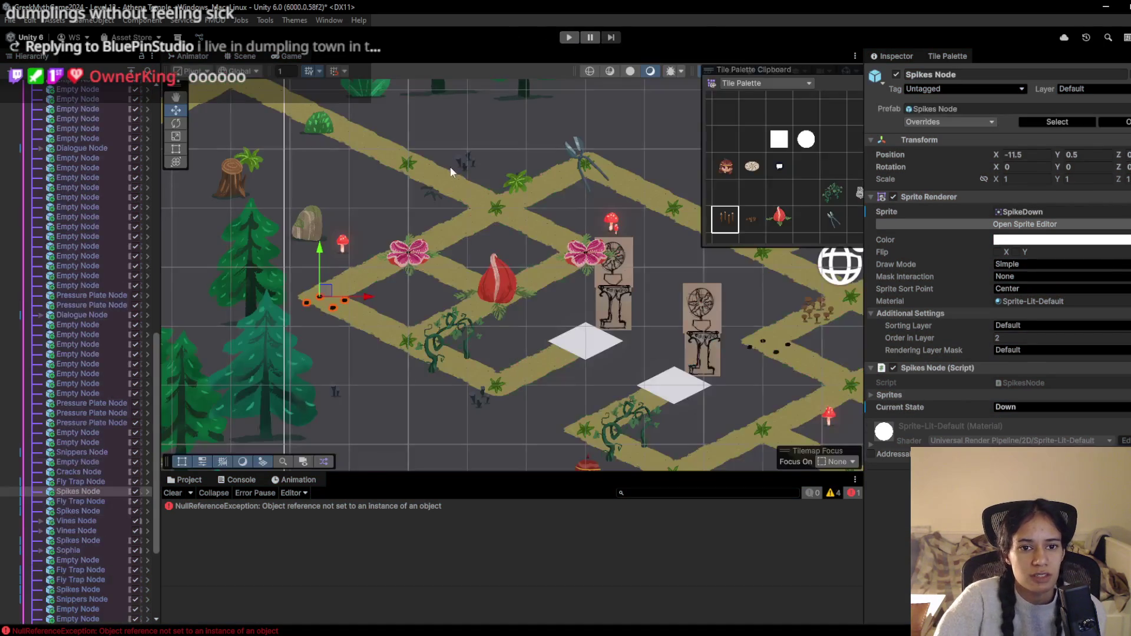
Paint a spike trap onto the path and a snippers trap onto the upper path
{"action": "left_click", "coordinate": [752, 193]}
{"action": "left_click", "coordinate": [834, 226]}
{"action": "left_click", "coordinate": [321, 306]}
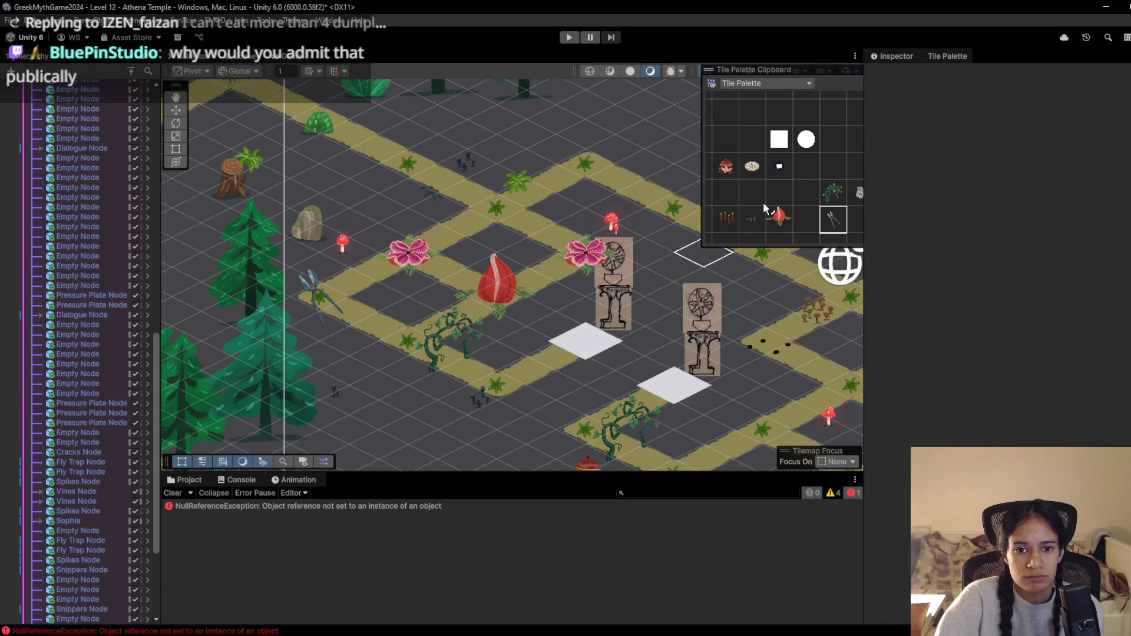
{"action": "left_click_drag", "start_coordinate": [556, 270], "coordinate": [501, 291]}
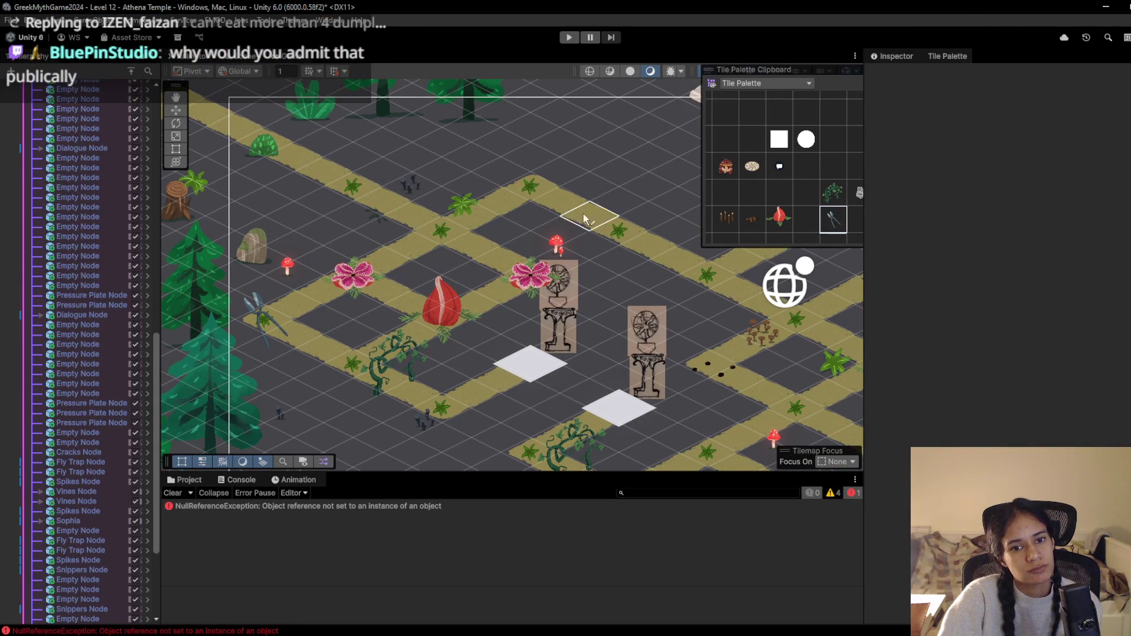
{"action": "left_click", "coordinate": [530, 190]}
Paint a spike trap on the left path and start Play mode again
{"action": "left_click", "coordinate": [724, 219]}
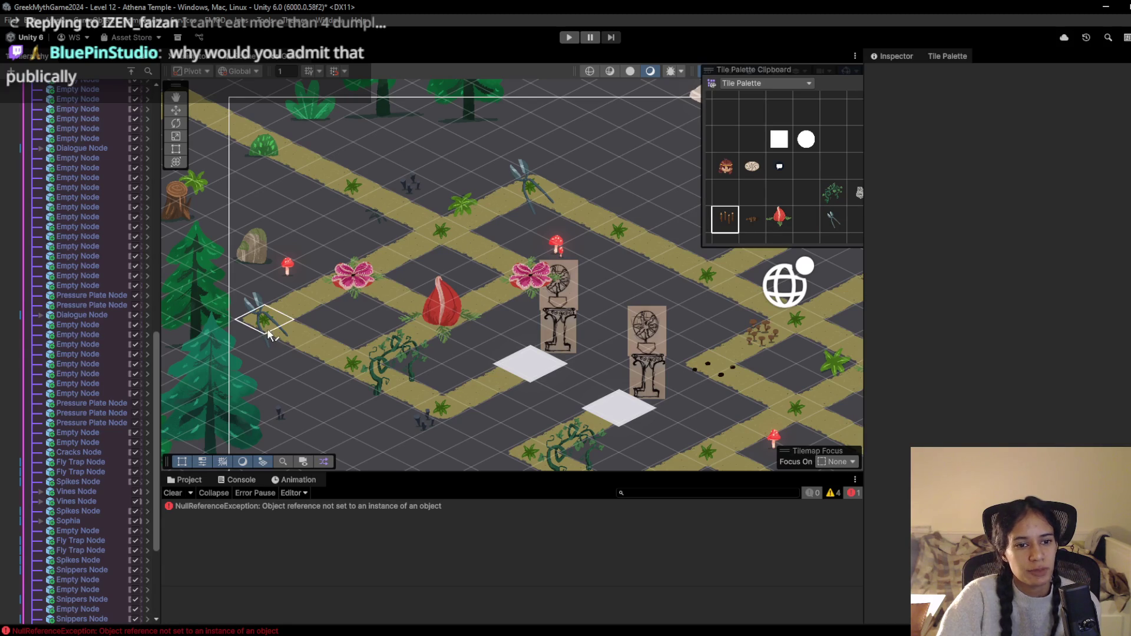
{"action": "left_click", "coordinate": [271, 323]}
{"action": "left_click", "coordinate": [570, 38]}
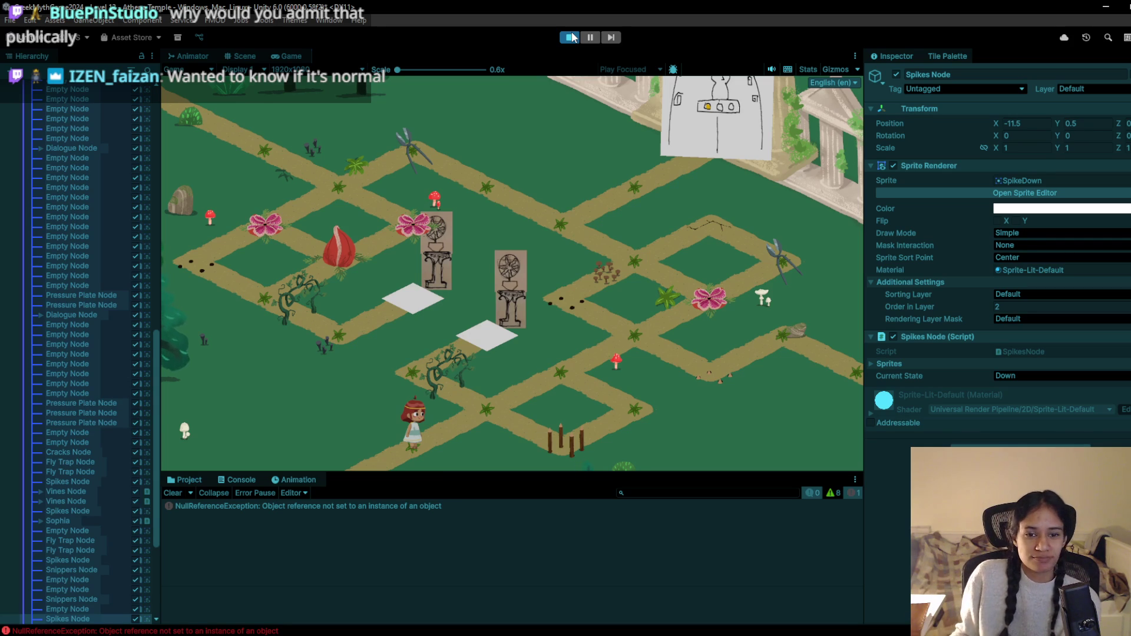
Walk the character up-right to the junction and step back and forth to pass a turn
{"action": "left_click", "coordinate": [497, 416]}
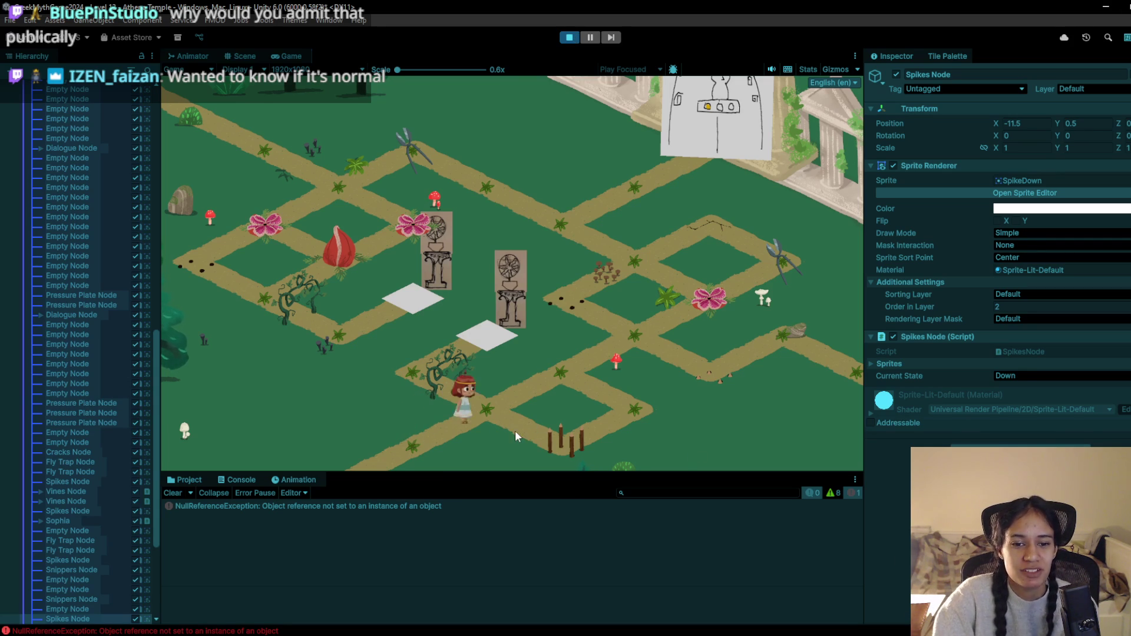
{"action": "left_click", "coordinate": [548, 374]}
{"action": "left_click", "coordinate": [623, 334]}
{"action": "left_click", "coordinate": [581, 282]}
{"action": "left_click", "coordinate": [624, 272]}
{"action": "left_click", "coordinate": [556, 219]}
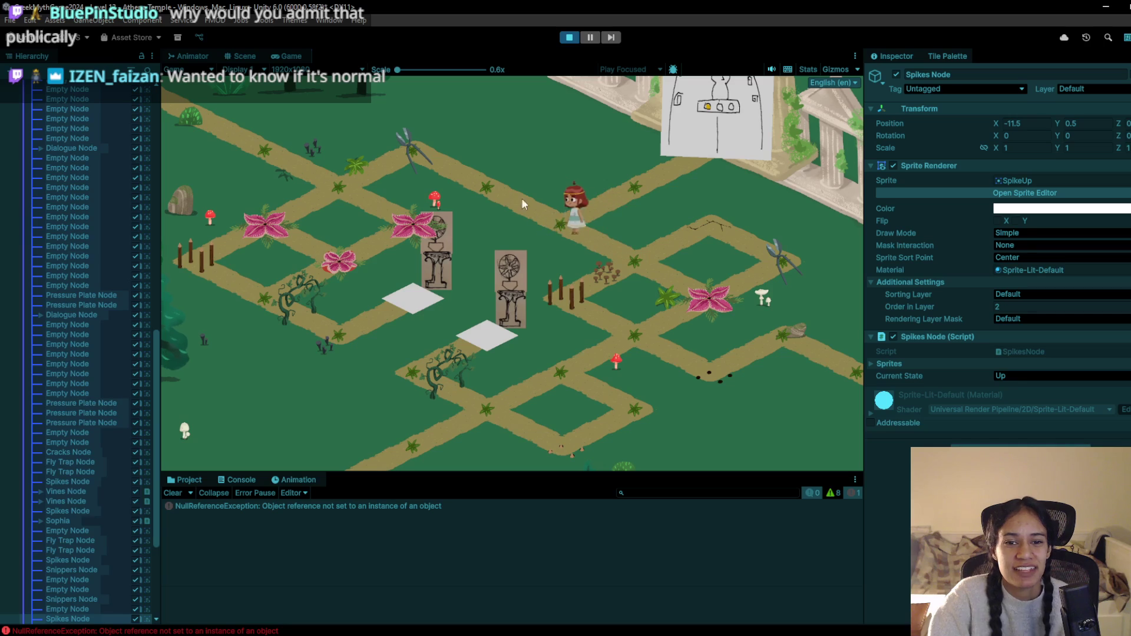
{"action": "left_click", "coordinate": [652, 256]}
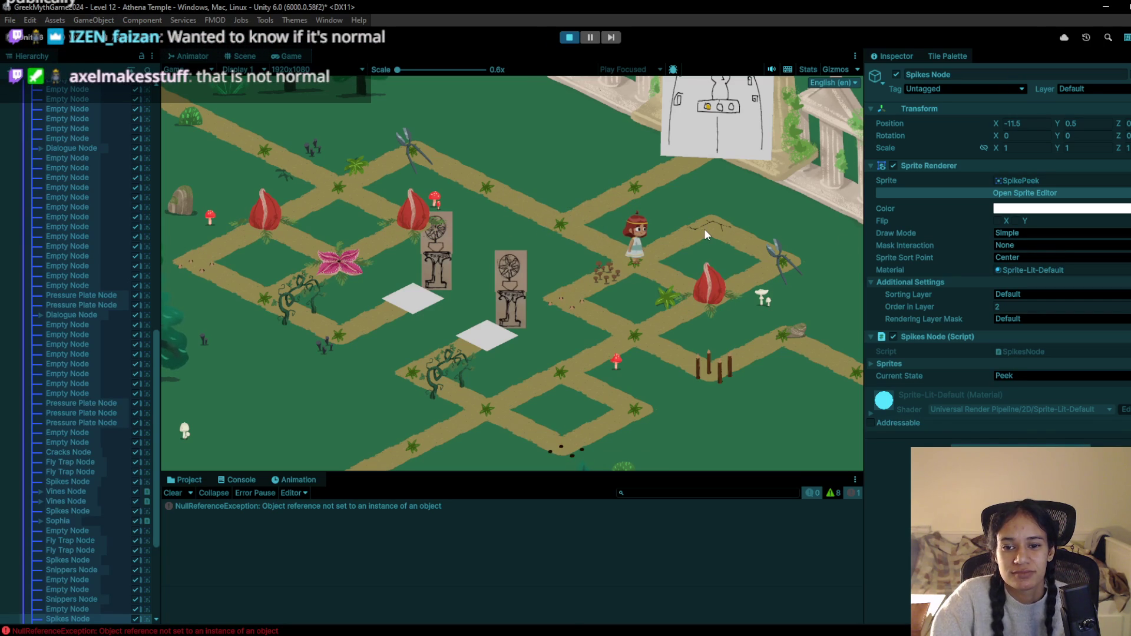
{"action": "left_click", "coordinate": [606, 242]}
{"action": "left_click", "coordinate": [647, 261]}
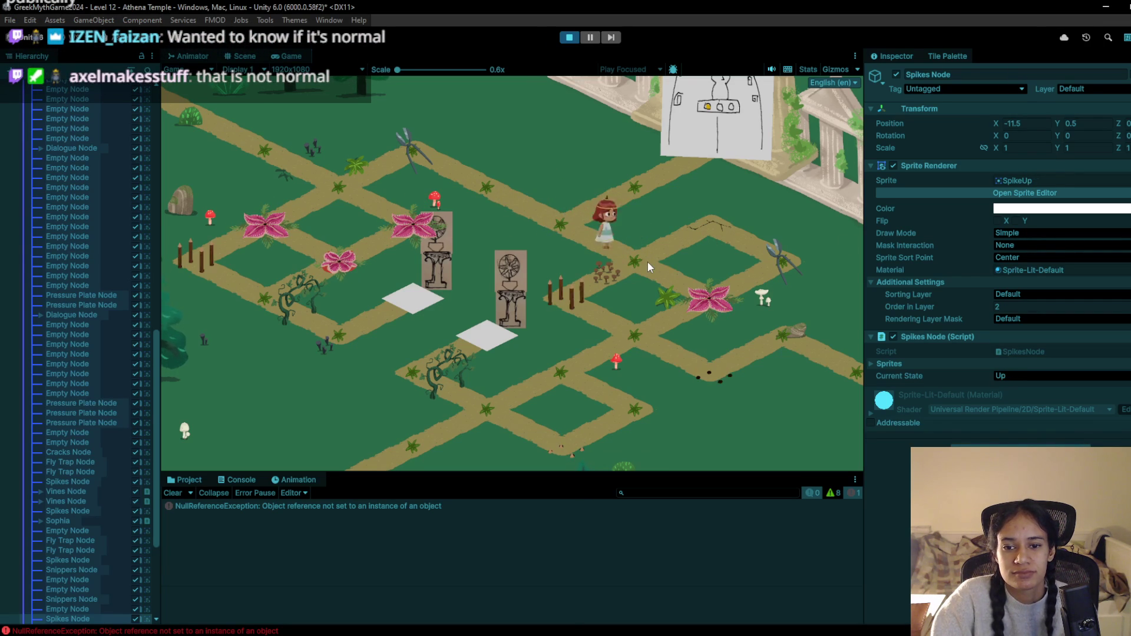
Walk over the cracks to the flower tile, then across the spike trap and down the lower path
{"action": "left_click", "coordinate": [698, 224]}
{"action": "left_click", "coordinate": [777, 266]}
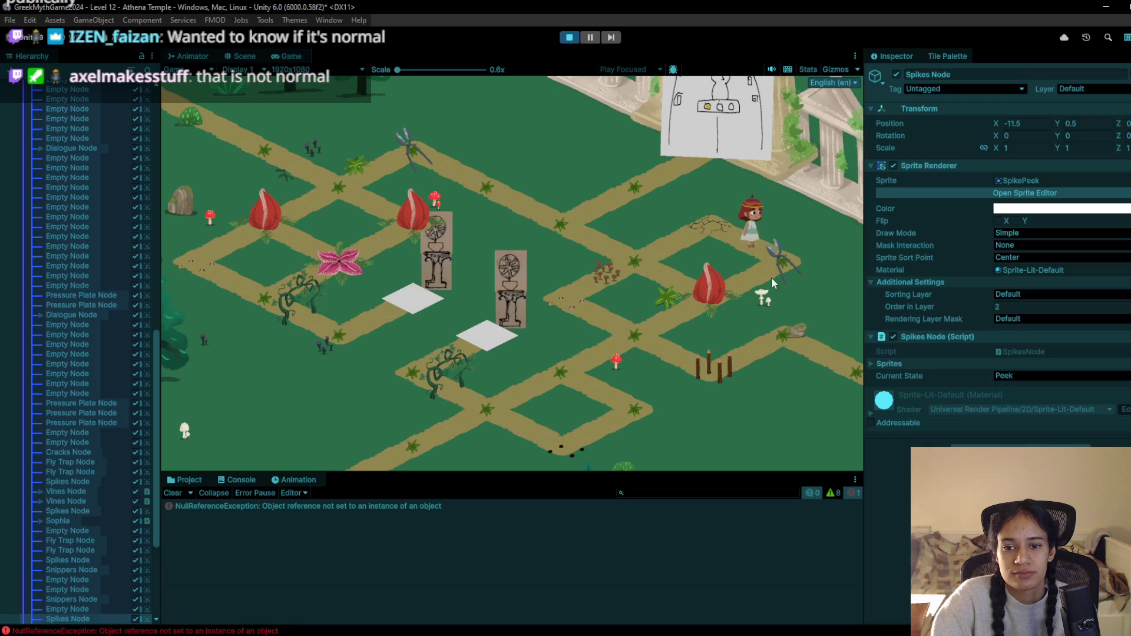
{"action": "left_click", "coordinate": [709, 303]}
{"action": "left_click", "coordinate": [625, 253]}
{"action": "left_click", "coordinate": [563, 235]}
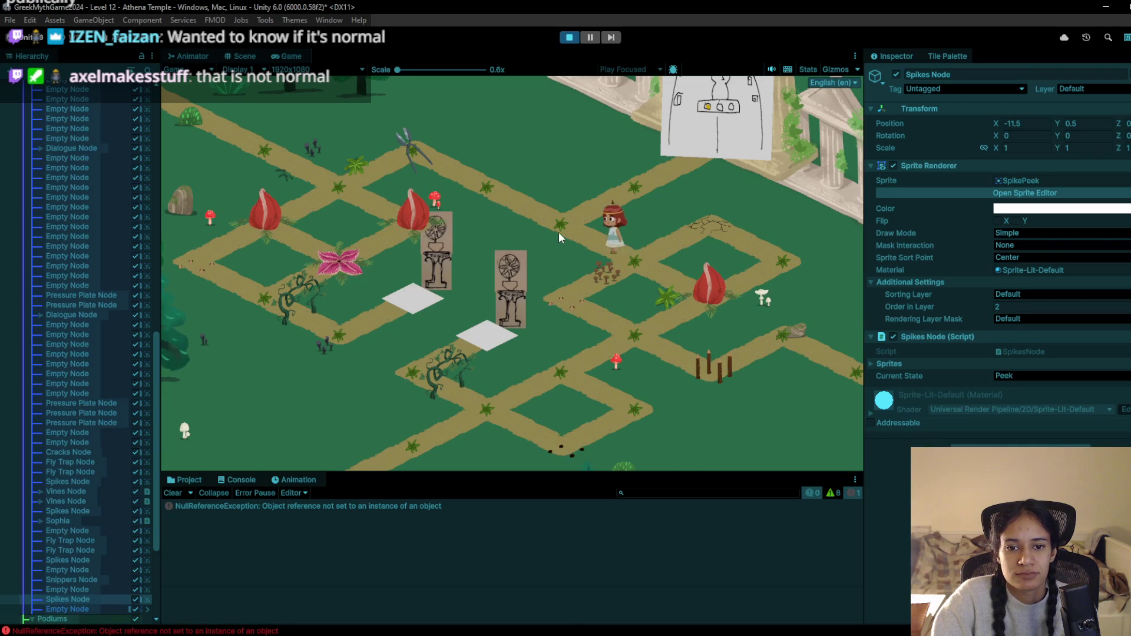
{"action": "left_click", "coordinate": [626, 263]}
{"action": "left_click", "coordinate": [578, 291]}
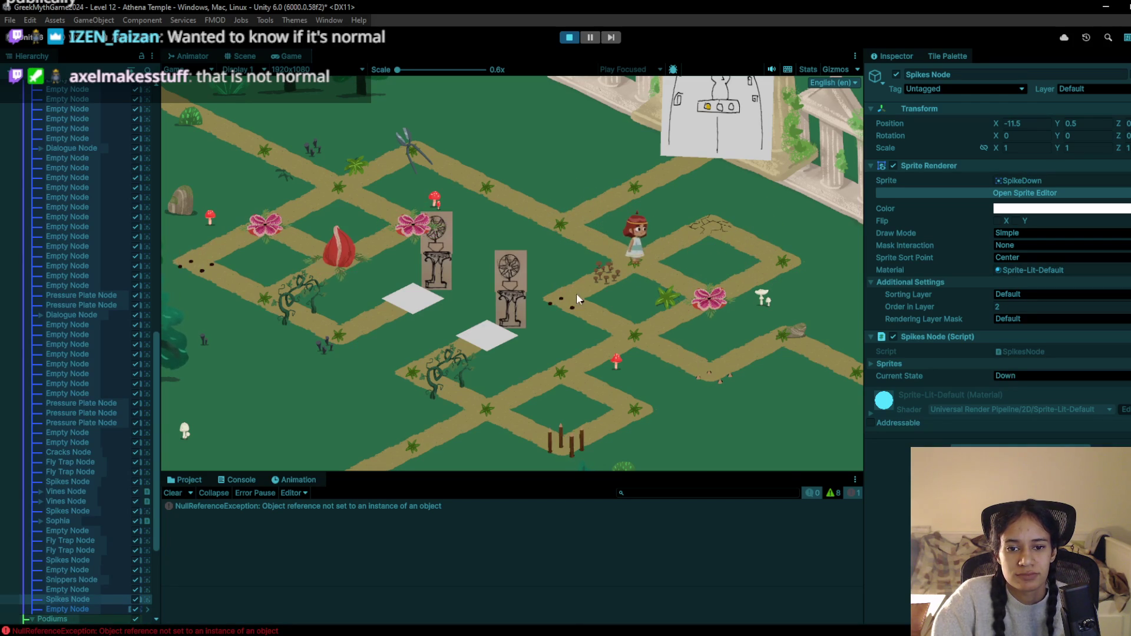
{"action": "left_click", "coordinate": [625, 339]}
{"action": "left_click", "coordinate": [565, 367]}
{"action": "left_click", "coordinate": [486, 404]}
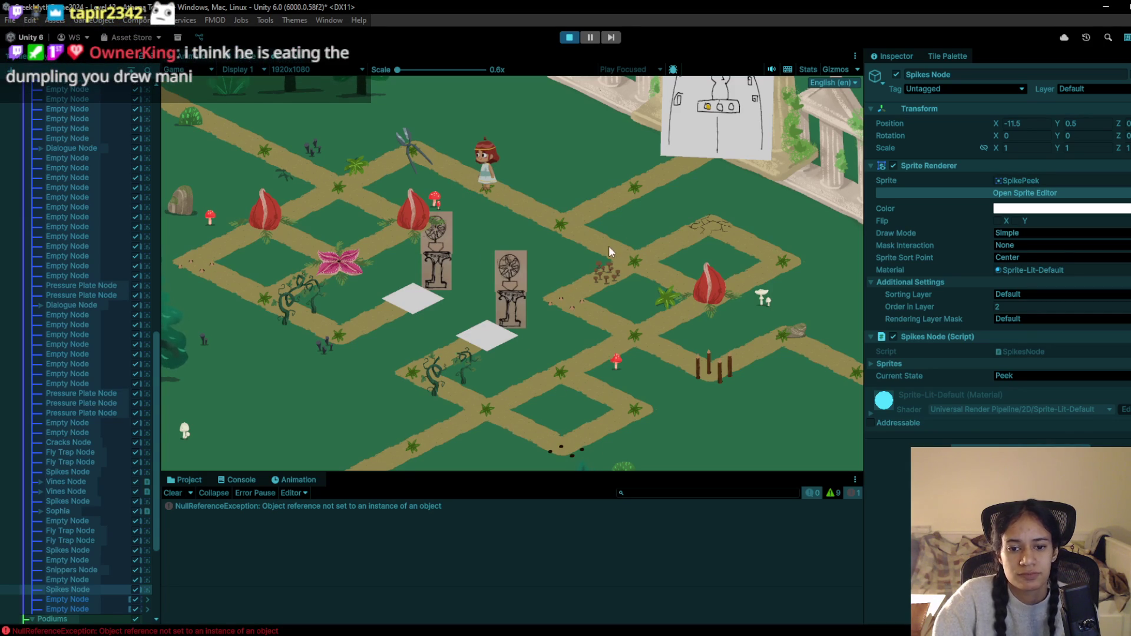
Stop Play mode, pan to the lower paths, and switch the brush to an empty tile
{"action": "left_click", "coordinate": [579, 37]}
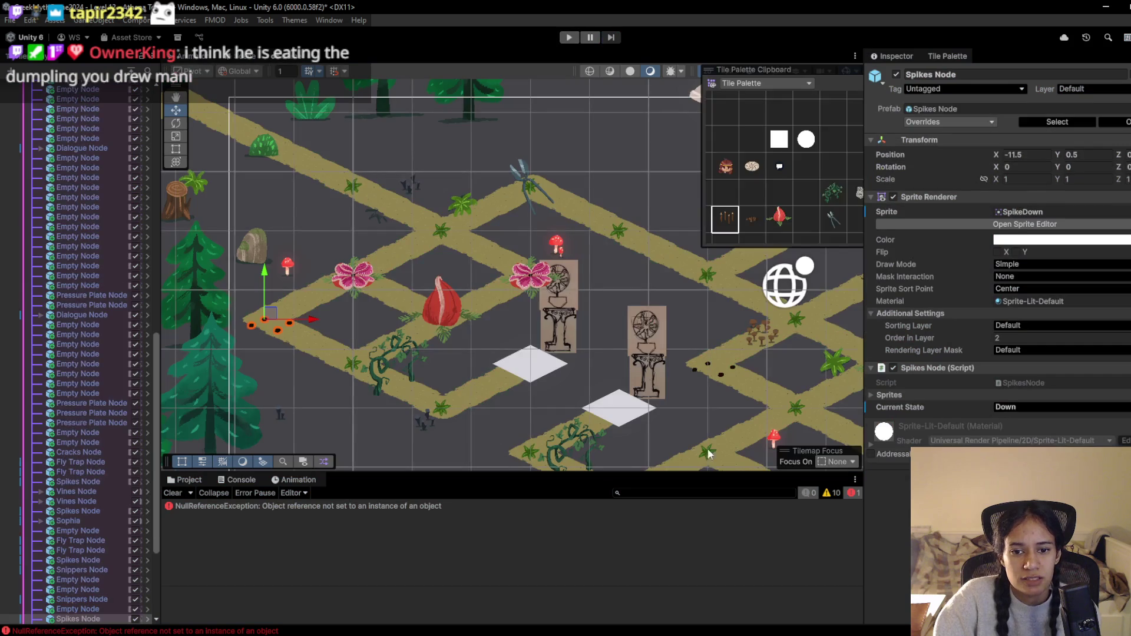
{"action": "mouse_move", "coordinate": [726, 363]}
{"action": "left_mouse_down"}
{"action": "mouse_move", "coordinate": [570, 192]}
{"action": "mouse_move", "coordinate": [446, 192]}
{"action": "left_mouse_up"}
{"action": "left_click", "coordinate": [751, 193]}
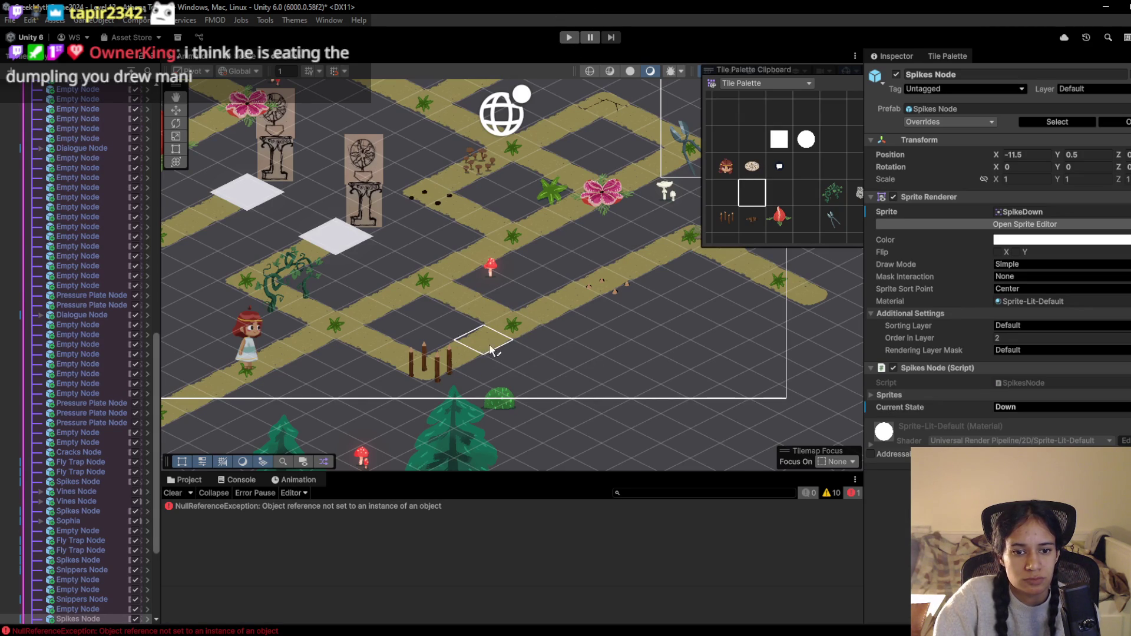
Paint the spikes tile one tile further along the lower path and erase the old spike trap
{"action": "left_click", "coordinate": [725, 219]}
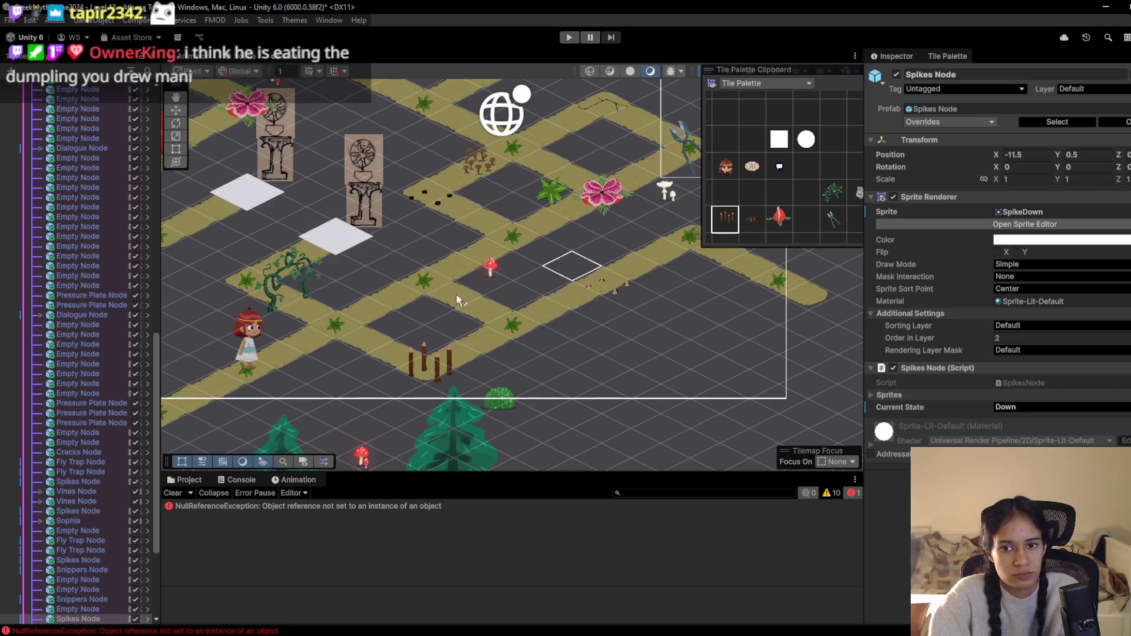
{"action": "left_click", "coordinate": [515, 322]}
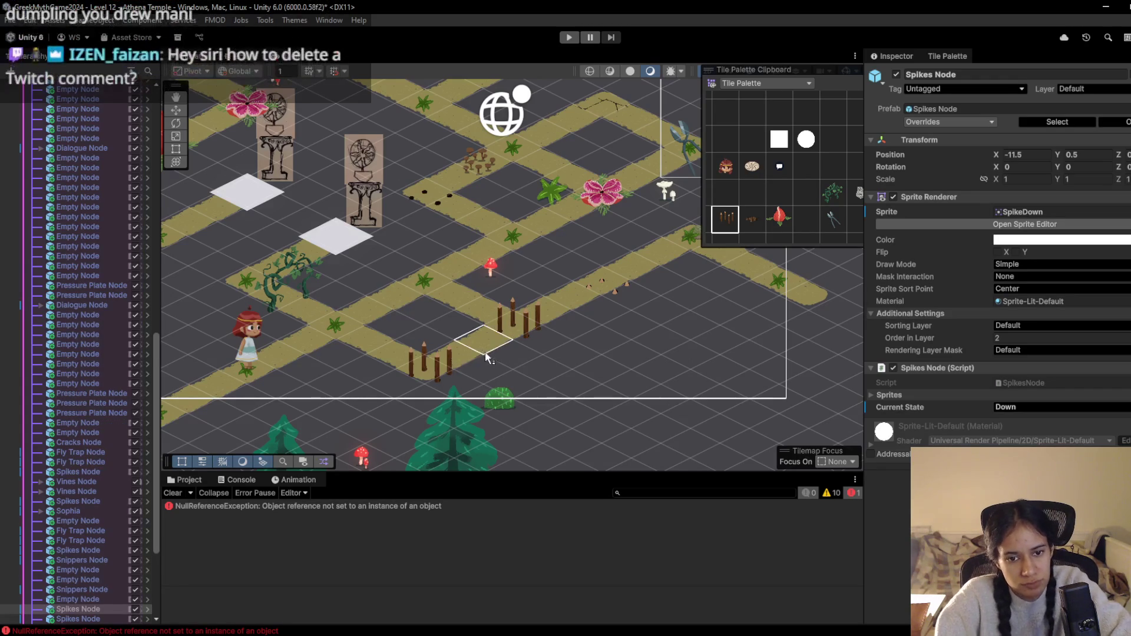
{"action": "left_click", "coordinate": [430, 369], "text": "shift"}
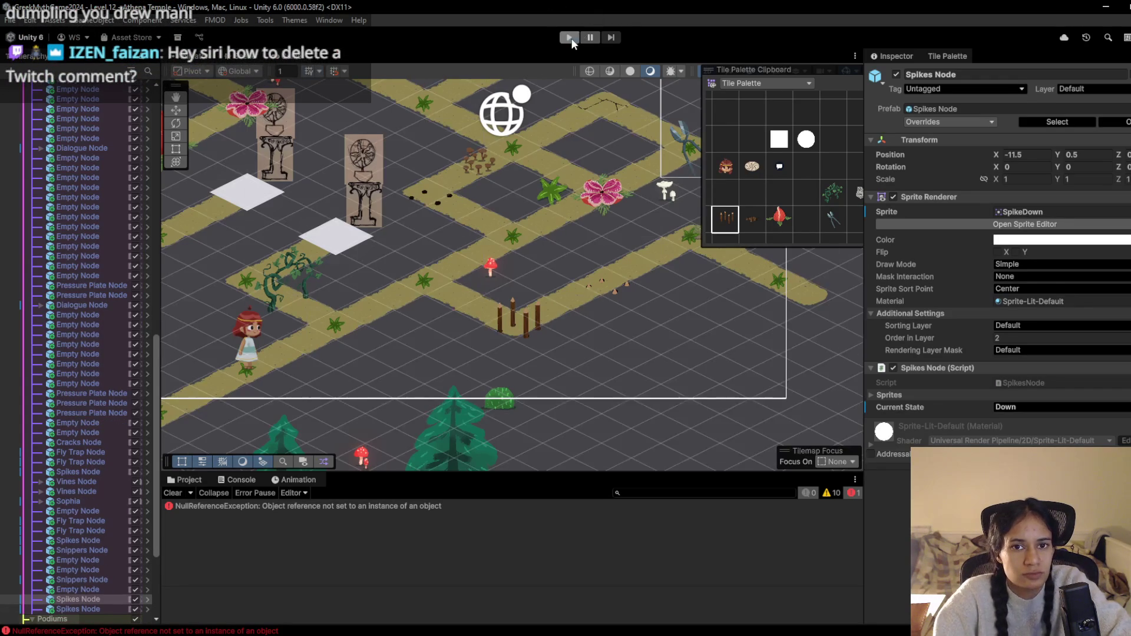